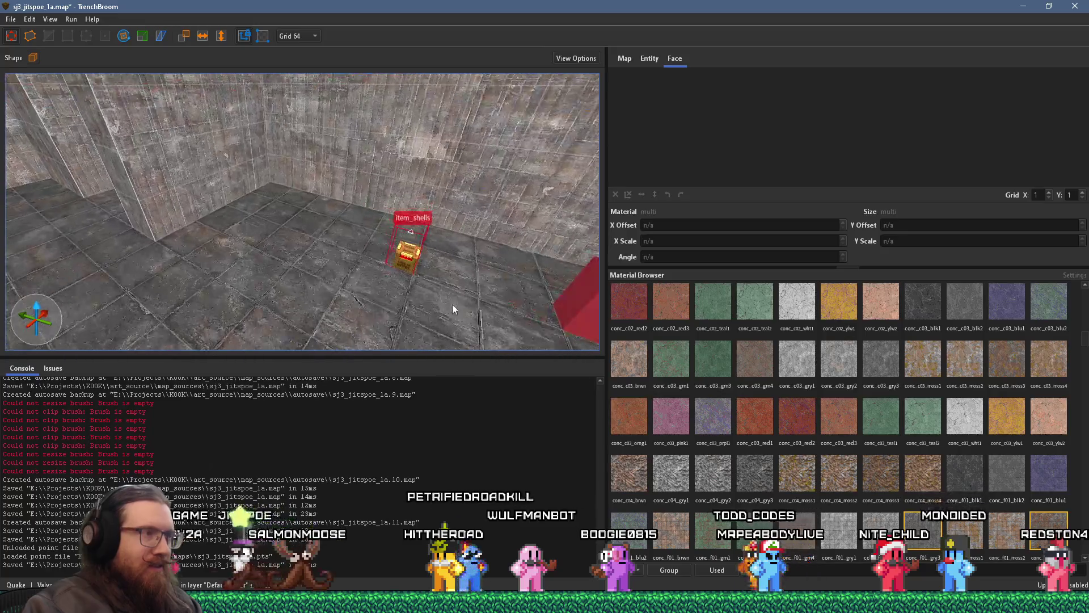
Move the item_shells box in front of monster_army.
{"action": "key", "text": "s"}
{"action": "key", "text": "d"}
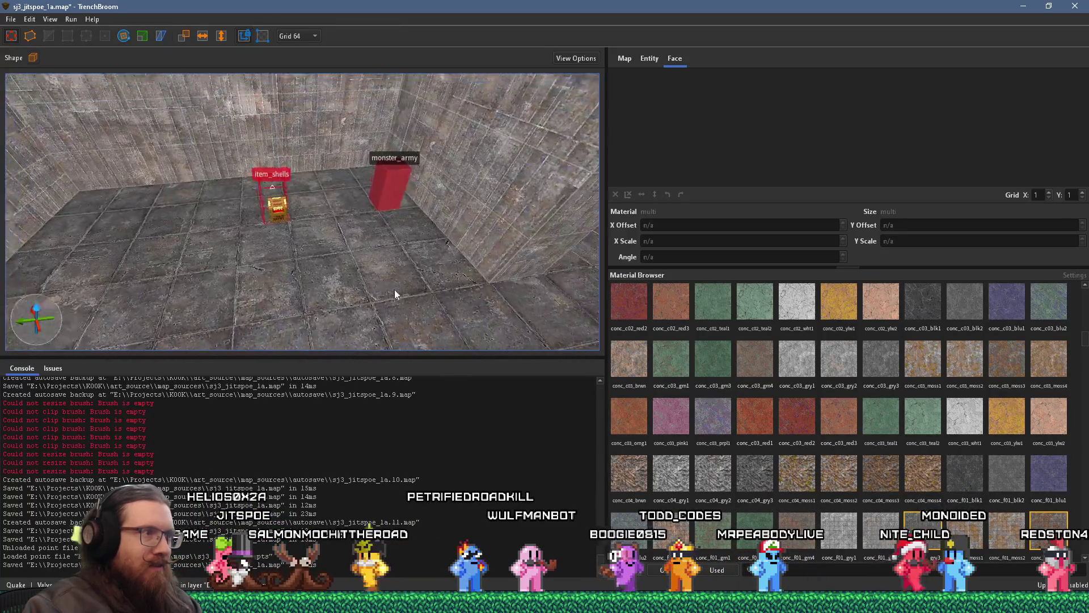
{"action": "mouse_move", "coordinate": [317, 250]}
{"action": "left_mouse_down"}
{"action": "mouse_move", "coordinate": [466, 283]}
{"action": "mouse_move", "coordinate": [539, 320]}
{"action": "mouse_move", "coordinate": [482, 287]}
{"action": "left_mouse_up"}
Create an item_spikes nail box point entity on the room floor nearby.
{"action": "right_click", "coordinate": [291, 270]}
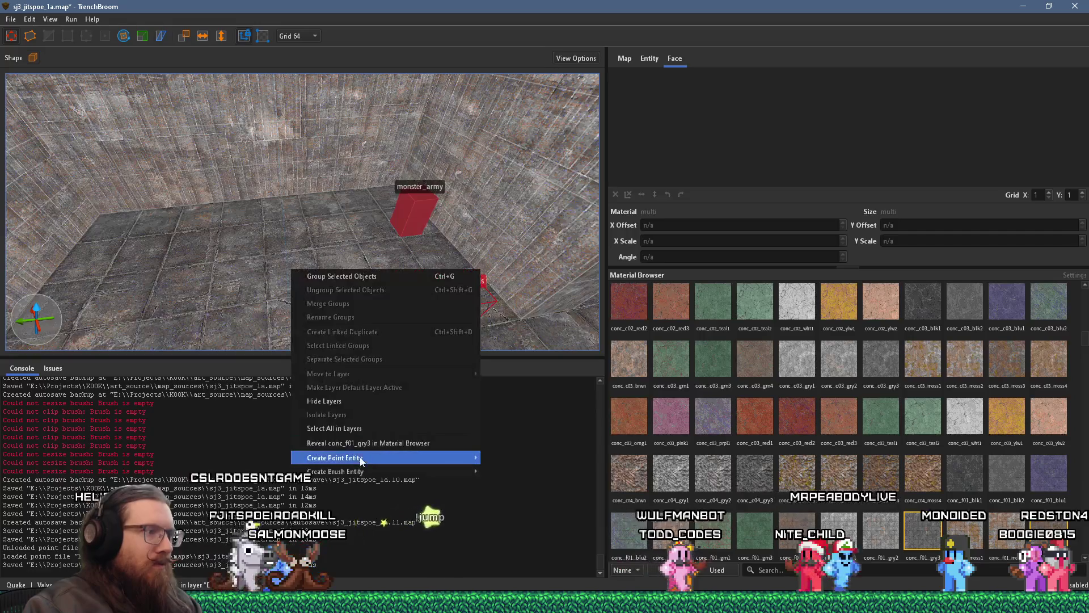
{"action": "mouse_move", "coordinate": [363, 457]}
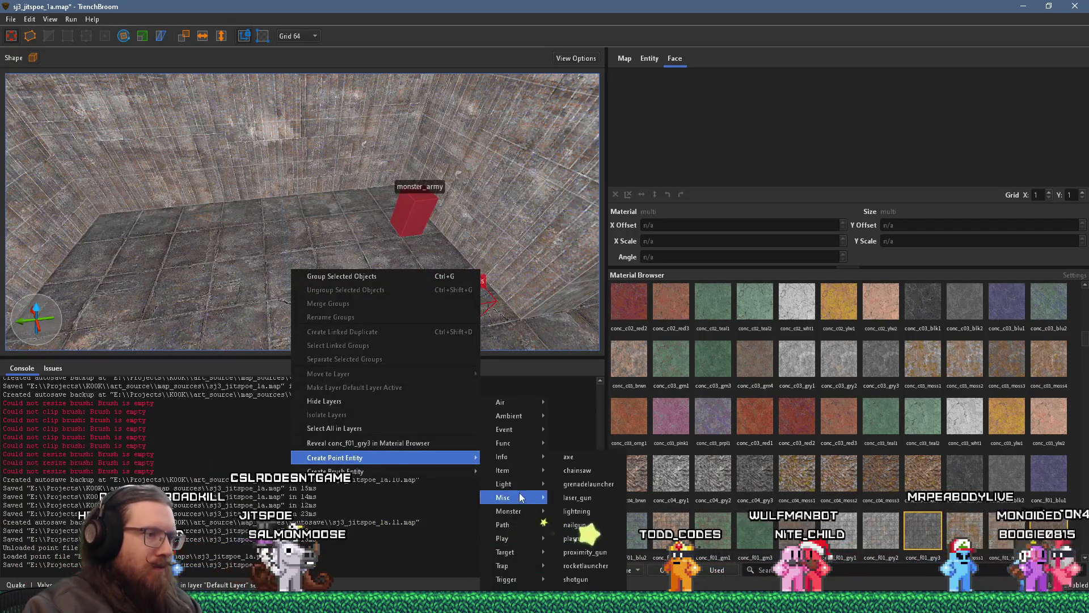
{"action": "mouse_move", "coordinate": [521, 476]}
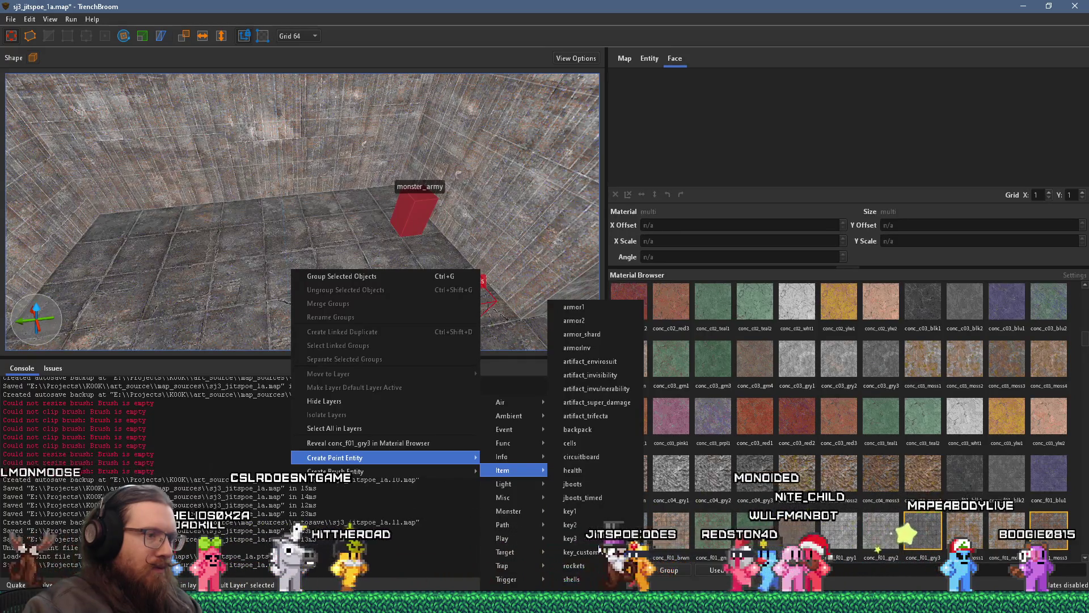
{"action": "left_click", "coordinate": [601, 586]}
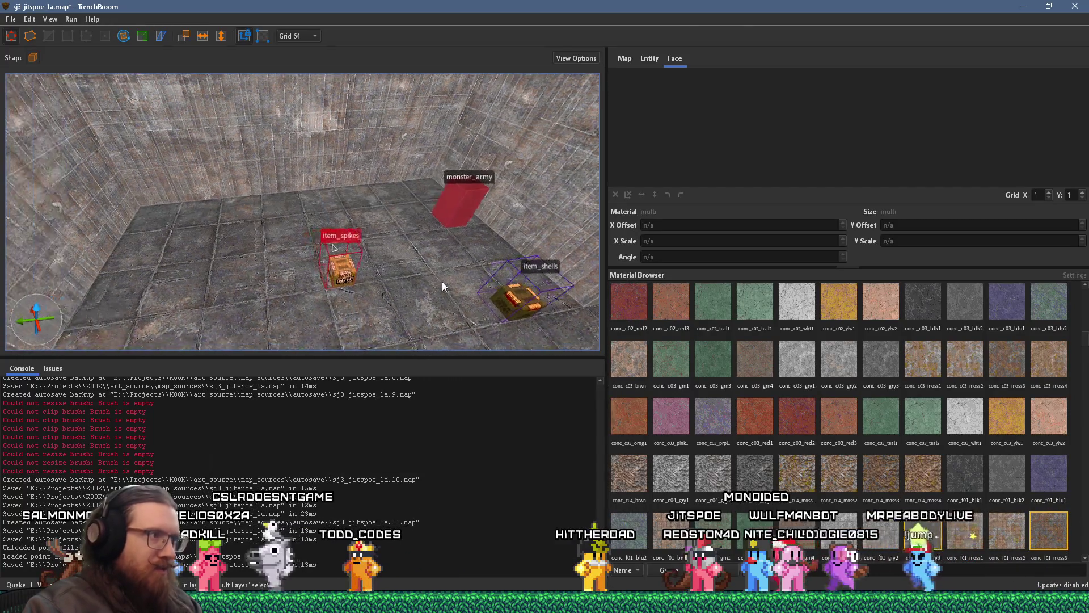
{"action": "scroll", "coordinate": [404, 294], "scroll_direction": "up", "scroll_amount": 5}
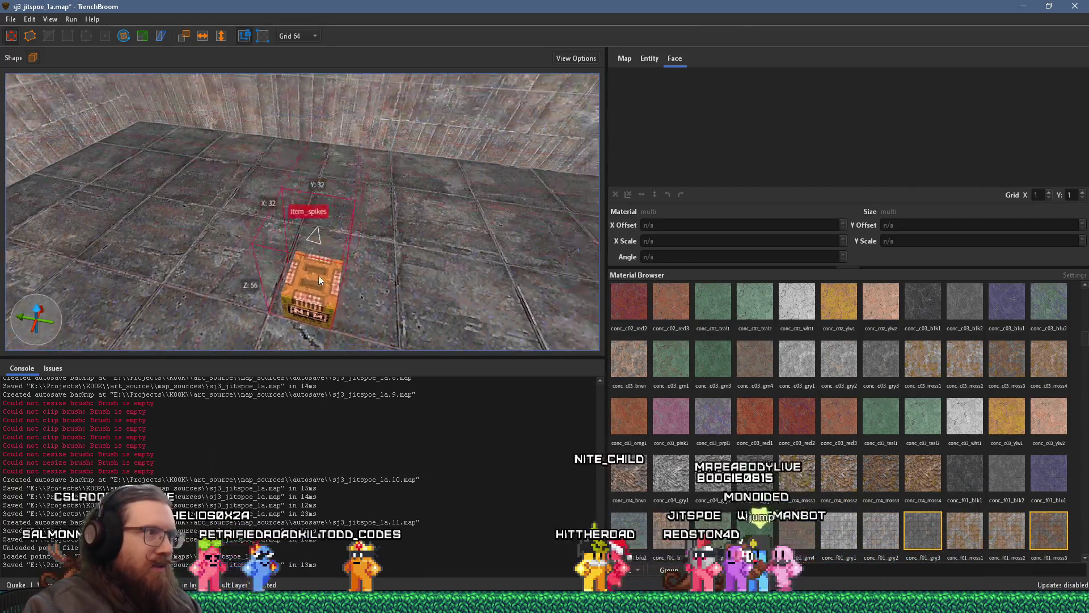
{"action": "scroll", "coordinate": [307, 288], "scroll_direction": "down", "scroll_amount": 8}
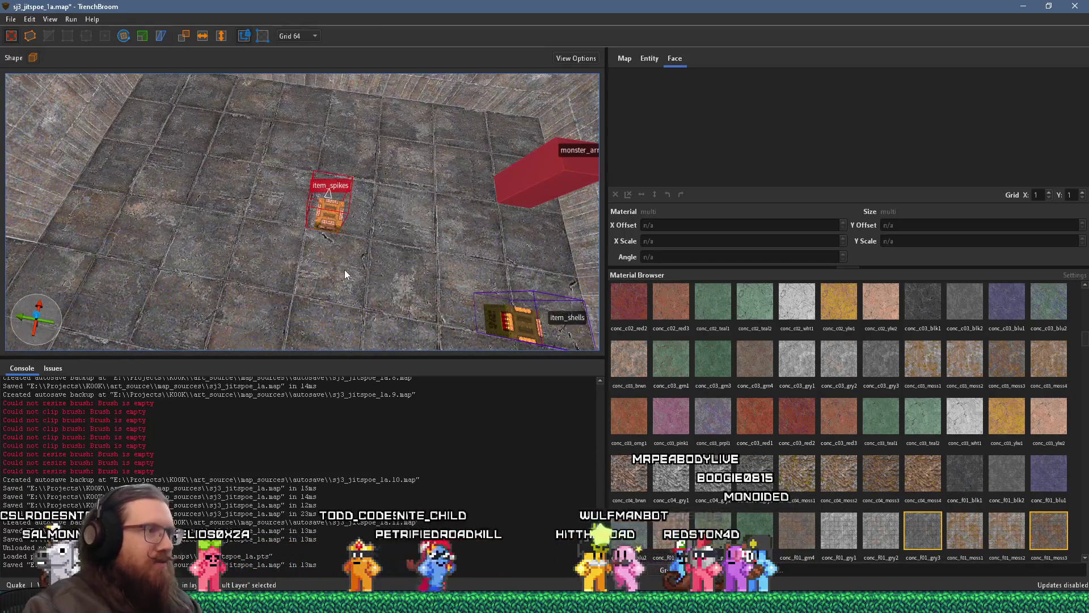
{"action": "scroll", "coordinate": [306, 323], "scroll_direction": "down", "scroll_amount": 1}
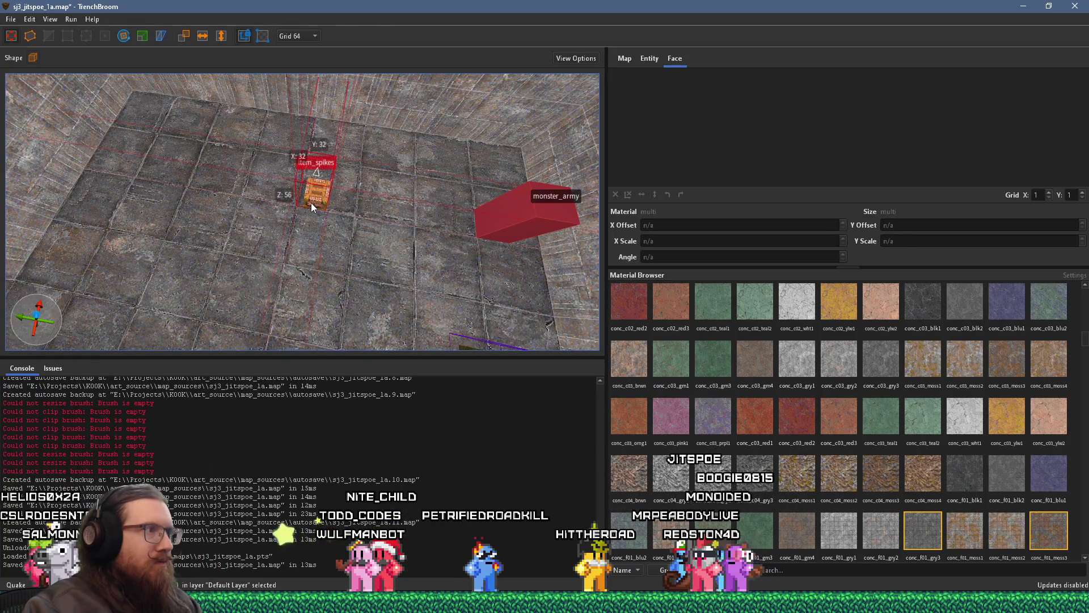
{"action": "right_click", "coordinate": [316, 197]}
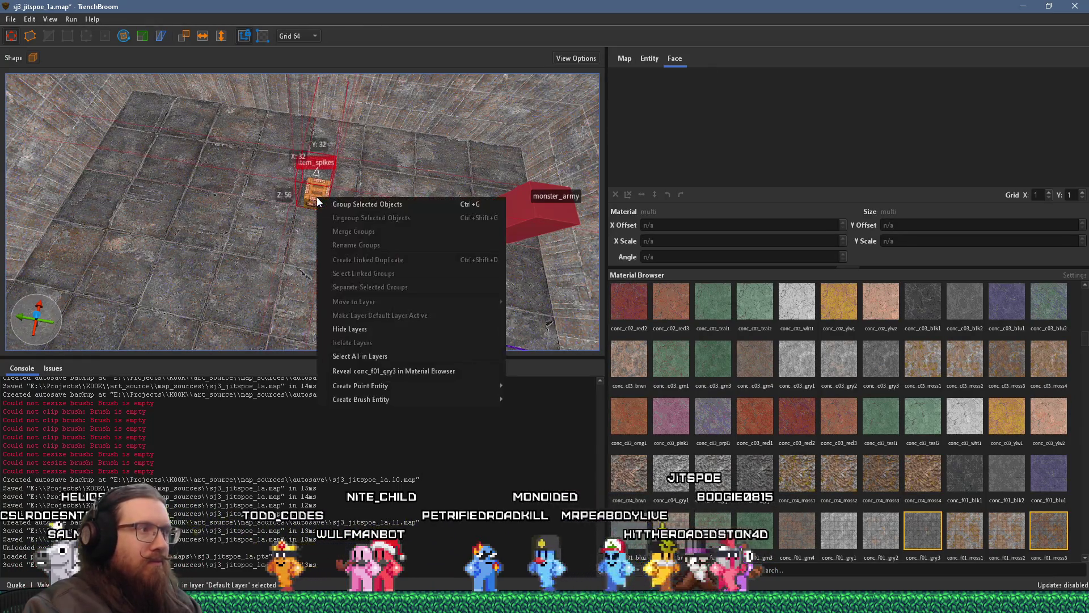
Tick Large box on item_spikes for spawnflags 1, and set the grid to 8 units.
{"action": "mouse_move", "coordinate": [427, 383]}
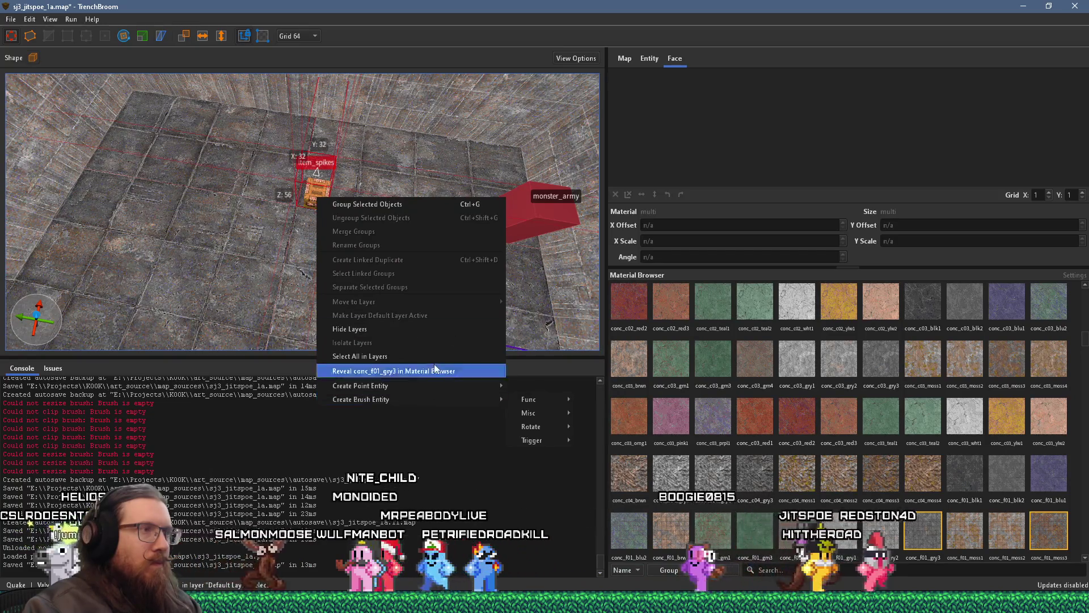
{"action": "left_click", "coordinate": [648, 59]}
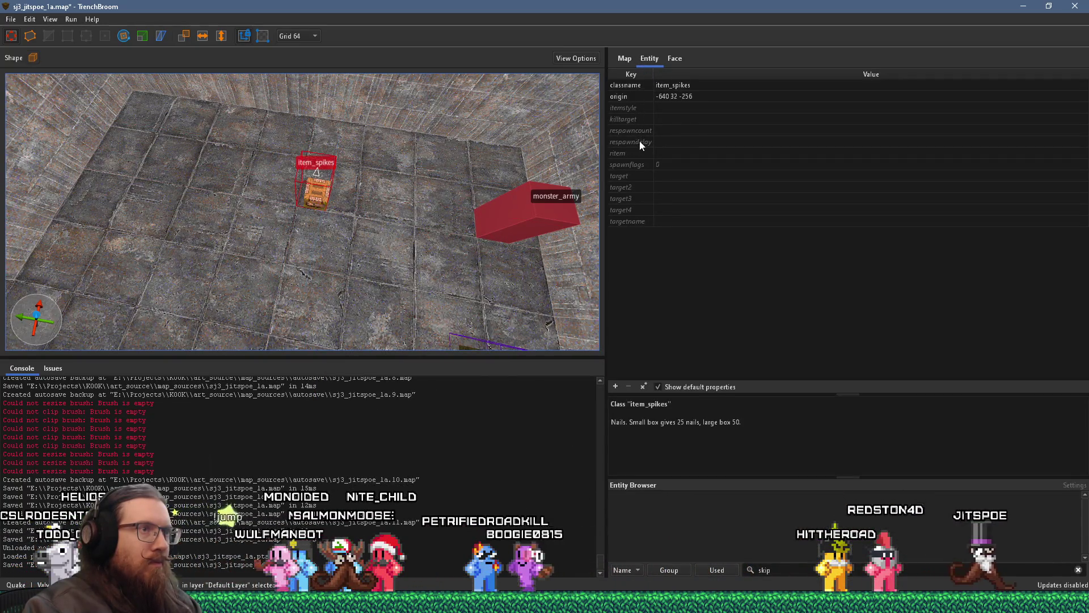
{"action": "left_click", "coordinate": [634, 166]}
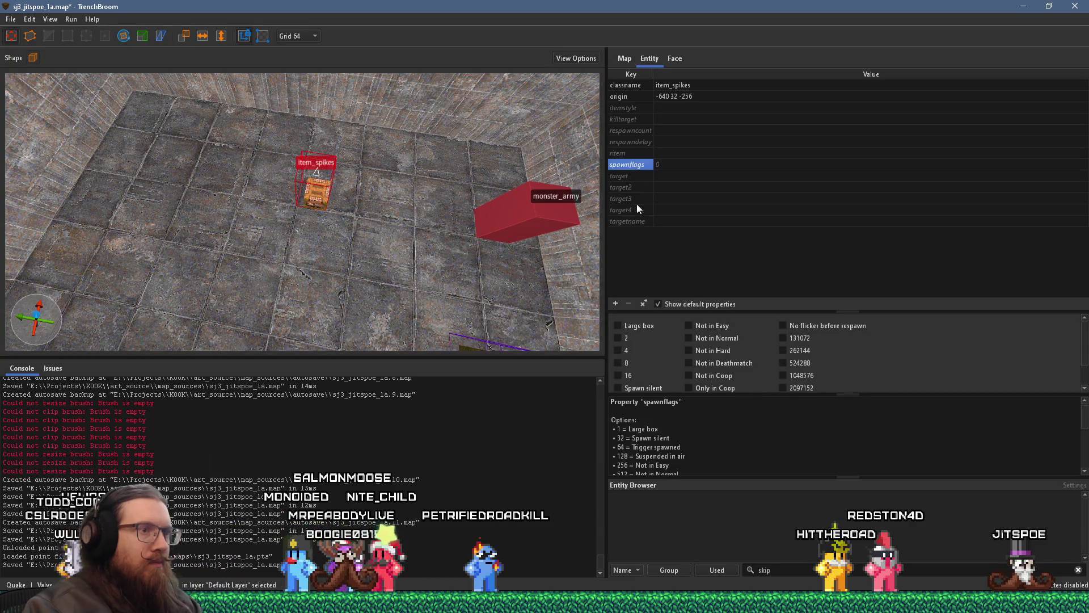
{"action": "left_click", "coordinate": [627, 326]}
{"action": "scroll", "coordinate": [438, 217], "scroll_direction": "up", "scroll_amount": 3}
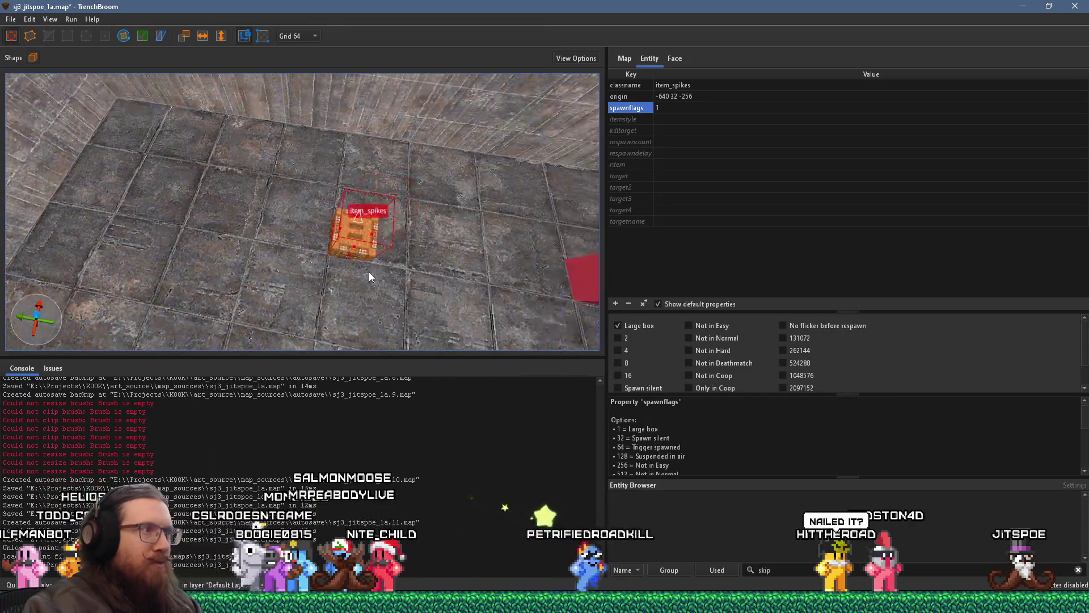
{"action": "scroll", "coordinate": [369, 277], "scroll_direction": "down", "scroll_amount": 3}
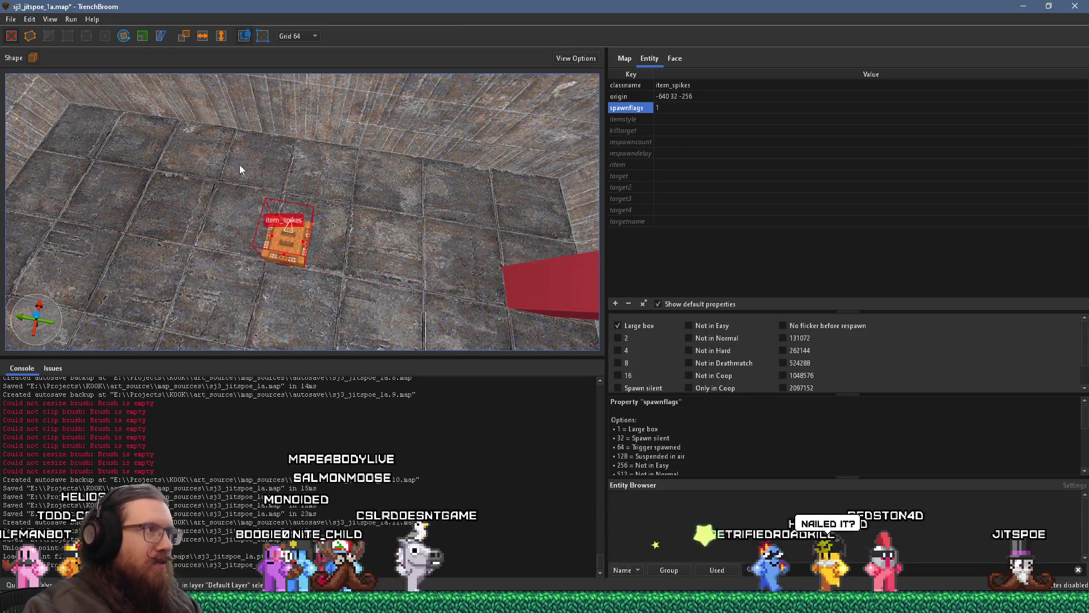
{"action": "left_click", "coordinate": [308, 38]}
{"action": "left_click", "coordinate": [301, 91]}
Alt-drag a copy of item_spikes, untick Large box, and push it against the large box.
{"action": "mouse_move", "coordinate": [304, 241]}
{"action": "left_mouse_down"}
{"action": "mouse_move", "coordinate": [326, 239]}
{"action": "mouse_move", "coordinate": [238, 233]}
{"action": "left_mouse_up"}
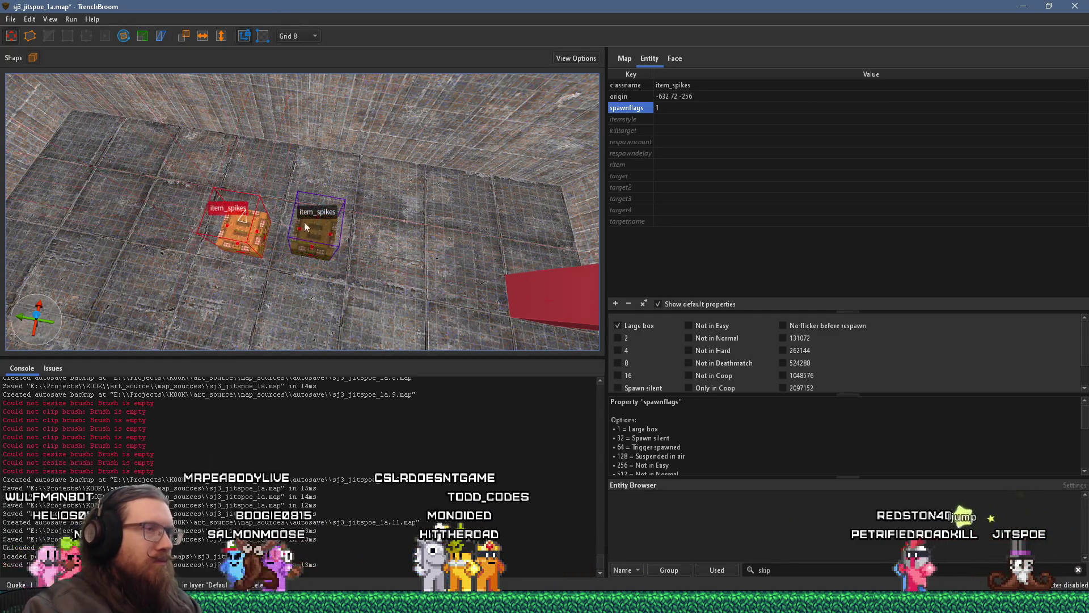
{"action": "left_click", "coordinate": [617, 325]}
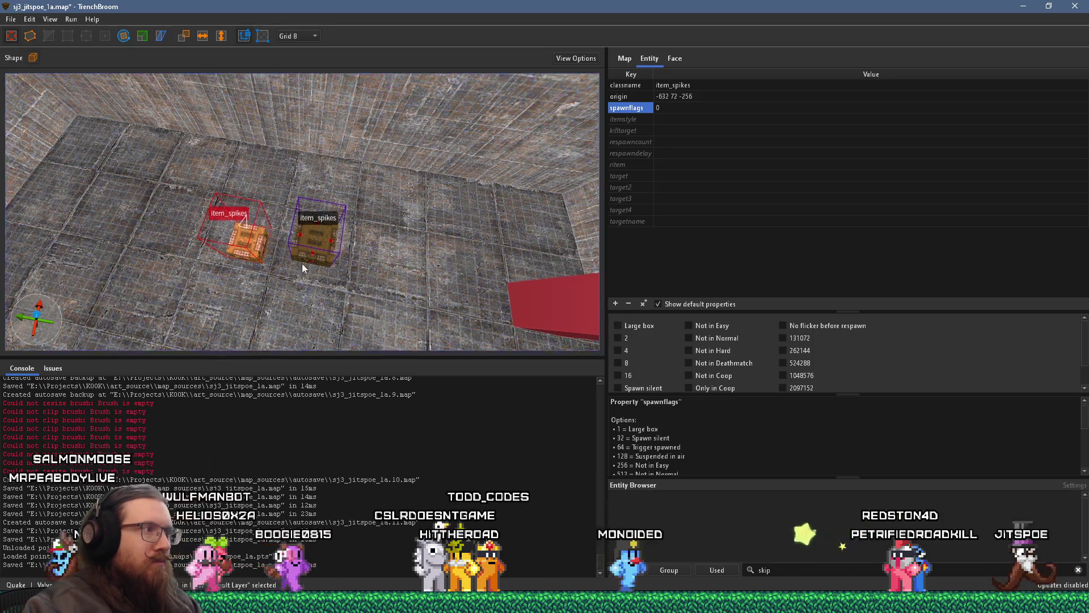
{"action": "key", "text": "w"}
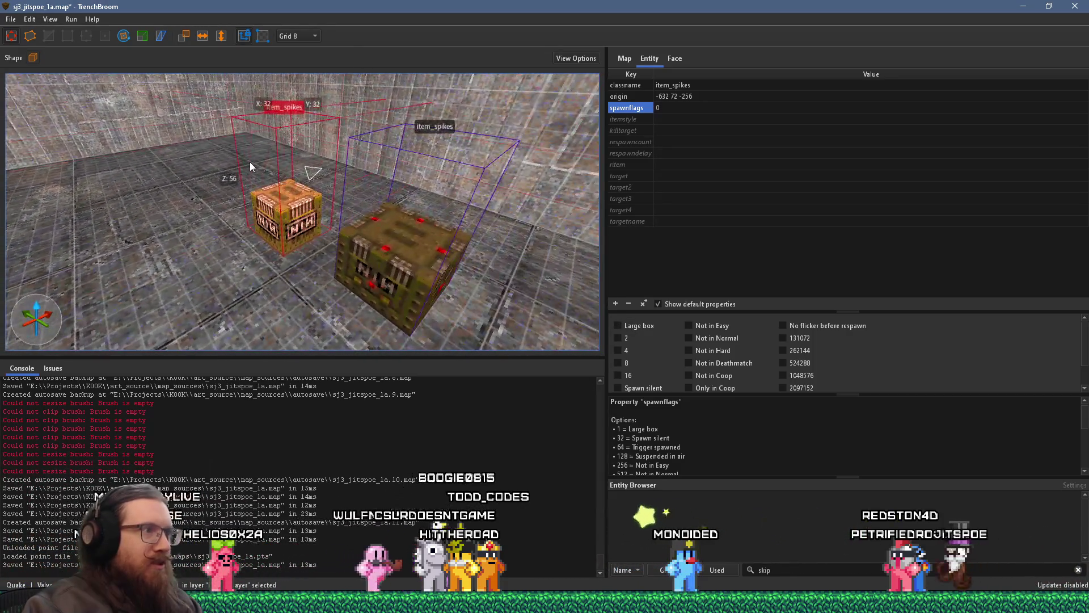
{"action": "left_click_drag", "start_coordinate": [341, 148], "coordinate": [378, 142]}
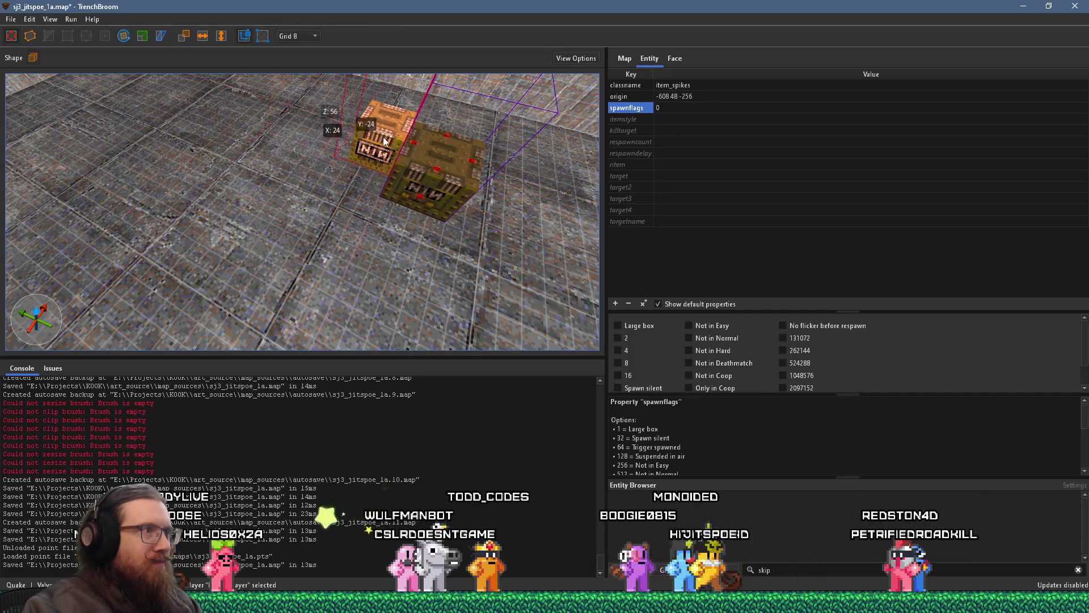
{"action": "key", "text": "Escape"}
Fly around the room to inspect the nail boxes, monster_army and the ceiling block.
{"action": "key", "text": "s"}
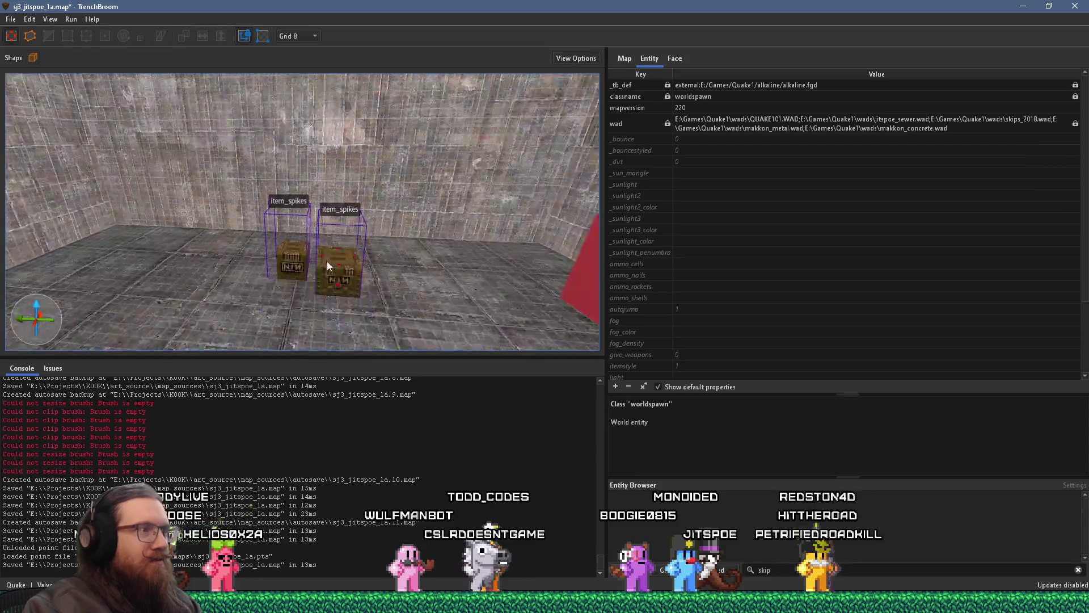
{"action": "key", "text": "d"}
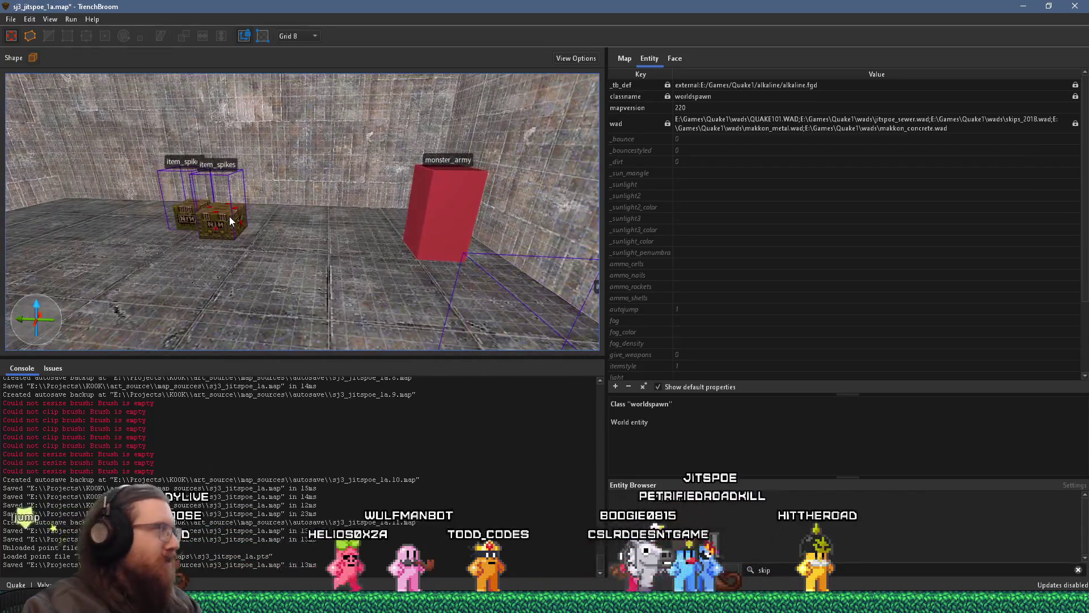
{"action": "key", "text": "w"}
{"action": "key", "text": "w"}
{"action": "key", "text": "a"}
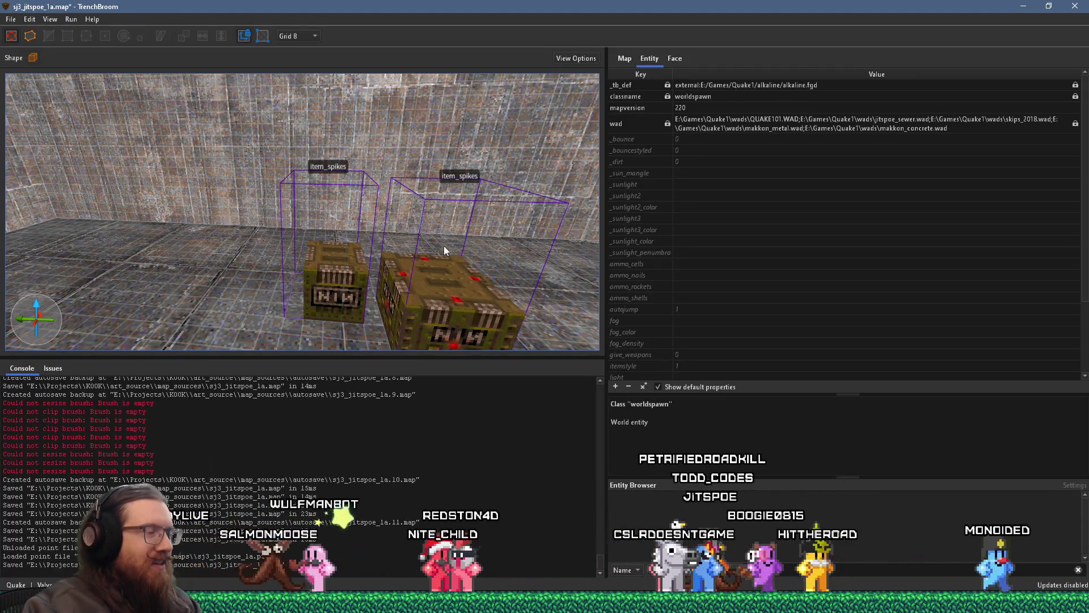
{"action": "key", "text": "s"}
{"action": "key", "text": "s"}
{"action": "key", "text": "d"}
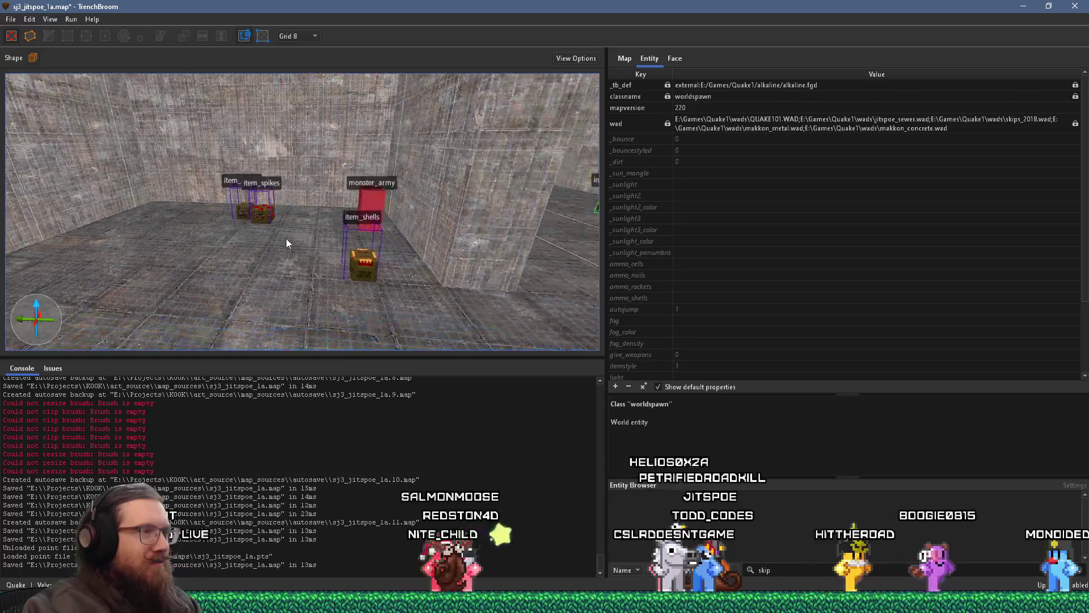
{"action": "key", "text": "w"}
{"action": "key", "text": "Up"}
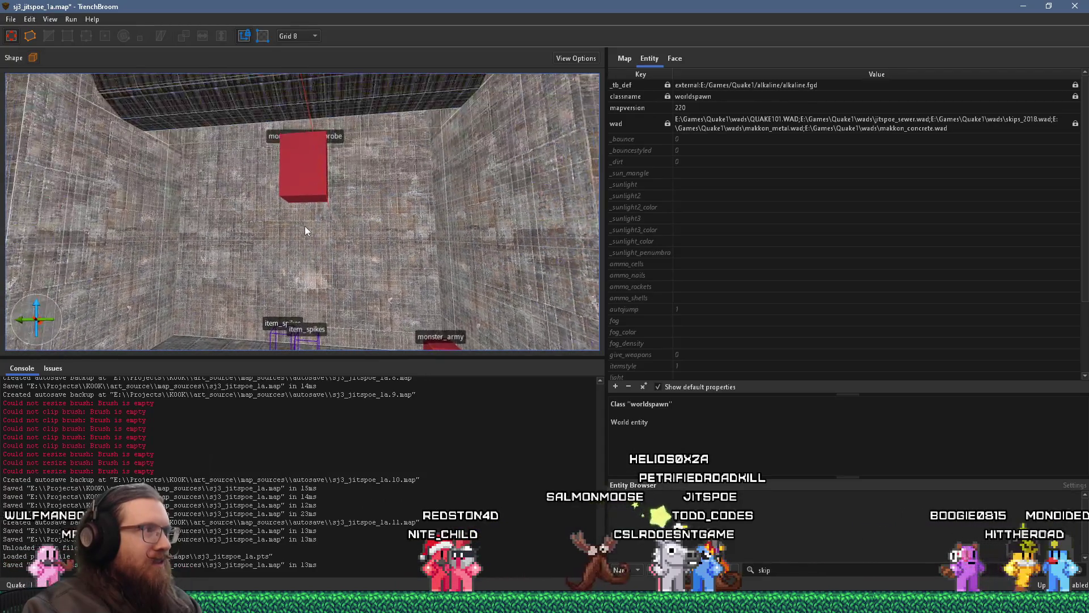
{"action": "key", "text": "Down"}
{"action": "key", "text": "Left"}
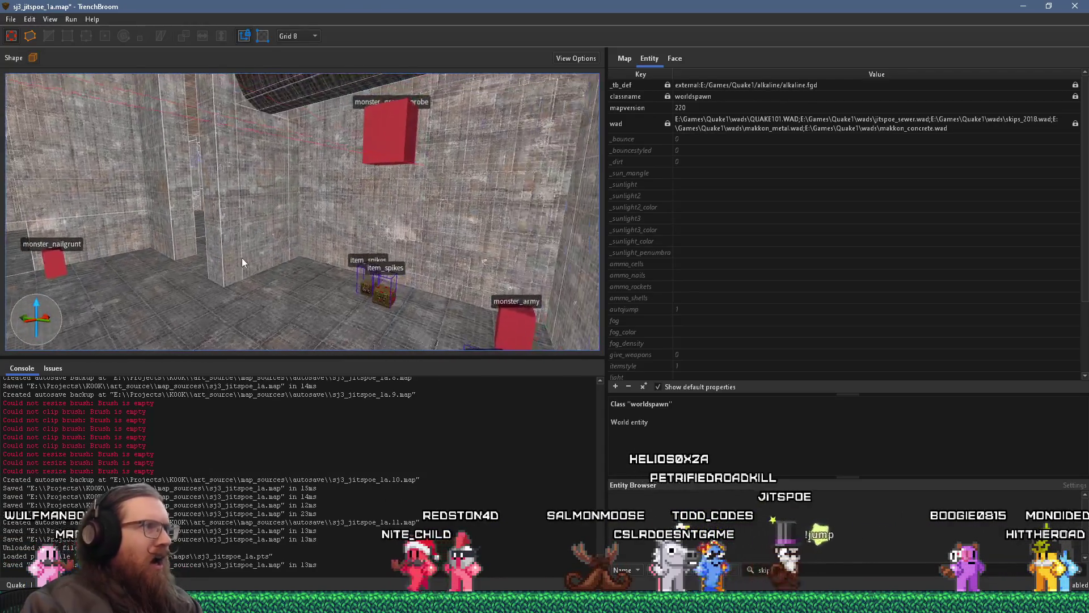
{"action": "key", "text": "Left"}
{"action": "key", "text": "s"}
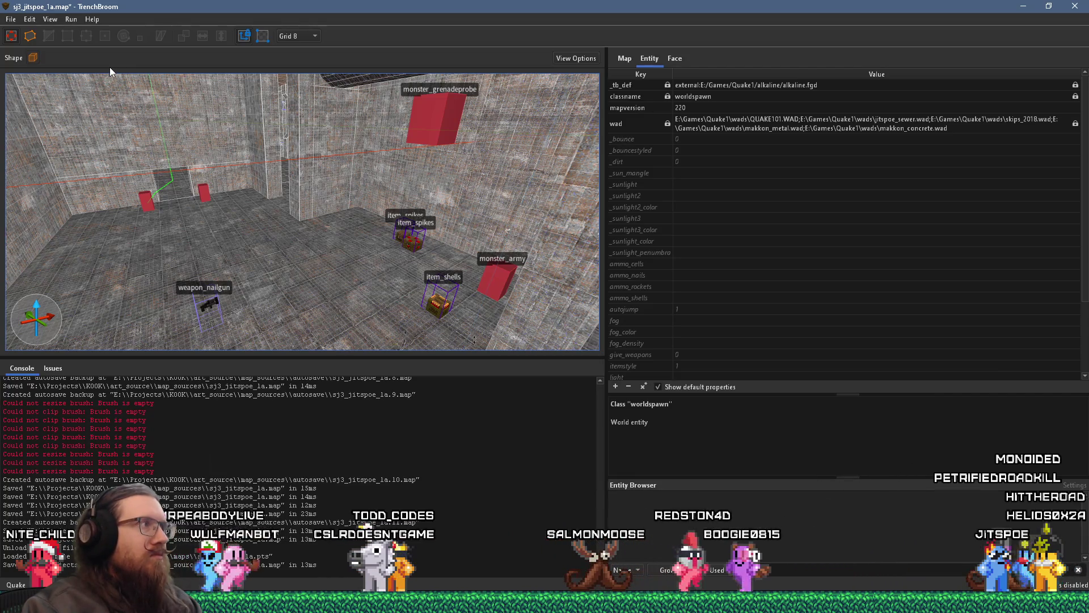
{"action": "left_click", "coordinate": [73, 20]}
Compile the map with the alkaline dev profile and launch it in Ironwail.
{"action": "left_click", "coordinate": [79, 32]}
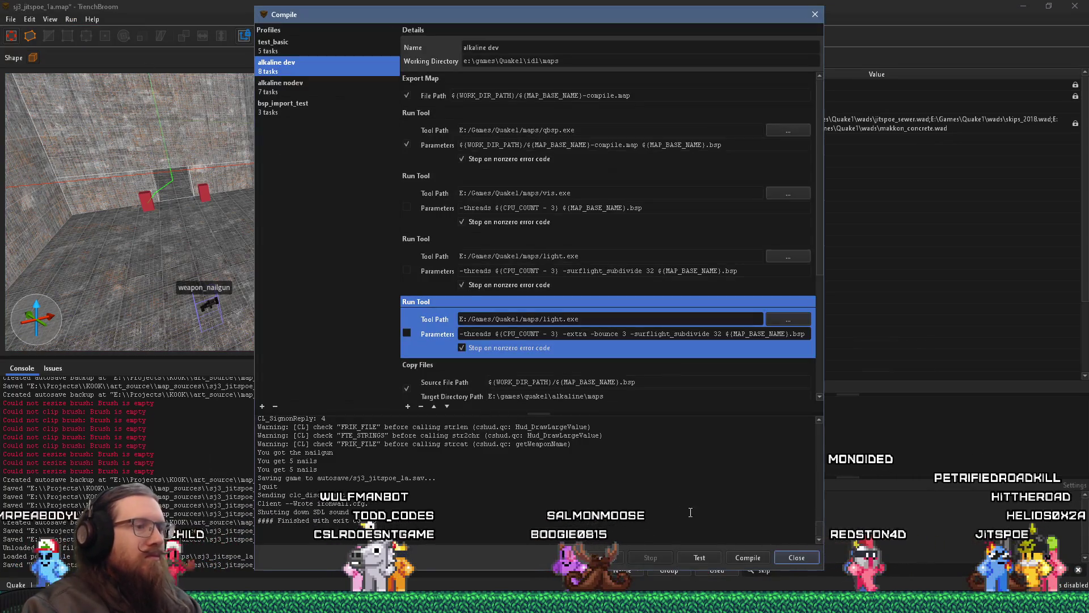
{"action": "left_click", "coordinate": [748, 557]}
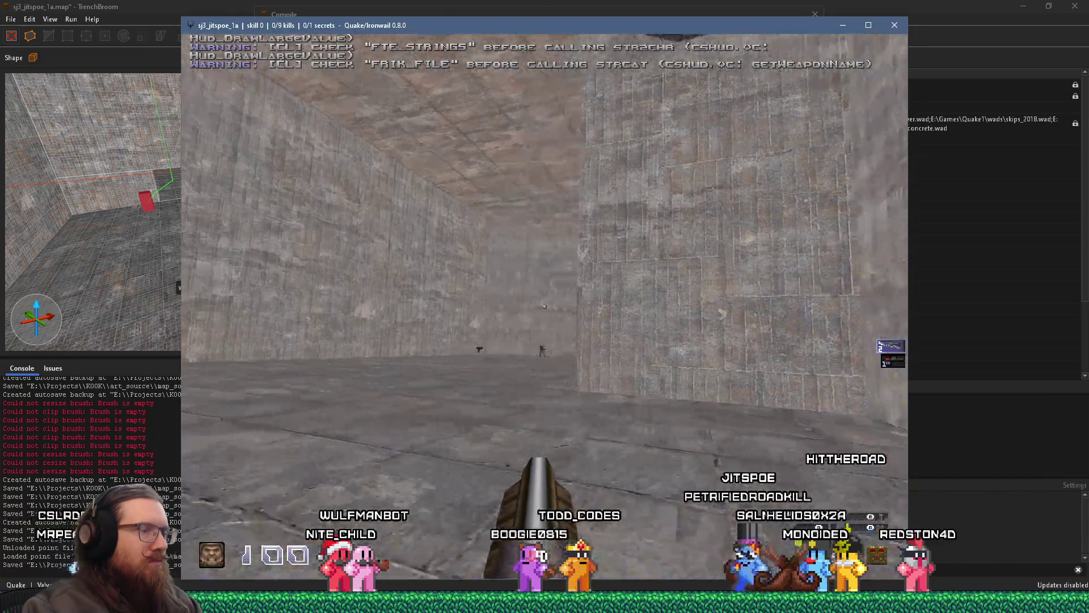
Grab the nailgun, kill 4 of the 9 ogres with it, and explore the walls.
{"action": "key", "text": "w"}
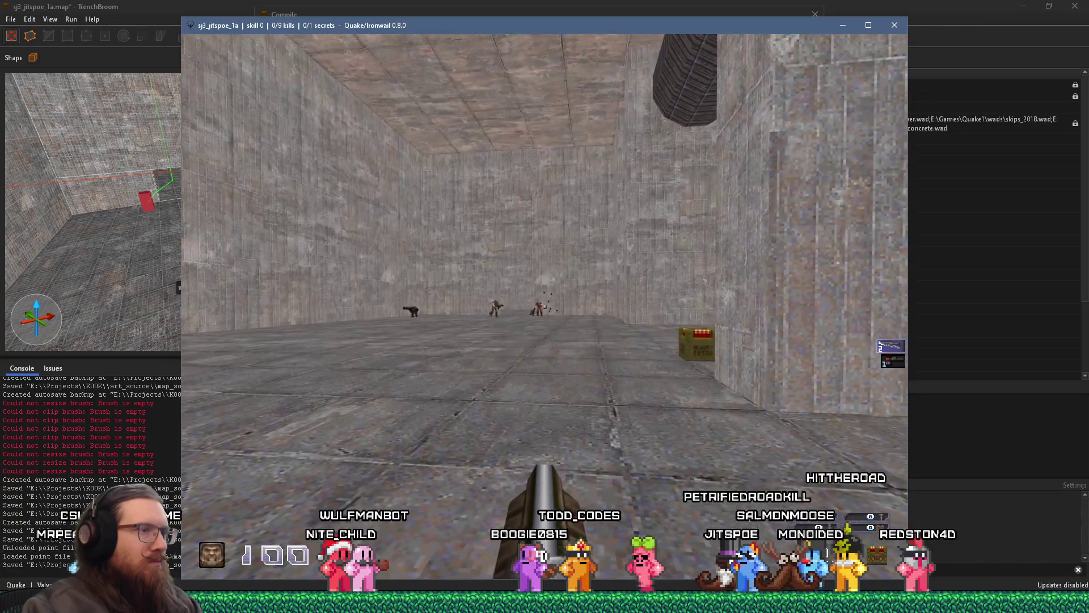
{"action": "key", "text": "w"}
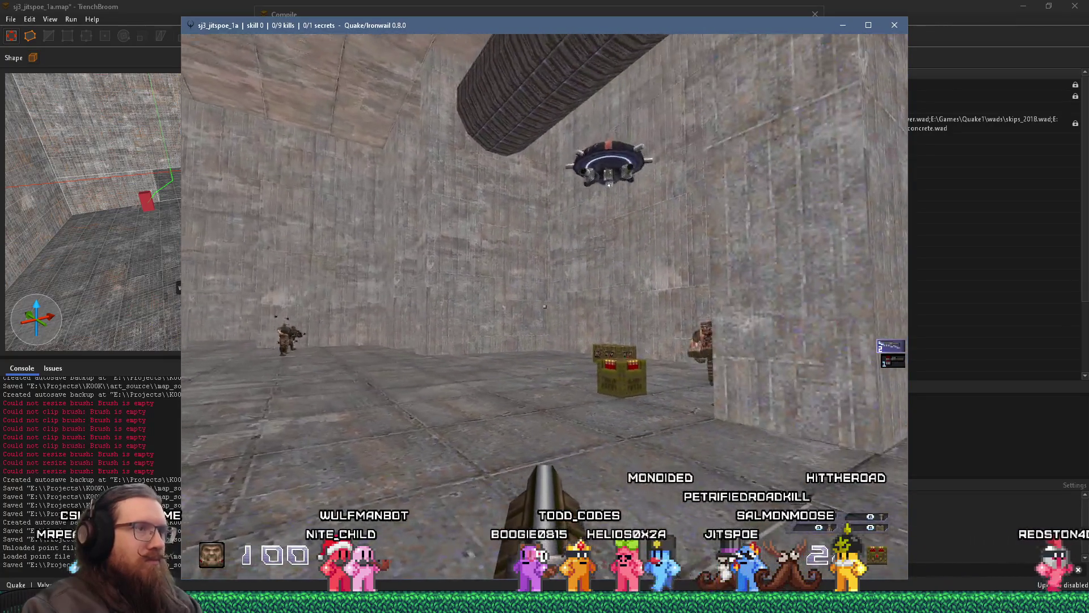
{"action": "key", "text": "w"}
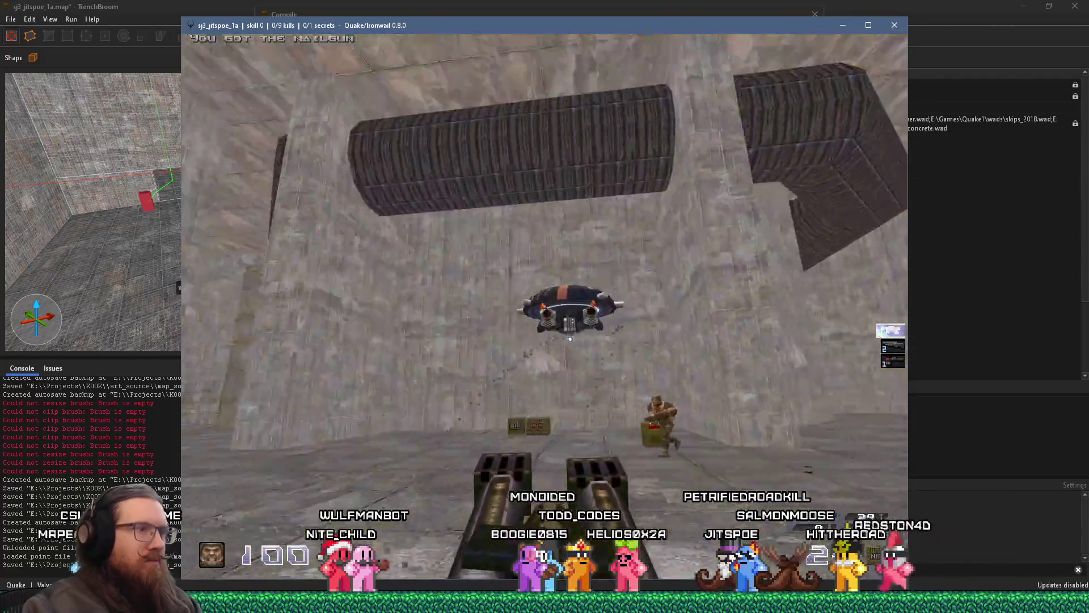
{"action": "key", "text": "w"}
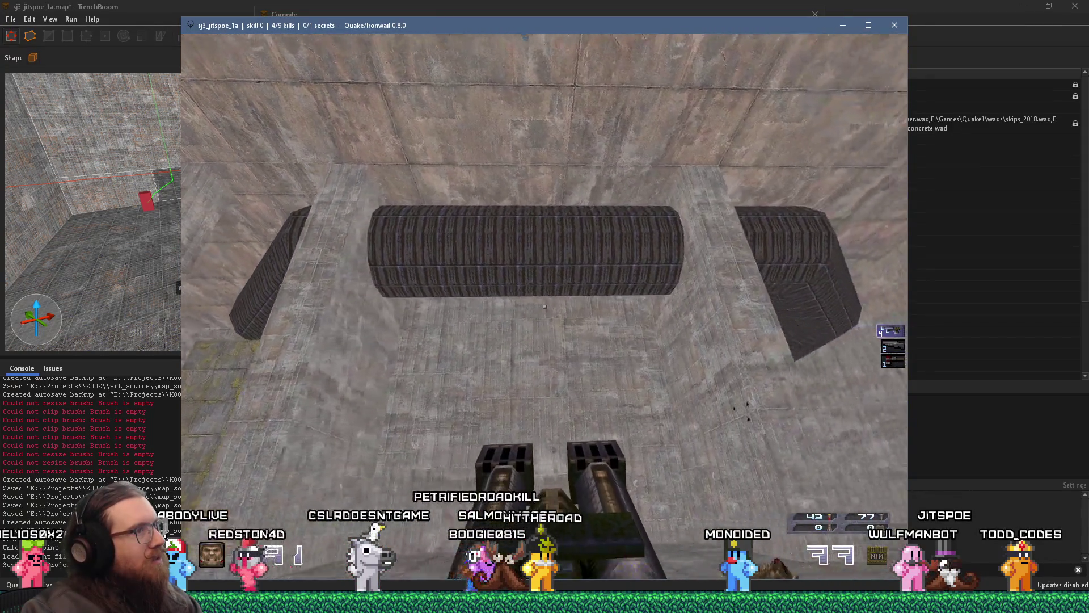
{"action": "key", "text": "w"}
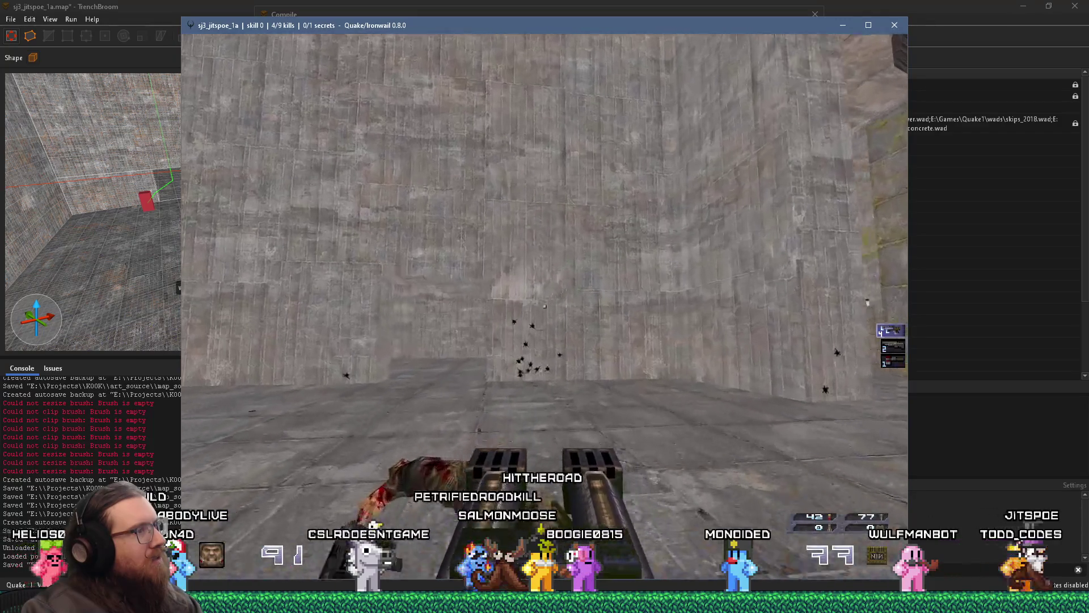
{"action": "key", "text": "w"}
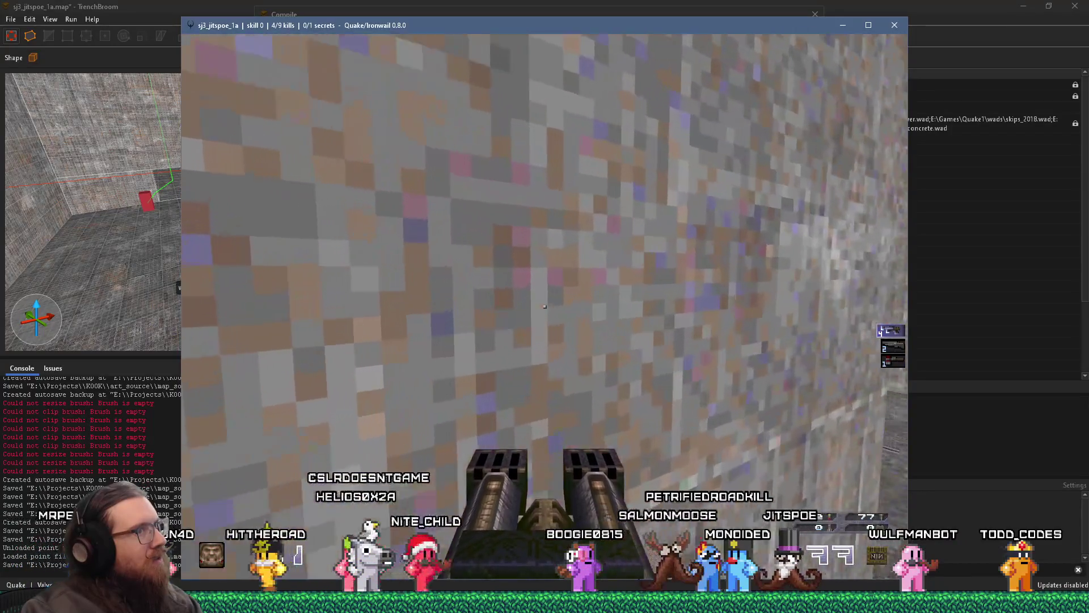
{"action": "key", "text": "s"}
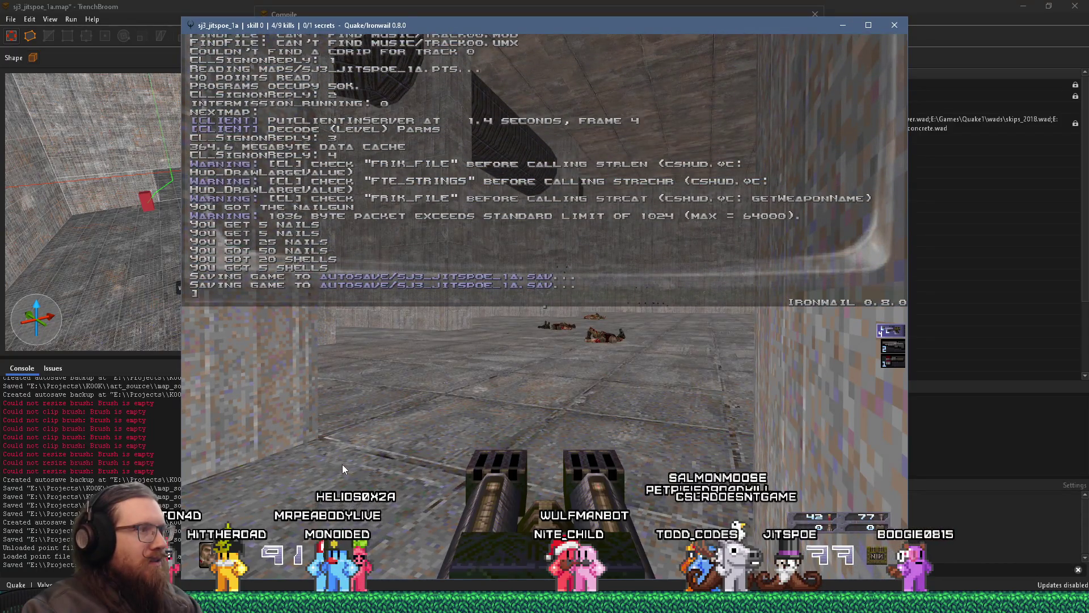
Quit Quake from its console and launch Paintball 2 from the Windows Run prompt.
{"action": "type", "text": "quit"}
{"action": "key", "text": "Return"}
{"action": "key", "text": "super+r"}
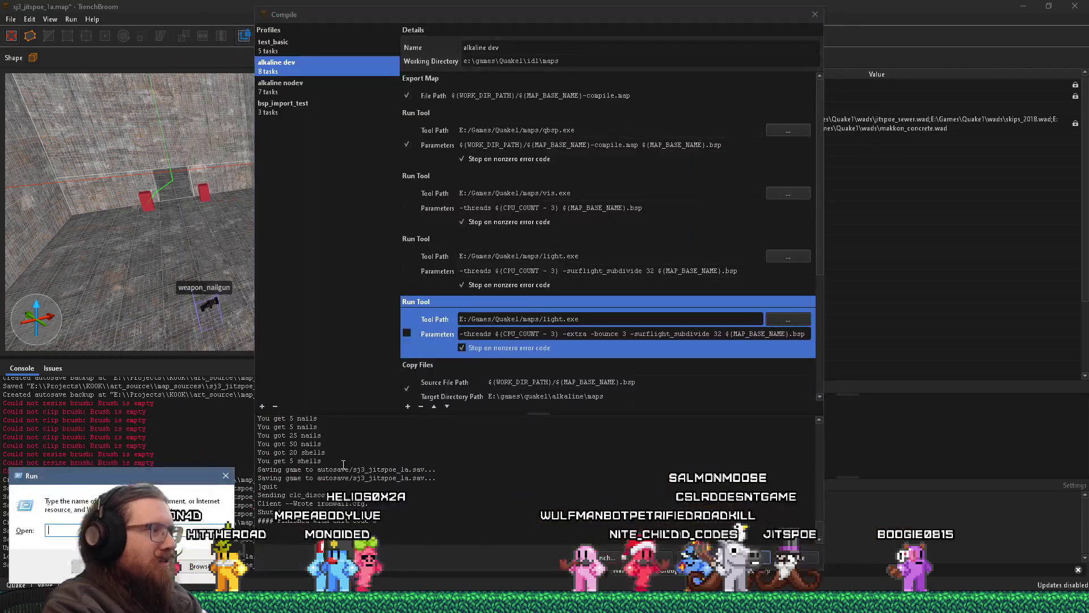
{"action": "type", "text": "e:\\projects\\"}
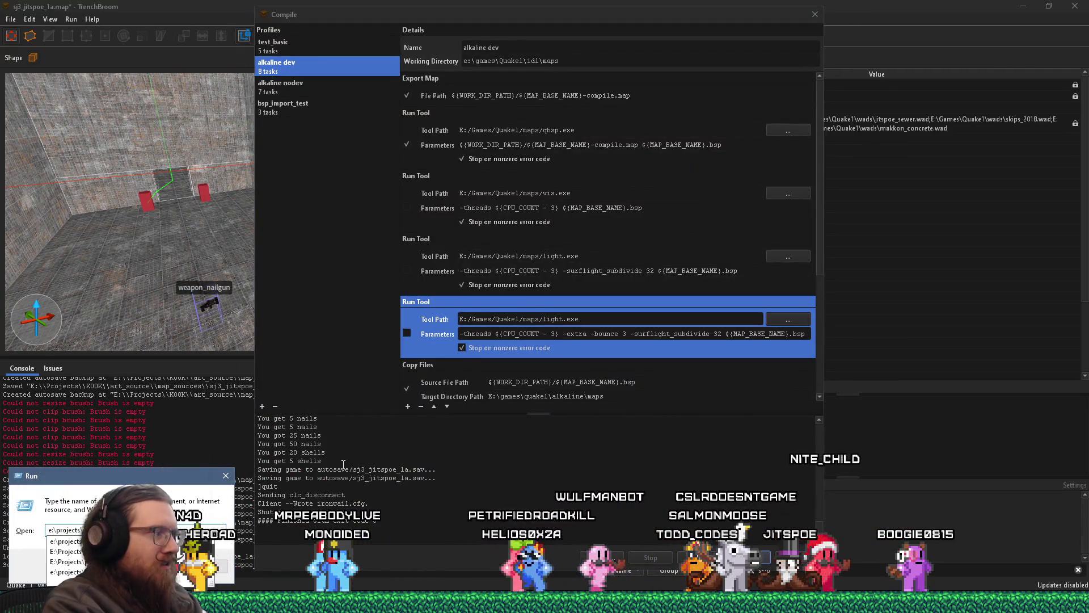
{"action": "type", "text": "k"}
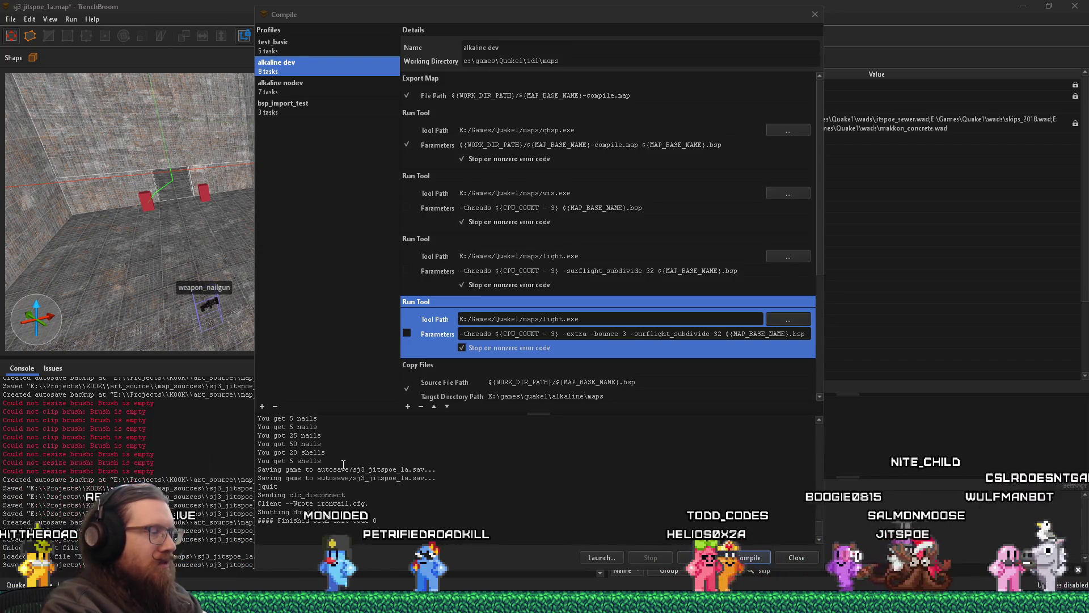
{"action": "key", "text": "Return"}
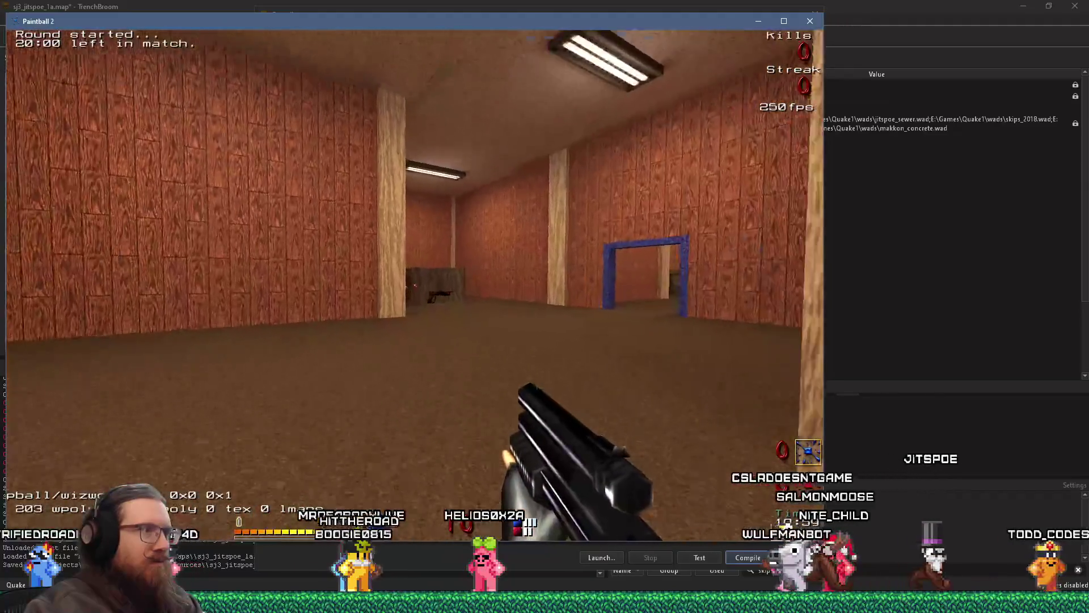
Walk along the wooden wall and look around the room and blue doorway.
{"action": "key", "text": "w"}
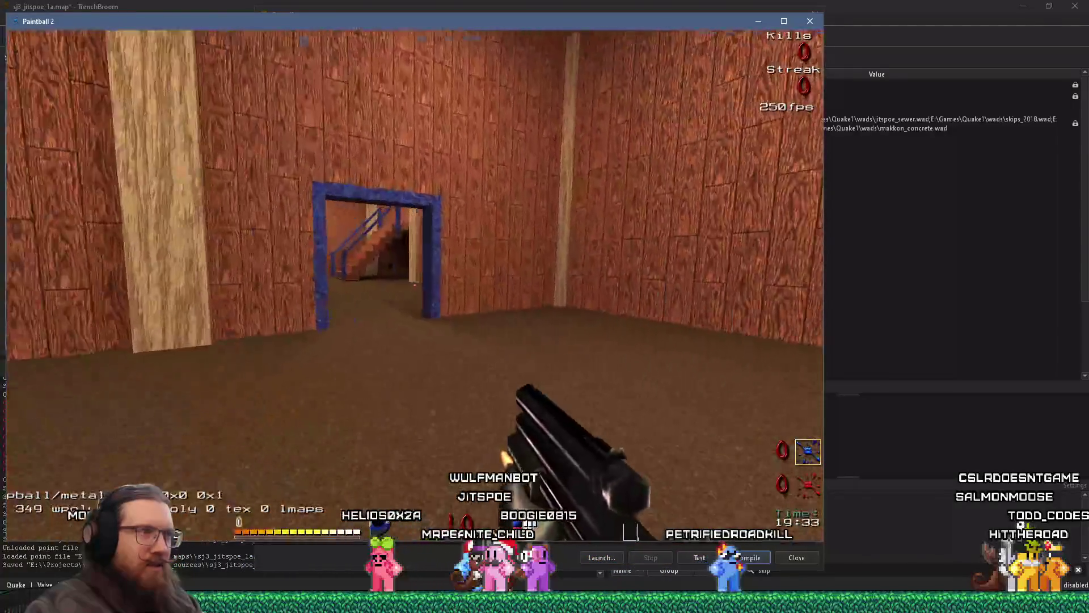
{"action": "key", "text": "s"}
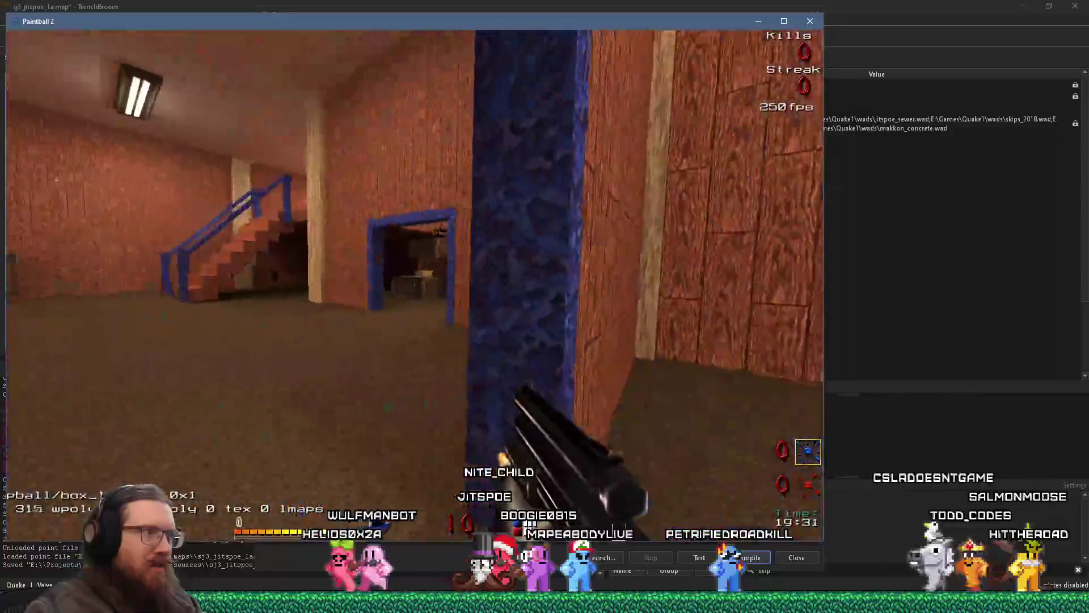
{"action": "key", "text": "w"}
{"action": "key", "text": "Left"}
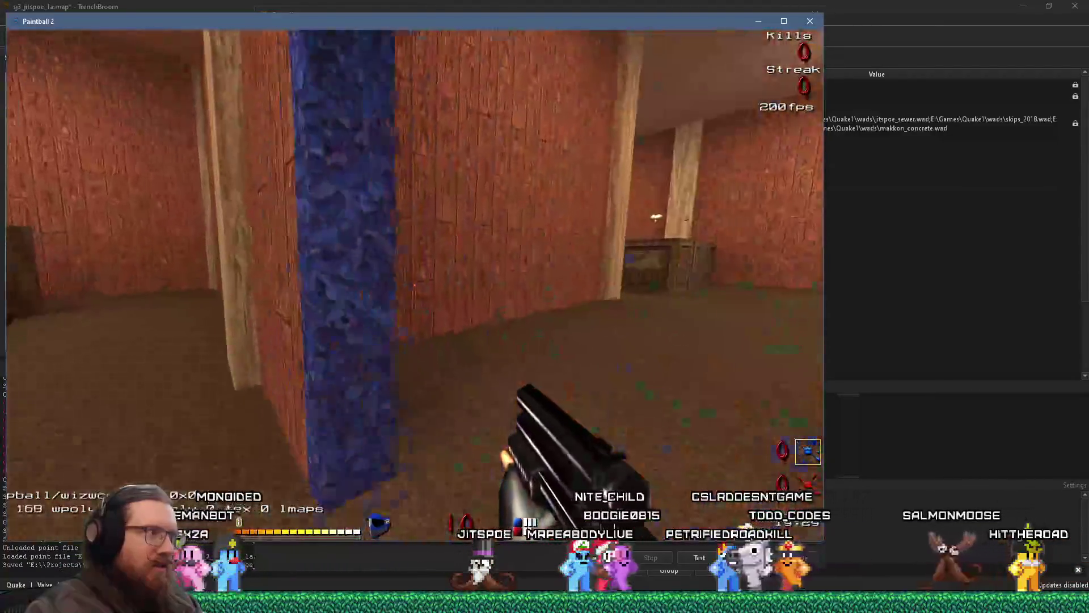
{"action": "key", "text": "Left"}
{"action": "key", "text": "w"}
{"action": "key", "text": "Right"}
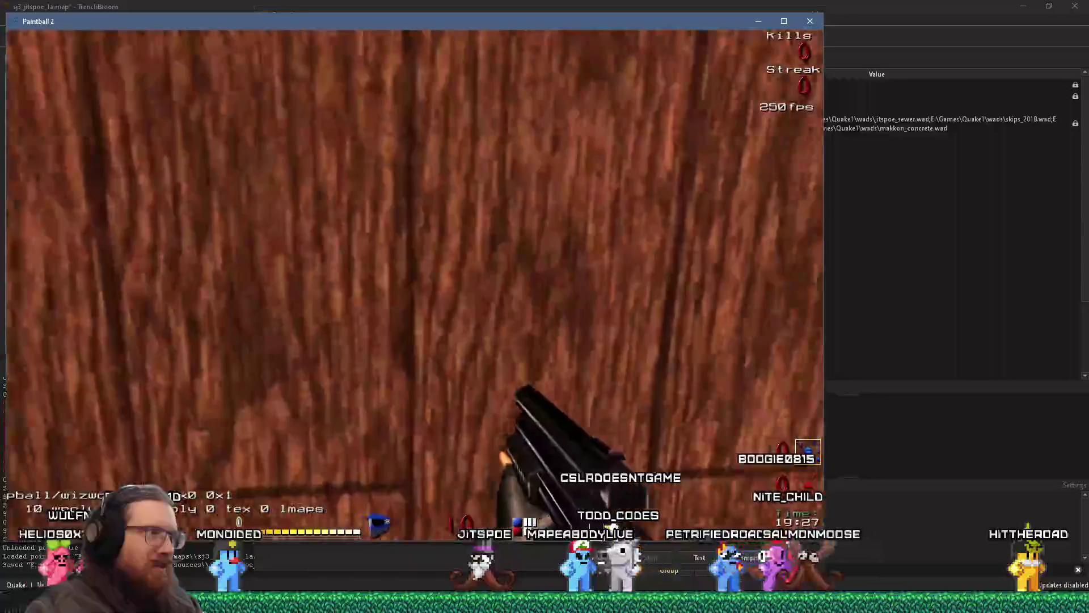
{"action": "key", "text": "Right"}
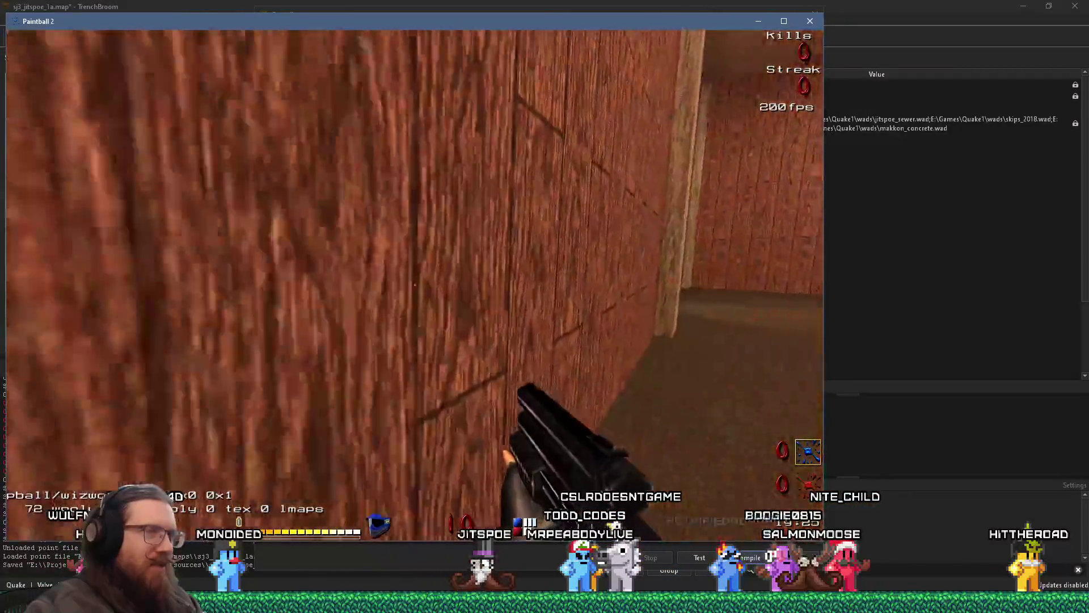
{"action": "key", "text": "Left"}
{"action": "key", "text": "Left"}
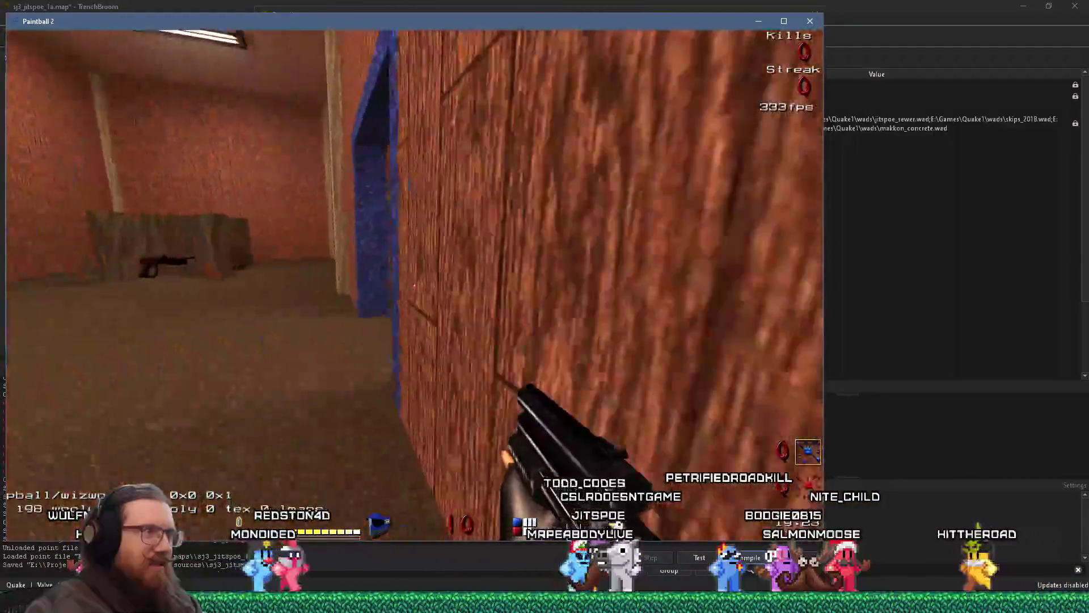
{"action": "key", "text": "Right"}
Move around to view the stairs, the crate and the wooden pillar.
{"action": "key", "text": "Down"}
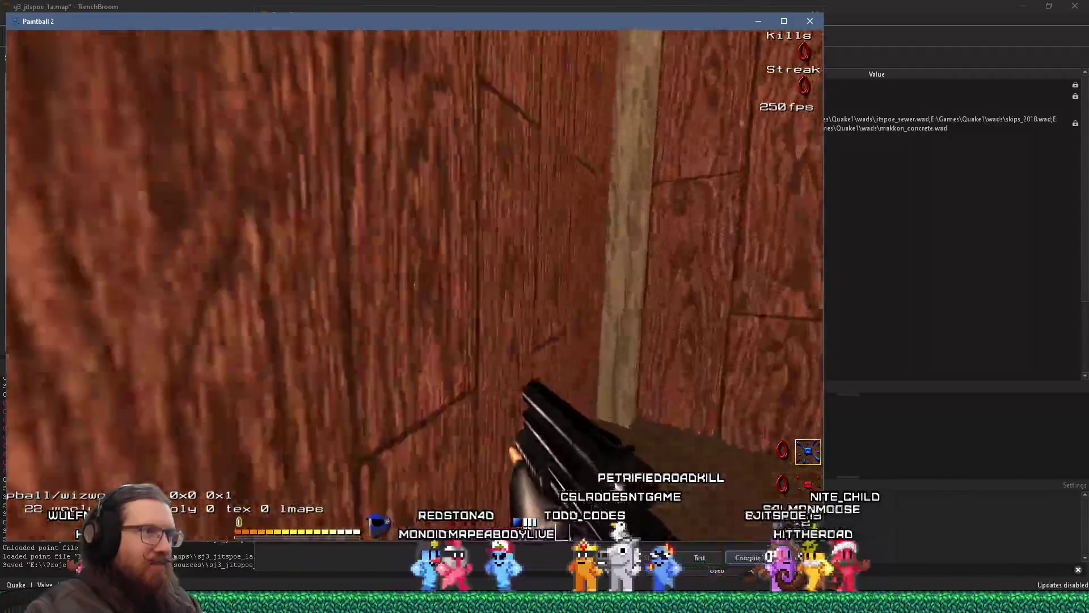
{"action": "key", "text": "Up"}
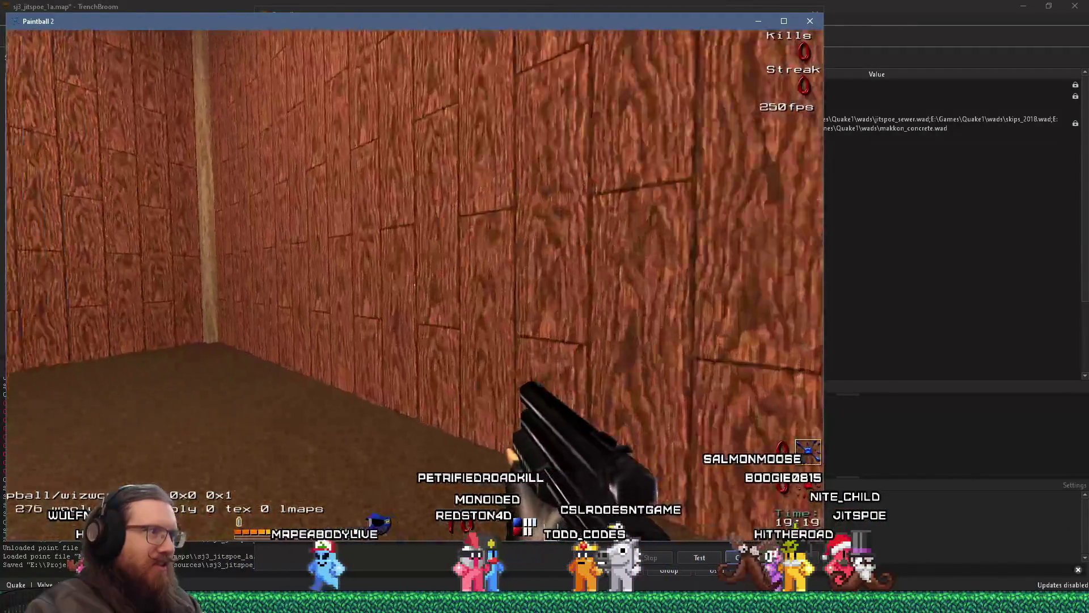
{"action": "key", "text": "Down"}
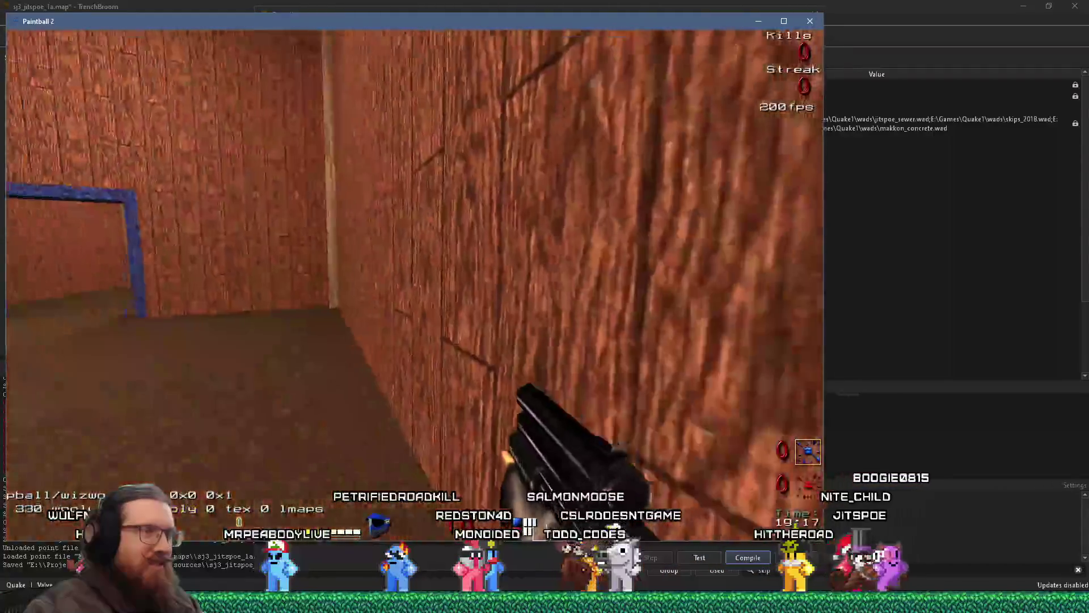
{"action": "key", "text": "Right"}
{"action": "key", "text": "Right"}
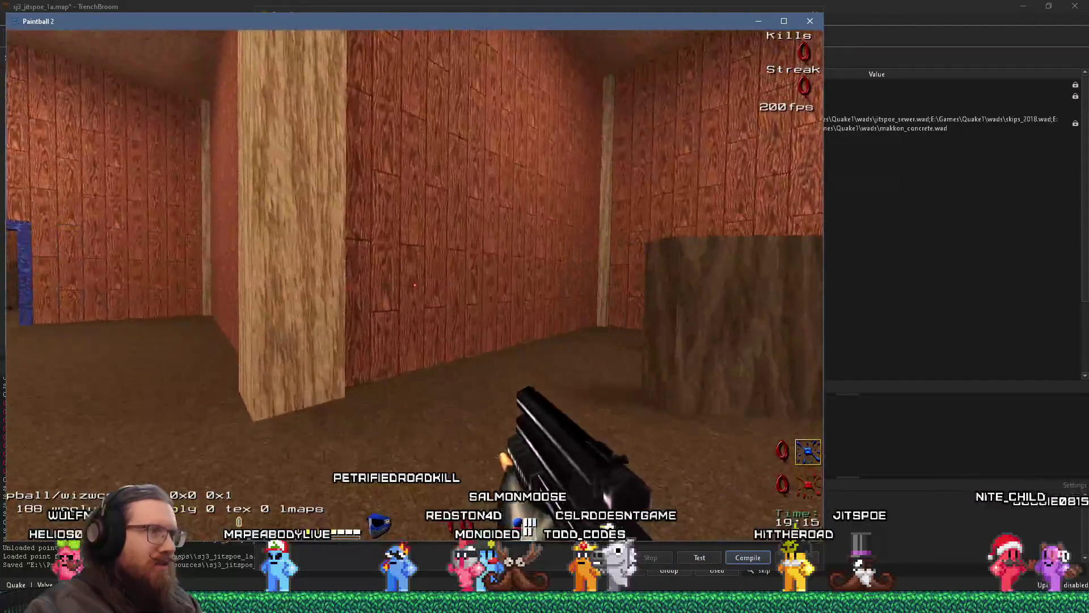
{"action": "key", "text": "Up"}
{"action": "key", "text": "Down"}
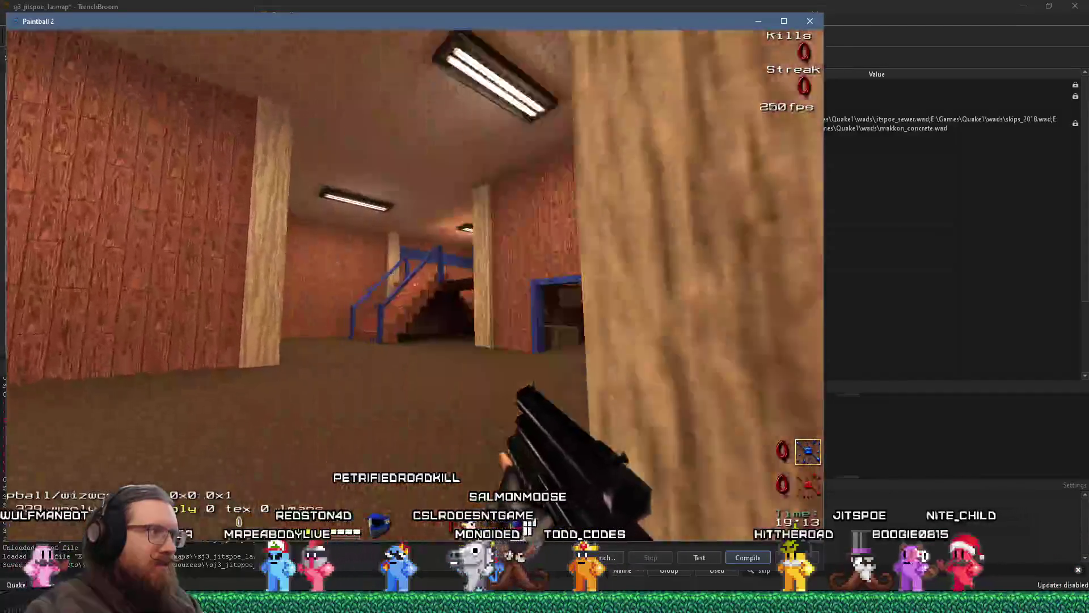
Open the Paintball 2 console and enter quit to close the game.
{"action": "key", "text": "grave"}
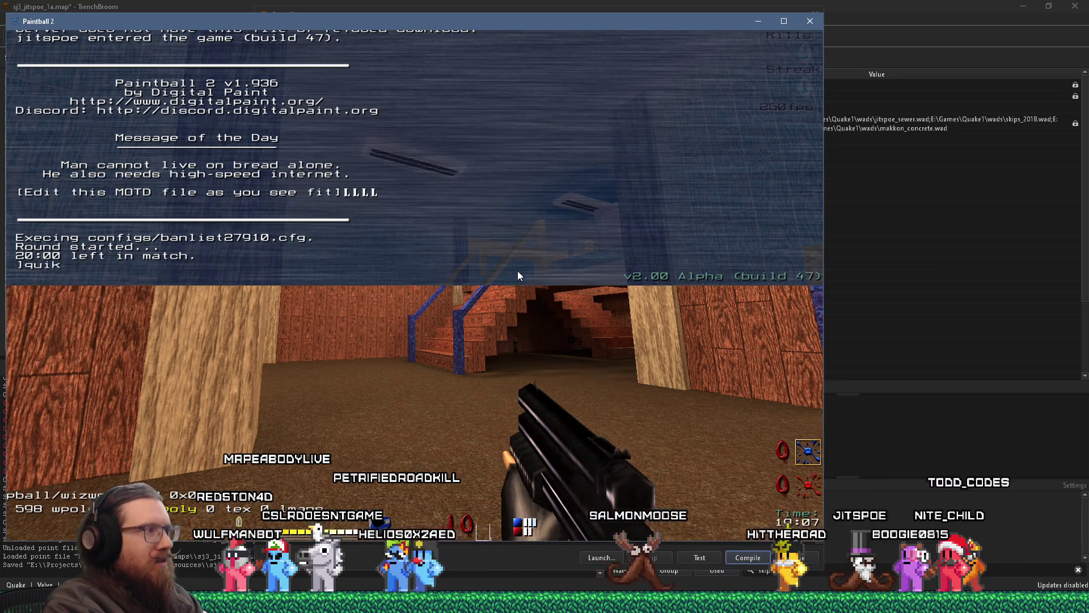
{"action": "type", "text": "it"}
{"action": "key", "text": "Return"}
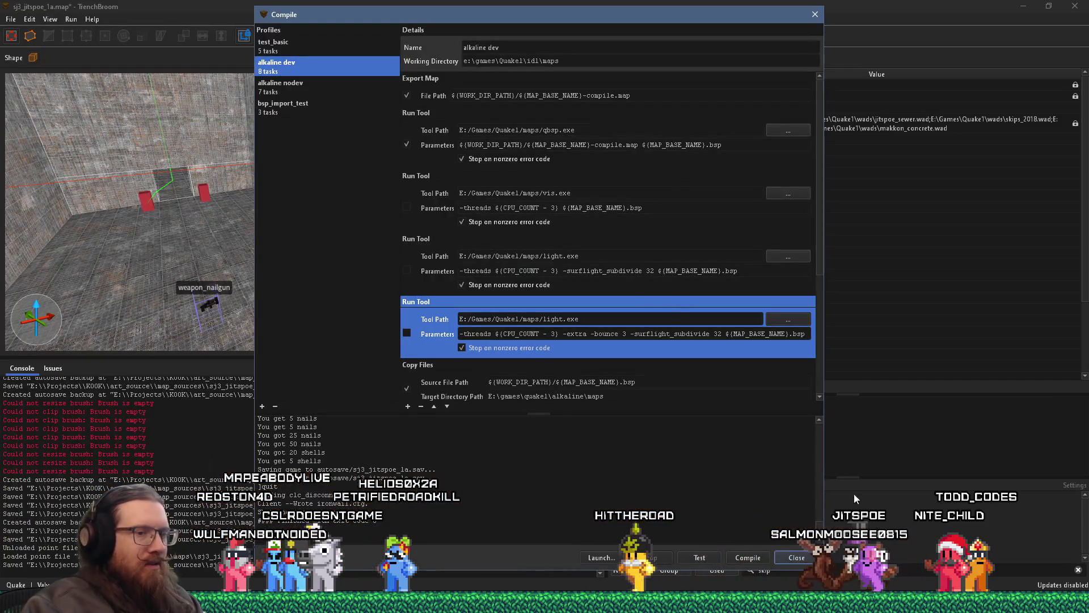
Switch to the Godot Engine editor to run KOOK.
{"action": "key", "text": "alt+Tab"}
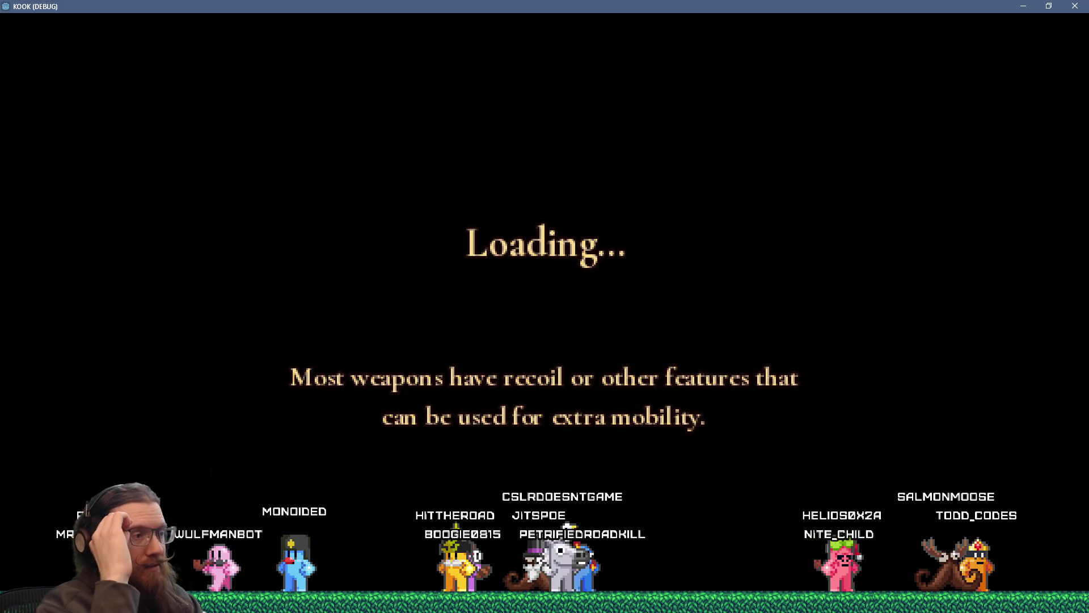
Walk to the brick wall, kick open the wooden door, and fire the revolver twice.
{"action": "key", "text": "w"}
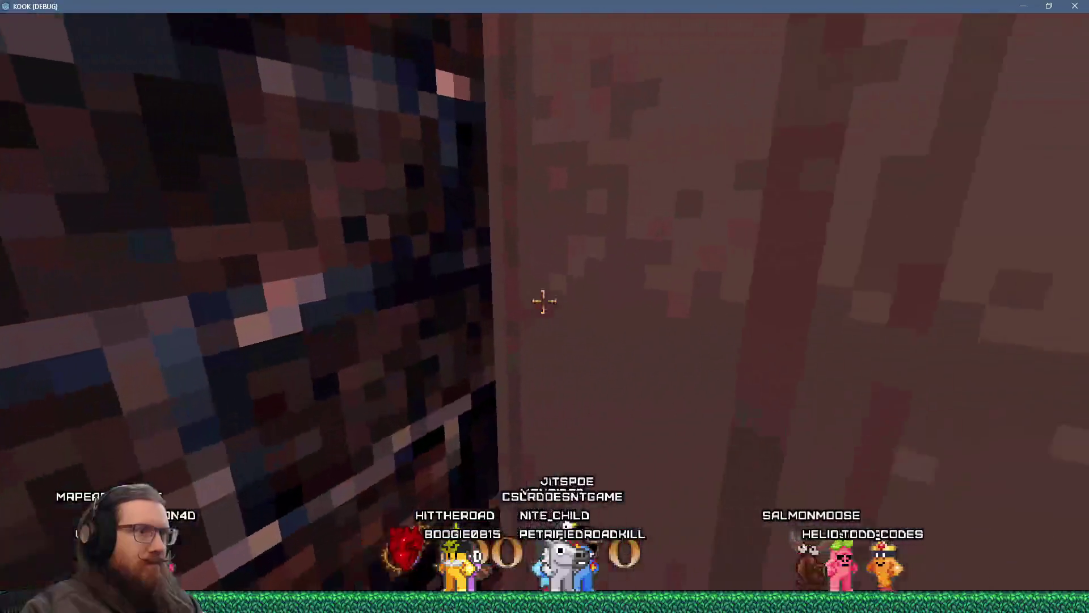
{"action": "key", "text": "i"}
{"action": "key", "text": "w"}
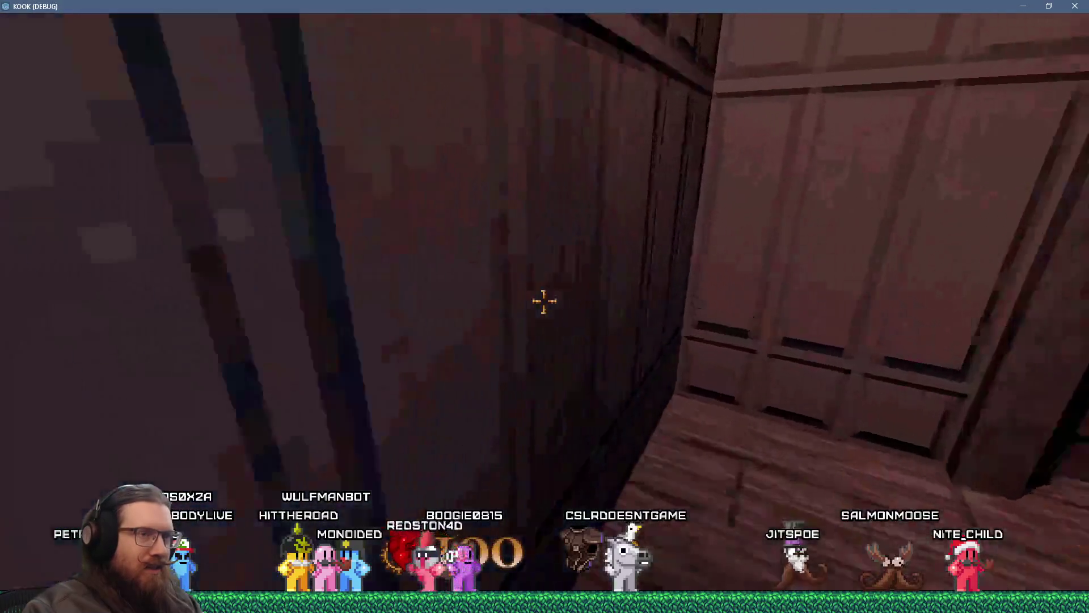
{"action": "key", "text": "2"}
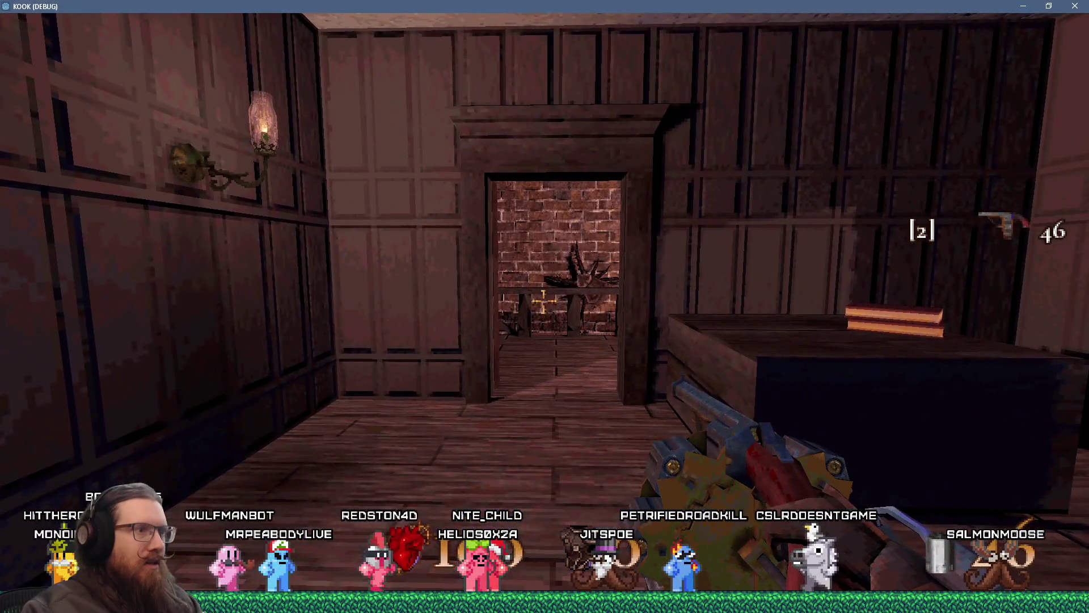
{"action": "left_click", "coordinate": [543, 302]}
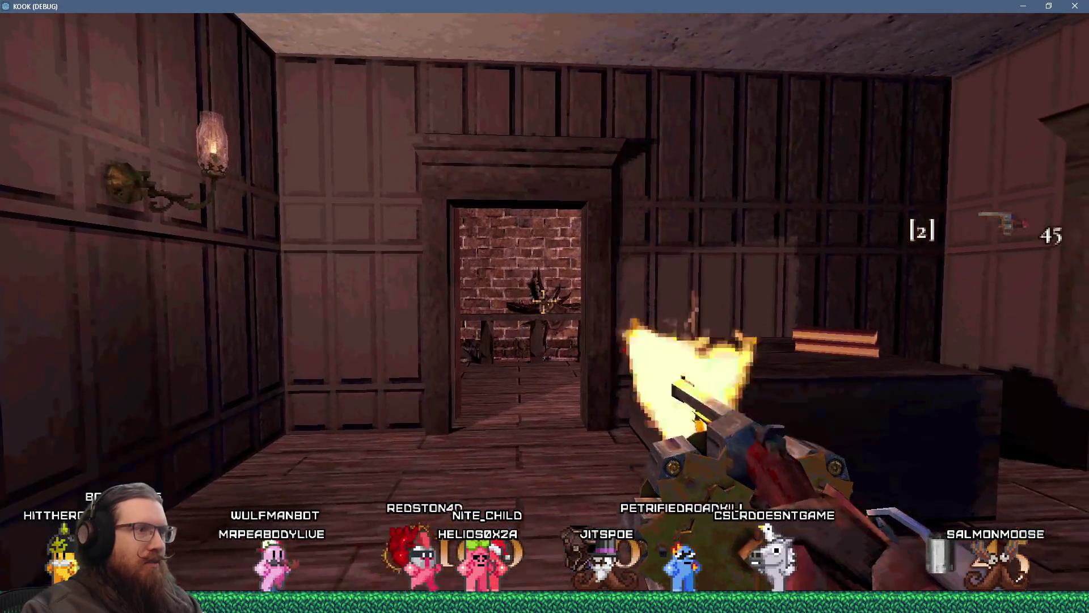
{"action": "left_click", "coordinate": [543, 302]}
Approach the chest, pick up and drop the blue book, and walk by the staircase.
{"action": "key", "text": "w"}
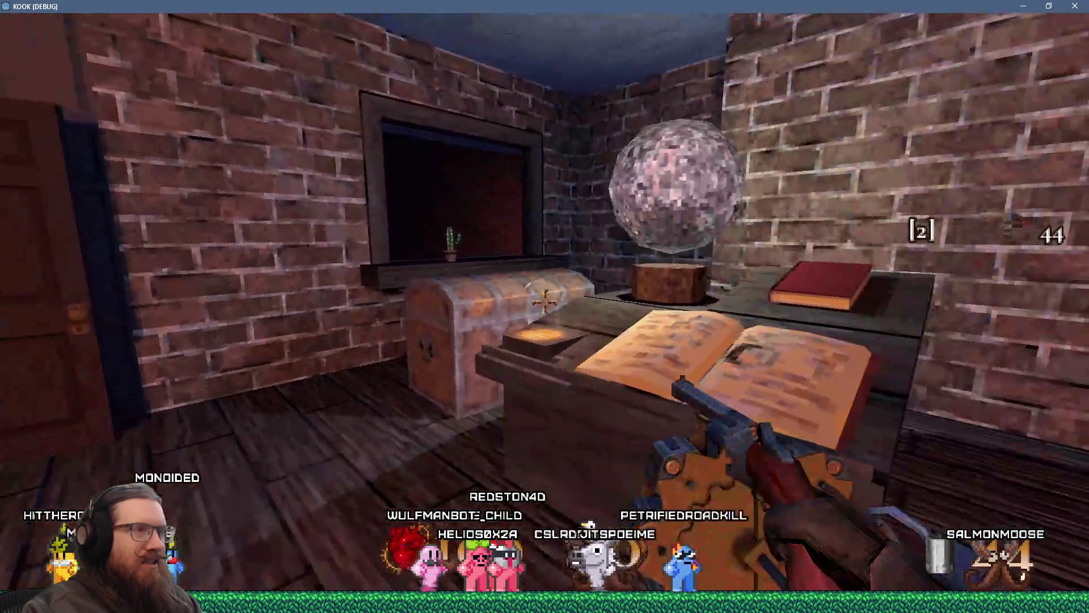
{"action": "key", "text": "w"}
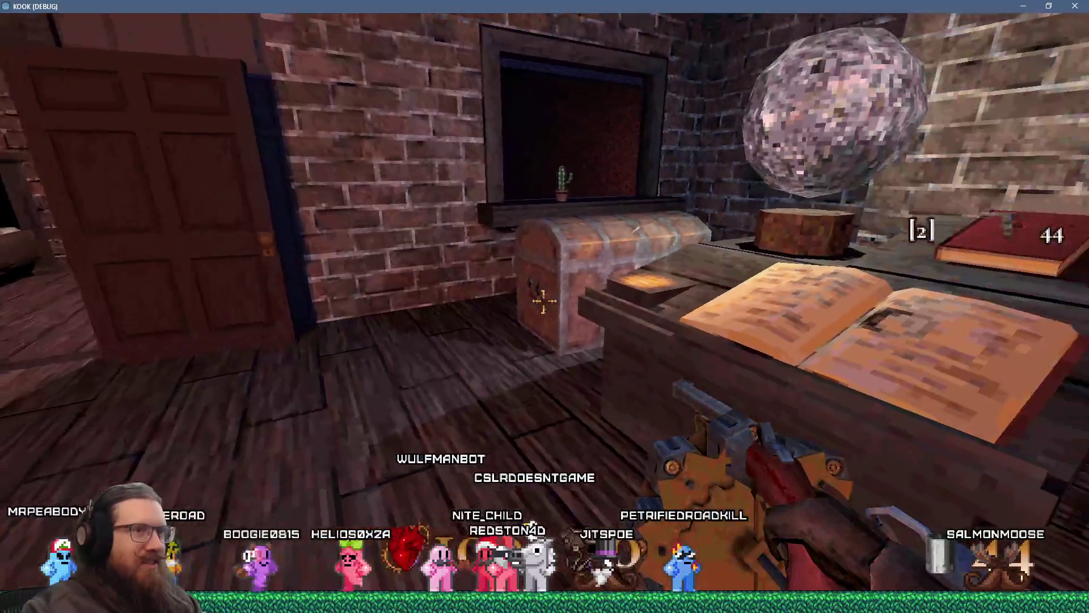
{"action": "key", "text": "w"}
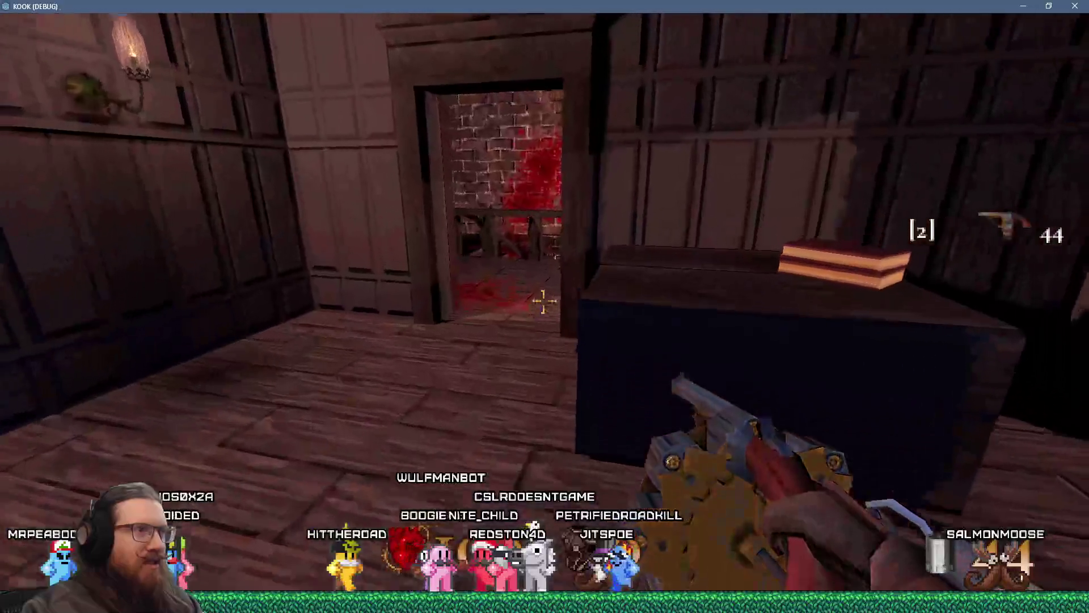
{"action": "key", "text": "period"}
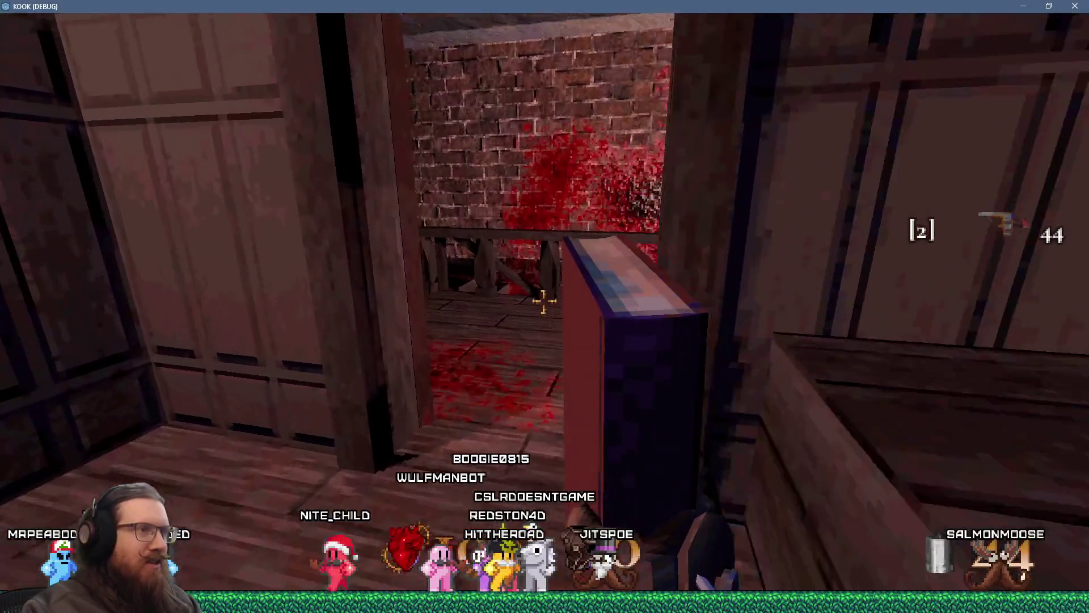
{"action": "key", "text": "period"}
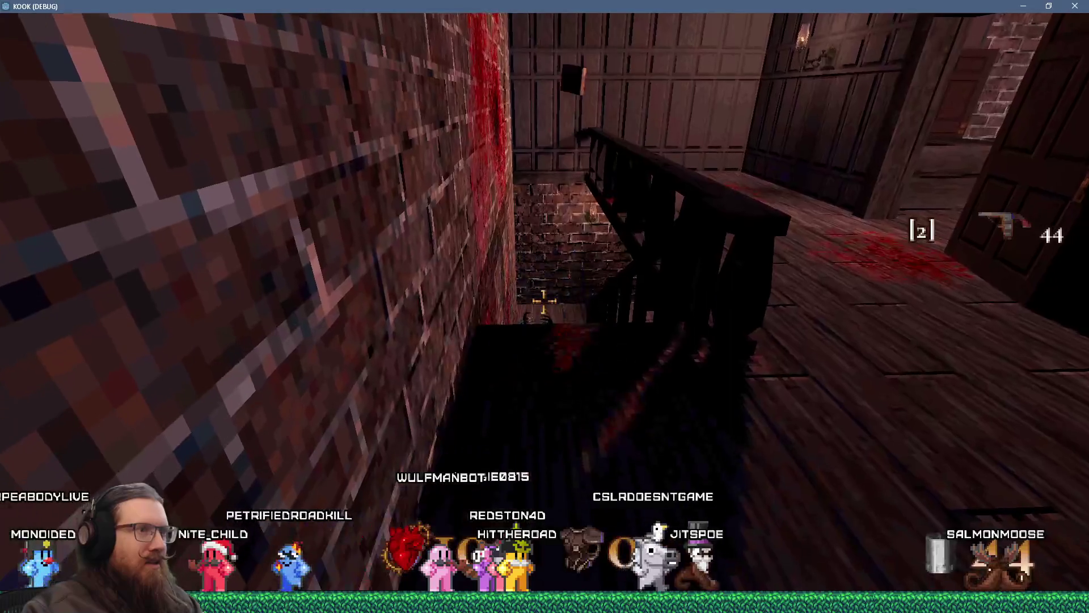
{"action": "key", "text": "w"}
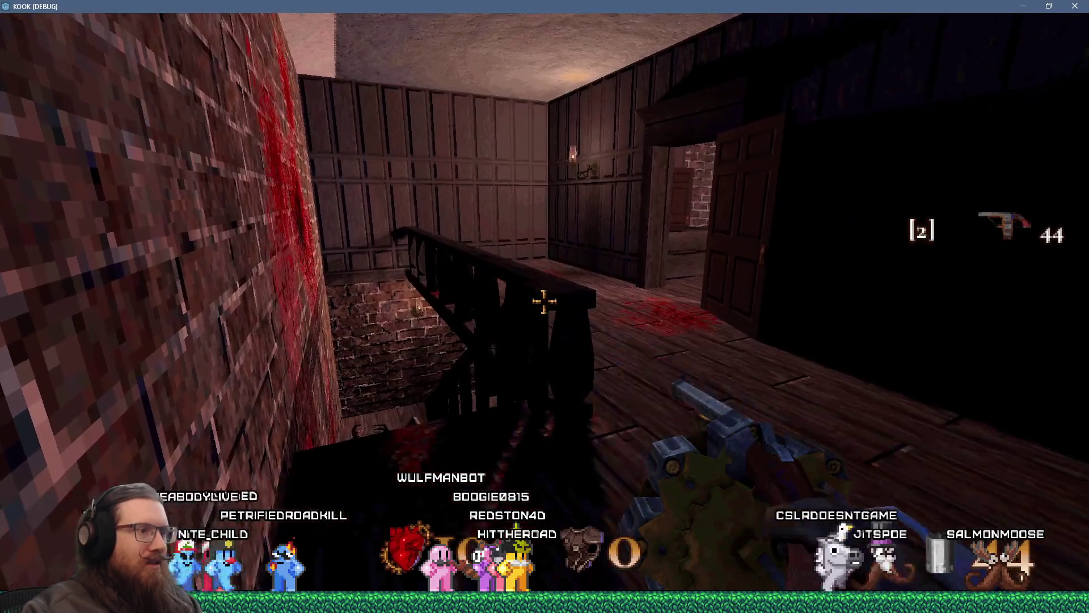
{"action": "key", "text": "w"}
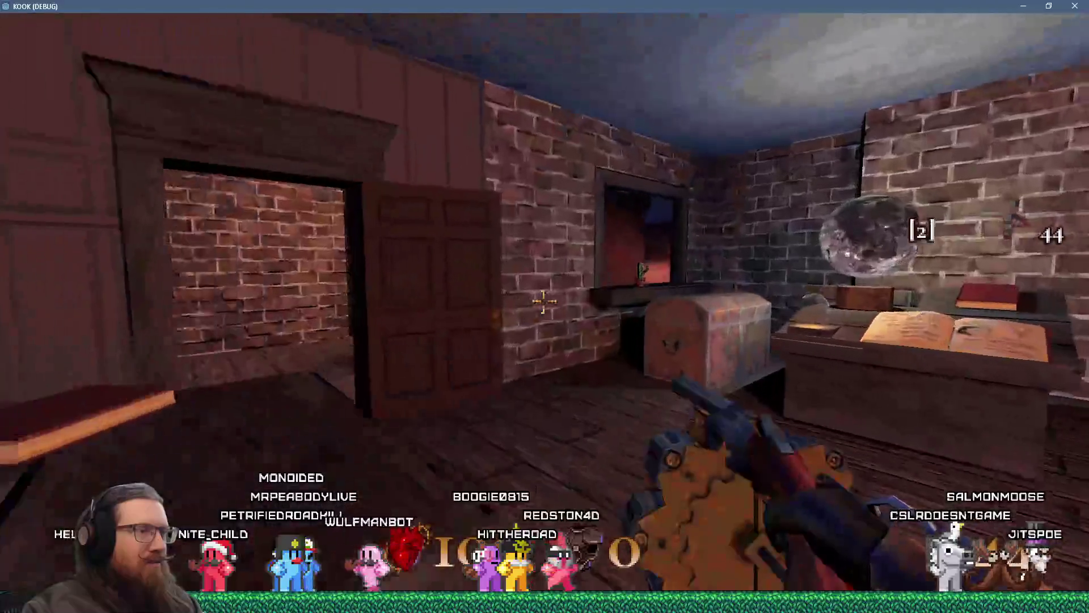
Open the development console and enter quit to exit KOOK.
{"action": "key", "text": "grave"}
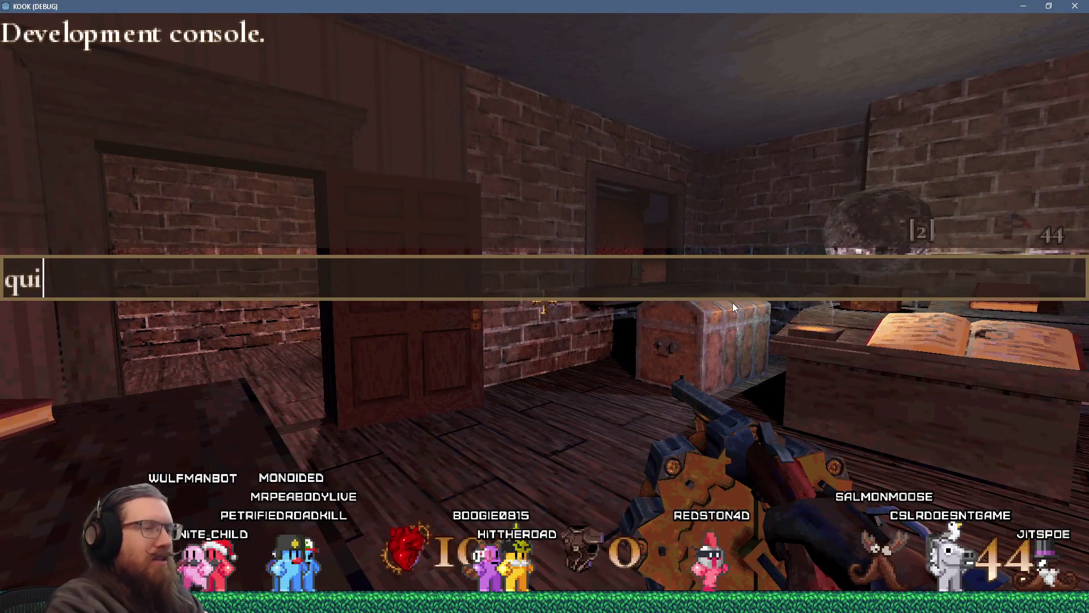
{"action": "type", "text": "t"}
{"action": "key", "text": "Return"}
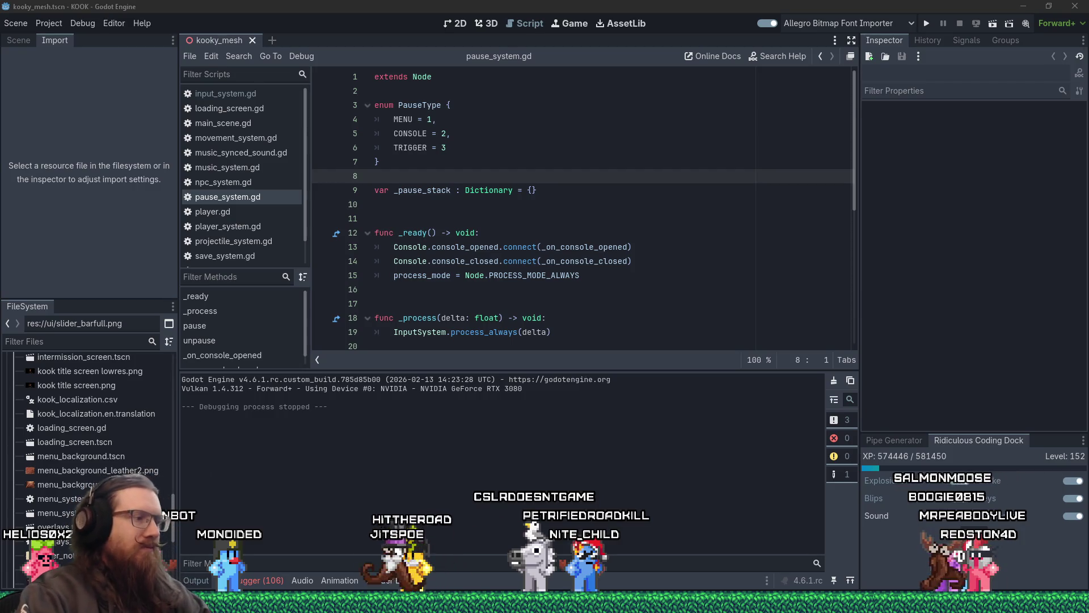
Show the Debugger's Errors list of GDScript warnings, then switch back to TrenchBroom.
{"action": "left_click", "coordinate": [255, 581]}
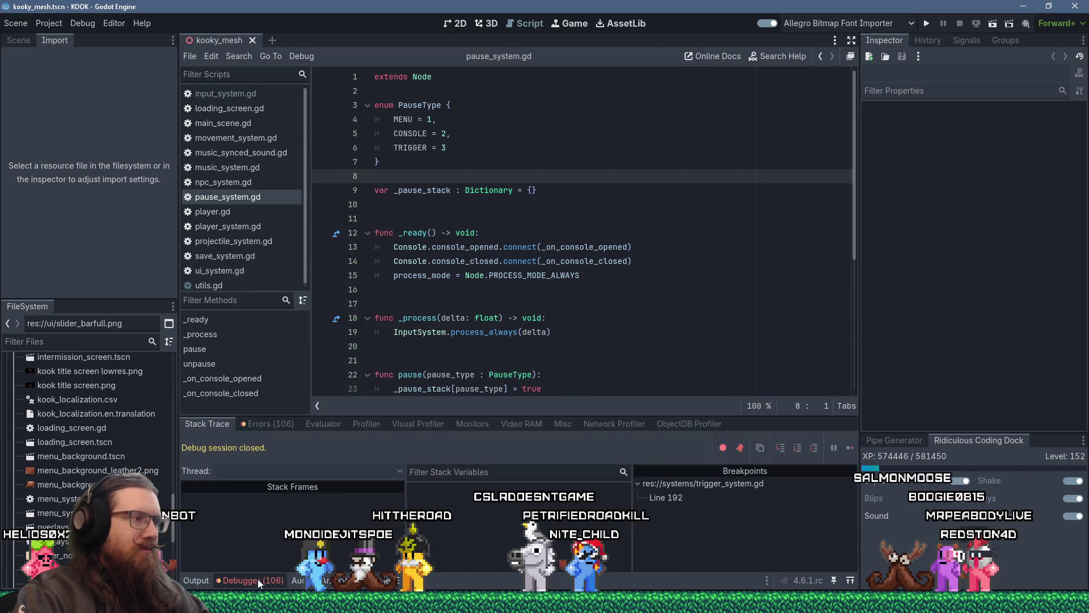
{"action": "left_click", "coordinate": [277, 426]}
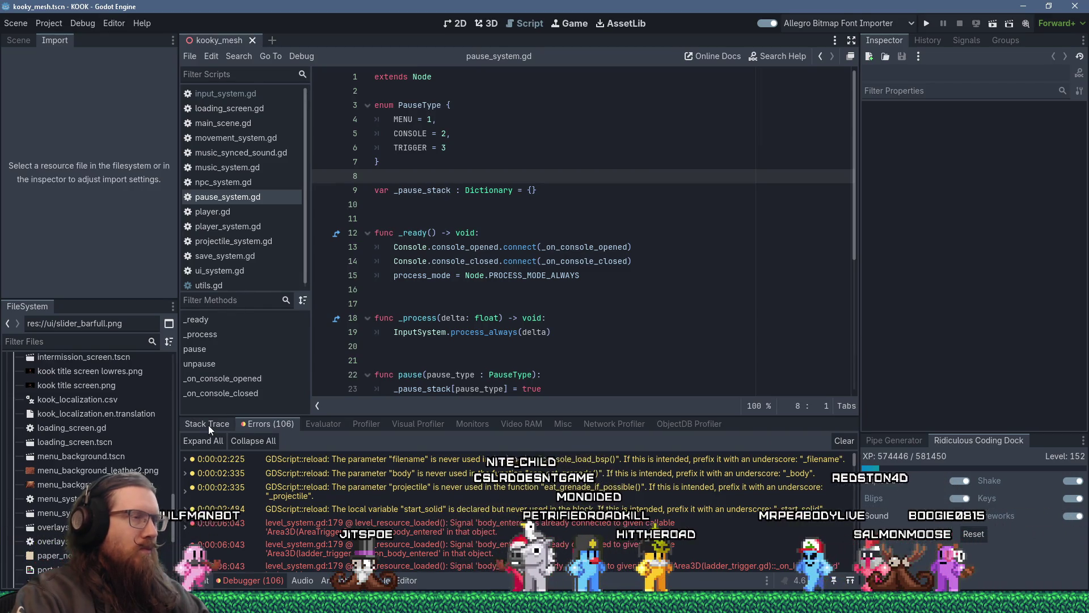
{"action": "key", "text": "alt+Tab"}
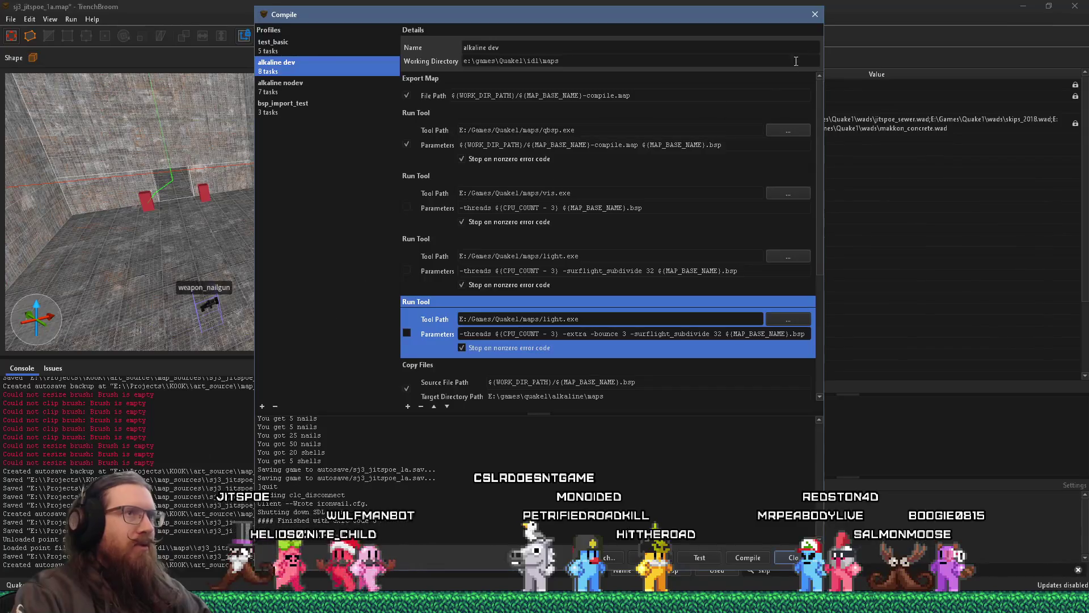
Close the compile settings and fly the camera toward the items room.
{"action": "left_click", "coordinate": [815, 14]}
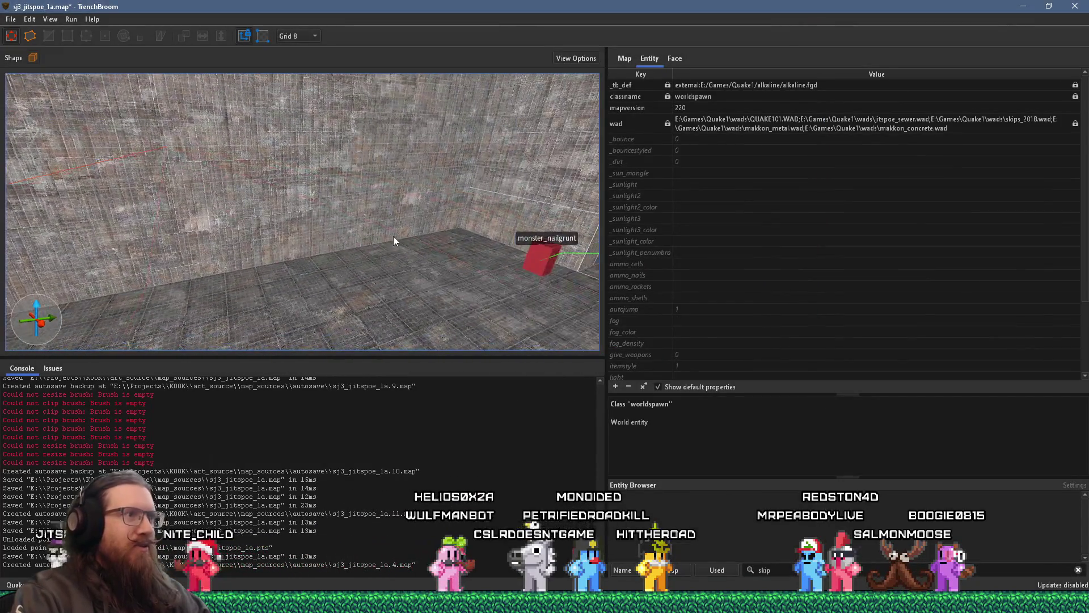
{"action": "key", "text": "w"}
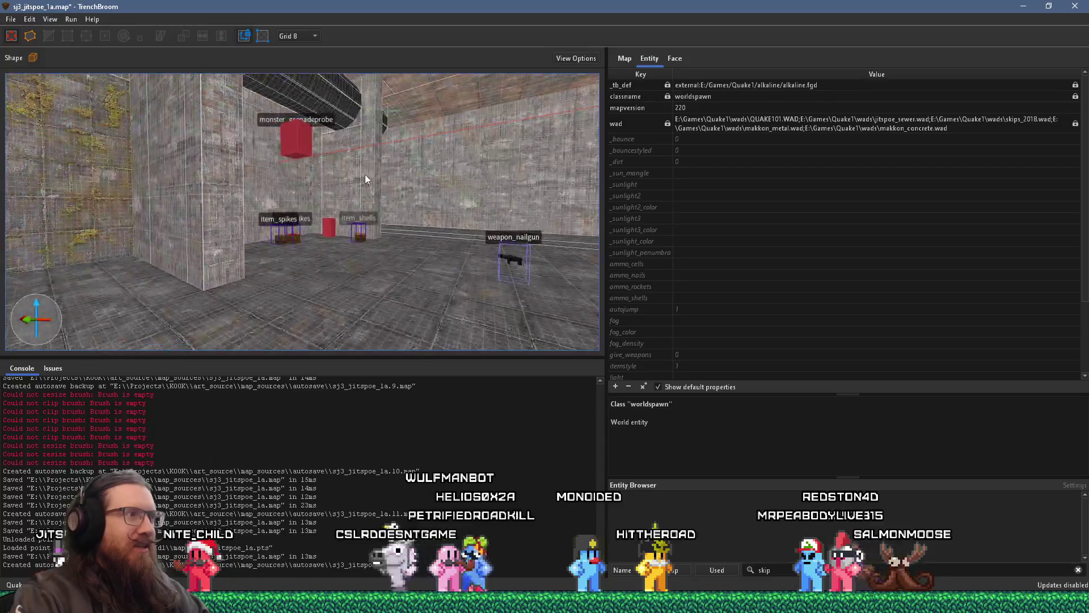
{"action": "left_click_drag", "start_coordinate": [366, 180], "coordinate": [172, 249]}
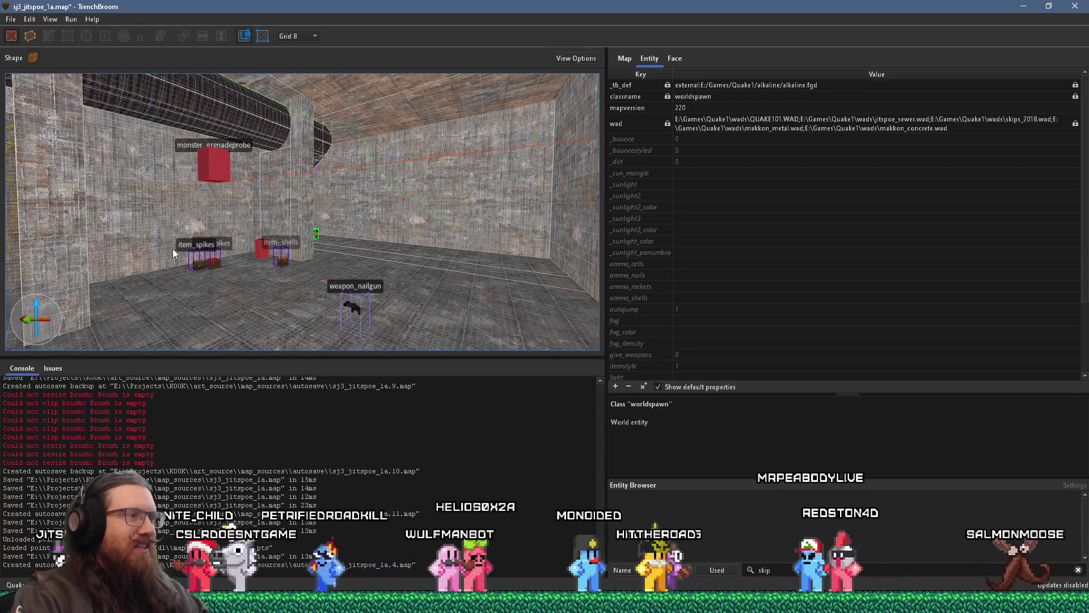
Fly through the wall into the grenadeprobe, ammo and nailgun room and look across it.
{"action": "key", "text": "w"}
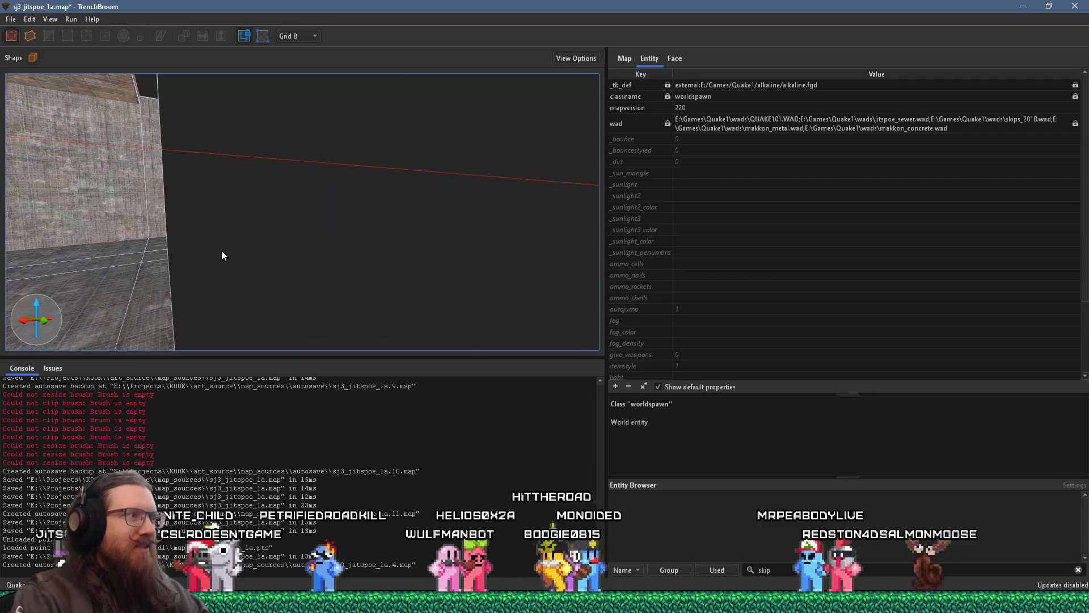
{"action": "key", "text": "w"}
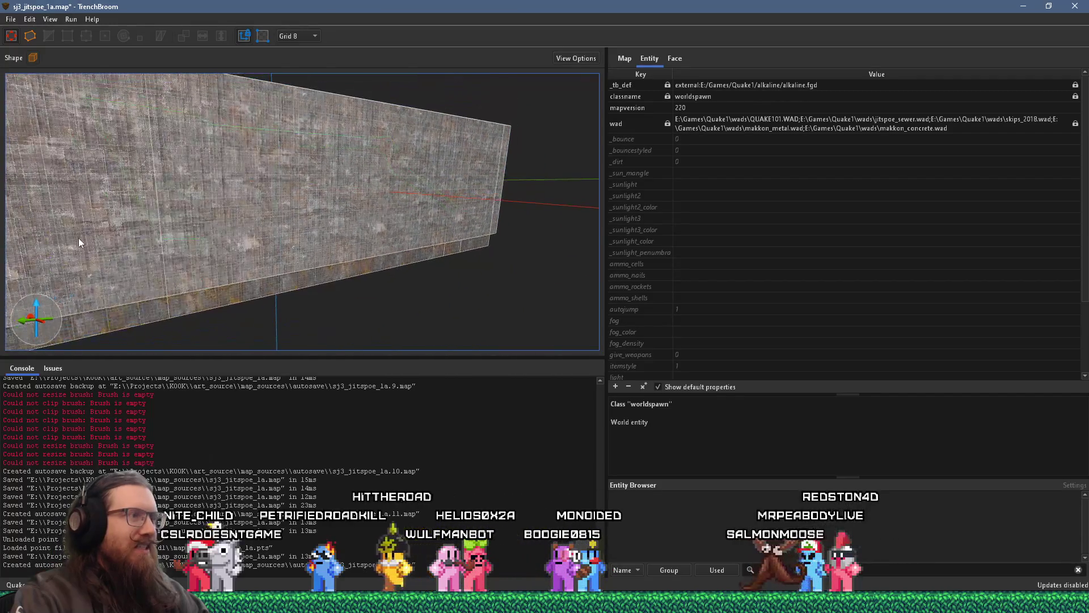
{"action": "key", "text": "w"}
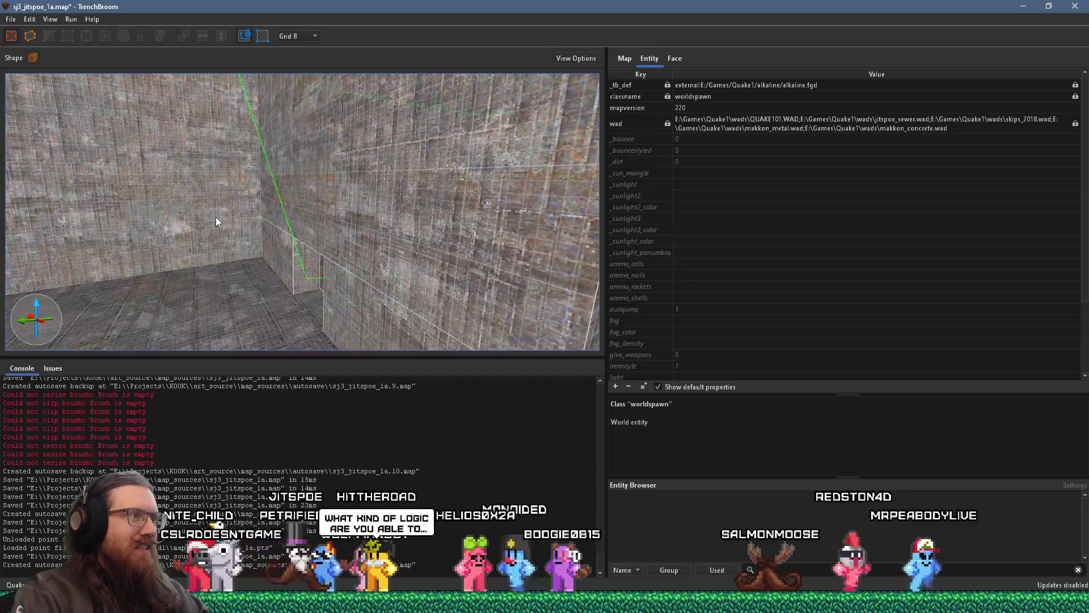
{"action": "key", "text": "a"}
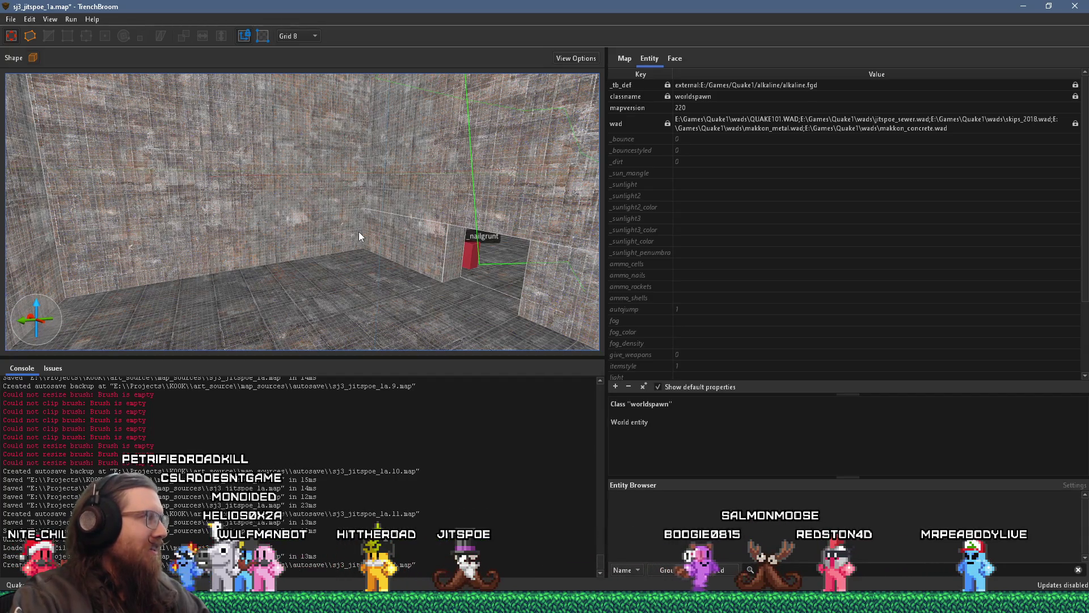
{"action": "scroll", "coordinate": [349, 231], "scroll_direction": "up", "scroll_amount": 6}
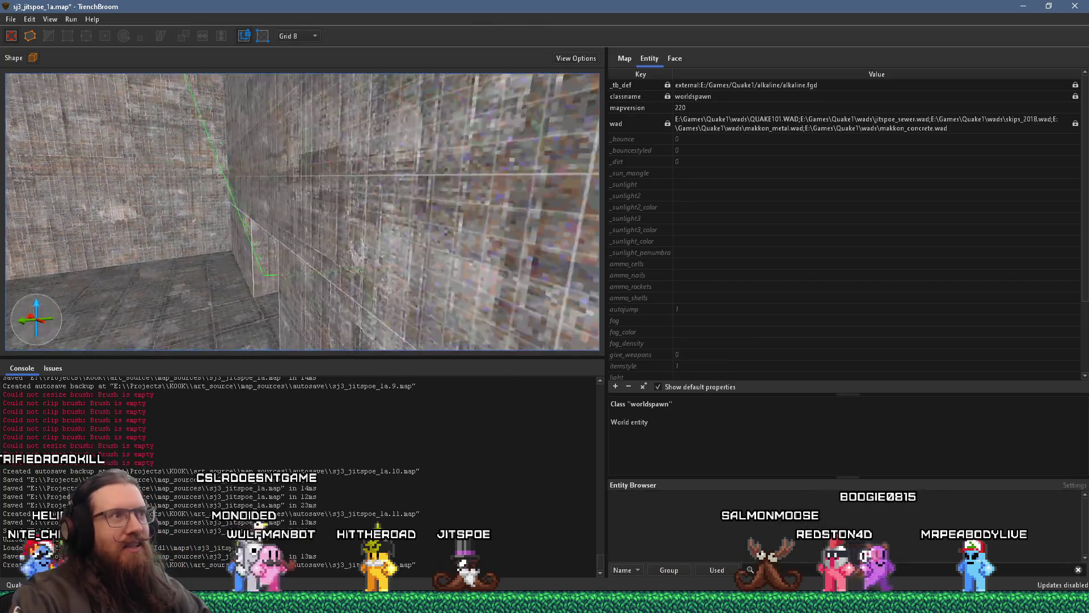
{"action": "scroll", "coordinate": [385, 178], "scroll_direction": "up", "scroll_amount": 4}
{"action": "scroll", "coordinate": [306, 239], "scroll_direction": "up", "scroll_amount": 4}
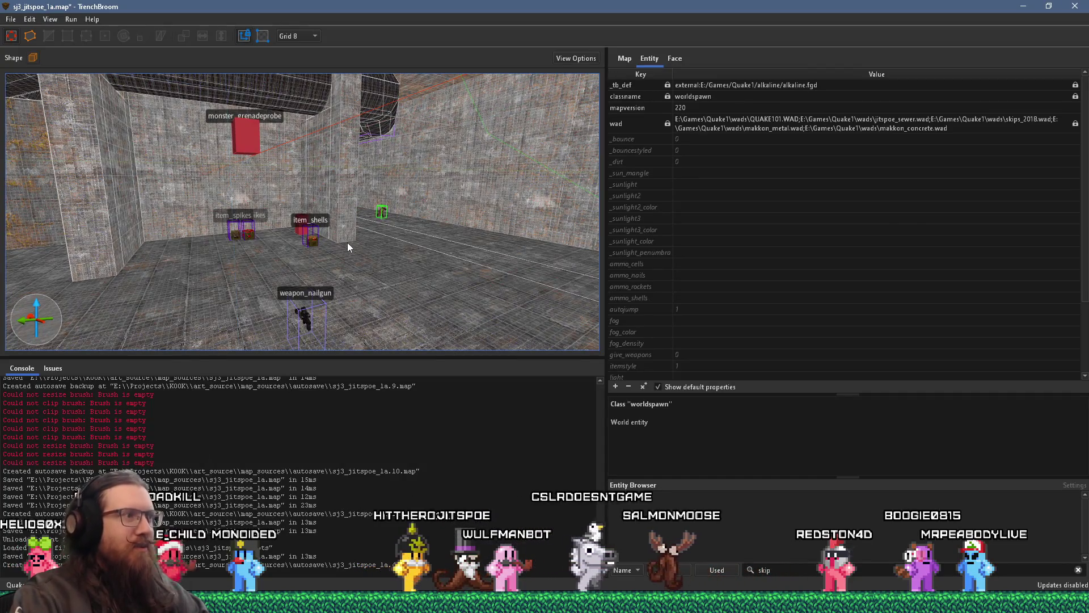
{"action": "left_click_drag", "start_coordinate": [342, 277], "coordinate": [360, 284]}
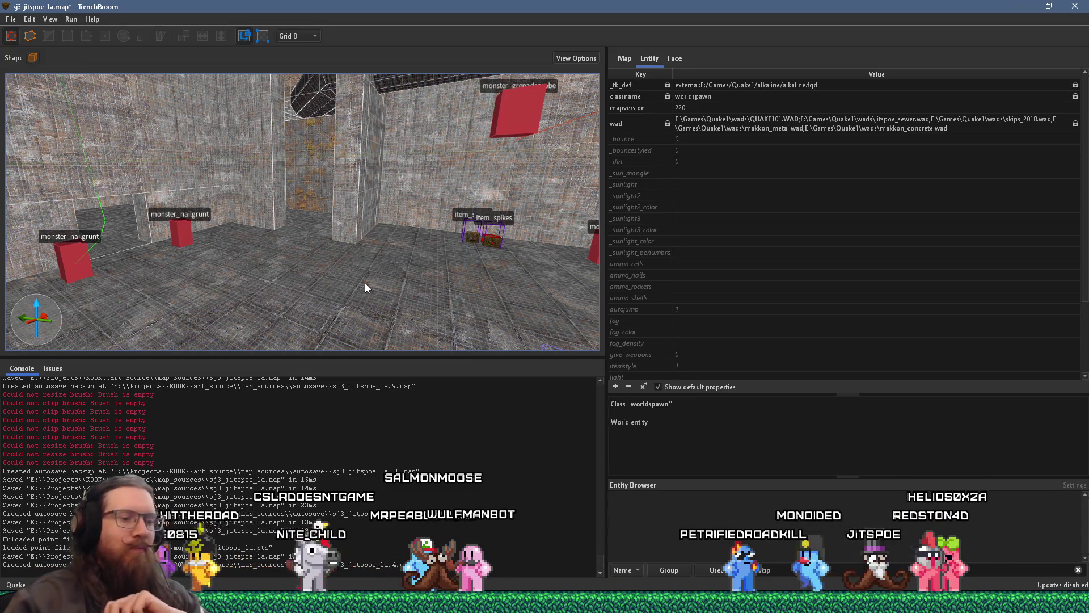
Look around the room at the grenadeprobe, nailgrunts, ammo and info_player_start_test.
{"action": "mouse_move", "coordinate": [366, 283]}
{"action": "left_mouse_down"}
{"action": "mouse_move", "coordinate": [382, 243]}
{"action": "mouse_move", "coordinate": [267, 206]}
{"action": "mouse_move", "coordinate": [577, 199]}
{"action": "left_mouse_up"}
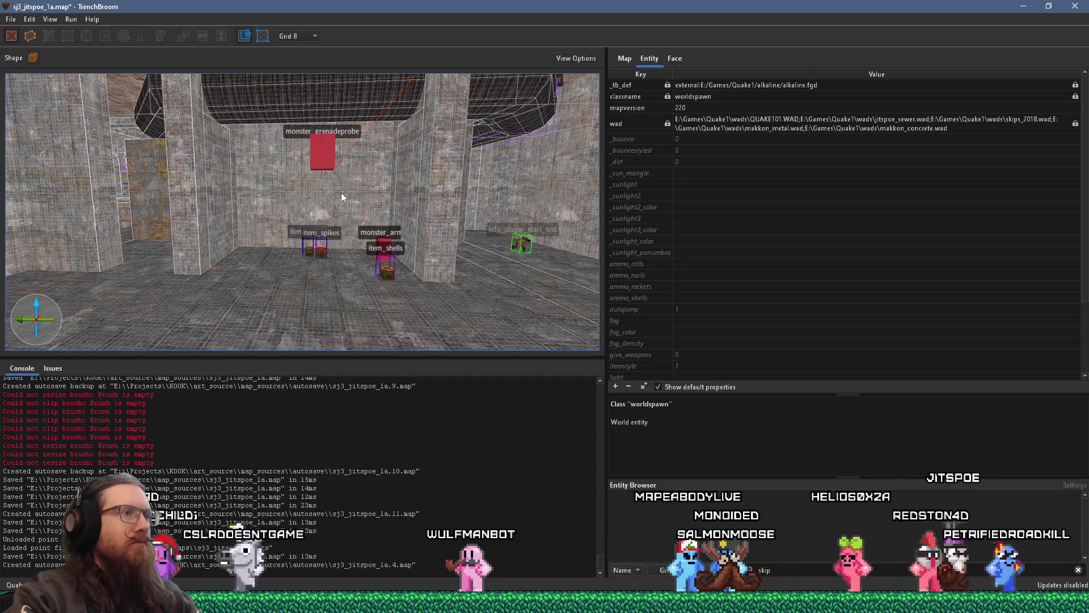
{"action": "mouse_move", "coordinate": [315, 192]}
{"action": "left_mouse_down"}
{"action": "mouse_move", "coordinate": [171, 247]}
{"action": "mouse_move", "coordinate": [141, 246]}
{"action": "left_mouse_up"}
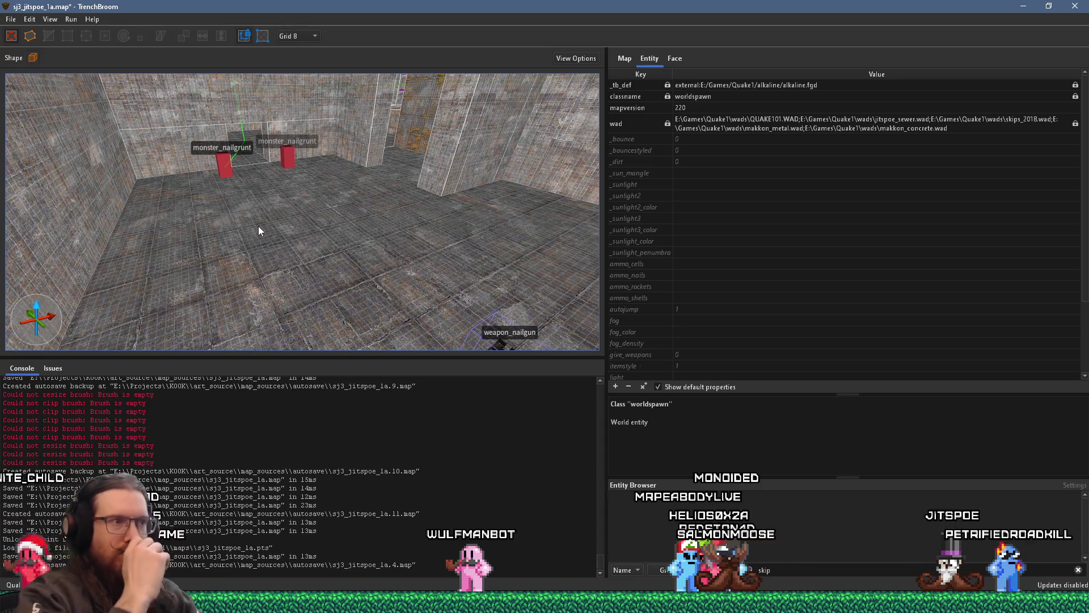
{"action": "left_click_drag", "start_coordinate": [304, 210], "coordinate": [371, 200]}
{"action": "mouse_move", "coordinate": [295, 188]}
{"action": "left_mouse_down"}
{"action": "mouse_move", "coordinate": [303, 181]}
{"action": "mouse_move", "coordinate": [434, 261]}
{"action": "mouse_move", "coordinate": [254, 282]}
{"action": "mouse_move", "coordinate": [517, 184]}
{"action": "left_mouse_up"}
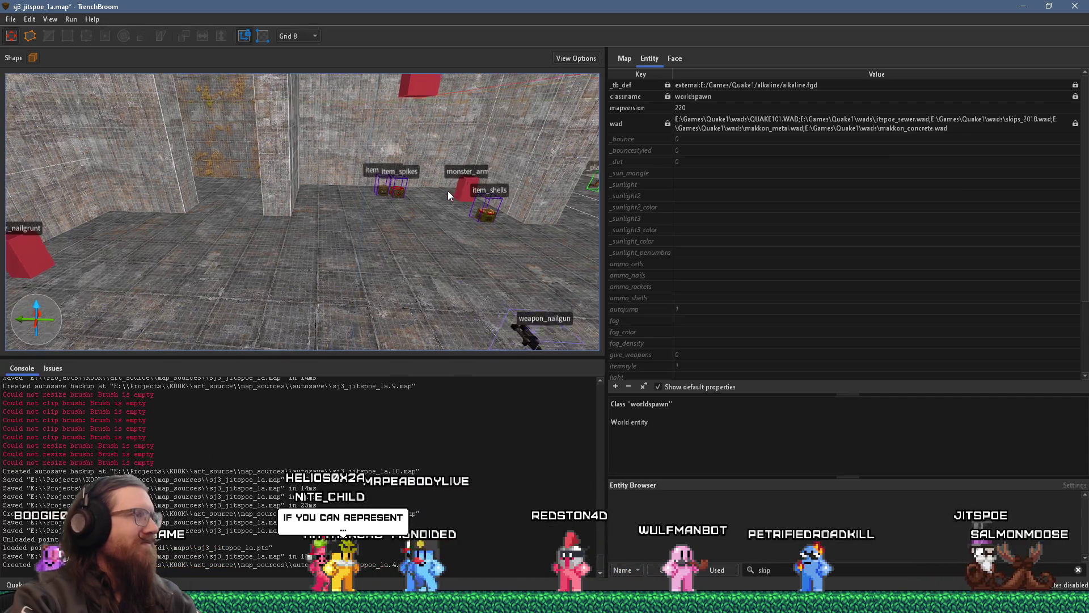
{"action": "scroll", "coordinate": [448, 190], "scroll_direction": "up", "scroll_amount": 5}
{"action": "scroll", "coordinate": [367, 172], "scroll_direction": "down", "scroll_amount": 5}
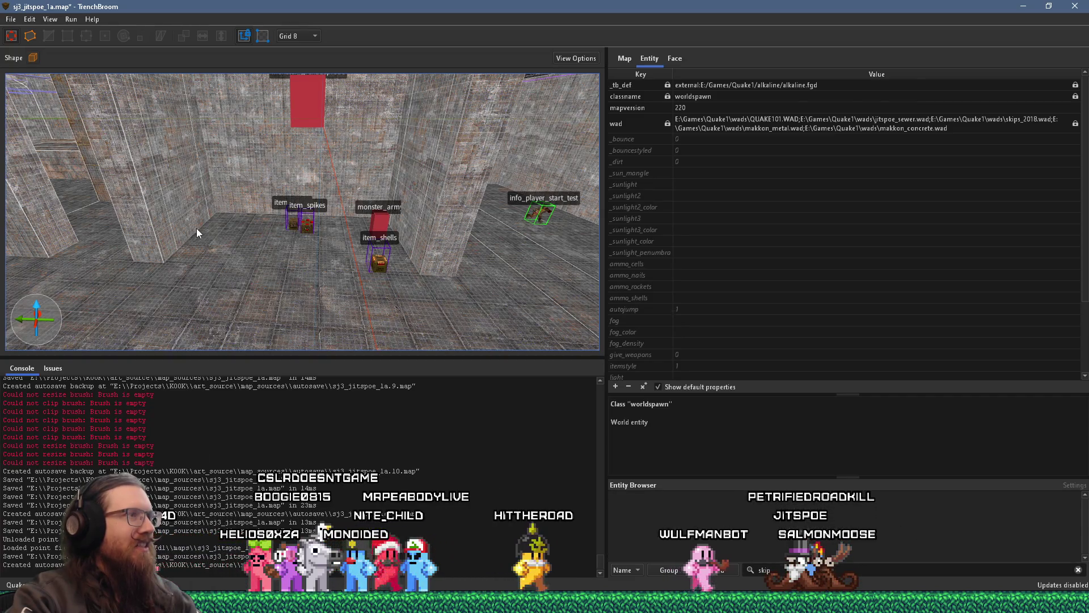
{"action": "mouse_move", "coordinate": [251, 186]}
{"action": "left_mouse_down"}
{"action": "mouse_move", "coordinate": [308, 181]}
{"action": "mouse_move", "coordinate": [370, 154]}
{"action": "mouse_move", "coordinate": [281, 175]}
{"action": "mouse_move", "coordinate": [350, 256]}
{"action": "mouse_move", "coordinate": [450, 301]}
{"action": "mouse_move", "coordinate": [427, 195]}
{"action": "mouse_move", "coordinate": [184, 173]}
{"action": "mouse_move", "coordinate": [211, 235]}
{"action": "mouse_move", "coordinate": [495, 202]}
{"action": "mouse_move", "coordinate": [398, 238]}
{"action": "left_mouse_up"}
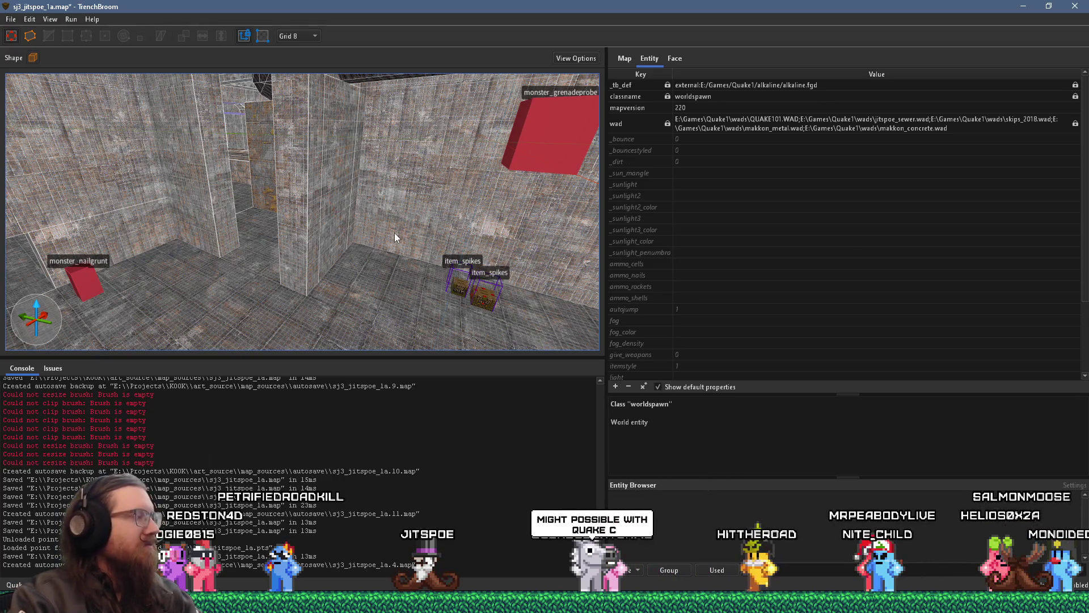
{"action": "mouse_move", "coordinate": [277, 192]}
{"action": "left_mouse_down"}
{"action": "mouse_move", "coordinate": [352, 192]}
{"action": "mouse_move", "coordinate": [273, 223]}
{"action": "mouse_move", "coordinate": [40, 268]}
{"action": "mouse_move", "coordinate": [283, 195]}
{"action": "mouse_move", "coordinate": [328, 316]}
{"action": "mouse_move", "coordinate": [279, 261]}
{"action": "mouse_move", "coordinate": [335, 255]}
{"action": "mouse_move", "coordinate": [253, 127]}
{"action": "left_mouse_up"}
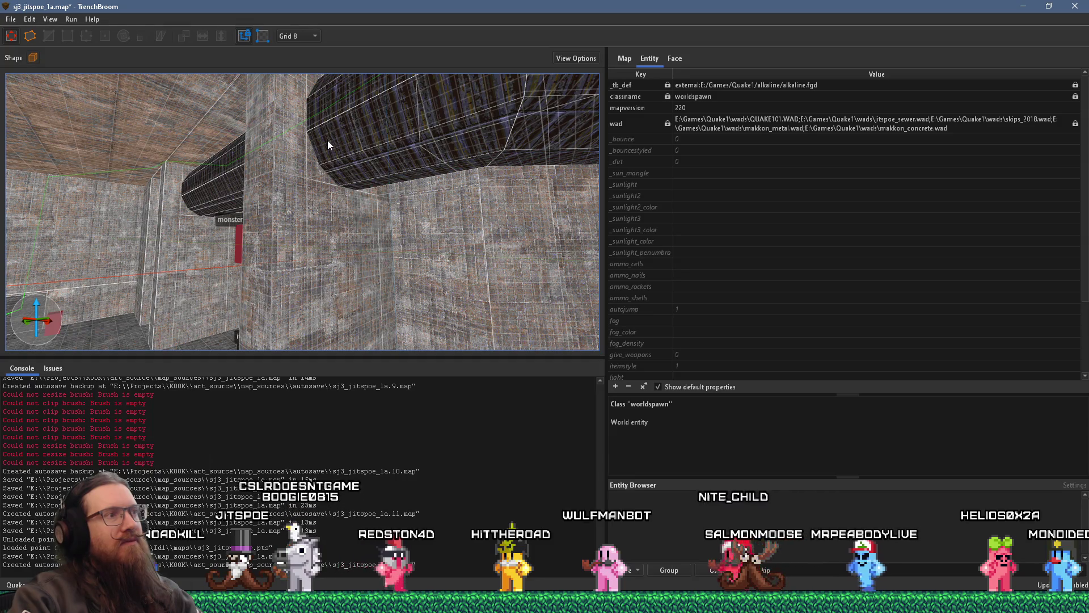
{"action": "mouse_move", "coordinate": [165, 225]}
{"action": "left_mouse_down"}
{"action": "mouse_move", "coordinate": [220, 250]}
{"action": "mouse_move", "coordinate": [288, 224]}
{"action": "mouse_move", "coordinate": [461, 234]}
{"action": "left_mouse_up"}
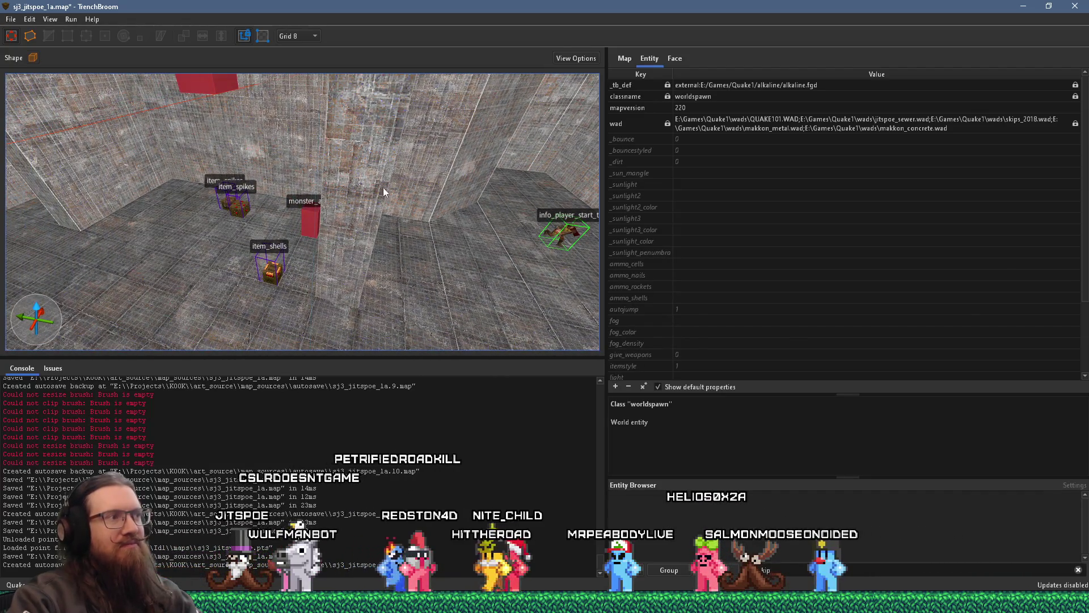
{"action": "mouse_move", "coordinate": [357, 214]}
{"action": "left_mouse_down"}
{"action": "mouse_move", "coordinate": [244, 169]}
{"action": "mouse_move", "coordinate": [271, 167]}
{"action": "mouse_move", "coordinate": [246, 226]}
{"action": "mouse_move", "coordinate": [226, 203]}
{"action": "mouse_move", "coordinate": [53, 223]}
{"action": "mouse_move", "coordinate": [162, 62]}
{"action": "mouse_move", "coordinate": [159, 102]}
{"action": "left_mouse_up"}
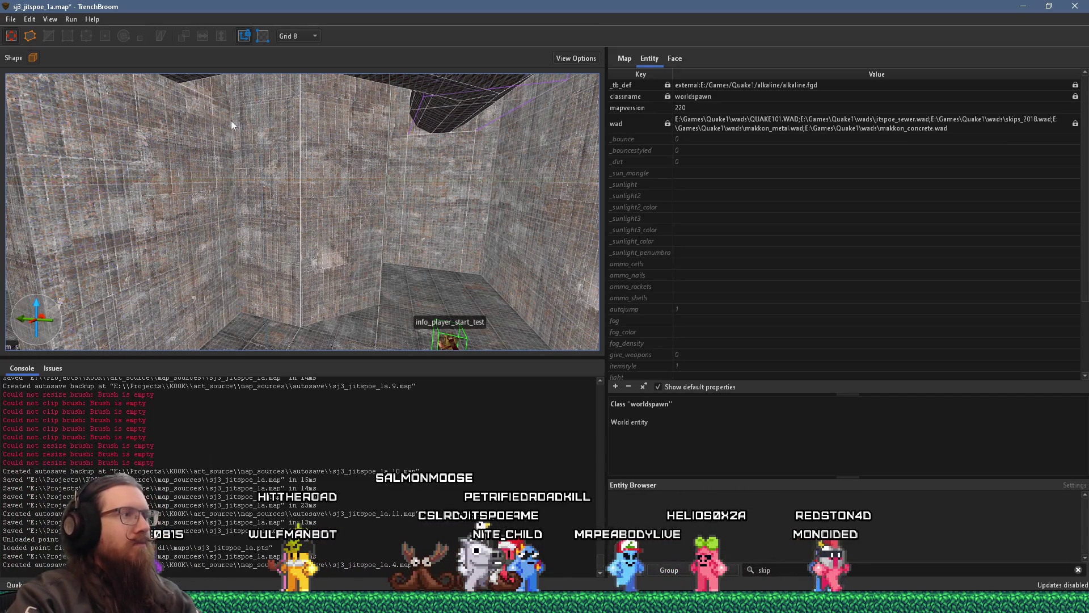
Bring the sj3_jitspoe_1a map editor to the front, then switch to the sewer reference board.
{"action": "key", "text": "alt+Tab"}
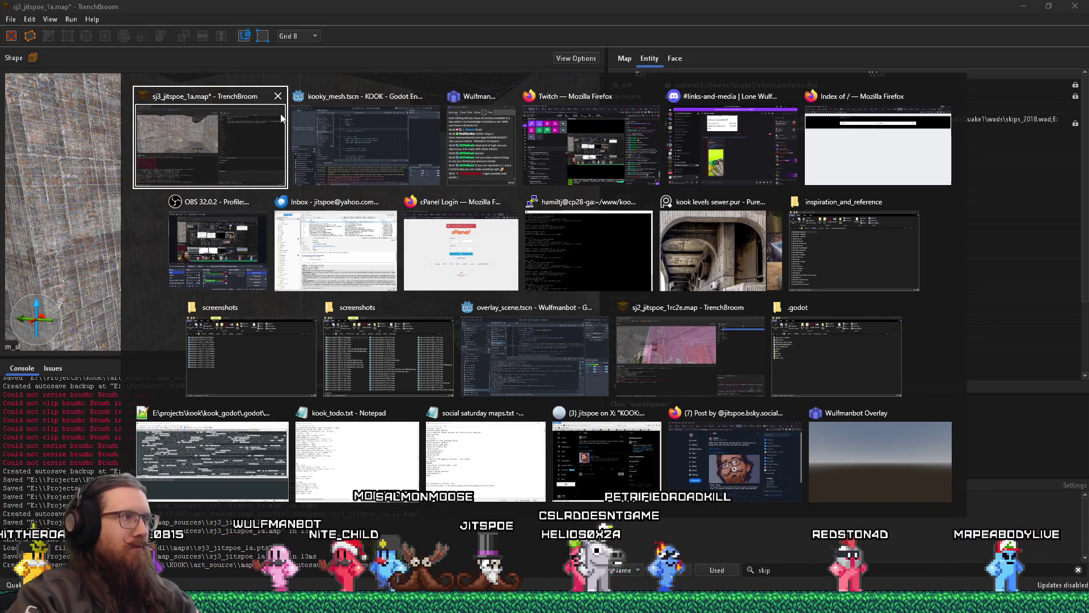
{"action": "left_click", "coordinate": [281, 117]}
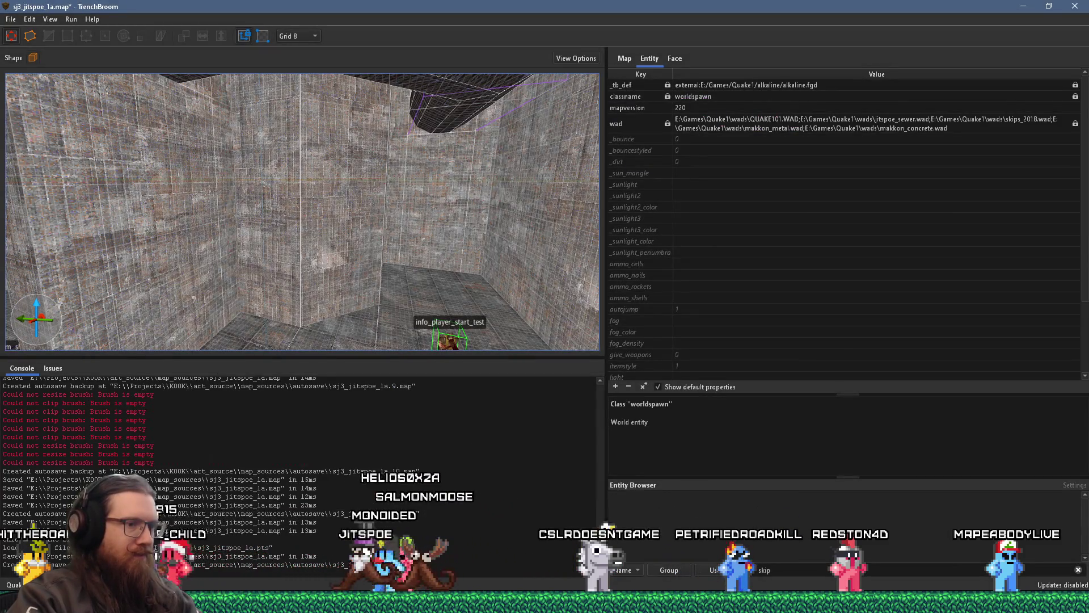
{"action": "key", "text": "alt+Tab"}
Zoom and pan the PureRef board to centre the tunnel images.
{"action": "scroll", "coordinate": [476, 328], "scroll_direction": "down", "scroll_amount": 5}
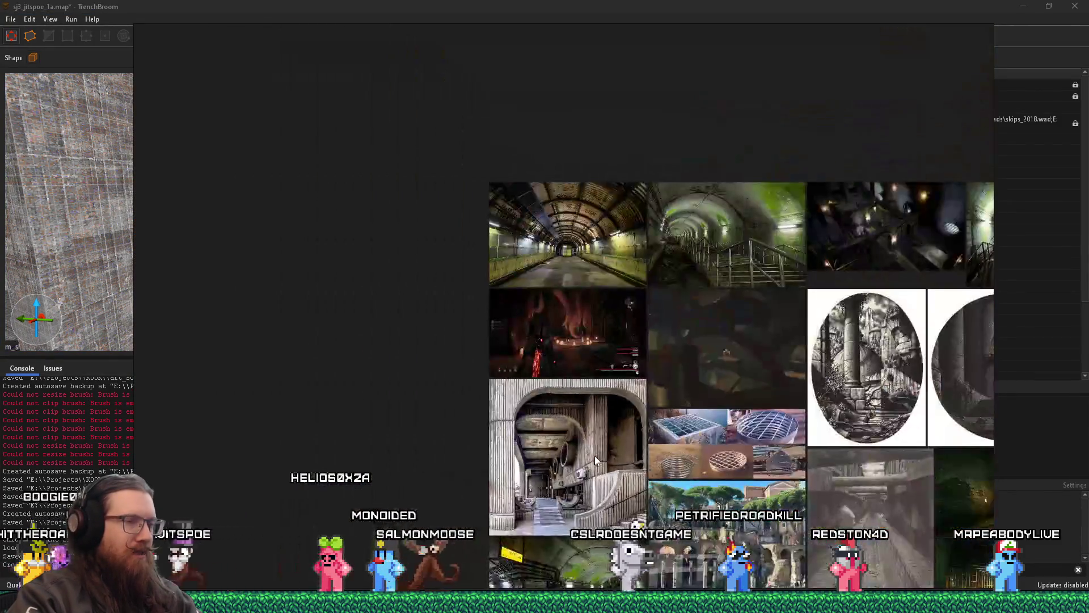
{"action": "scroll", "coordinate": [483, 410], "scroll_direction": "up", "scroll_amount": 5}
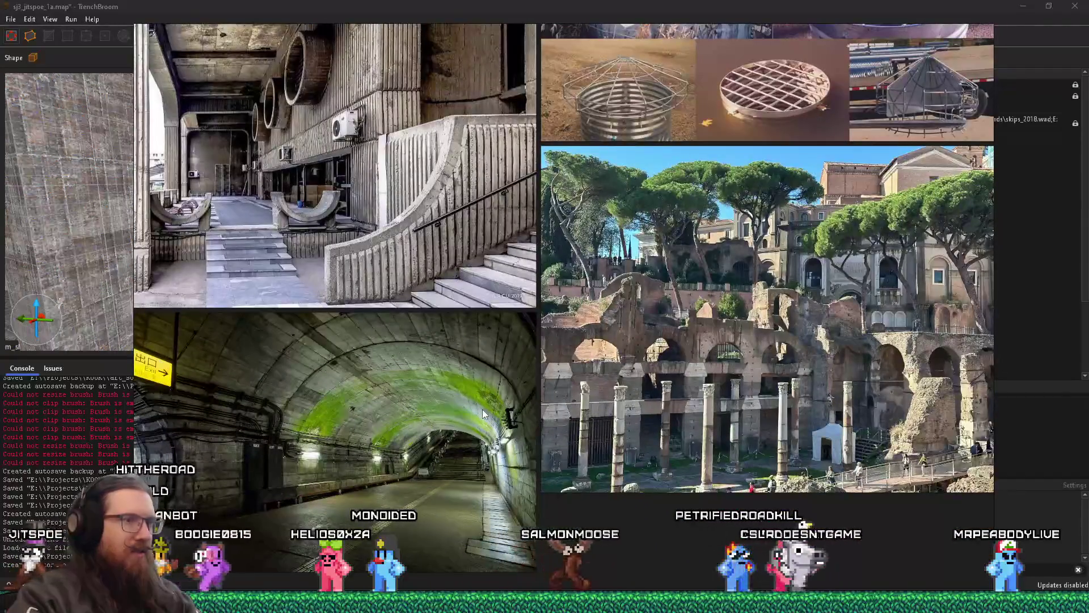
{"action": "scroll", "coordinate": [430, 421], "scroll_direction": "down", "scroll_amount": 2}
{"action": "scroll", "coordinate": [430, 421], "scroll_direction": "down", "scroll_amount": 2}
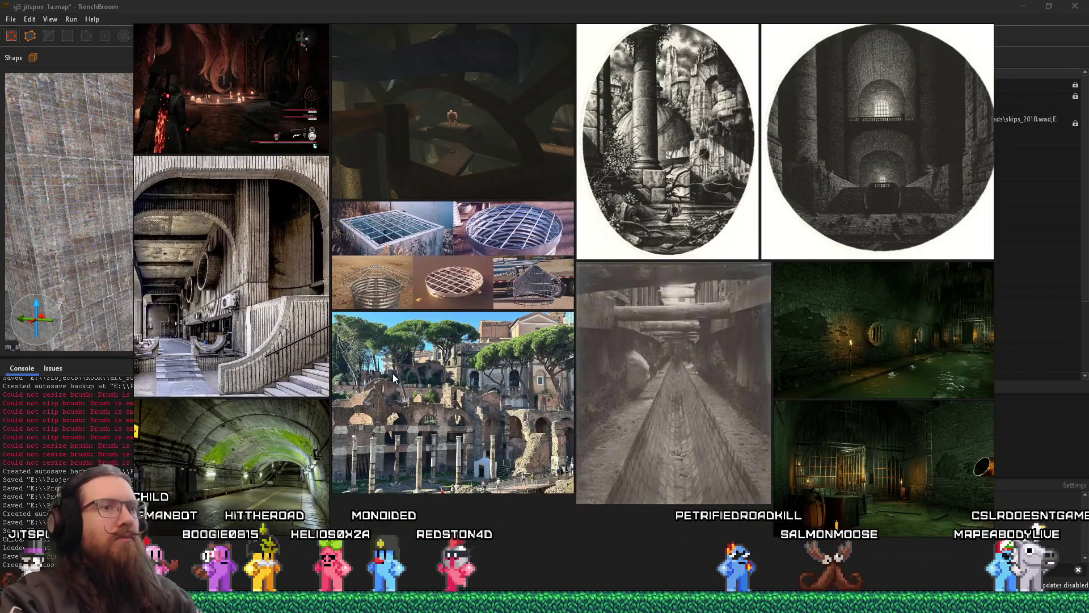
{"action": "scroll", "coordinate": [381, 379], "scroll_direction": "up", "scroll_amount": 3}
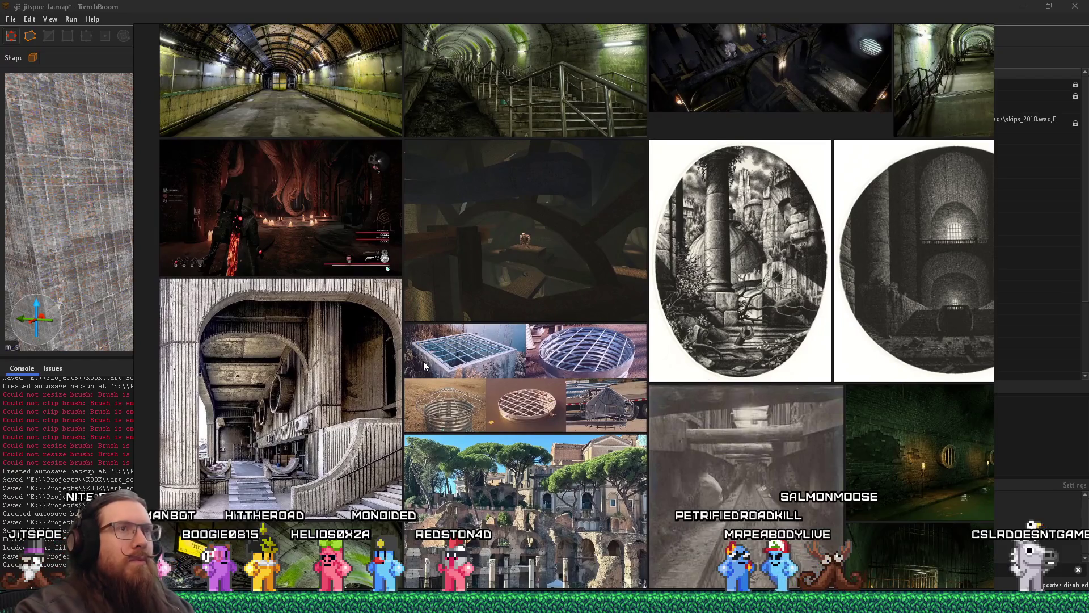
{"action": "mouse_move", "coordinate": [424, 361]}
{"action": "left_mouse_down"}
{"action": "mouse_move", "coordinate": [491, 414]}
{"action": "mouse_move", "coordinate": [546, 378]}
{"action": "left_mouse_up"}
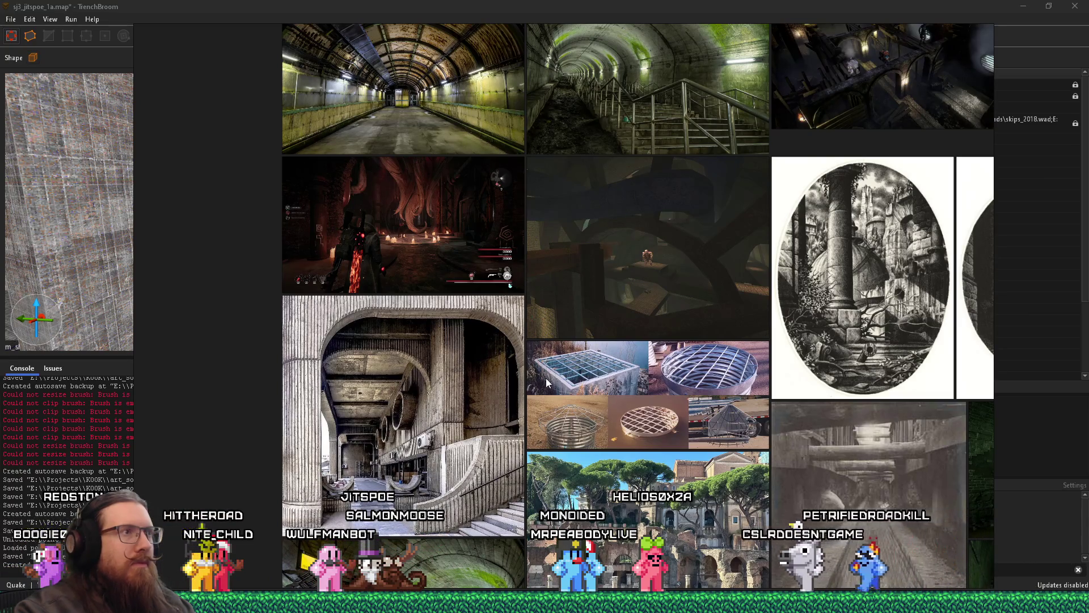
{"action": "scroll", "coordinate": [546, 377], "scroll_direction": "up", "scroll_amount": 3}
{"action": "mouse_move", "coordinate": [401, 292]}
{"action": "left_mouse_down"}
{"action": "mouse_move", "coordinate": [472, 236]}
{"action": "mouse_move", "coordinate": [459, 203]}
{"action": "left_mouse_up"}
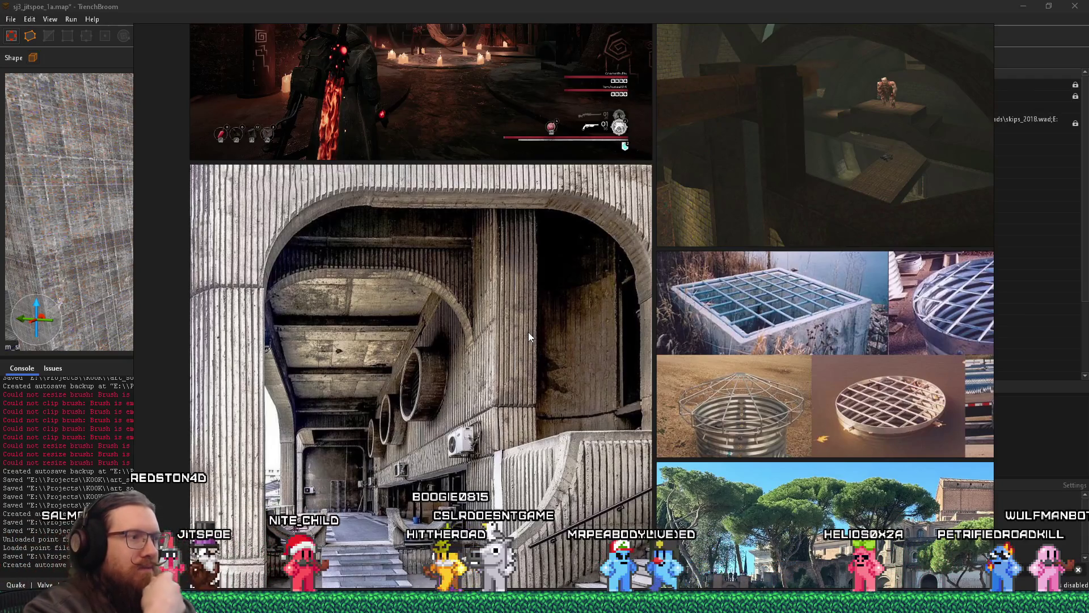
Pan and zoom until the tunnel staircase photo is enlarged in view.
{"action": "scroll", "coordinate": [625, 389], "scroll_direction": "down", "scroll_amount": 4}
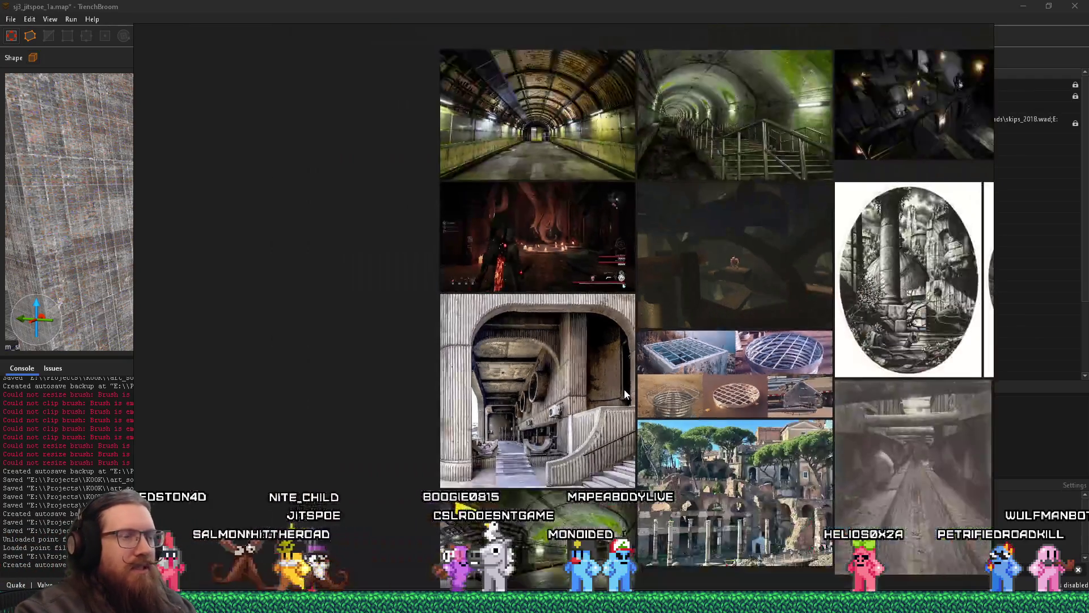
{"action": "scroll", "coordinate": [592, 389], "scroll_direction": "up", "scroll_amount": 5}
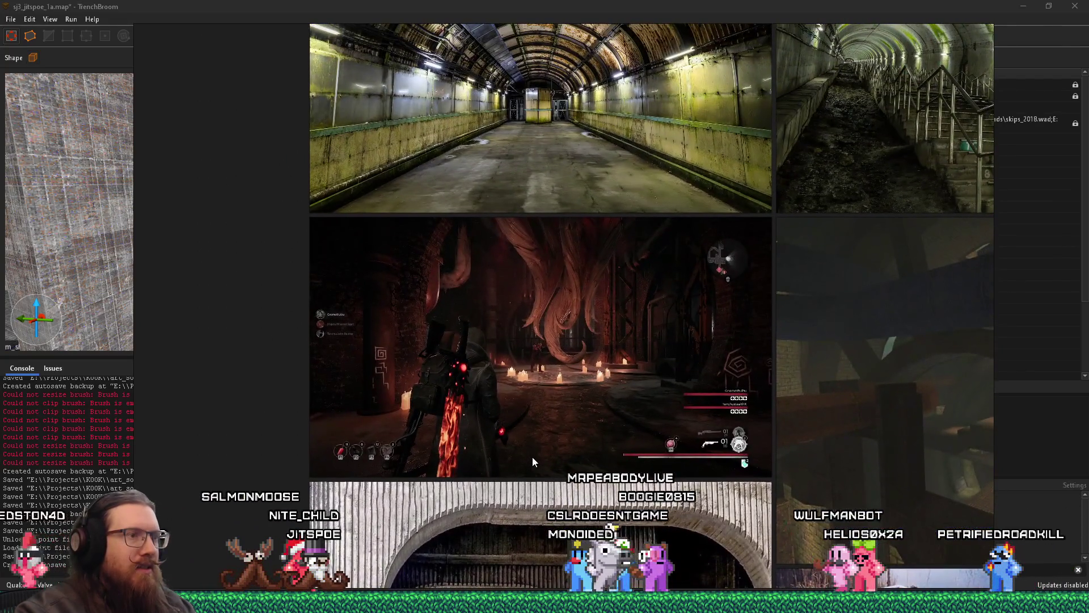
{"action": "left_click_drag", "start_coordinate": [532, 456], "coordinate": [510, 567]}
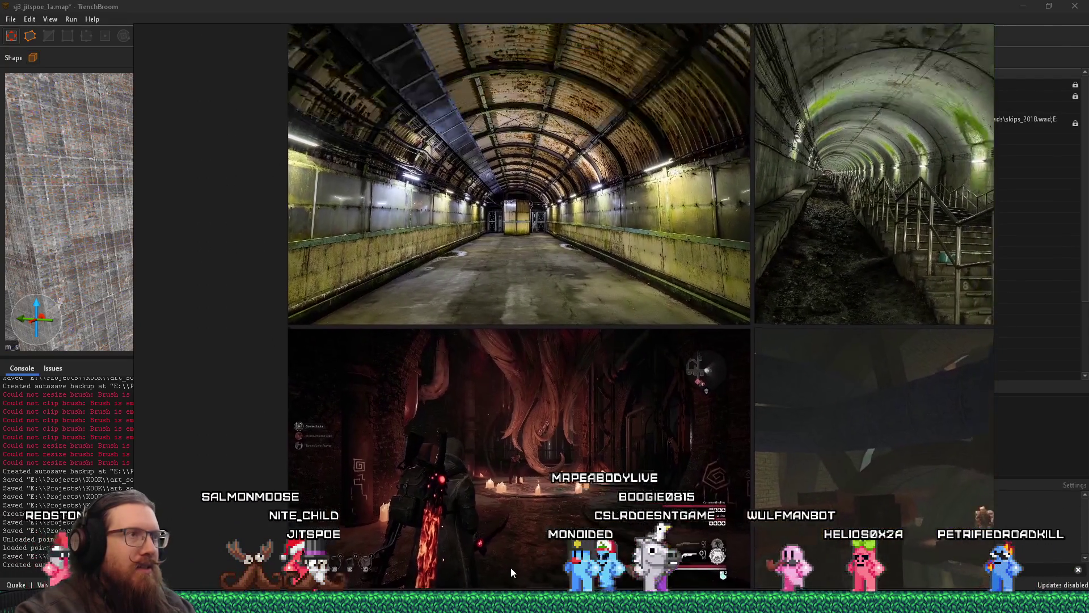
{"action": "left_click_drag", "start_coordinate": [570, 370], "coordinate": [228, 442]}
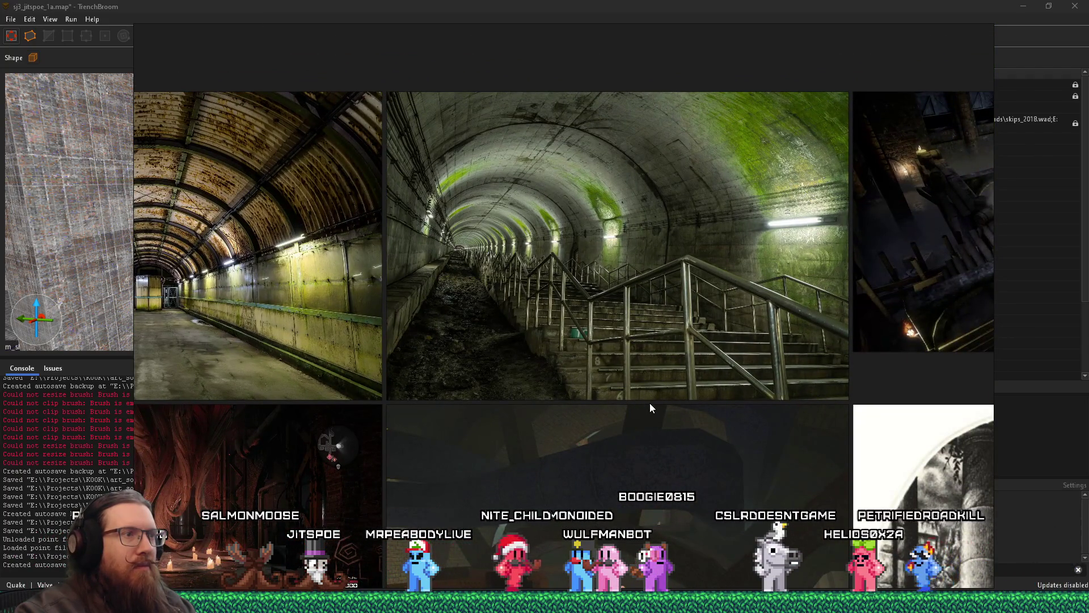
{"action": "mouse_move", "coordinate": [682, 407]}
{"action": "left_mouse_down"}
{"action": "mouse_move", "coordinate": [643, 418]}
{"action": "mouse_move", "coordinate": [450, 345]}
{"action": "mouse_move", "coordinate": [383, 335]}
{"action": "left_mouse_up"}
{"action": "scroll", "coordinate": [384, 333], "scroll_direction": "down", "scroll_amount": 3}
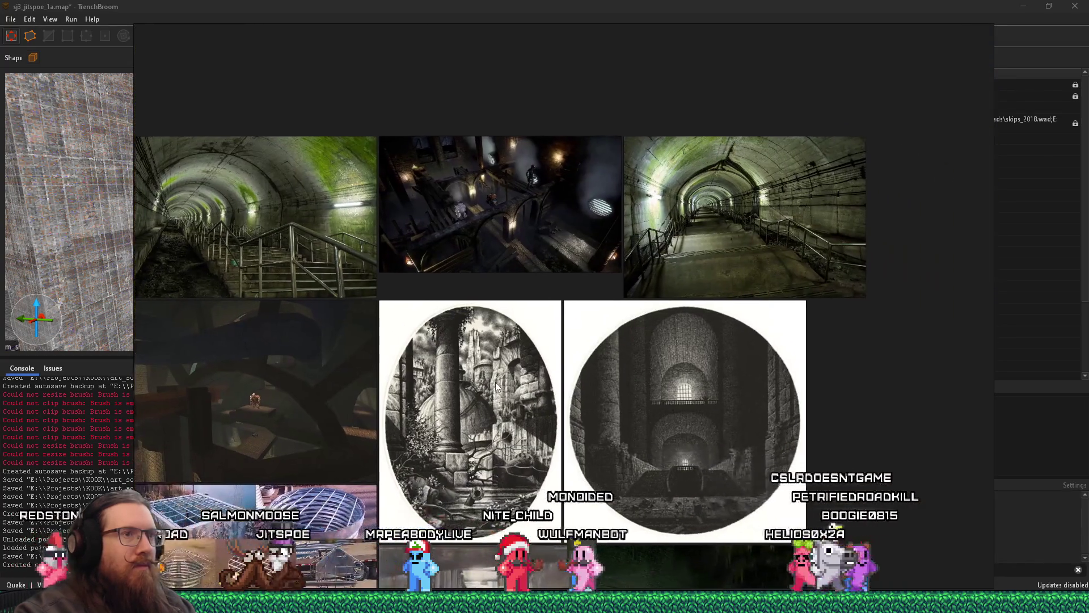
{"action": "scroll", "coordinate": [556, 353], "scroll_direction": "up", "scroll_amount": 8}
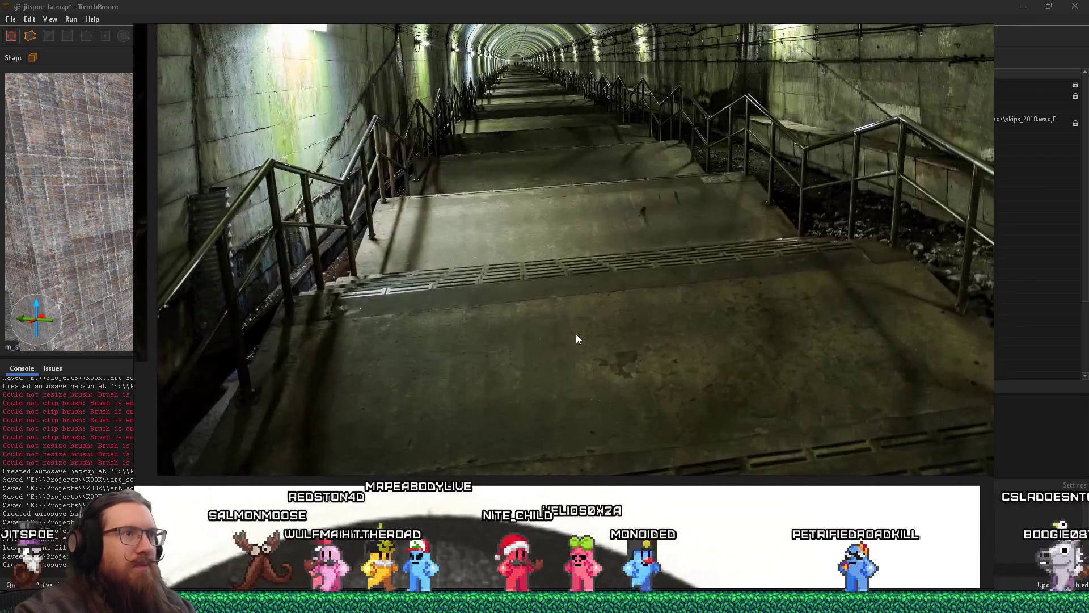
{"action": "left_click_drag", "start_coordinate": [576, 333], "coordinate": [576, 349]}
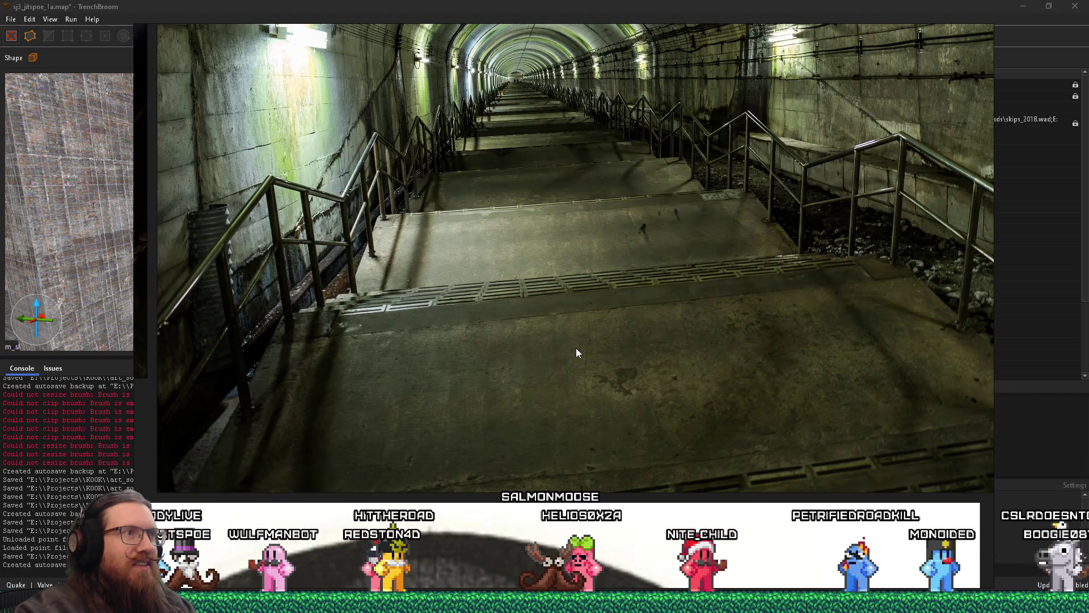
{"action": "mouse_move", "coordinate": [577, 349]}
{"action": "left_mouse_down"}
{"action": "mouse_move", "coordinate": [576, 292]}
{"action": "mouse_move", "coordinate": [591, 383]}
{"action": "mouse_move", "coordinate": [641, 397]}
{"action": "mouse_move", "coordinate": [755, 391]}
{"action": "left_mouse_up"}
{"action": "mouse_move", "coordinate": [527, 298]}
{"action": "left_mouse_down"}
{"action": "mouse_move", "coordinate": [604, 304]}
{"action": "mouse_move", "coordinate": [359, 302]}
{"action": "mouse_move", "coordinate": [431, 276]}
{"action": "mouse_move", "coordinate": [648, 343]}
{"action": "mouse_move", "coordinate": [370, 376]}
{"action": "mouse_move", "coordinate": [206, 349]}
{"action": "mouse_move", "coordinate": [340, 350]}
{"action": "mouse_move", "coordinate": [413, 366]}
{"action": "left_mouse_up"}
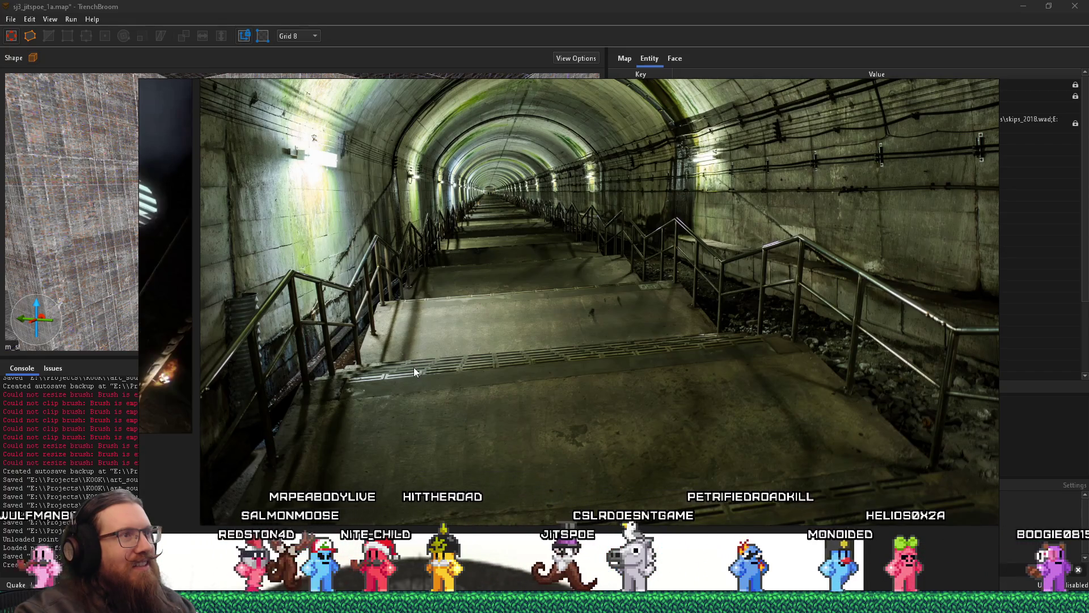
Zoom and pan down to the lower etchings, centring the dungeon etching.
{"action": "scroll", "coordinate": [414, 367], "scroll_direction": "down", "scroll_amount": 5}
{"action": "left_click_drag", "start_coordinate": [414, 367], "coordinate": [645, 254]}
{"action": "scroll", "coordinate": [628, 464], "scroll_direction": "up", "scroll_amount": 3}
{"action": "scroll", "coordinate": [628, 464], "scroll_direction": "up", "scroll_amount": 2}
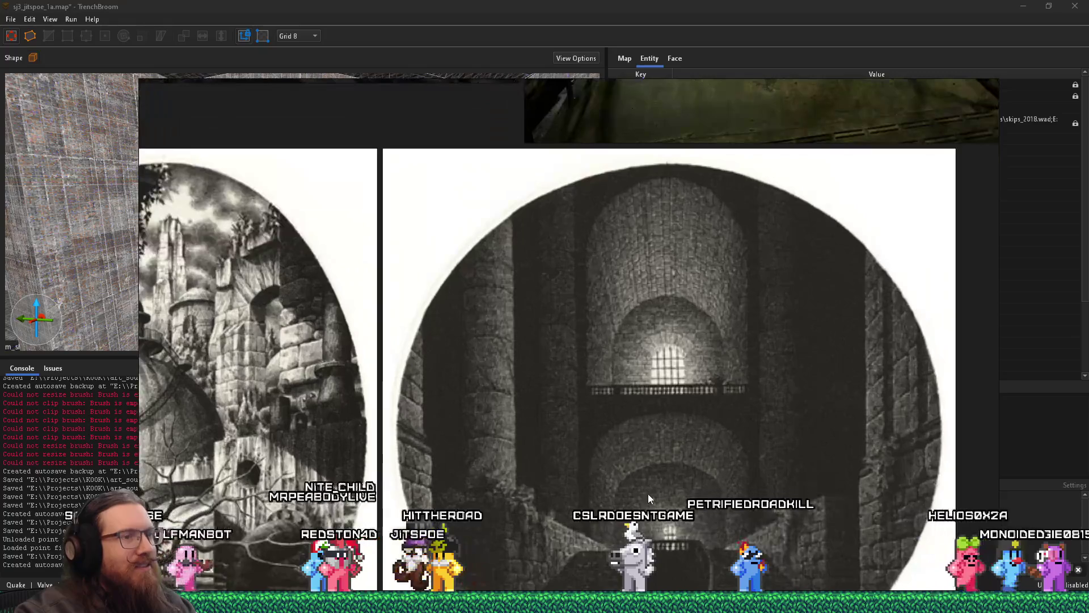
{"action": "left_click_drag", "start_coordinate": [648, 494], "coordinate": [622, 380]}
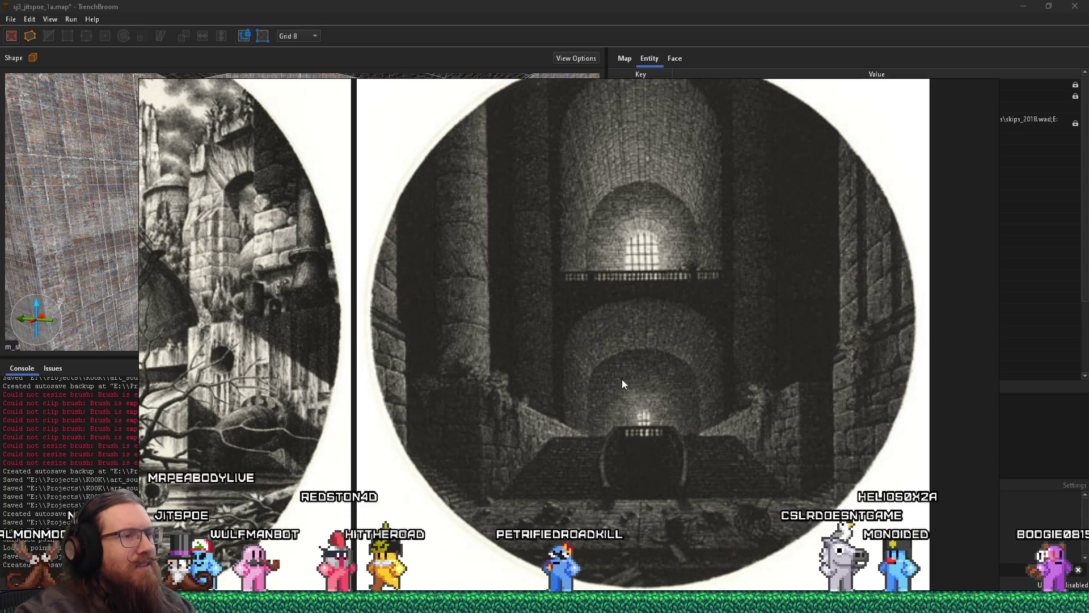
Reposition the collage on the tunnel photos, then return to TrenchBroom.
{"action": "scroll", "coordinate": [622, 379], "scroll_direction": "down", "scroll_amount": 5}
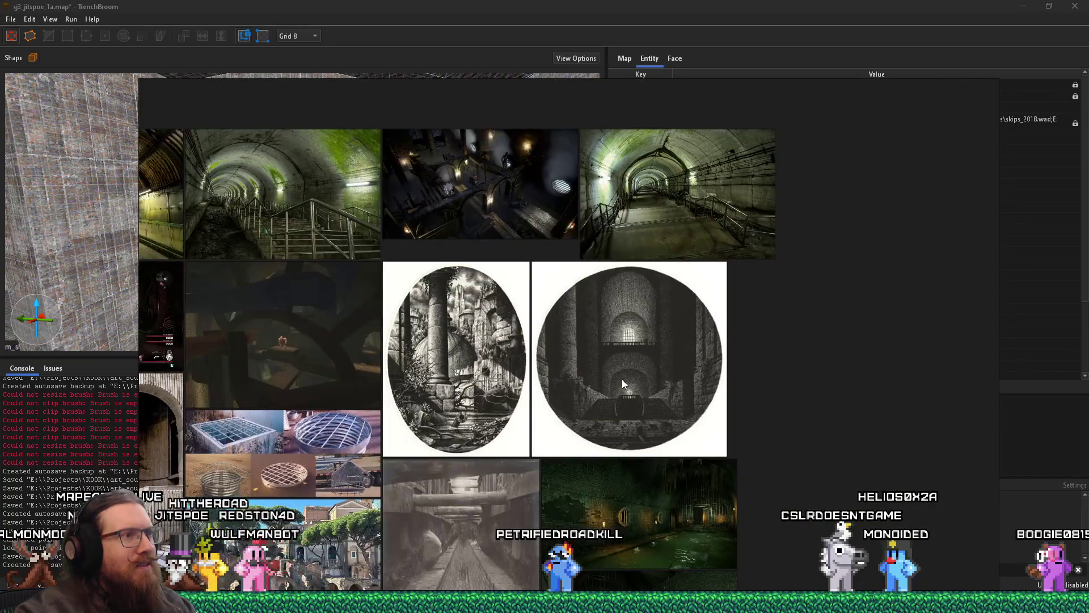
{"action": "mouse_move", "coordinate": [617, 519]}
{"action": "left_mouse_down"}
{"action": "mouse_move", "coordinate": [608, 332]}
{"action": "mouse_move", "coordinate": [673, 408]}
{"action": "mouse_move", "coordinate": [747, 395]}
{"action": "mouse_move", "coordinate": [679, 509]}
{"action": "mouse_move", "coordinate": [604, 571]}
{"action": "left_mouse_up"}
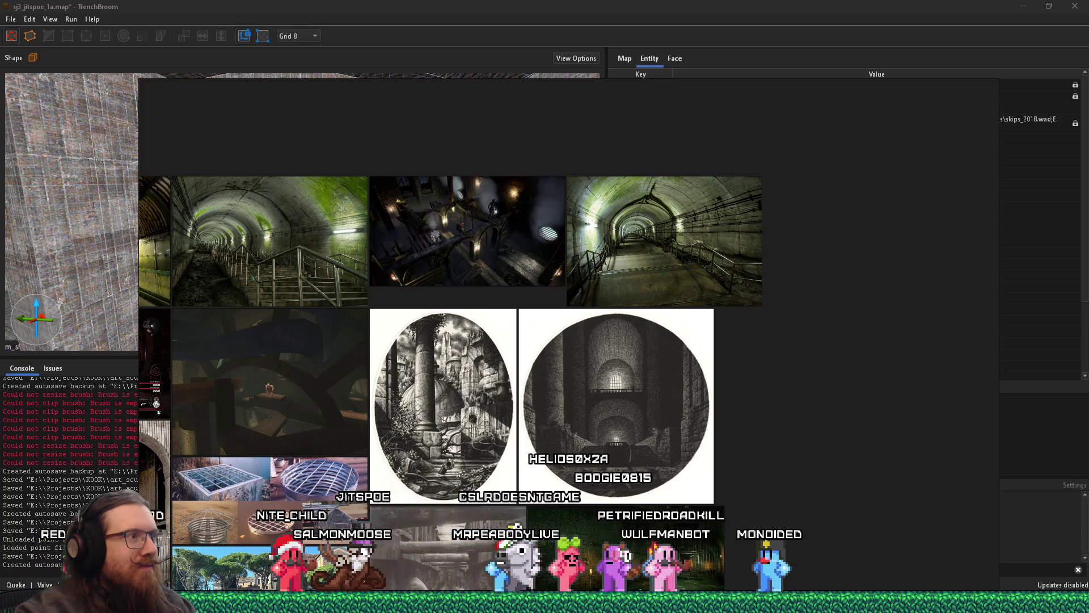
{"action": "left_click_drag", "start_coordinate": [604, 552], "coordinate": [571, 529]}
{"action": "scroll", "coordinate": [571, 529], "scroll_direction": "up", "scroll_amount": 3}
{"action": "scroll", "coordinate": [584, 522], "scroll_direction": "up", "scroll_amount": 5}
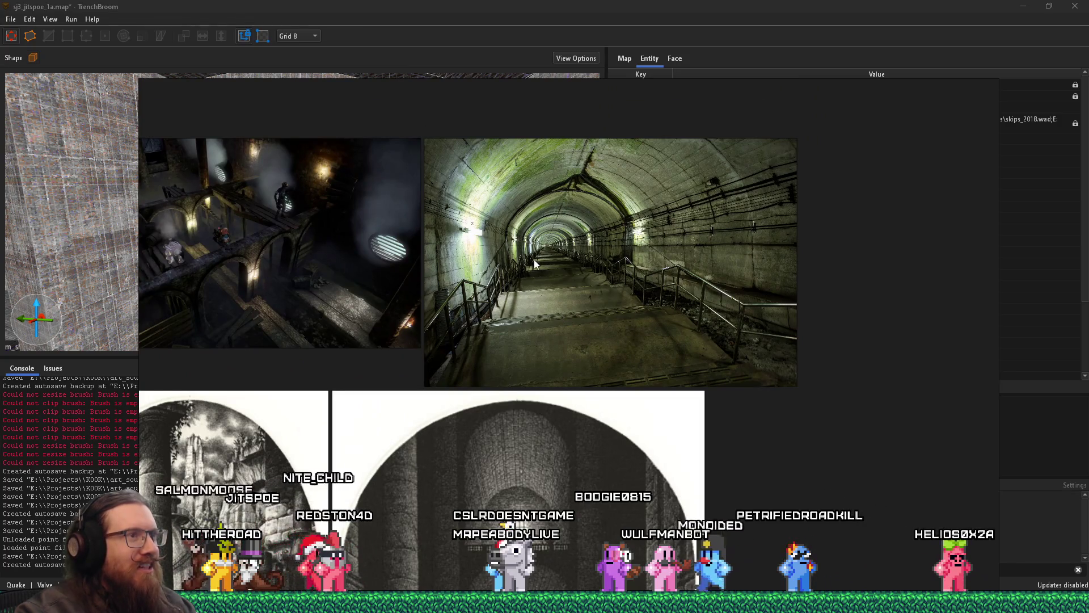
{"action": "left_click_drag", "start_coordinate": [524, 295], "coordinate": [679, 301]}
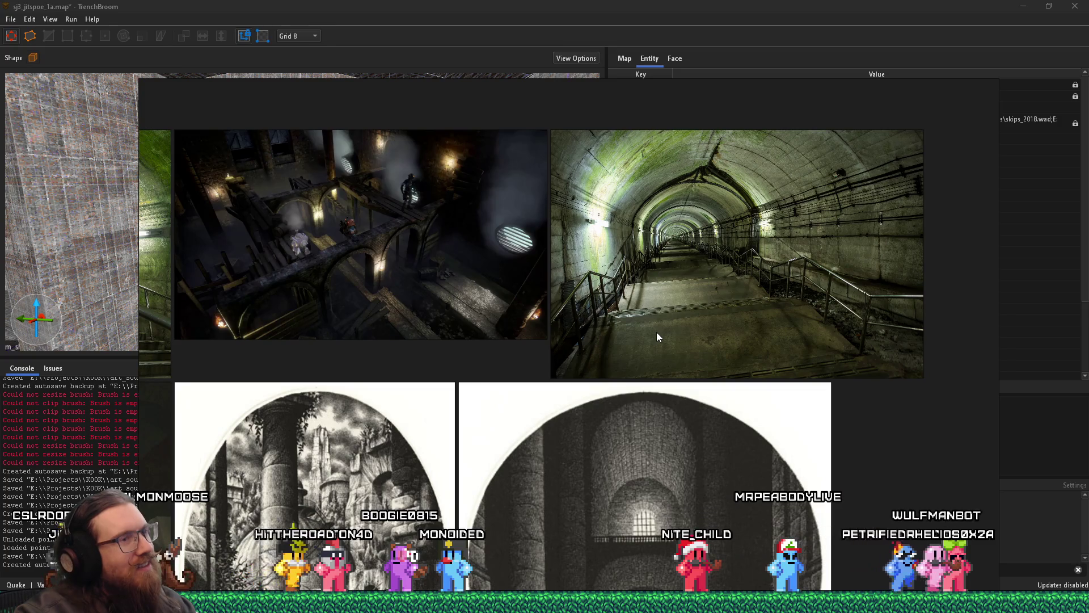
{"action": "key", "text": "alt+Tab"}
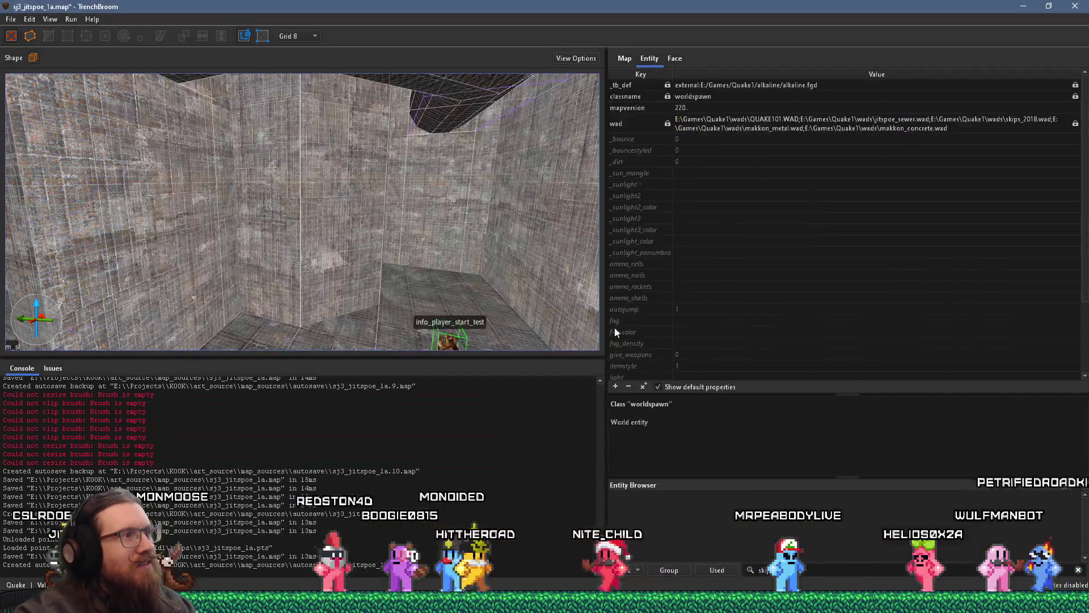
Switch between the sewer reference board and the map editor, zooming each view.
{"action": "scroll", "coordinate": [357, 307], "scroll_direction": "up", "scroll_amount": 10}
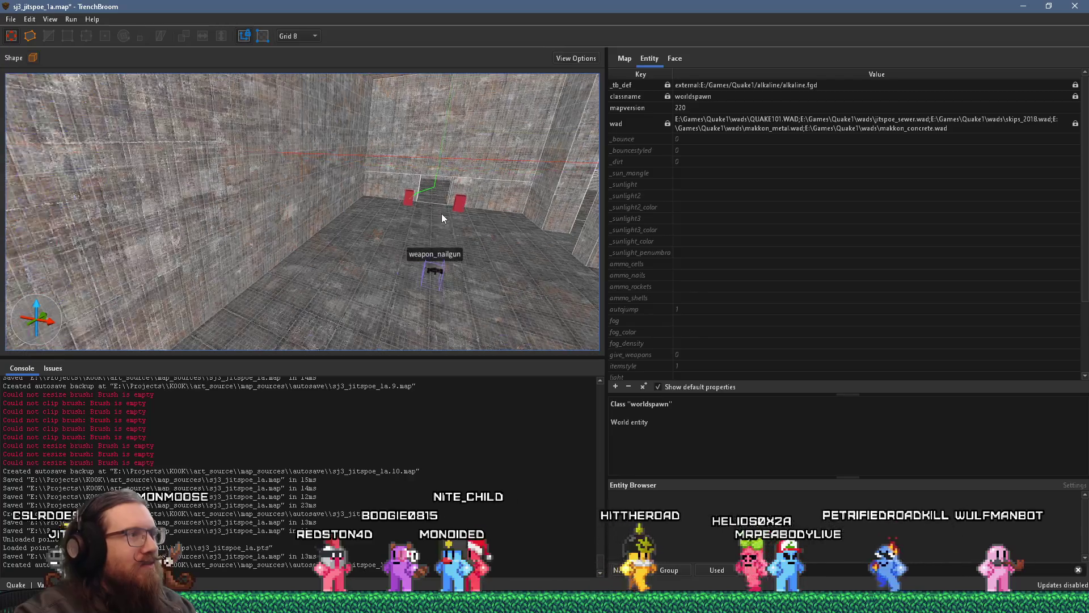
{"action": "scroll", "coordinate": [442, 213], "scroll_direction": "up", "scroll_amount": 8}
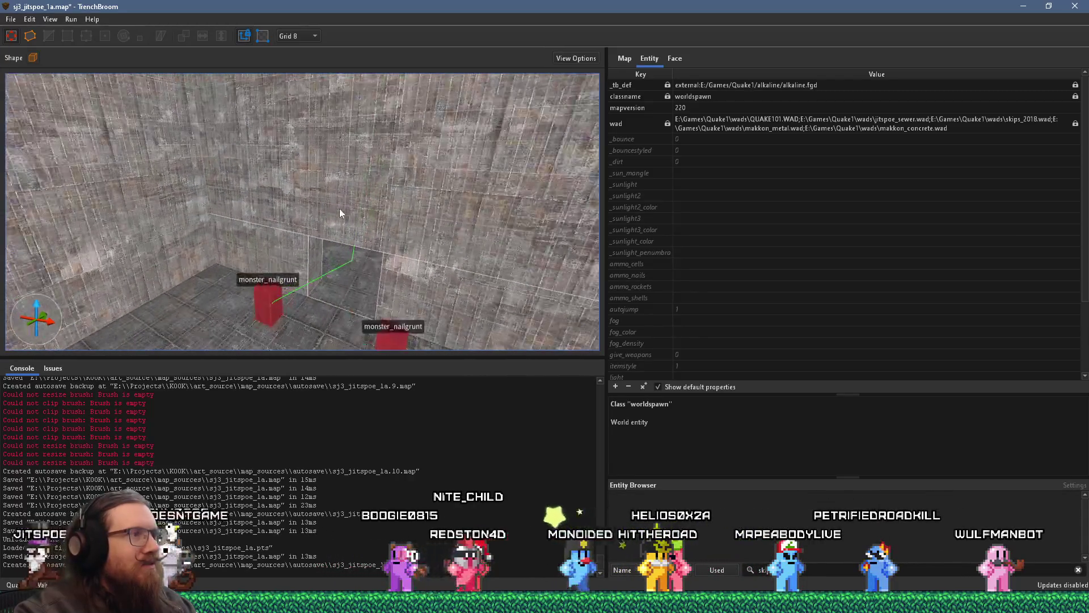
{"action": "scroll", "coordinate": [339, 213], "scroll_direction": "down", "scroll_amount": 10}
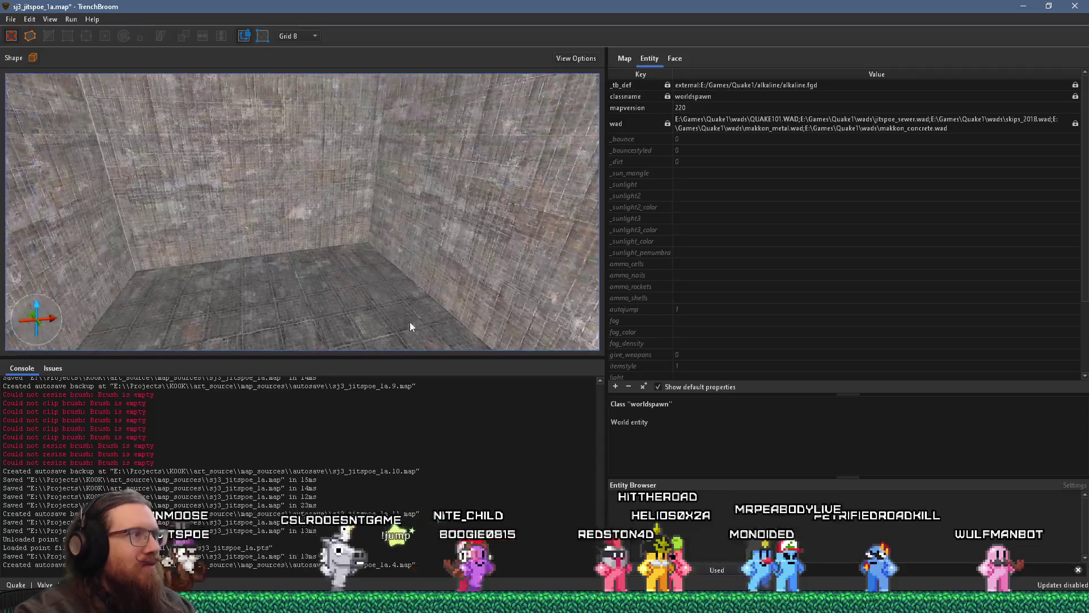
{"action": "key", "text": "alt+Tab"}
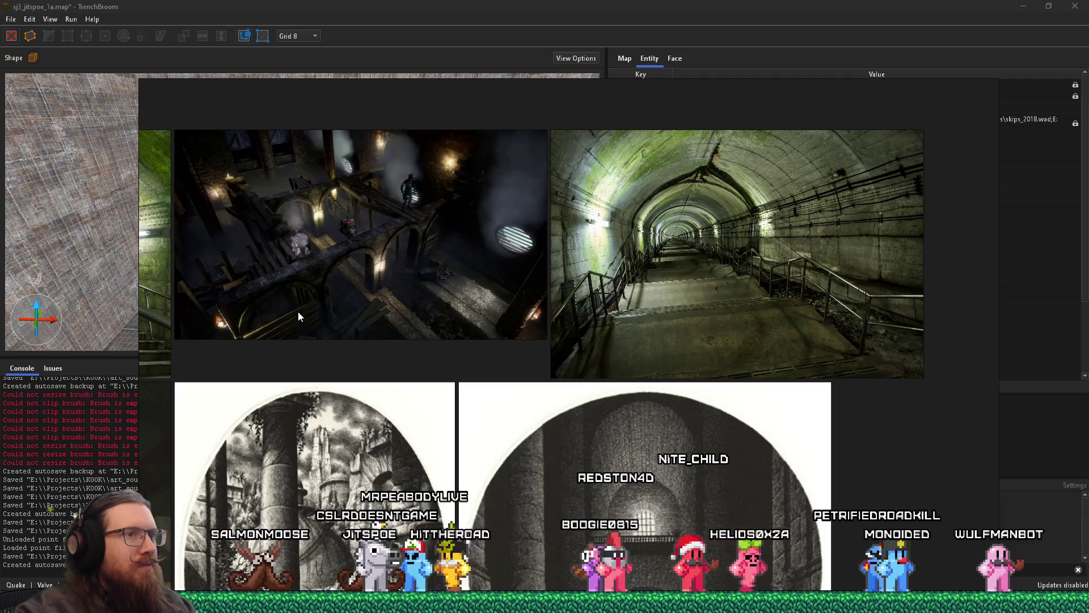
{"action": "key", "text": "alt+Tab"}
{"action": "scroll", "coordinate": [307, 303], "scroll_direction": "up", "scroll_amount": 5}
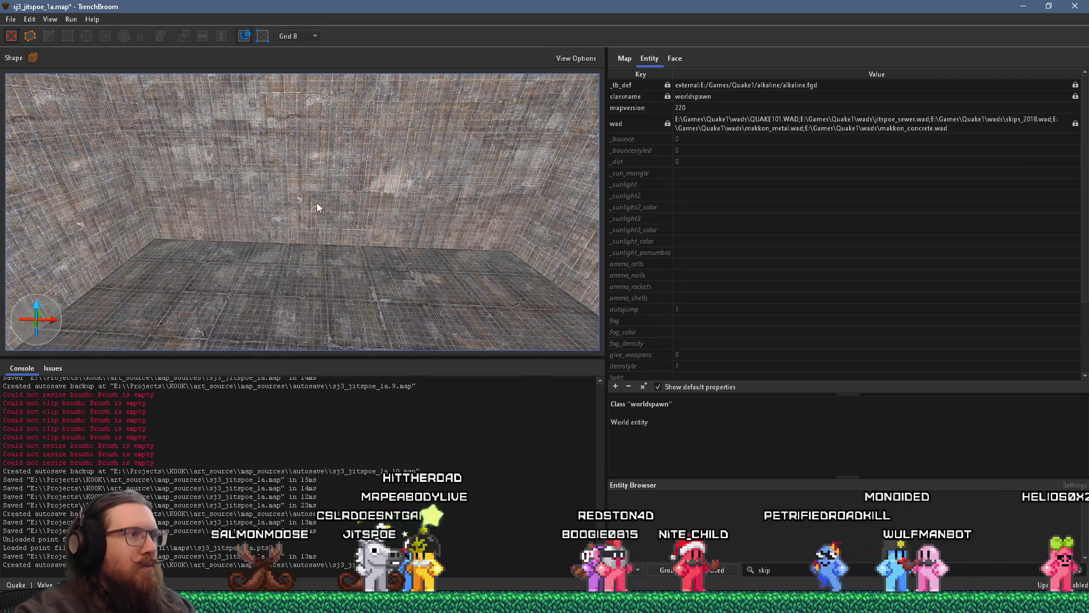
{"action": "scroll", "coordinate": [317, 207], "scroll_direction": "up", "scroll_amount": 5}
{"action": "scroll", "coordinate": [344, 182], "scroll_direction": "down", "scroll_amount": 10}
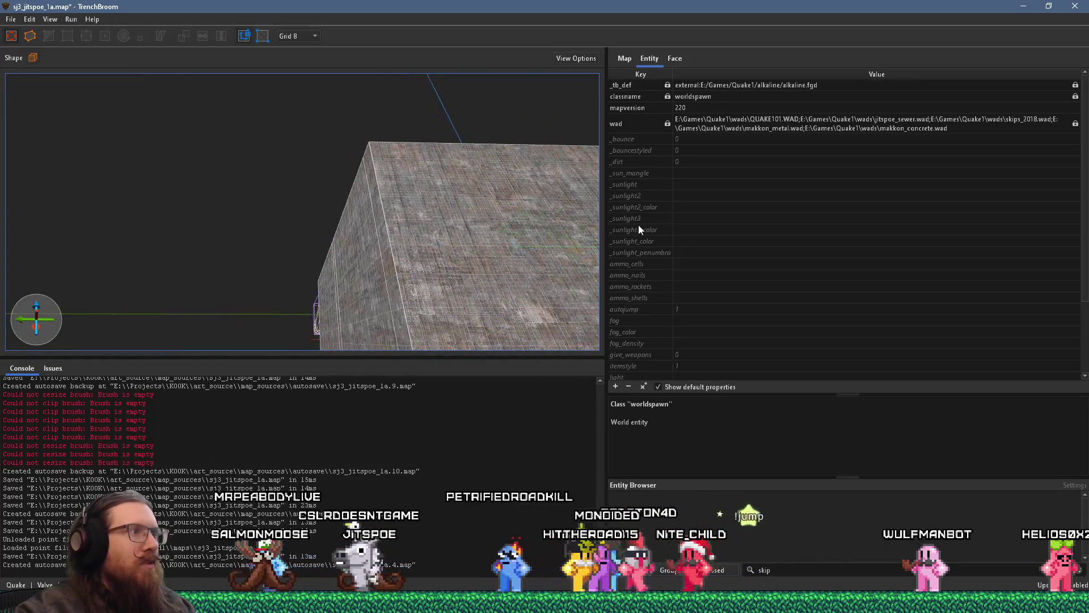
{"action": "scroll", "coordinate": [114, 213], "scroll_direction": "up", "scroll_amount": 10}
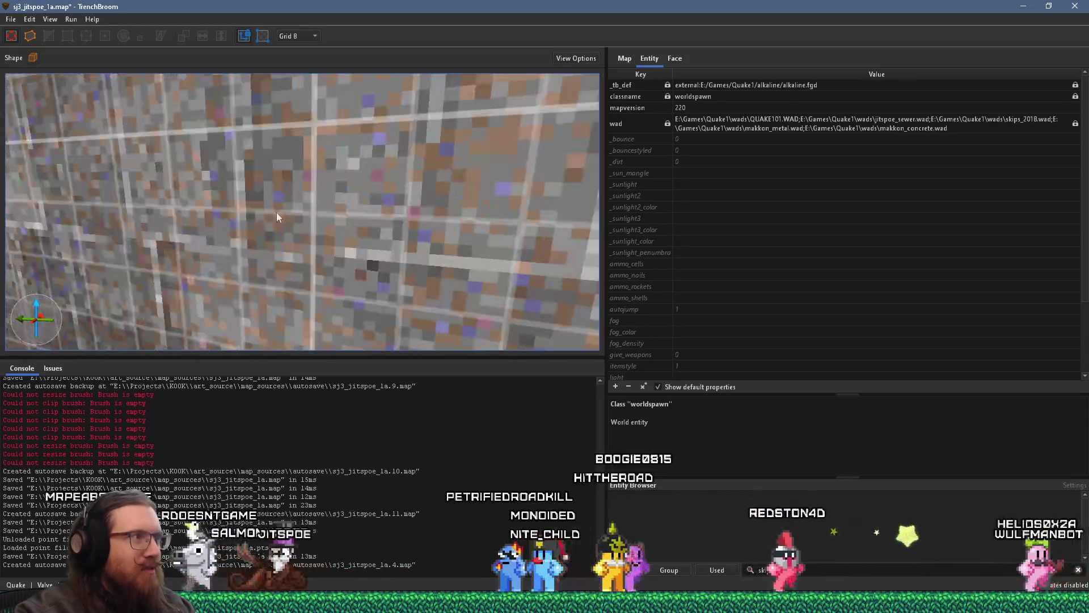
{"action": "scroll", "coordinate": [65, 270], "scroll_direction": "down", "scroll_amount": 10}
{"action": "scroll", "coordinate": [115, 254], "scroll_direction": "up", "scroll_amount": 10}
{"action": "scroll", "coordinate": [115, 254], "scroll_direction": "down", "scroll_amount": 10}
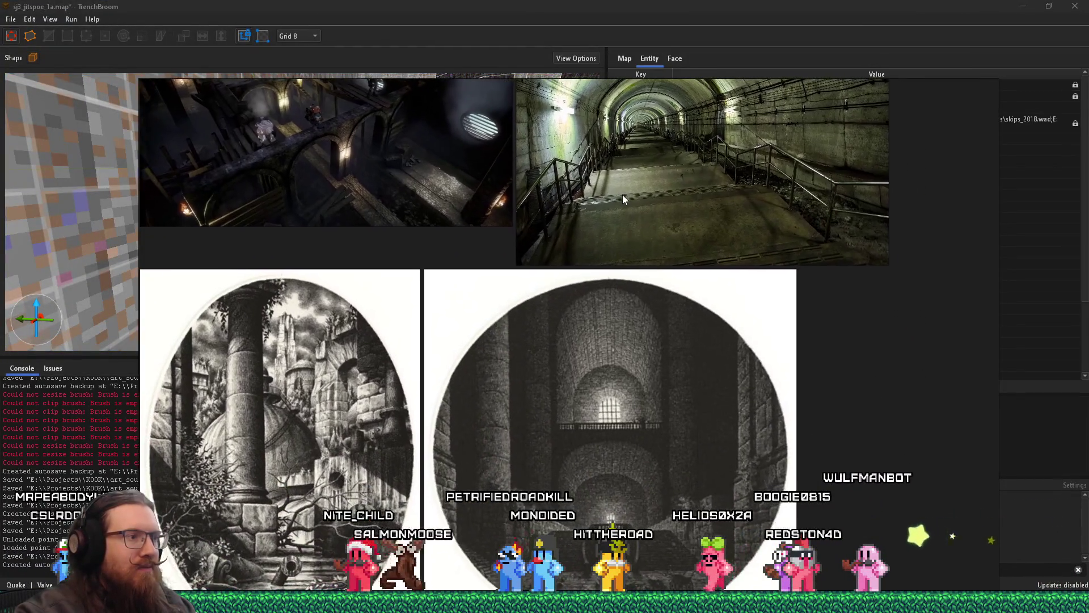
{"action": "key", "text": "alt+Tab"}
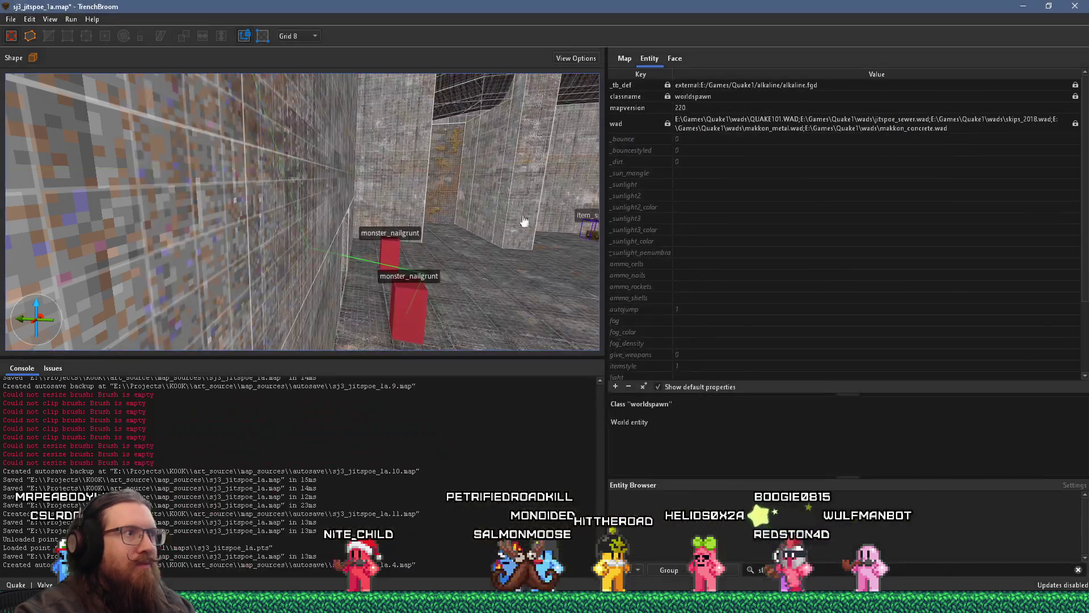
Fly the 3D camera to the stairs and select the func_detail staircase.
{"action": "key", "text": "d"}
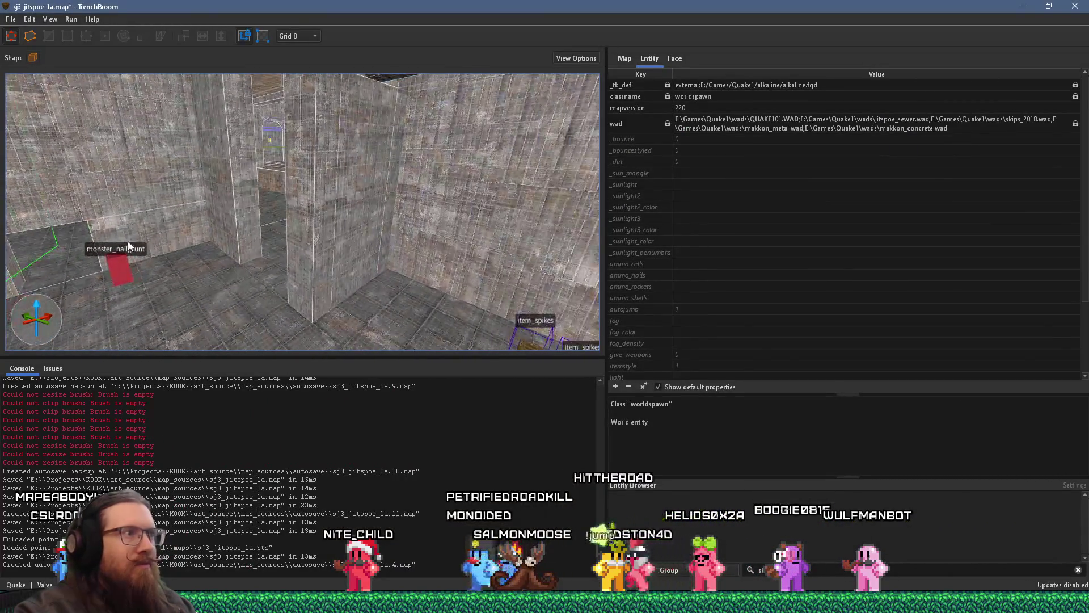
{"action": "key", "text": "w"}
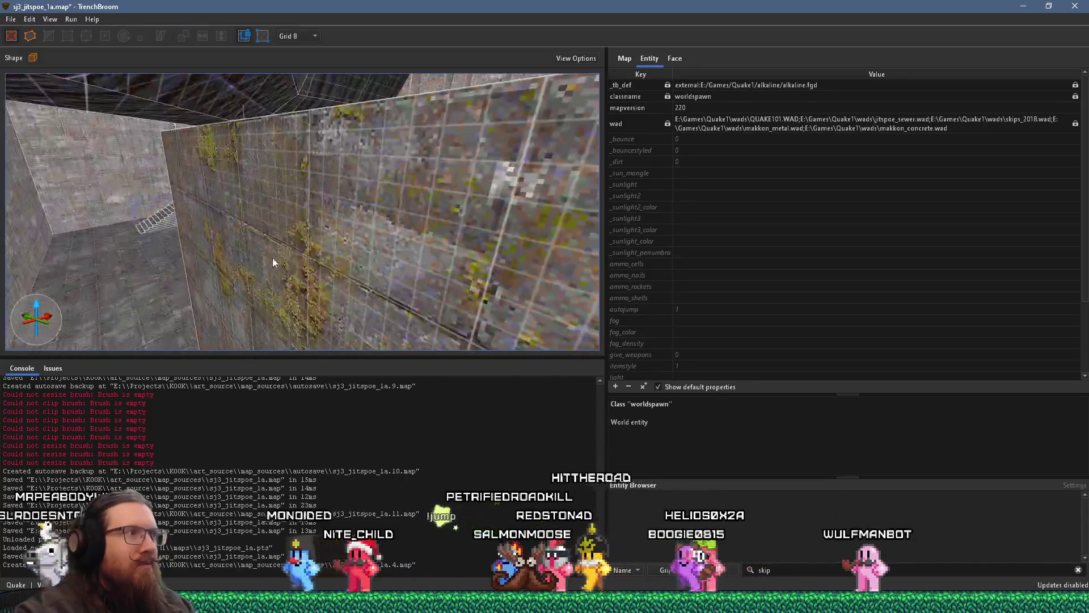
{"action": "key", "text": "s"}
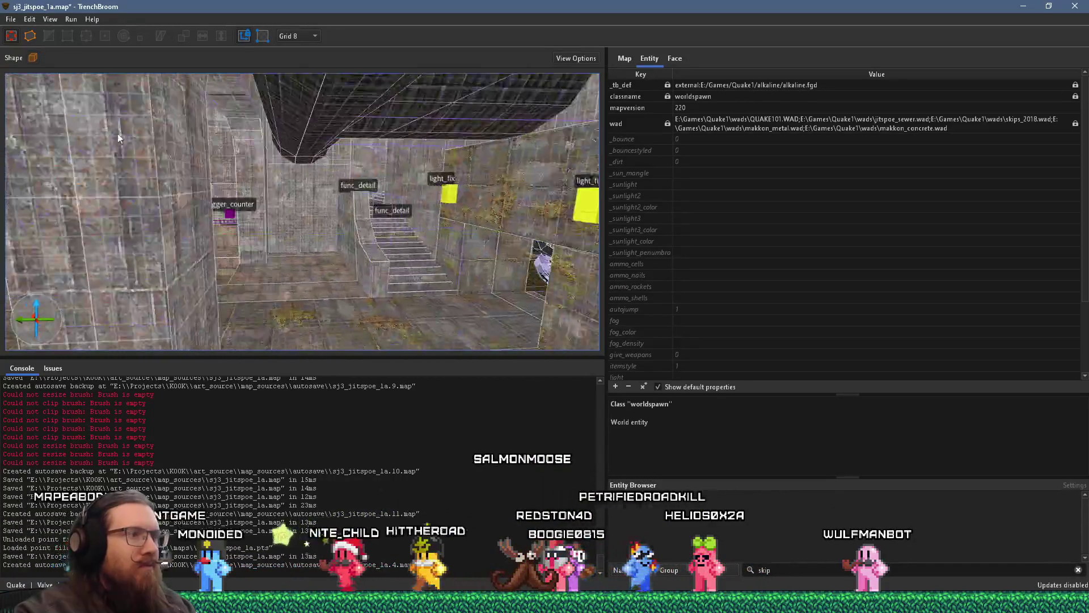
{"action": "left_click", "coordinate": [326, 271]}
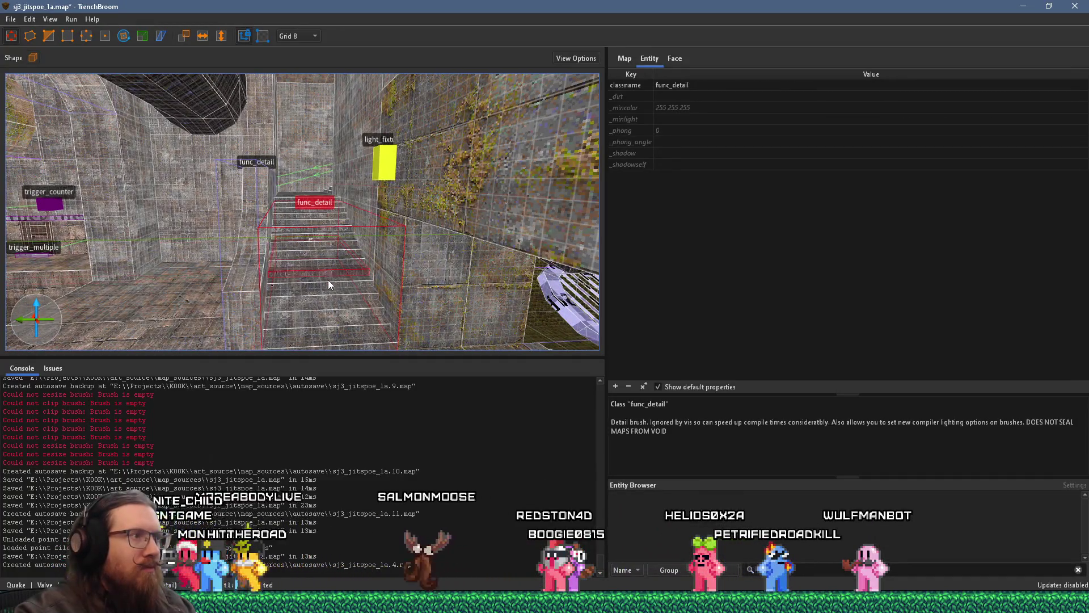
Move the selected func_detail staircase into the middle of the empty room.
{"action": "key", "text": "d"}
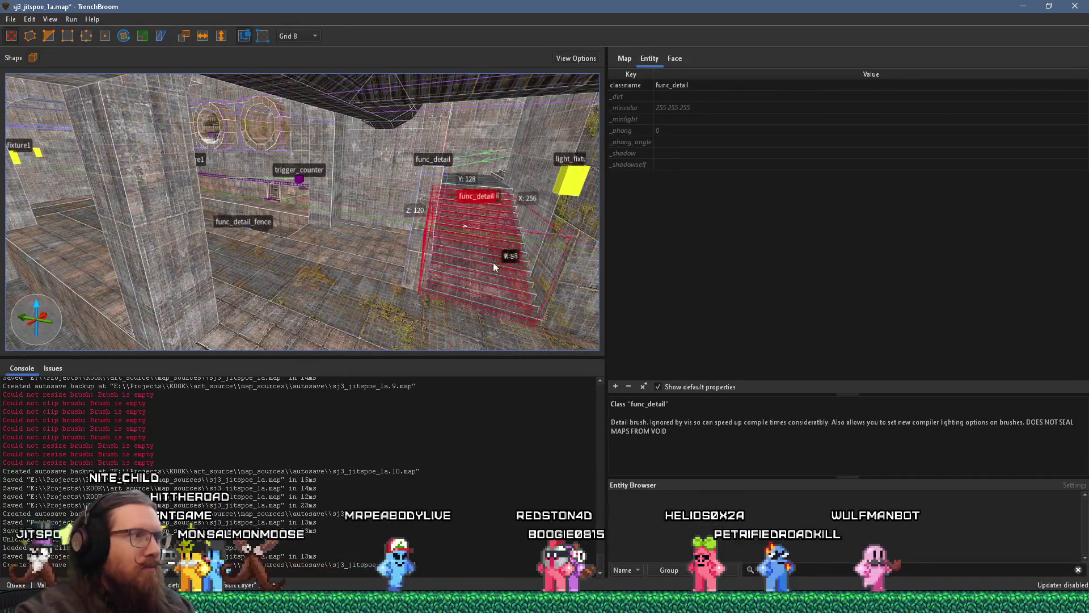
{"action": "key", "text": "w"}
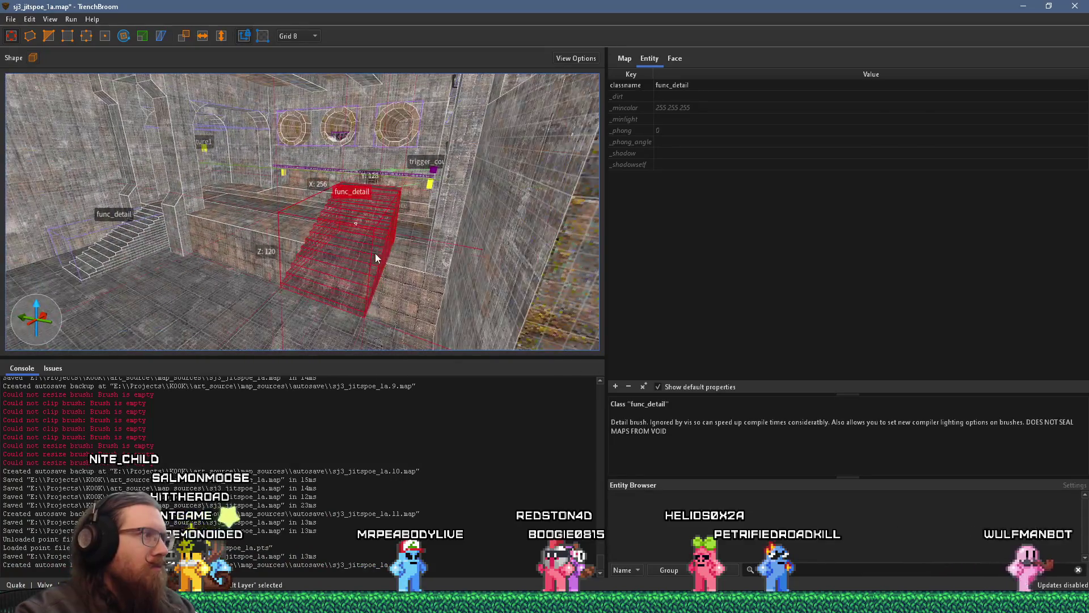
{"action": "key", "text": "a"}
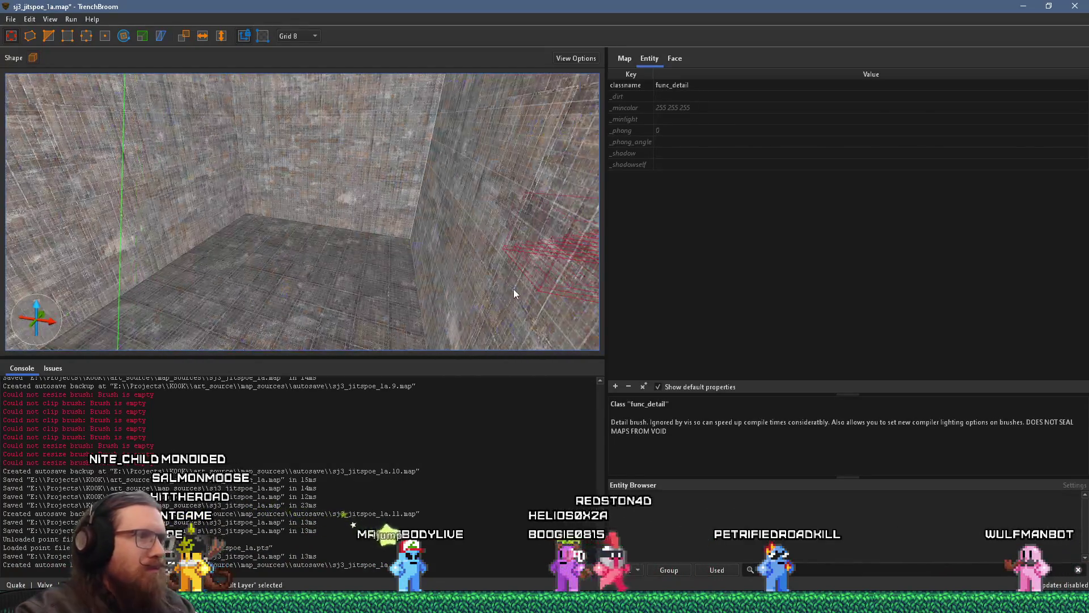
{"action": "mouse_move", "coordinate": [586, 282]}
{"action": "left_mouse_down"}
{"action": "mouse_move", "coordinate": [274, 275]}
{"action": "mouse_move", "coordinate": [190, 202]}
{"action": "left_mouse_up"}
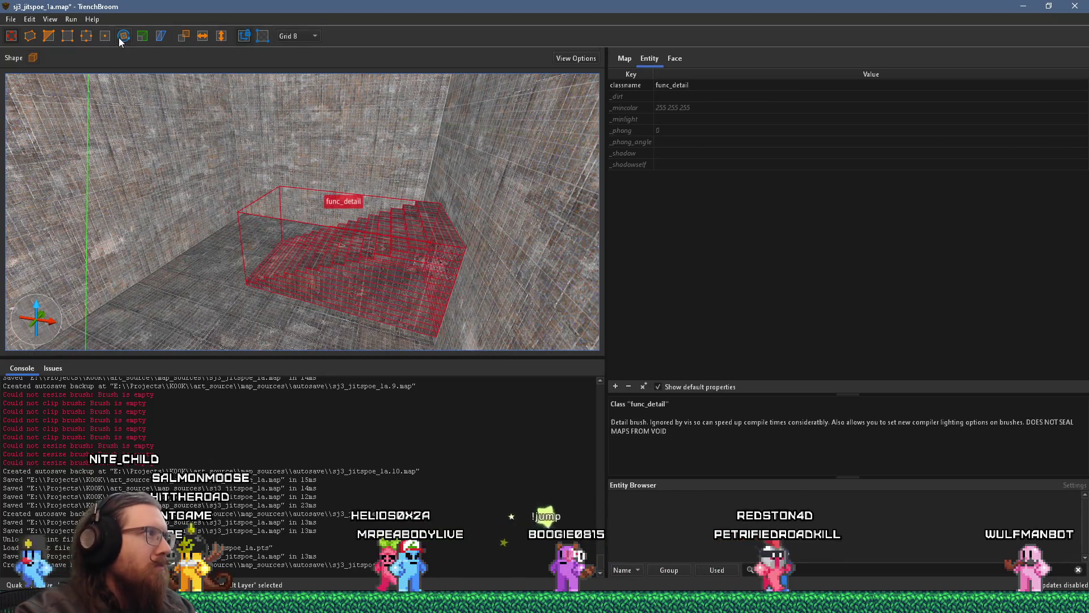
Leave the Rotate tool, shift the staircase further back, and bring up the reference board.
{"action": "key", "text": "w"}
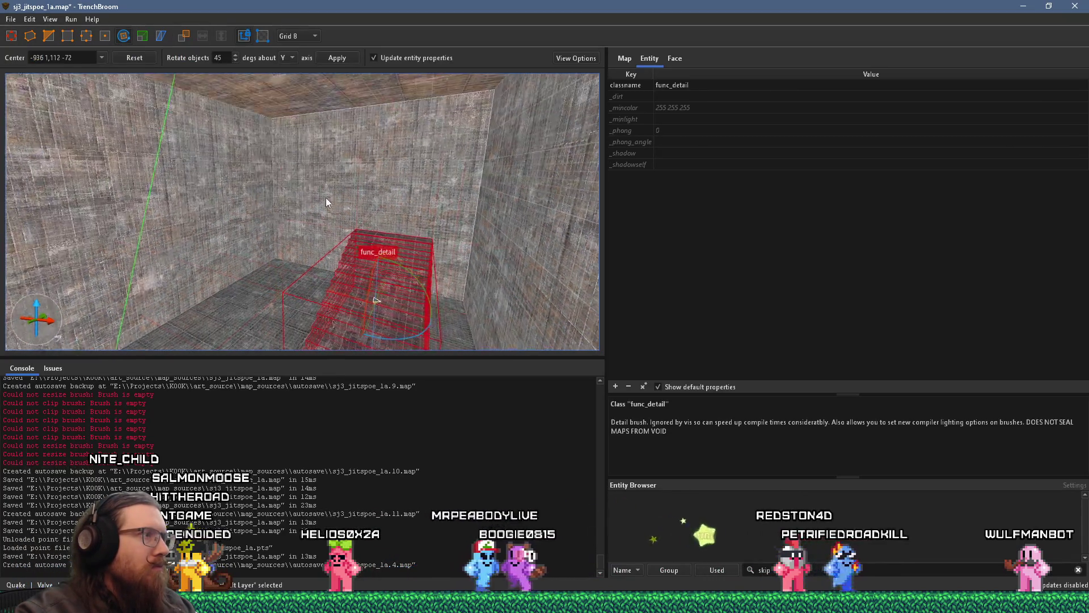
{"action": "left_click", "coordinate": [12, 36]}
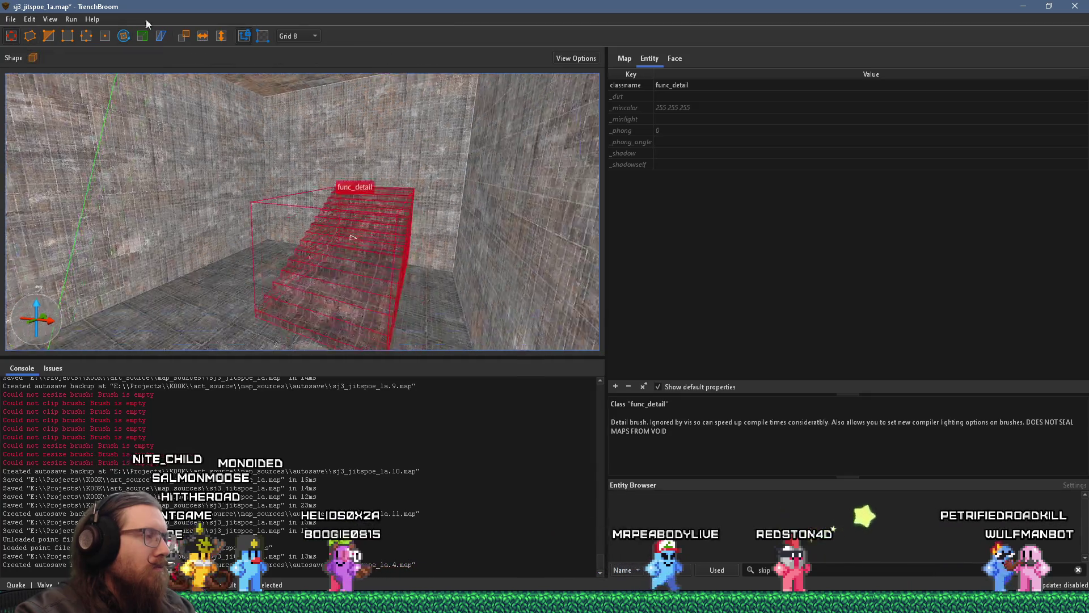
{"action": "key", "text": "w"}
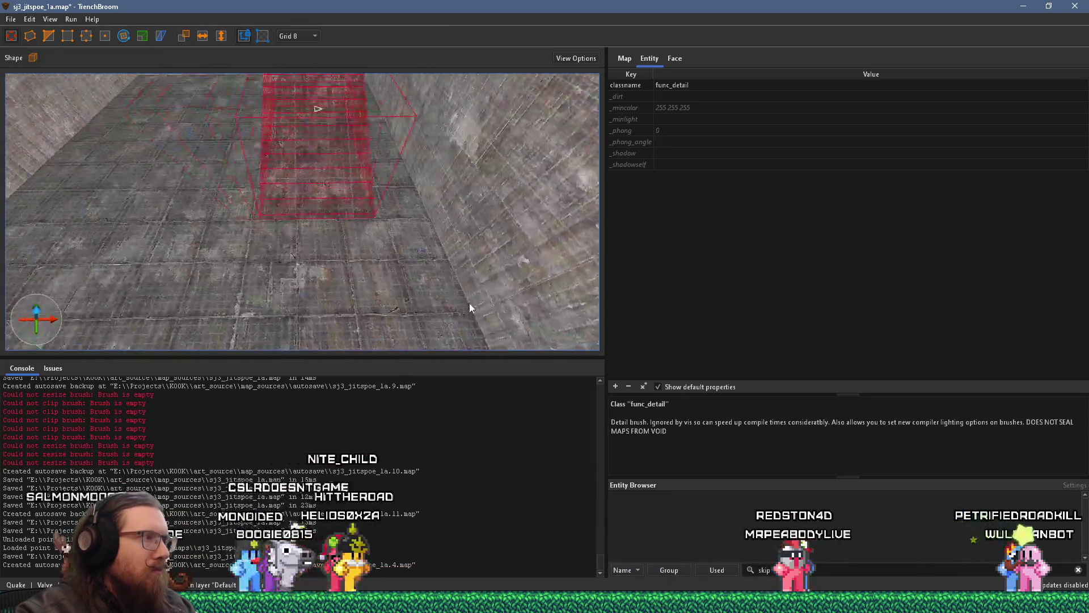
{"action": "mouse_move", "coordinate": [333, 214]}
{"action": "left_mouse_down"}
{"action": "mouse_move", "coordinate": [333, 228]}
{"action": "mouse_move", "coordinate": [322, 144]}
{"action": "left_mouse_up"}
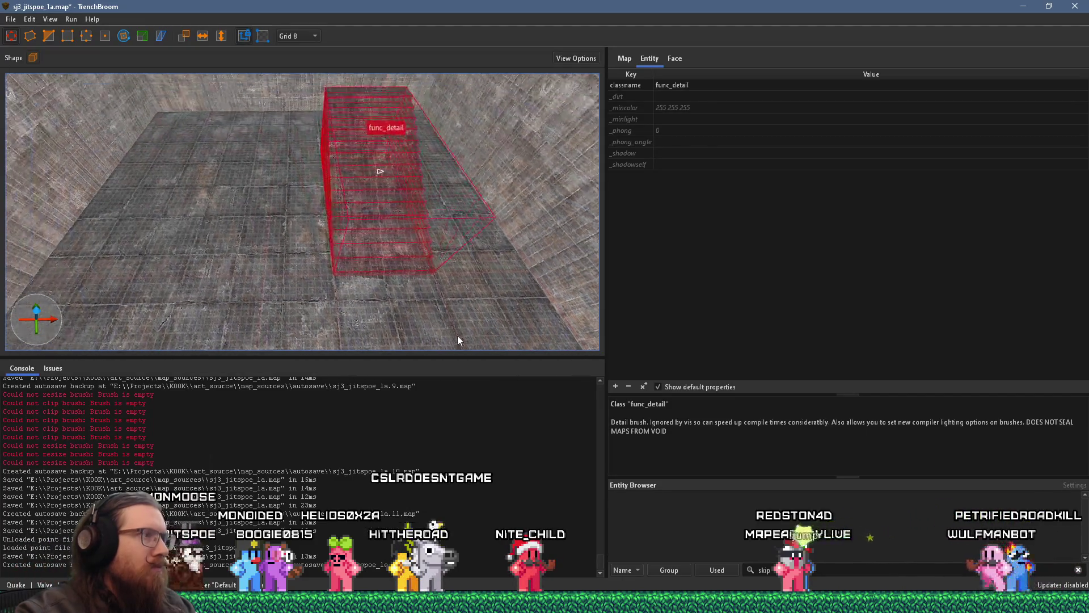
{"action": "key", "text": "alt+Tab"}
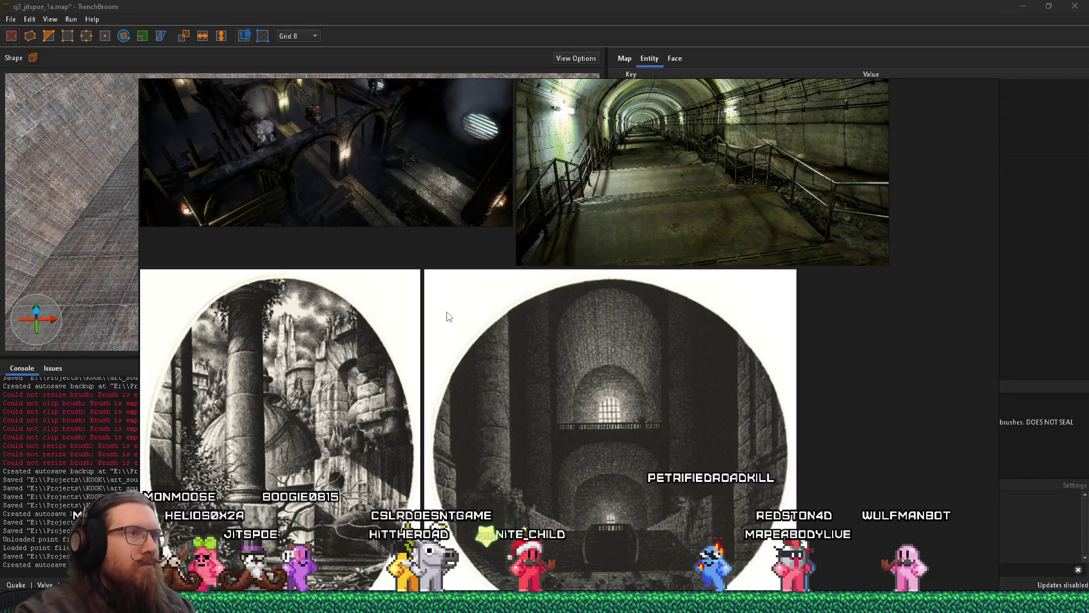
Zoom in on the tunnel stairway photo, then return to TrenchBroom and orbit low beside the stairs.
{"action": "scroll", "coordinate": [449, 316], "scroll_direction": "down", "scroll_amount": 5}
{"action": "scroll", "coordinate": [329, 217], "scroll_direction": "up", "scroll_amount": 8}
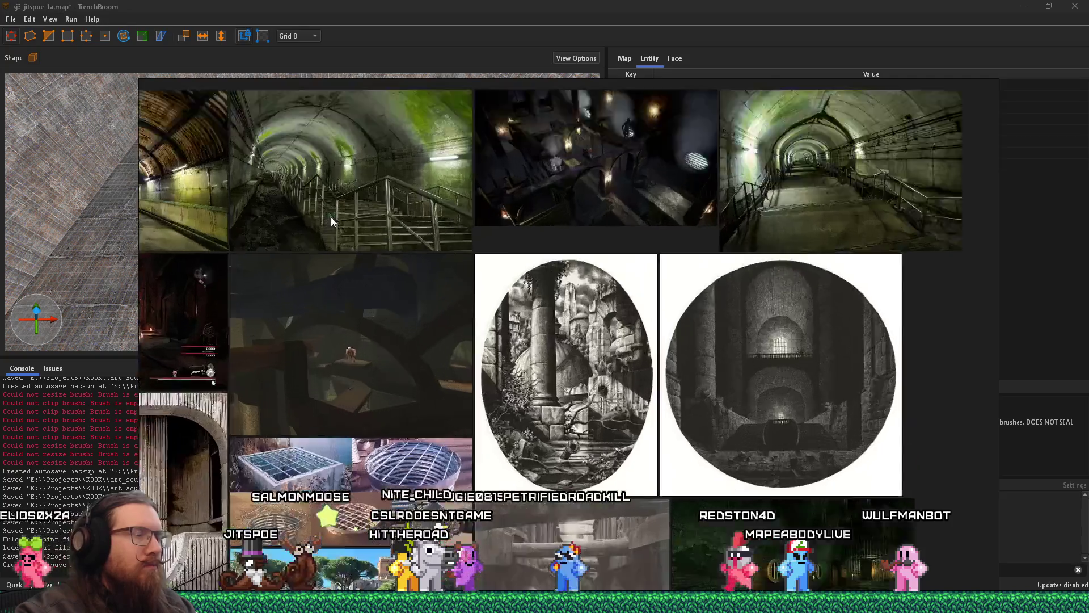
{"action": "scroll", "coordinate": [539, 309], "scroll_direction": "up", "scroll_amount": 4}
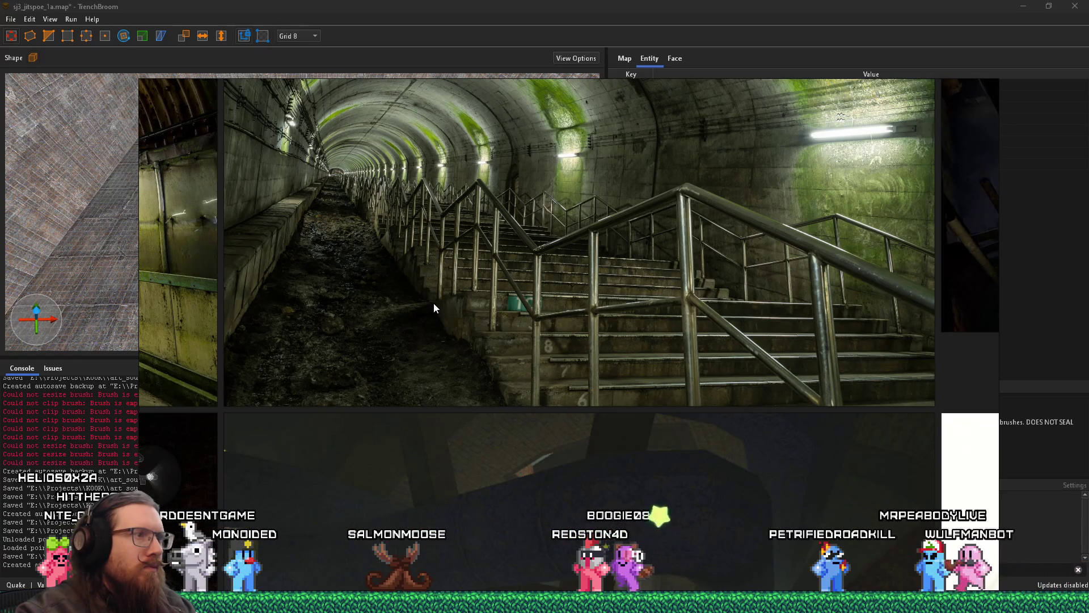
{"action": "key", "text": "alt+Tab"}
{"action": "mouse_move", "coordinate": [464, 245]}
{"action": "left_mouse_down"}
{"action": "mouse_move", "coordinate": [379, 233]}
{"action": "mouse_move", "coordinate": [407, 153]}
{"action": "mouse_move", "coordinate": [454, 131]}
{"action": "mouse_move", "coordinate": [479, 136]}
{"action": "mouse_move", "coordinate": [382, 250]}
{"action": "mouse_move", "coordinate": [445, 245]}
{"action": "mouse_move", "coordinate": [379, 198]}
{"action": "mouse_move", "coordinate": [459, 193]}
{"action": "mouse_move", "coordinate": [270, 190]}
{"action": "mouse_move", "coordinate": [383, 212]}
{"action": "left_mouse_up"}
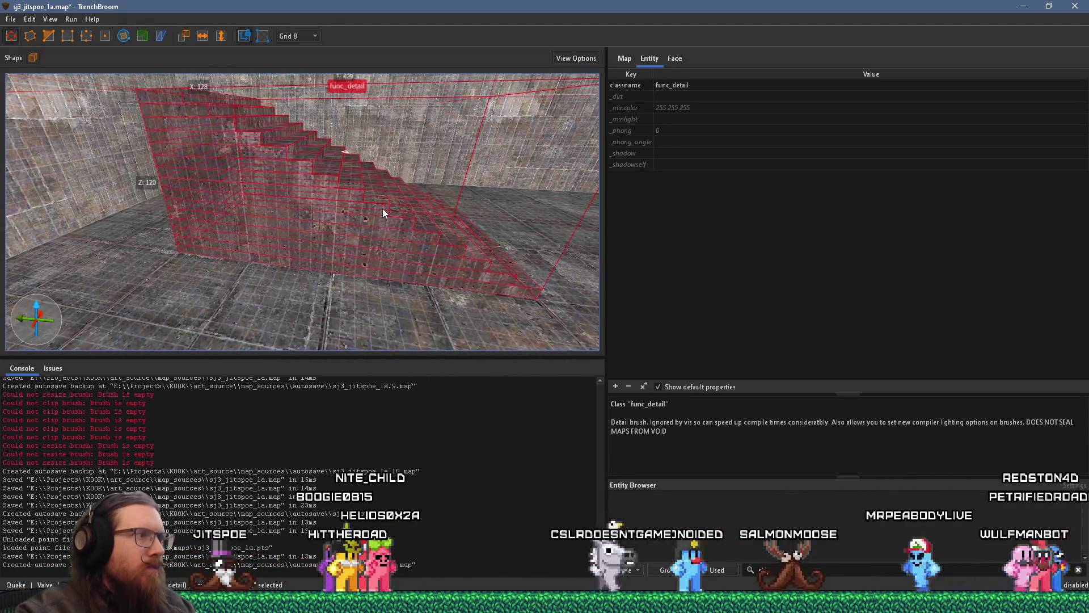
Deselect the staircase and set the grid size to 32.
{"action": "key", "text": "Escape"}
{"action": "left_click_drag", "start_coordinate": [276, 229], "coordinate": [371, 304]}
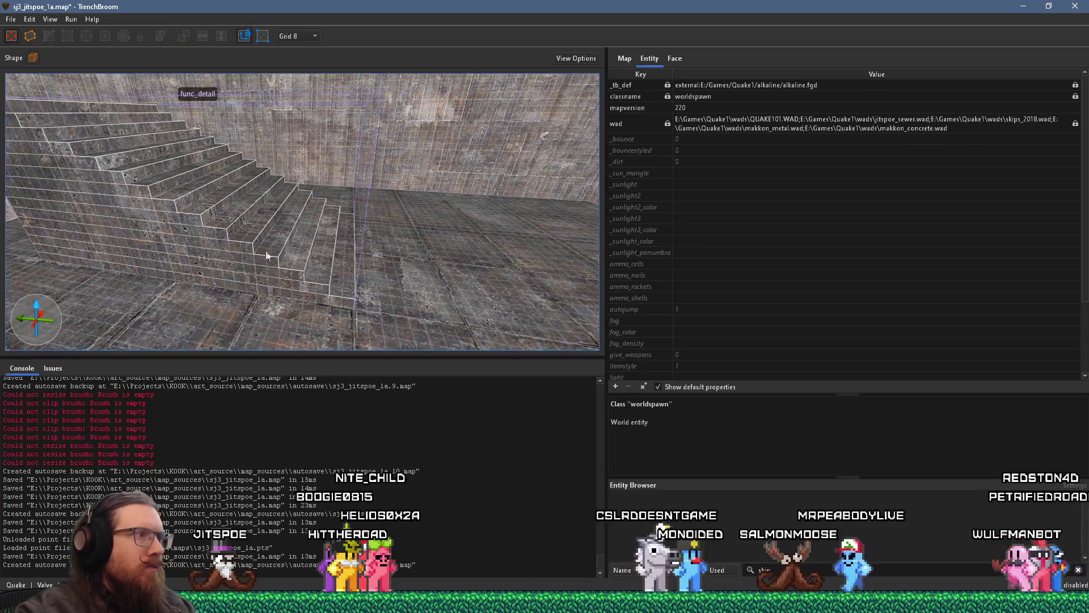
{"action": "left_click", "coordinate": [316, 36]}
{"action": "left_click", "coordinate": [308, 117]}
{"action": "mouse_move", "coordinate": [307, 117]}
{"action": "left_mouse_down"}
{"action": "mouse_move", "coordinate": [231, 149]}
{"action": "mouse_move", "coordinate": [413, 121]}
{"action": "mouse_move", "coordinate": [534, 145]}
{"action": "mouse_move", "coordinate": [367, 116]}
{"action": "left_mouse_up"}
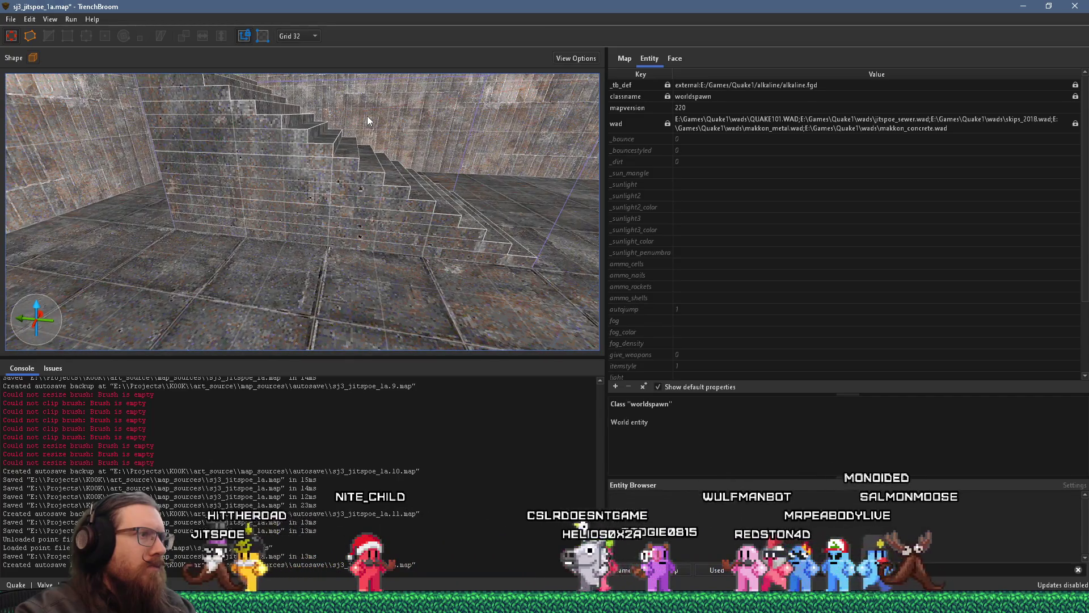
Select the upper stair brushes and move them back 64 units along Y.
{"action": "left_click", "coordinate": [344, 141]}
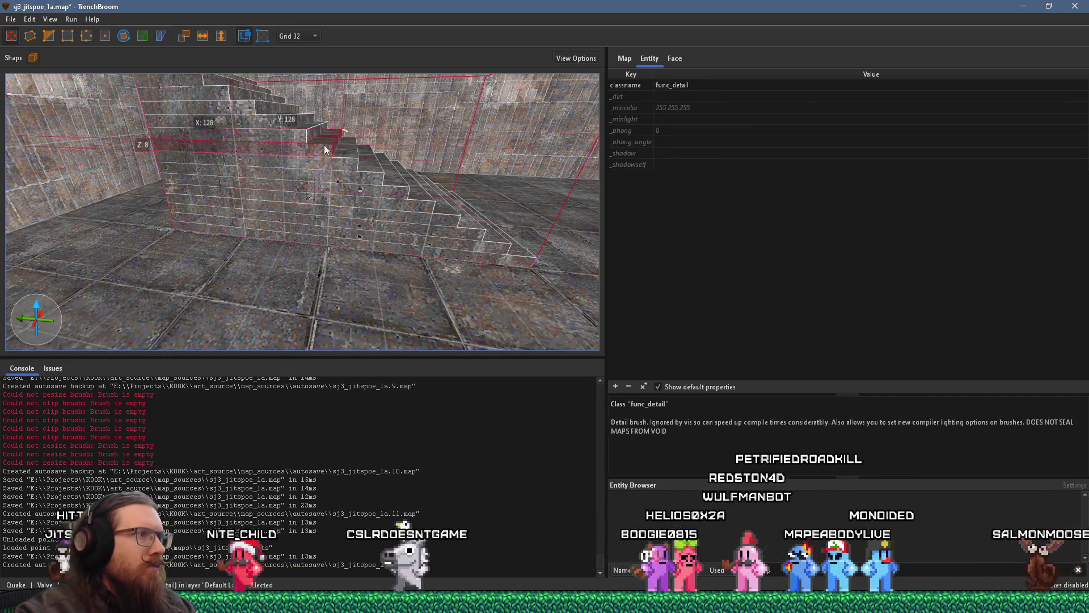
{"action": "left_click_drag", "start_coordinate": [292, 139], "coordinate": [338, 199]}
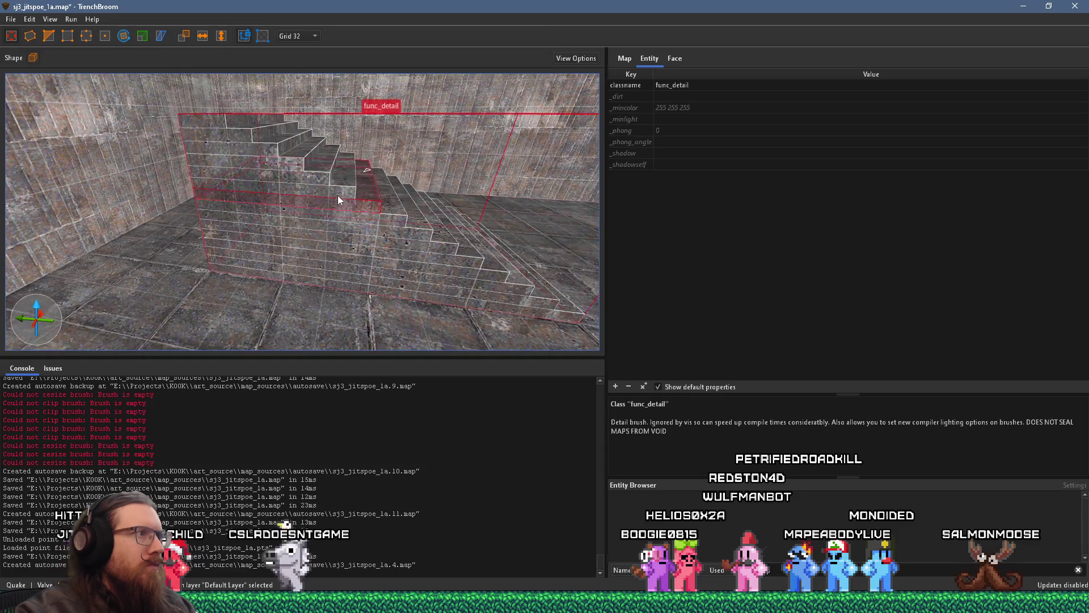
{"action": "left_click", "coordinate": [240, 129]}
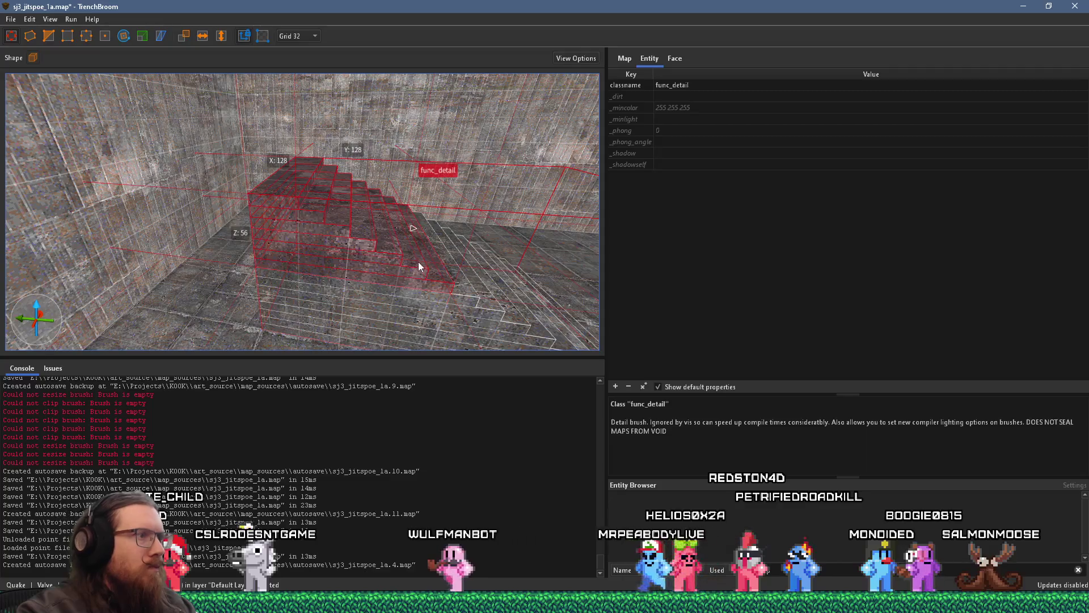
{"action": "mouse_move", "coordinate": [417, 255]}
{"action": "left_mouse_down"}
{"action": "mouse_move", "coordinate": [374, 229]}
{"action": "mouse_move", "coordinate": [318, 219]}
{"action": "left_mouse_up"}
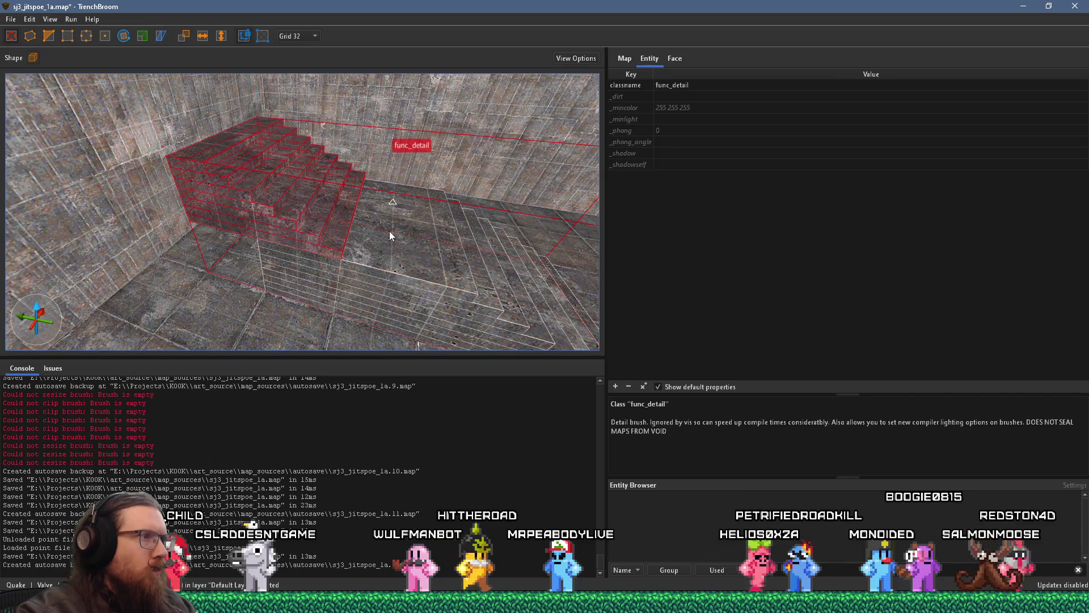
{"action": "mouse_move", "coordinate": [419, 230]}
{"action": "left_mouse_down"}
{"action": "mouse_move", "coordinate": [302, 204]}
{"action": "mouse_move", "coordinate": [369, 222]}
{"action": "mouse_move", "coordinate": [161, 113]}
{"action": "mouse_move", "coordinate": [243, 159]}
{"action": "mouse_move", "coordinate": [188, 151]}
{"action": "mouse_move", "coordinate": [142, 103]}
{"action": "mouse_move", "coordinate": [373, 169]}
{"action": "mouse_move", "coordinate": [447, 263]}
{"action": "left_mouse_up"}
{"action": "left_click_drag", "start_coordinate": [438, 201], "coordinate": [437, 201]}
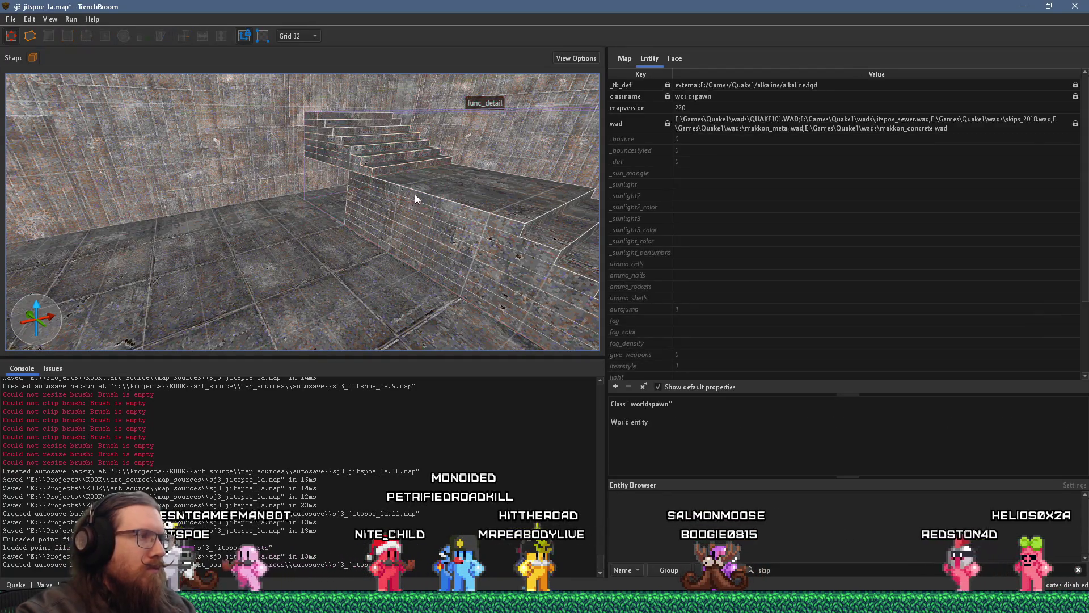
Reselect the stair brushes and orbit around to check the whole staircase.
{"action": "left_click", "coordinate": [413, 195]}
{"action": "left_click", "coordinate": [428, 199]}
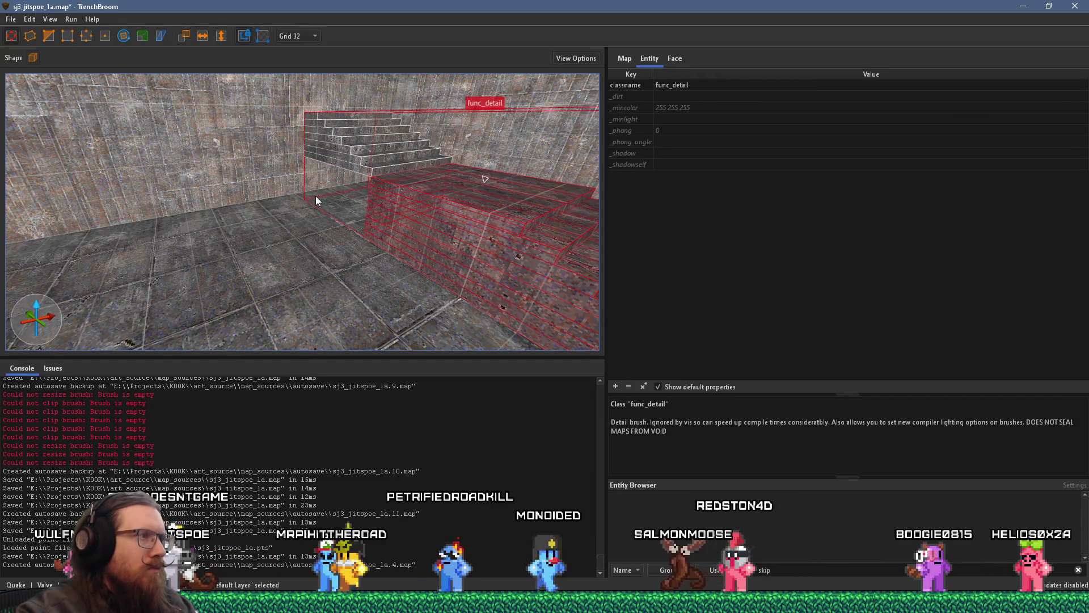
{"action": "key", "text": "Escape"}
{"action": "left_click", "coordinate": [329, 159]}
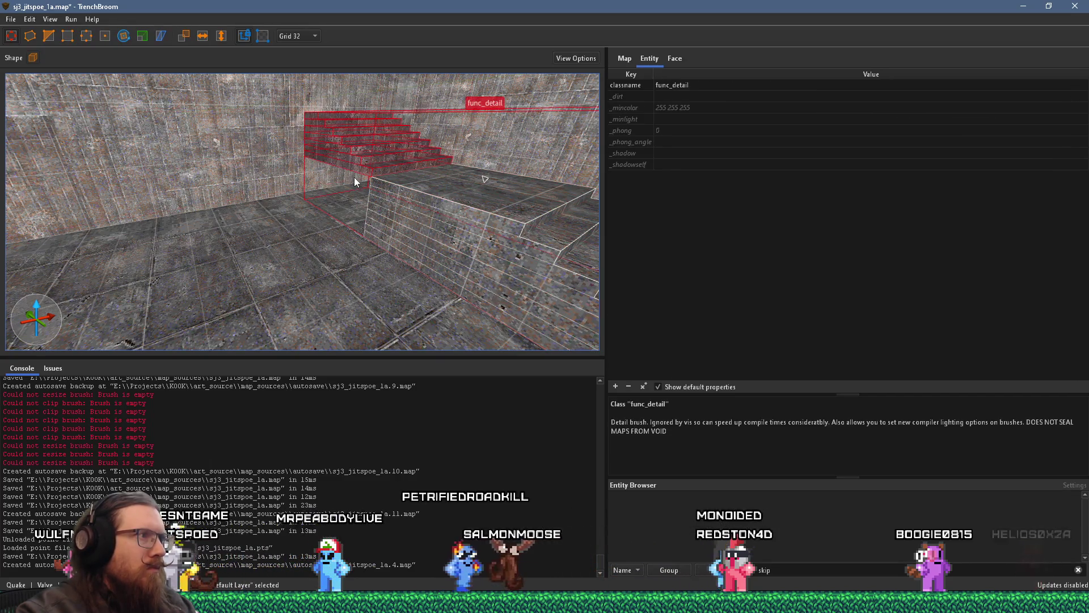
{"action": "mouse_move", "coordinate": [354, 240]}
{"action": "left_mouse_down"}
{"action": "mouse_move", "coordinate": [383, 223]}
{"action": "mouse_move", "coordinate": [597, 326]}
{"action": "mouse_move", "coordinate": [274, 226]}
{"action": "mouse_move", "coordinate": [292, 181]}
{"action": "mouse_move", "coordinate": [421, 207]}
{"action": "mouse_move", "coordinate": [316, 224]}
{"action": "mouse_move", "coordinate": [294, 181]}
{"action": "mouse_move", "coordinate": [182, 114]}
{"action": "mouse_move", "coordinate": [146, 139]}
{"action": "mouse_move", "coordinate": [124, 176]}
{"action": "mouse_move", "coordinate": [177, 183]}
{"action": "mouse_move", "coordinate": [188, 164]}
{"action": "mouse_move", "coordinate": [304, 220]}
{"action": "mouse_move", "coordinate": [318, 239]}
{"action": "mouse_move", "coordinate": [478, 209]}
{"action": "mouse_move", "coordinate": [380, 229]}
{"action": "mouse_move", "coordinate": [387, 222]}
{"action": "mouse_move", "coordinate": [282, 193]}
{"action": "left_mouse_up"}
{"action": "left_click", "coordinate": [282, 193]}
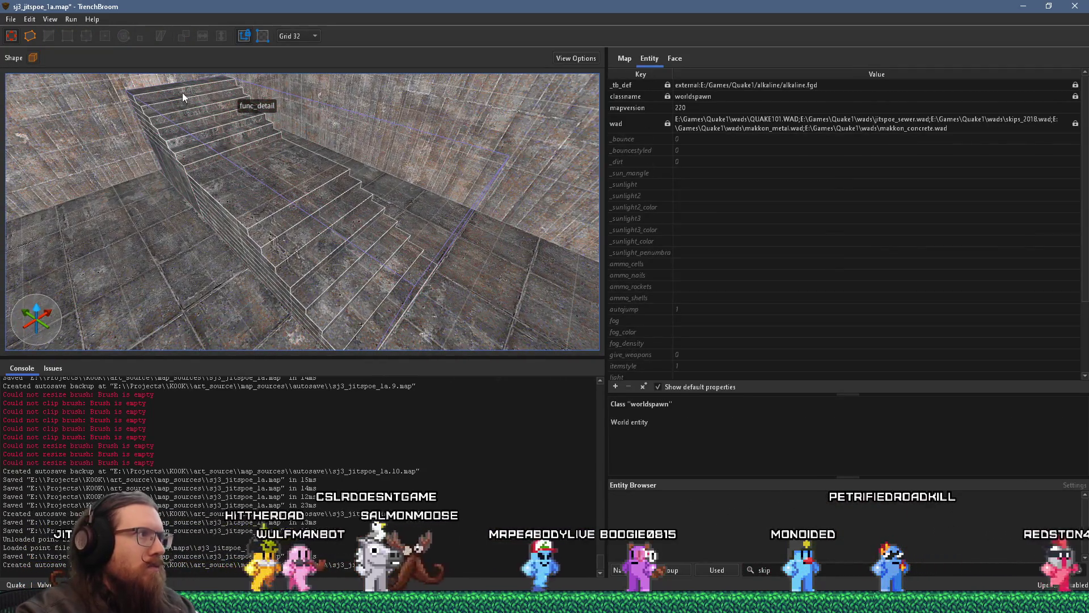
Select all func_detail stair brushes and orbit to a side view of them.
{"action": "double_click", "coordinate": [281, 218]}
{"action": "mouse_move", "coordinate": [377, 311]}
{"action": "left_mouse_down"}
{"action": "mouse_move", "coordinate": [365, 311]}
{"action": "mouse_move", "coordinate": [322, 226]}
{"action": "mouse_move", "coordinate": [258, 209]}
{"action": "mouse_move", "coordinate": [314, 185]}
{"action": "mouse_move", "coordinate": [301, 158]}
{"action": "mouse_move", "coordinate": [193, 165]}
{"action": "mouse_move", "coordinate": [277, 170]}
{"action": "mouse_move", "coordinate": [393, 118]}
{"action": "mouse_move", "coordinate": [348, 267]}
{"action": "mouse_move", "coordinate": [262, 230]}
{"action": "mouse_move", "coordinate": [335, 236]}
{"action": "mouse_move", "coordinate": [281, 211]}
{"action": "mouse_move", "coordinate": [472, 237]}
{"action": "mouse_move", "coordinate": [540, 205]}
{"action": "mouse_move", "coordinate": [489, 255]}
{"action": "mouse_move", "coordinate": [458, 246]}
{"action": "mouse_move", "coordinate": [509, 186]}
{"action": "mouse_move", "coordinate": [529, 241]}
{"action": "left_mouse_up"}
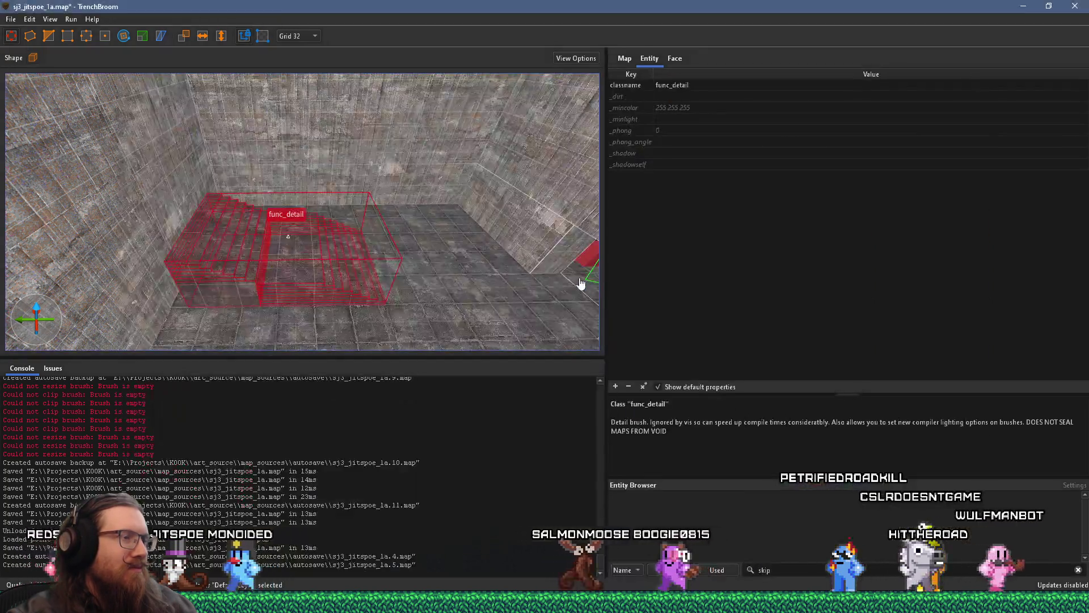
Circle the view around the stairs, select the neighbouring wall brush, and glance at the reference board.
{"action": "scroll", "coordinate": [582, 280], "scroll_direction": "down", "scroll_amount": 3}
{"action": "mouse_move", "coordinate": [424, 266]}
{"action": "left_mouse_down"}
{"action": "mouse_move", "coordinate": [269, 253]}
{"action": "mouse_move", "coordinate": [260, 243]}
{"action": "mouse_move", "coordinate": [408, 268]}
{"action": "mouse_move", "coordinate": [305, 90]}
{"action": "mouse_move", "coordinate": [145, 93]}
{"action": "mouse_move", "coordinate": [246, 129]}
{"action": "mouse_move", "coordinate": [356, 128]}
{"action": "mouse_move", "coordinate": [412, 203]}
{"action": "mouse_move", "coordinate": [493, 190]}
{"action": "mouse_move", "coordinate": [369, 247]}
{"action": "mouse_move", "coordinate": [386, 186]}
{"action": "mouse_move", "coordinate": [259, 269]}
{"action": "mouse_move", "coordinate": [338, 230]}
{"action": "mouse_move", "coordinate": [290, 176]}
{"action": "mouse_move", "coordinate": [376, 257]}
{"action": "left_mouse_up"}
{"action": "left_click_drag", "start_coordinate": [383, 311], "coordinate": [460, 237]}
{"action": "left_click", "coordinate": [485, 213]}
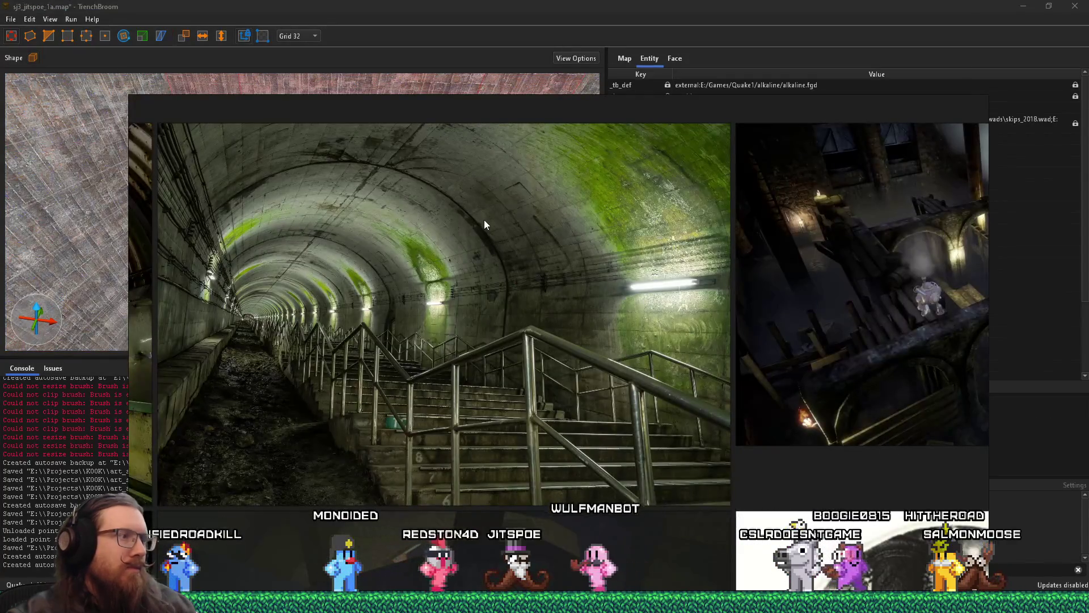
{"action": "key", "text": "alt+Tab"}
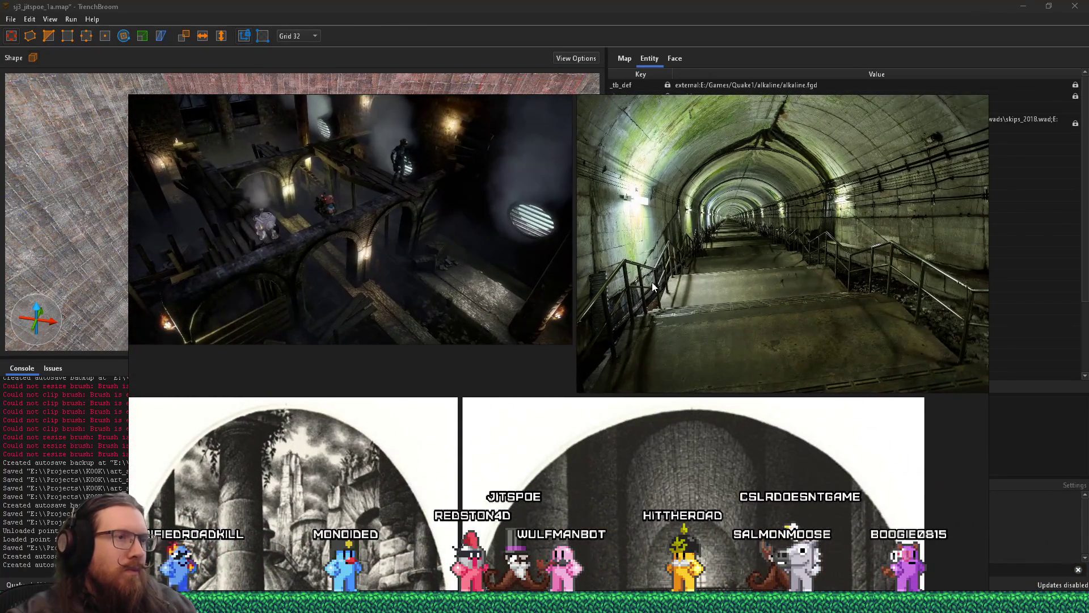
{"action": "key", "text": "alt+Tab"}
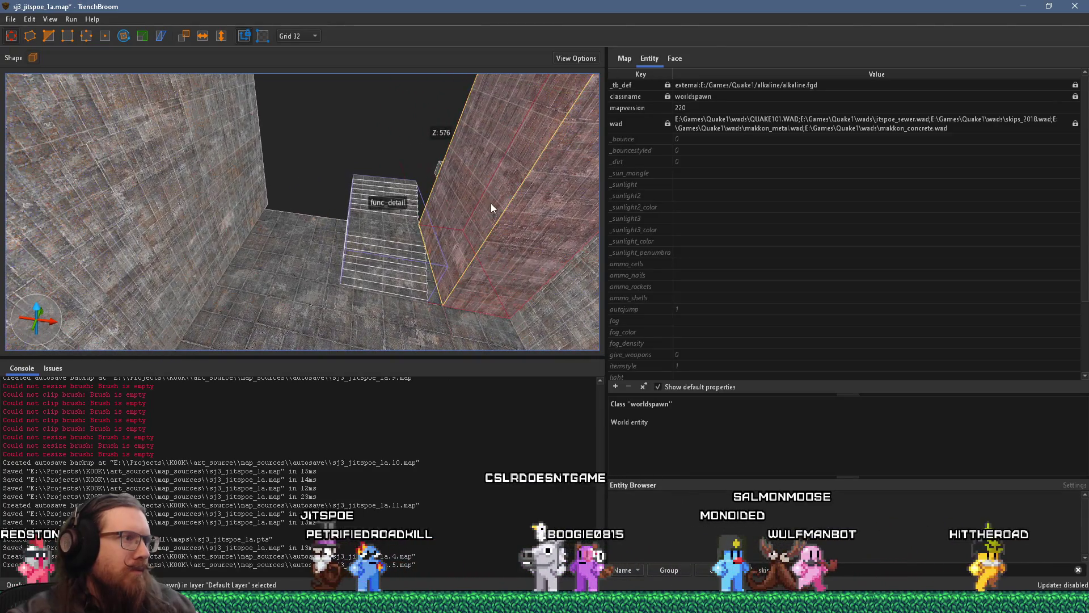
Compare the PureRef reference photos against the staircase in the TrenchBroom map.
{"action": "scroll", "coordinate": [491, 204], "scroll_direction": "up", "scroll_amount": 5}
{"action": "scroll", "coordinate": [570, 216], "scroll_direction": "down", "scroll_amount": 5}
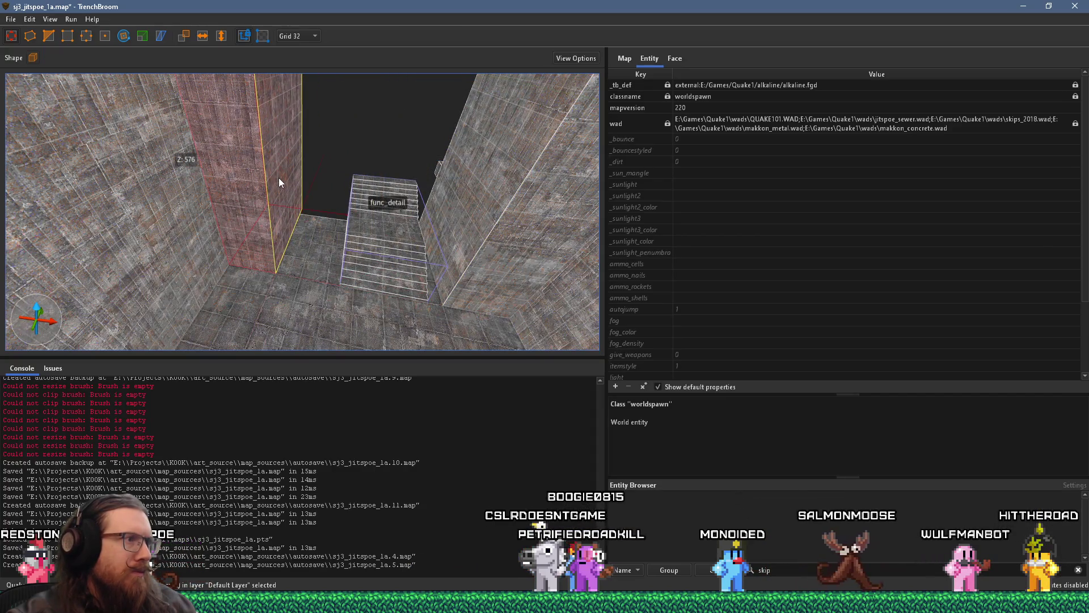
{"action": "scroll", "coordinate": [341, 161], "scroll_direction": "up", "scroll_amount": 5}
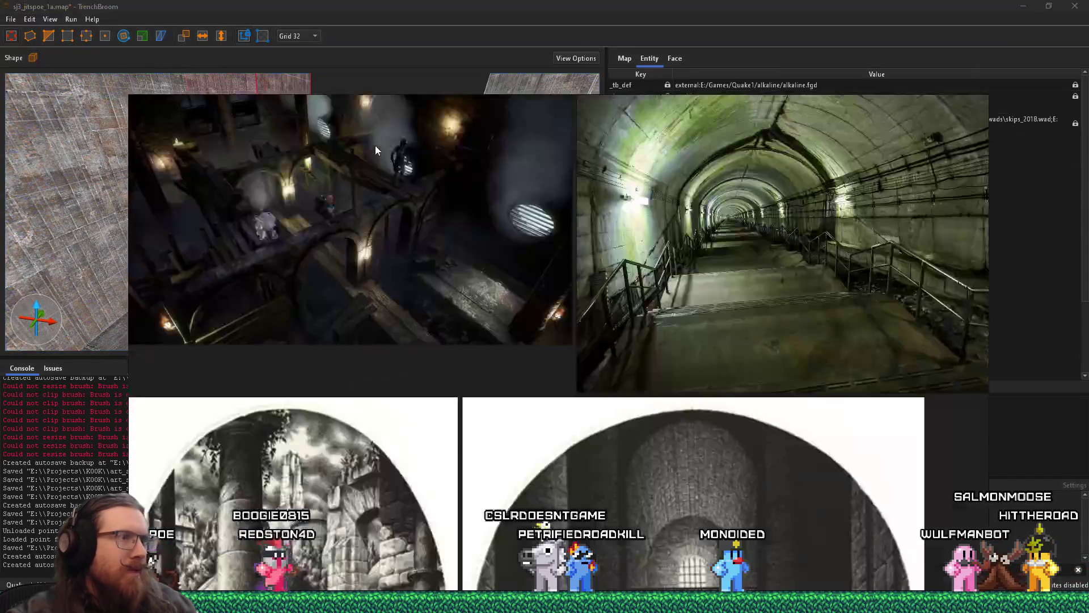
{"action": "key", "text": "alt+Tab"}
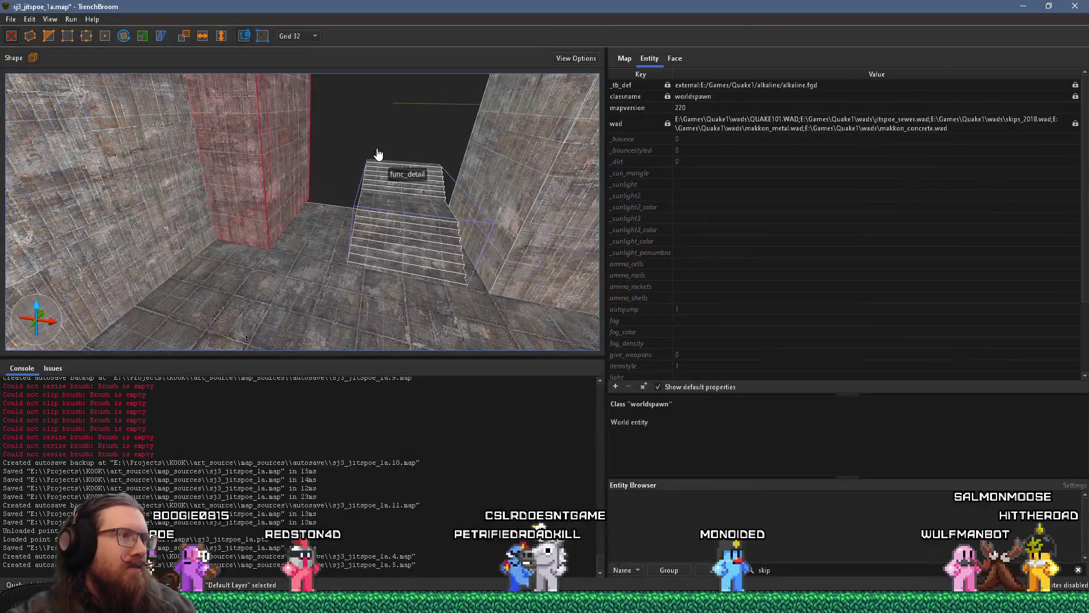
{"action": "key", "text": "alt+Tab"}
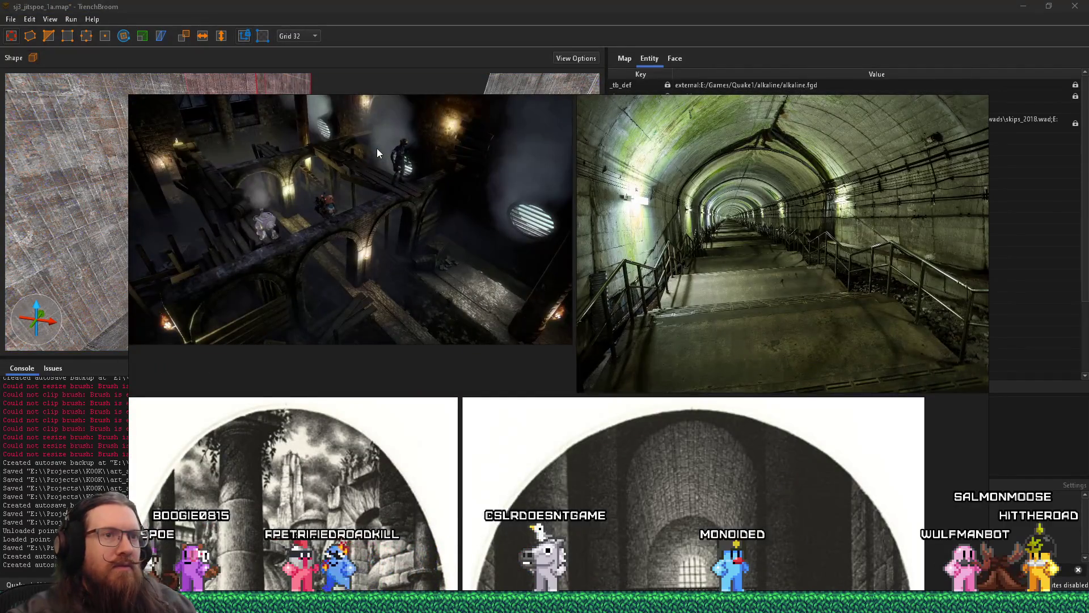
{"action": "key", "text": "alt+Tab"}
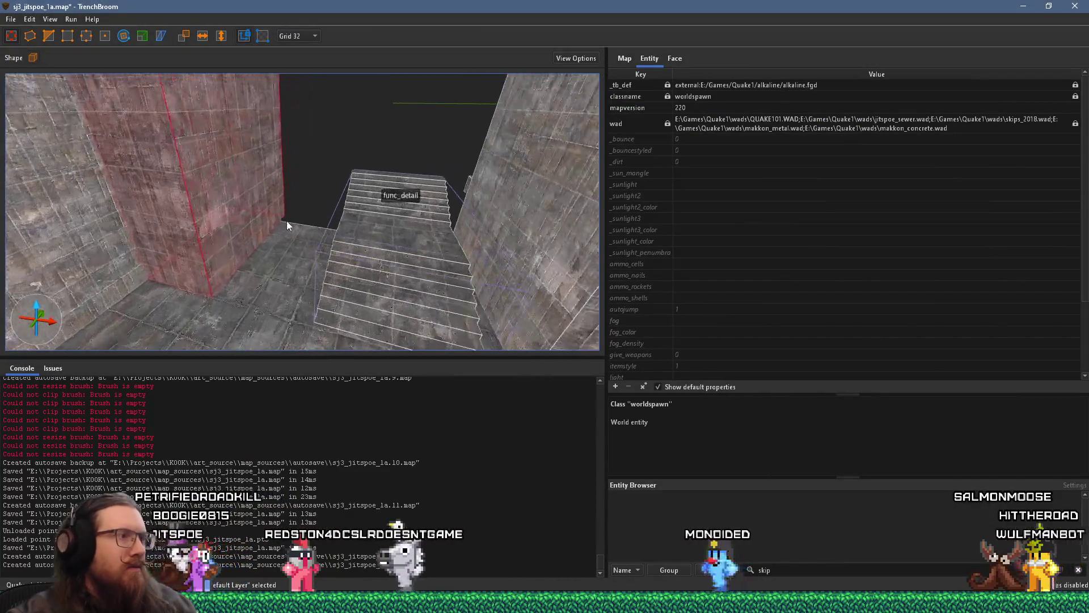
Fly up to the func_detail staircase, select it and nudge it one grid step left.
{"action": "scroll", "coordinate": [291, 221], "scroll_direction": "up", "scroll_amount": 5}
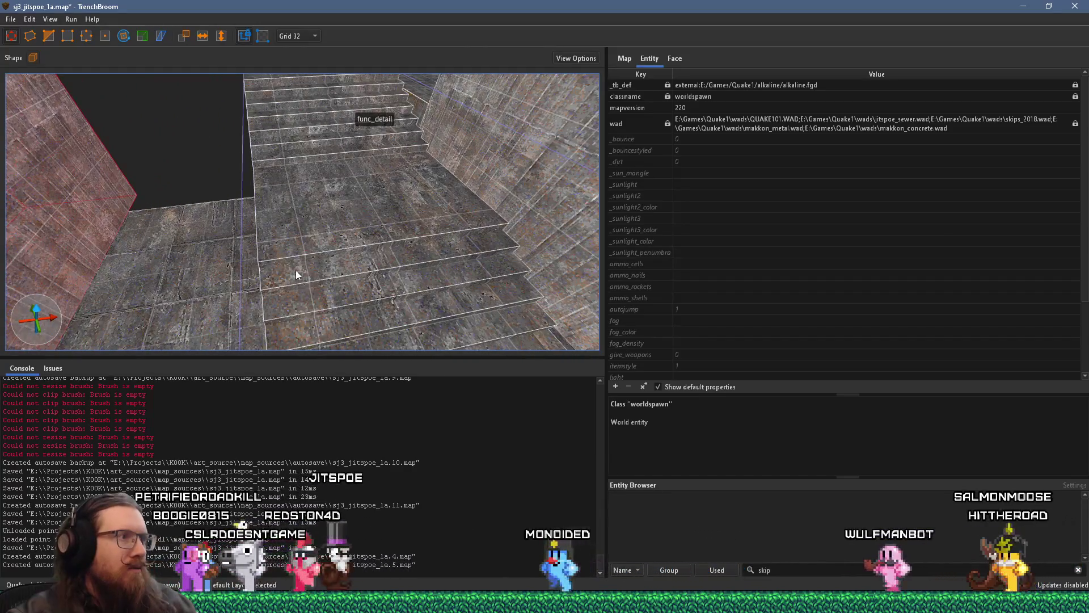
{"action": "scroll", "coordinate": [325, 257], "scroll_direction": "up", "scroll_amount": 10}
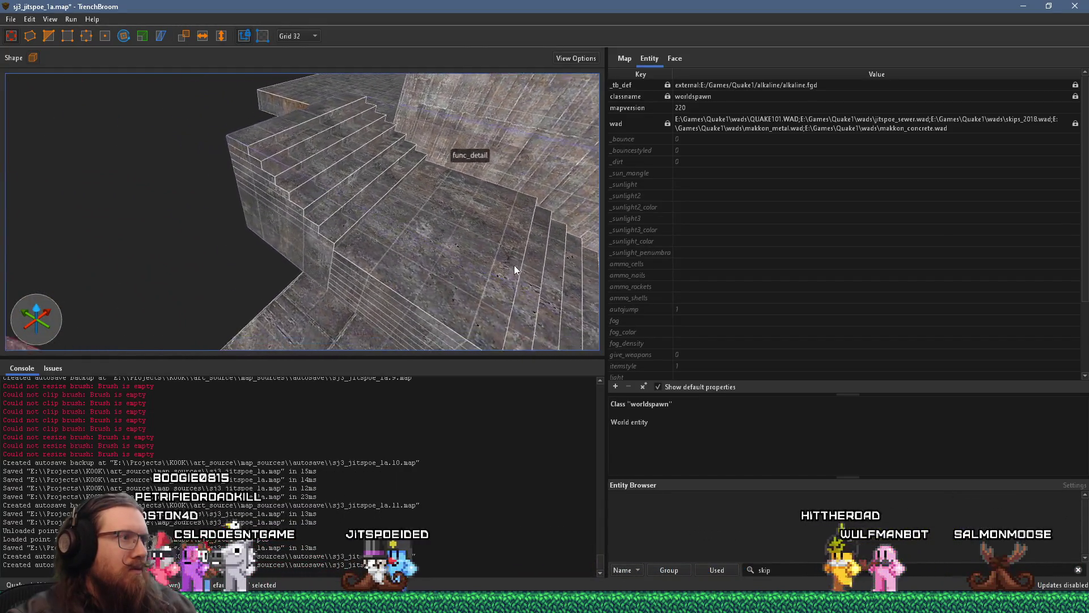
{"action": "mouse_move", "coordinate": [432, 188]}
{"action": "left_mouse_down"}
{"action": "mouse_move", "coordinate": [285, 140]}
{"action": "mouse_move", "coordinate": [420, 131]}
{"action": "mouse_move", "coordinate": [399, 171]}
{"action": "mouse_move", "coordinate": [342, 198]}
{"action": "mouse_move", "coordinate": [332, 168]}
{"action": "mouse_move", "coordinate": [210, 65]}
{"action": "mouse_move", "coordinate": [242, 111]}
{"action": "mouse_move", "coordinate": [547, 253]}
{"action": "mouse_move", "coordinate": [464, 216]}
{"action": "mouse_move", "coordinate": [430, 247]}
{"action": "left_mouse_up"}
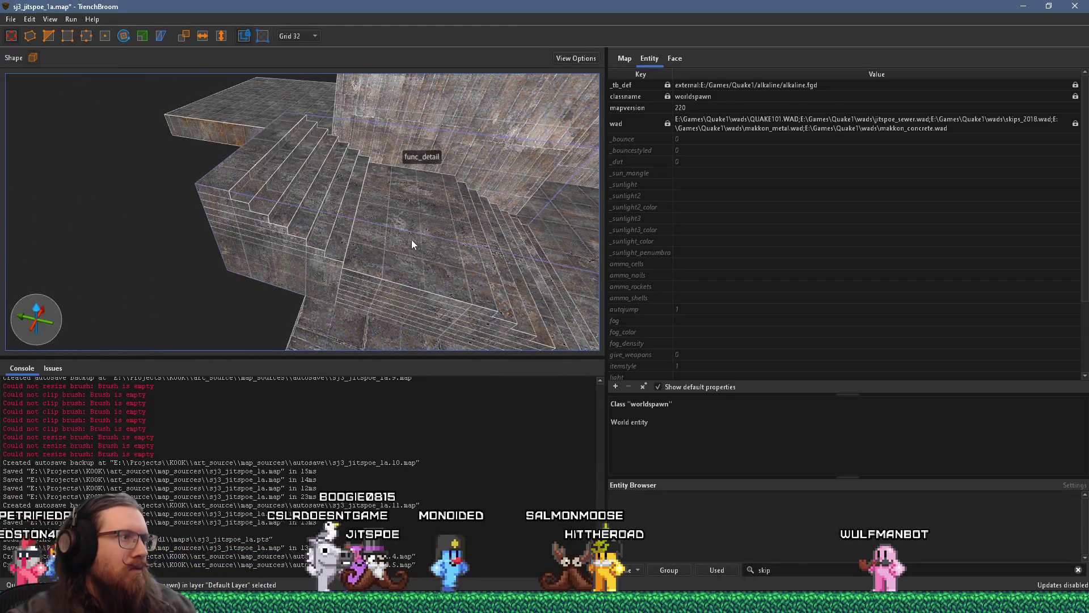
{"action": "mouse_move", "coordinate": [355, 234]}
{"action": "left_mouse_down"}
{"action": "mouse_move", "coordinate": [437, 177]}
{"action": "mouse_move", "coordinate": [153, 92]}
{"action": "mouse_move", "coordinate": [370, 152]}
{"action": "mouse_move", "coordinate": [366, 196]}
{"action": "mouse_move", "coordinate": [324, 227]}
{"action": "left_mouse_up"}
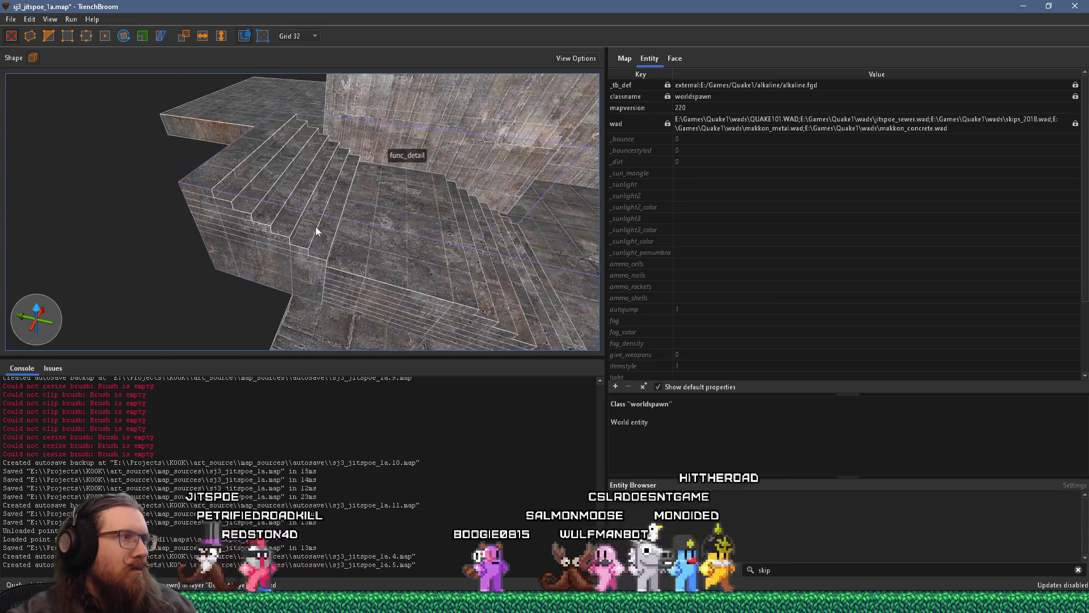
{"action": "left_click", "coordinate": [285, 222]}
{"action": "key", "text": "Escape"}
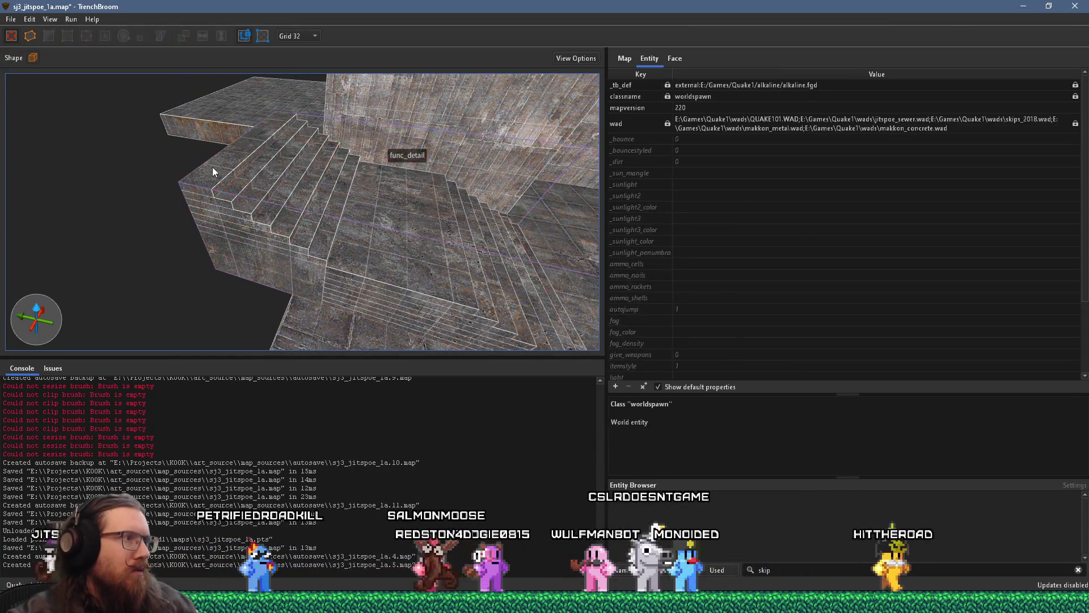
{"action": "left_click", "coordinate": [288, 277]}
{"action": "key", "text": "Left"}
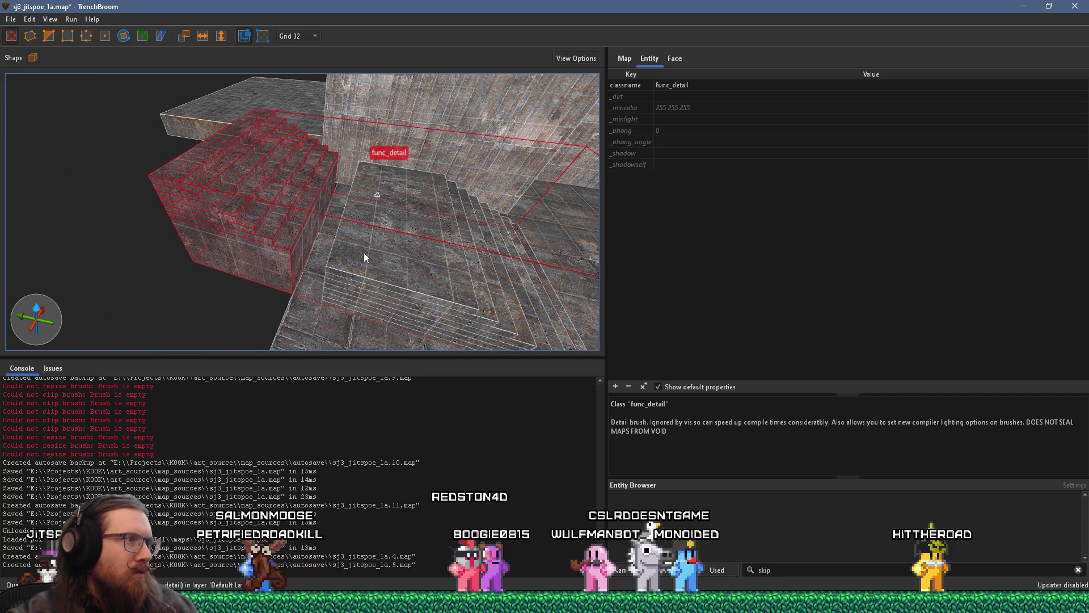
Select and orbit around the lower floor-and-stair brush, then bring up the grid-size list.
{"action": "key", "text": "Escape"}
{"action": "left_click", "coordinate": [357, 313]}
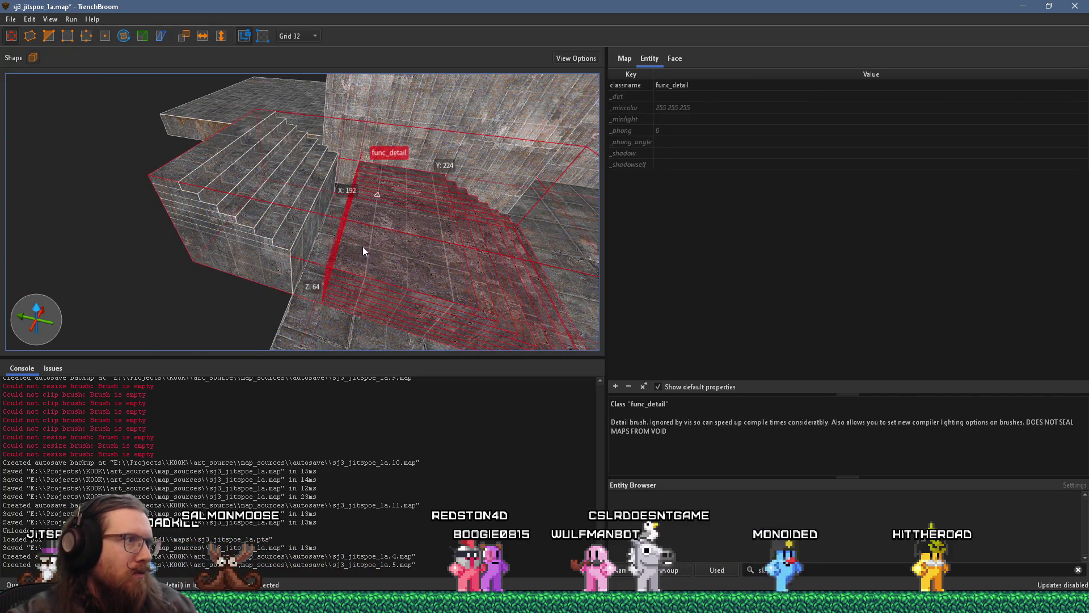
{"action": "scroll", "coordinate": [387, 281], "scroll_direction": "down", "scroll_amount": 3}
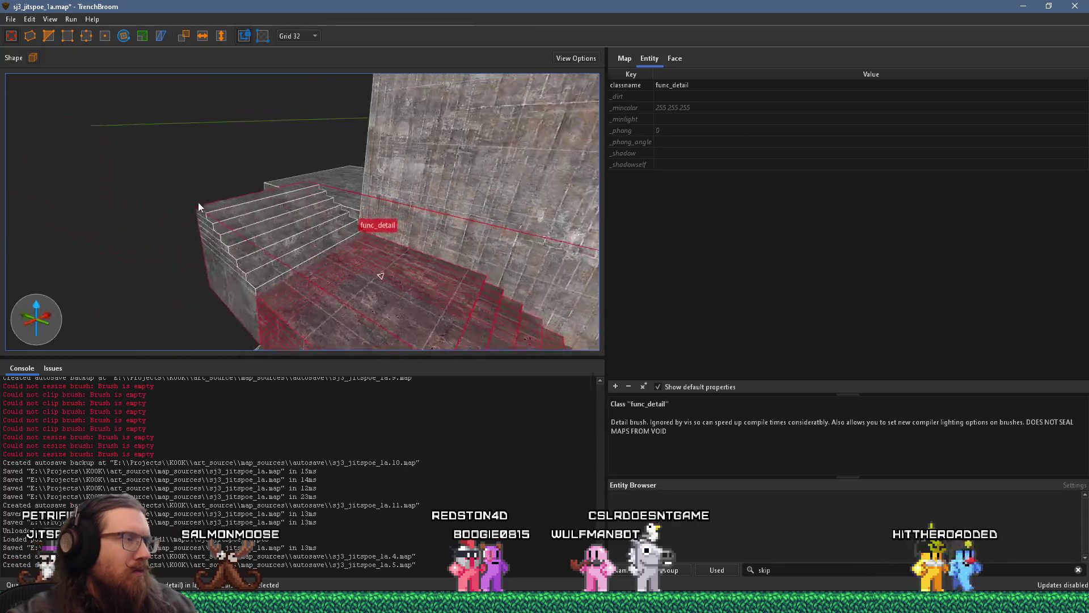
{"action": "scroll", "coordinate": [199, 204], "scroll_direction": "down", "scroll_amount": 3}
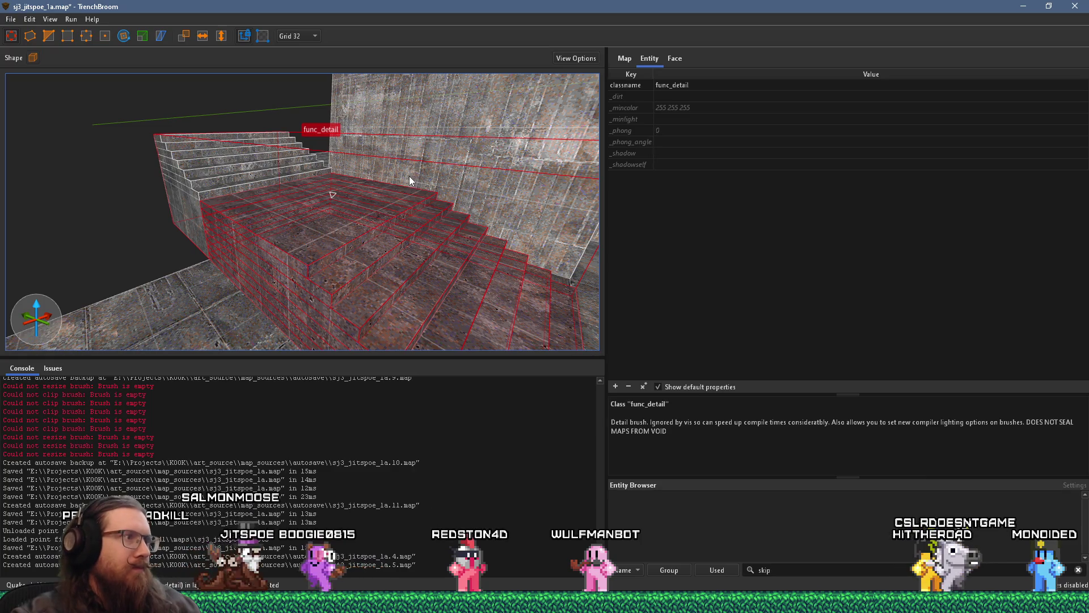
{"action": "scroll", "coordinate": [355, 193], "scroll_direction": "down", "scroll_amount": 3}
{"action": "mouse_move", "coordinate": [333, 225]}
{"action": "left_mouse_down"}
{"action": "mouse_move", "coordinate": [303, 97]}
{"action": "mouse_move", "coordinate": [422, 179]}
{"action": "mouse_move", "coordinate": [304, 182]}
{"action": "mouse_move", "coordinate": [262, 172]}
{"action": "mouse_move", "coordinate": [409, 151]}
{"action": "mouse_move", "coordinate": [341, 163]}
{"action": "mouse_move", "coordinate": [393, 201]}
{"action": "mouse_move", "coordinate": [468, 205]}
{"action": "mouse_move", "coordinate": [229, 176]}
{"action": "mouse_move", "coordinate": [406, 210]}
{"action": "mouse_move", "coordinate": [236, 163]}
{"action": "mouse_move", "coordinate": [438, 219]}
{"action": "mouse_move", "coordinate": [512, 224]}
{"action": "left_mouse_up"}
{"action": "key", "text": "Escape"}
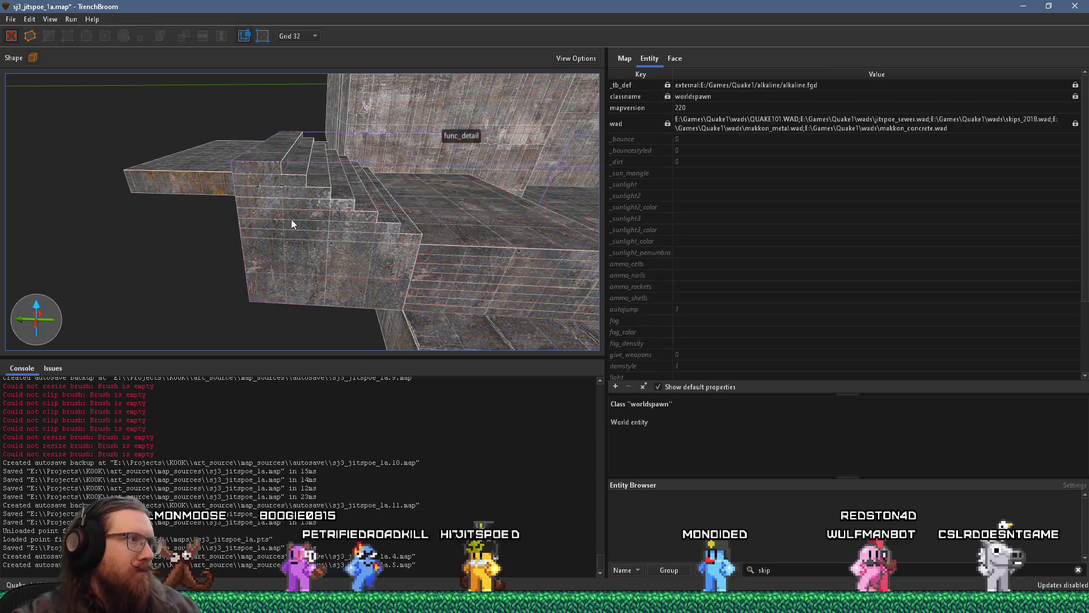
{"action": "left_click_drag", "start_coordinate": [291, 219], "coordinate": [359, 293]}
{"action": "left_click", "coordinate": [298, 36]}
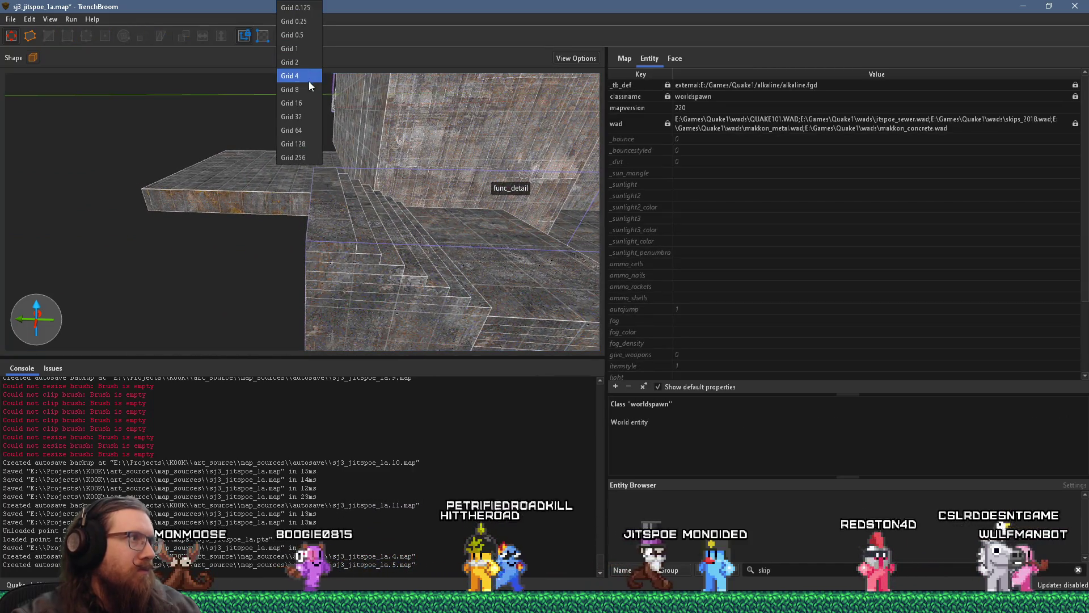
Set the grid to 8 units and widen the func_detail stair brush to 192 units.
{"action": "left_click", "coordinate": [311, 78]}
{"action": "left_click", "coordinate": [308, 175]}
{"action": "left_click_drag", "start_coordinate": [317, 191], "coordinate": [398, 159]}
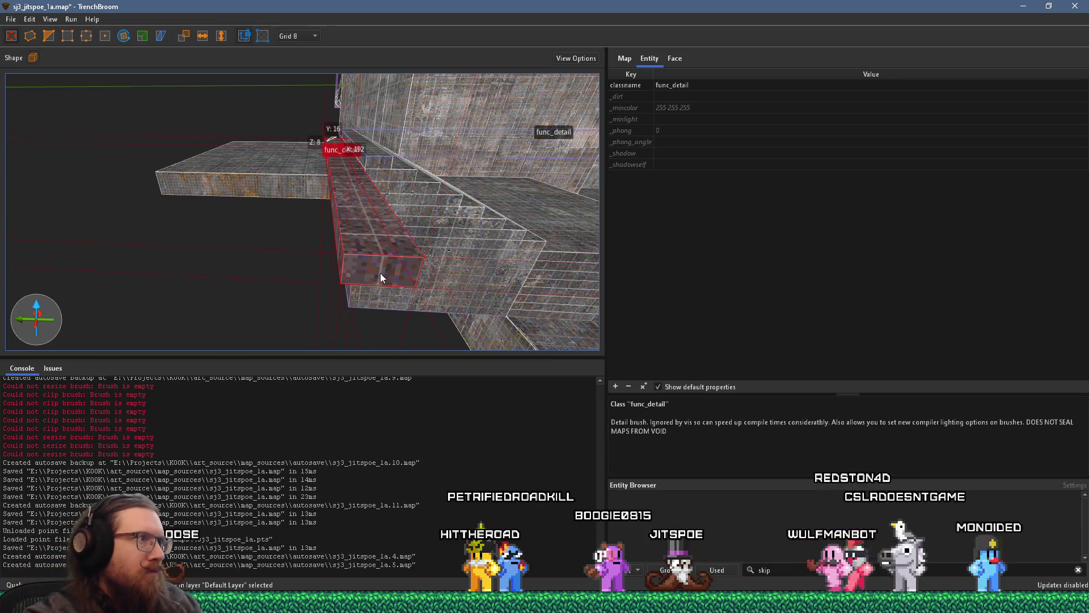
{"action": "key", "text": "Escape"}
{"action": "left_click", "coordinate": [391, 181]}
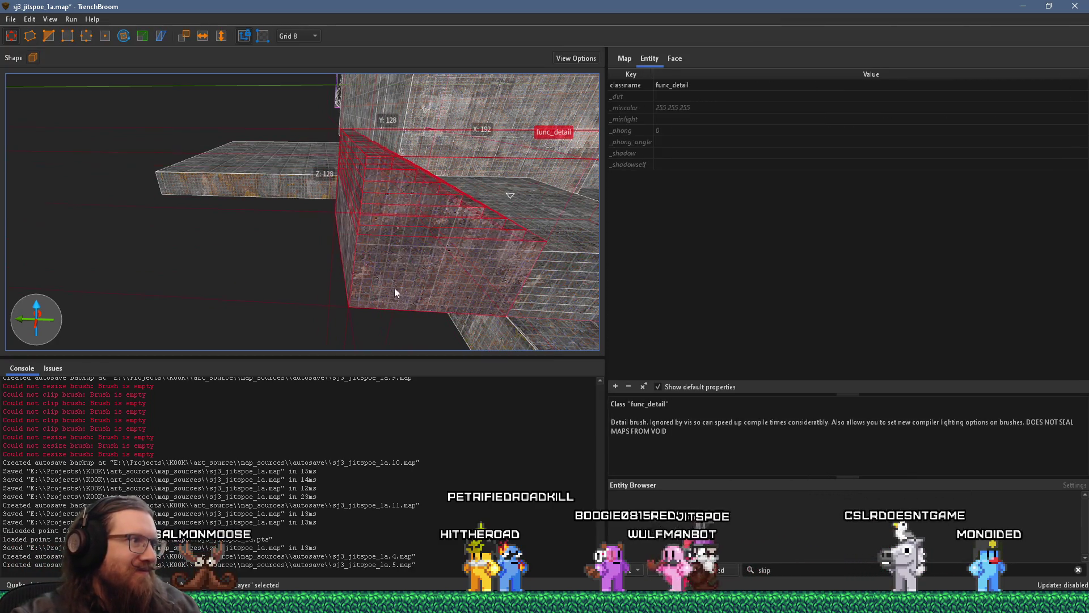
{"action": "mouse_move", "coordinate": [355, 246]}
{"action": "left_mouse_down"}
{"action": "mouse_move", "coordinate": [245, 248]}
{"action": "mouse_move", "coordinate": [351, 252]}
{"action": "mouse_move", "coordinate": [261, 247]}
{"action": "left_mouse_up"}
Raise the top slab brush's top face to make it 64 units tall.
{"action": "key", "text": "Escape"}
{"action": "left_click", "coordinate": [359, 146]}
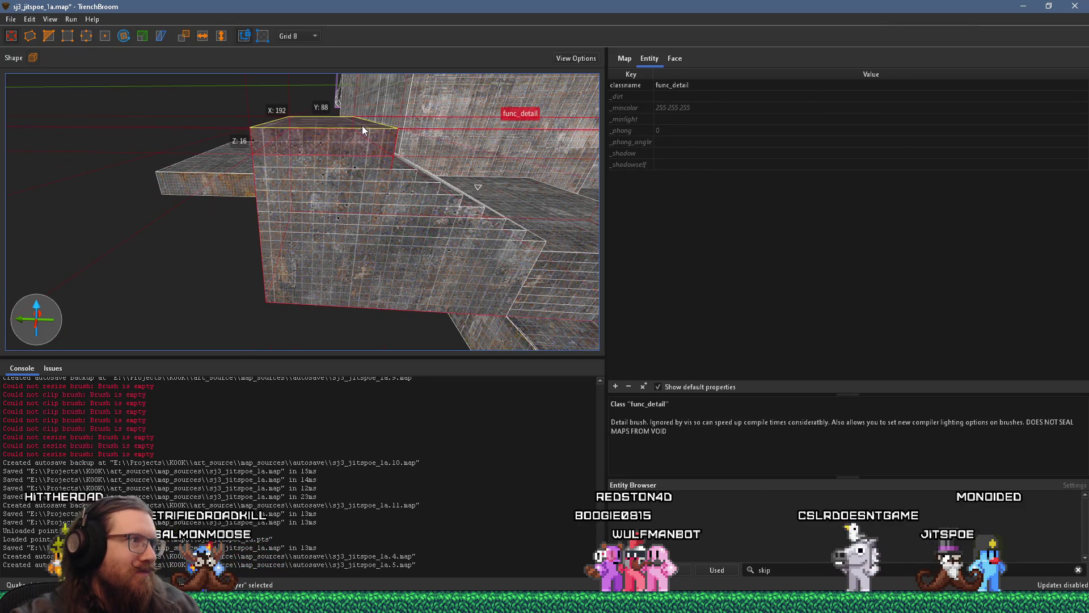
{"action": "scroll", "coordinate": [381, 163], "scroll_direction": "up", "scroll_amount": 1}
{"action": "mouse_move", "coordinate": [382, 163]}
{"action": "left_mouse_down"}
{"action": "mouse_move", "coordinate": [345, 162]}
{"action": "mouse_move", "coordinate": [355, 56]}
{"action": "left_mouse_up"}
{"action": "mouse_move", "coordinate": [354, 114]}
{"action": "left_mouse_down"}
{"action": "mouse_move", "coordinate": [353, 212]}
{"action": "mouse_move", "coordinate": [314, 215]}
{"action": "mouse_move", "coordinate": [283, 173]}
{"action": "mouse_move", "coordinate": [246, 213]}
{"action": "mouse_move", "coordinate": [239, 204]}
{"action": "mouse_move", "coordinate": [371, 204]}
{"action": "mouse_move", "coordinate": [150, 138]}
{"action": "mouse_move", "coordinate": [204, 175]}
{"action": "mouse_move", "coordinate": [381, 134]}
{"action": "mouse_move", "coordinate": [396, 142]}
{"action": "left_mouse_up"}
{"action": "scroll", "coordinate": [396, 141], "scroll_direction": "down", "scroll_amount": 5}
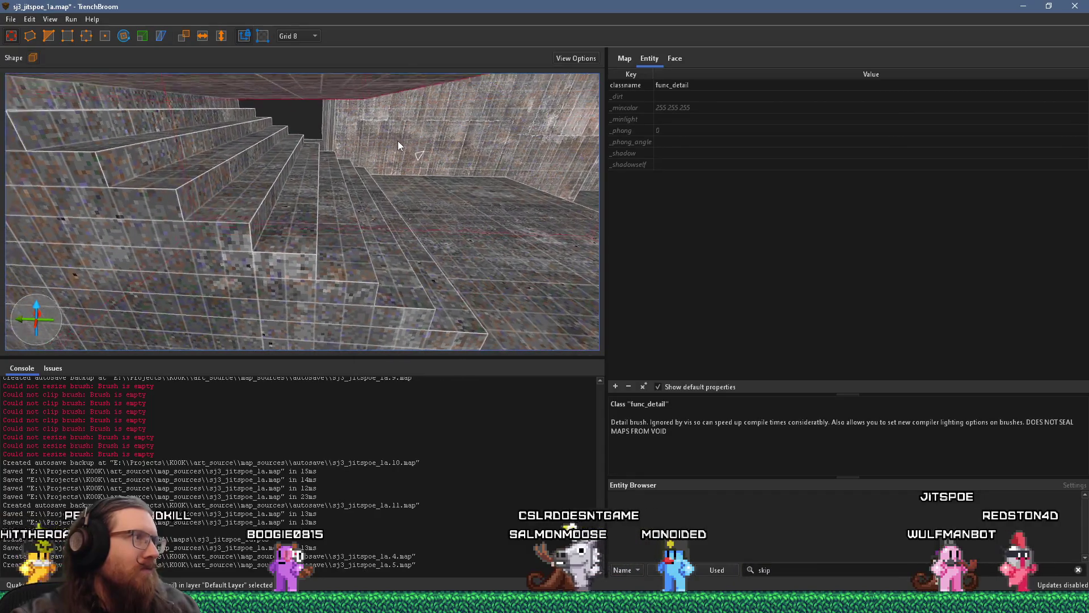
{"action": "left_click", "coordinate": [344, 94]}
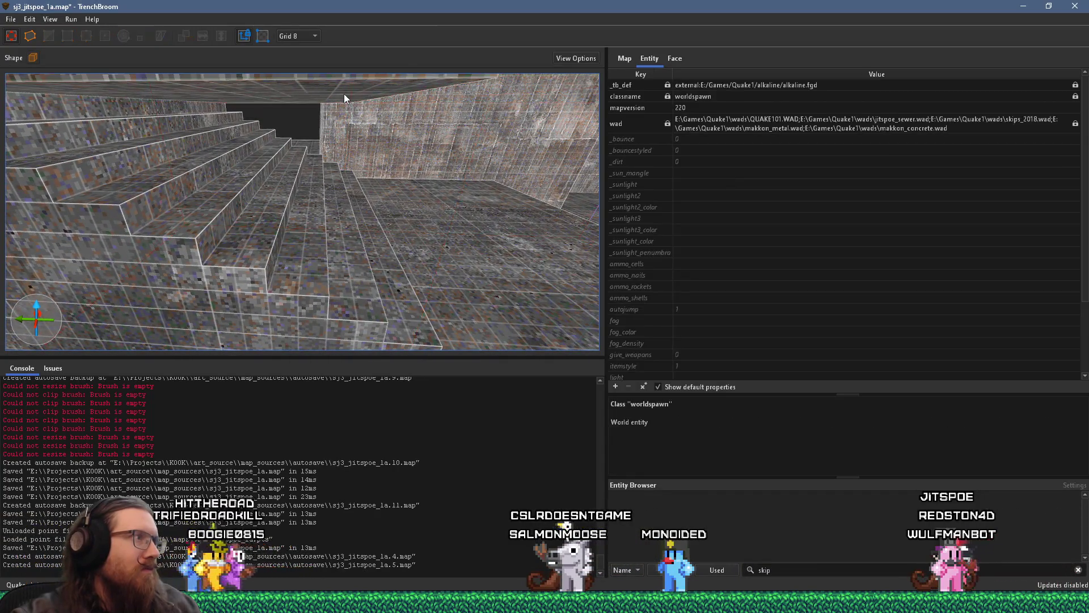
{"action": "left_click", "coordinate": [128, 88]}
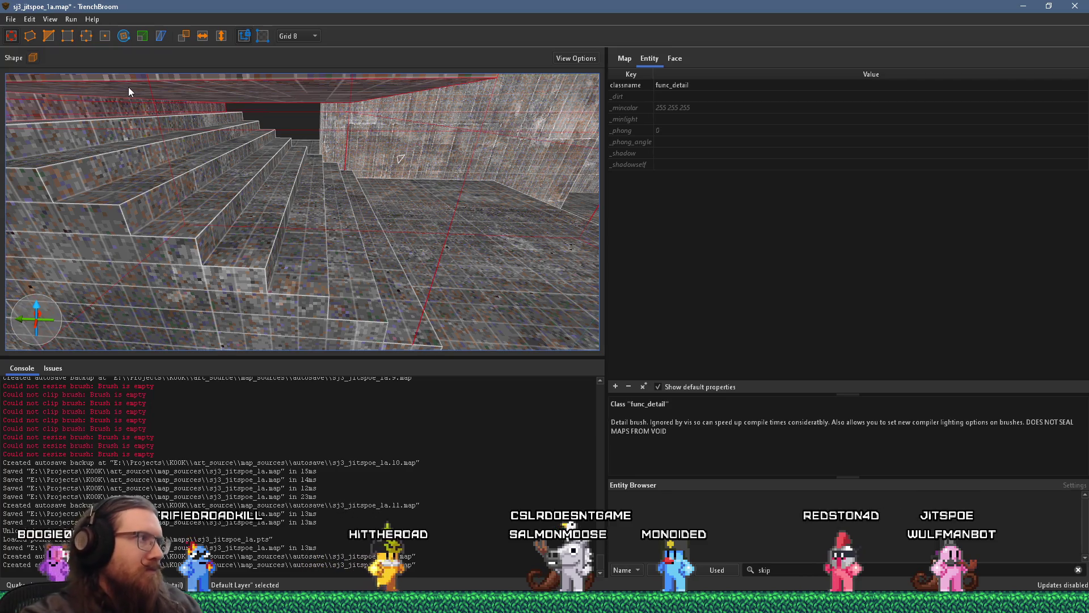
{"action": "key", "text": "Escape"}
{"action": "mouse_move", "coordinate": [171, 97]}
{"action": "left_mouse_down"}
{"action": "mouse_move", "coordinate": [251, 151]}
{"action": "mouse_move", "coordinate": [153, 85]}
{"action": "mouse_move", "coordinate": [205, 125]}
{"action": "mouse_move", "coordinate": [236, 190]}
{"action": "mouse_move", "coordinate": [21, 180]}
{"action": "mouse_move", "coordinate": [193, 188]}
{"action": "mouse_move", "coordinate": [384, 248]}
{"action": "mouse_move", "coordinate": [293, 235]}
{"action": "mouse_move", "coordinate": [312, 292]}
{"action": "mouse_move", "coordinate": [282, 199]}
{"action": "mouse_move", "coordinate": [292, 275]}
{"action": "mouse_move", "coordinate": [263, 291]}
{"action": "mouse_move", "coordinate": [138, 316]}
{"action": "mouse_move", "coordinate": [437, 328]}
{"action": "mouse_move", "coordinate": [216, 286]}
{"action": "mouse_move", "coordinate": [11, 275]}
{"action": "mouse_move", "coordinate": [63, 267]}
{"action": "mouse_move", "coordinate": [145, 279]}
{"action": "left_mouse_up"}
{"action": "left_click", "coordinate": [271, 223]}
{"action": "mouse_move", "coordinate": [291, 274]}
{"action": "left_mouse_down"}
{"action": "mouse_move", "coordinate": [20, 221]}
{"action": "mouse_move", "coordinate": [496, 237]}
{"action": "mouse_move", "coordinate": [536, 191]}
{"action": "mouse_move", "coordinate": [209, 155]}
{"action": "mouse_move", "coordinate": [313, 199]}
{"action": "mouse_move", "coordinate": [274, 188]}
{"action": "left_mouse_up"}
{"action": "key", "text": "Escape"}
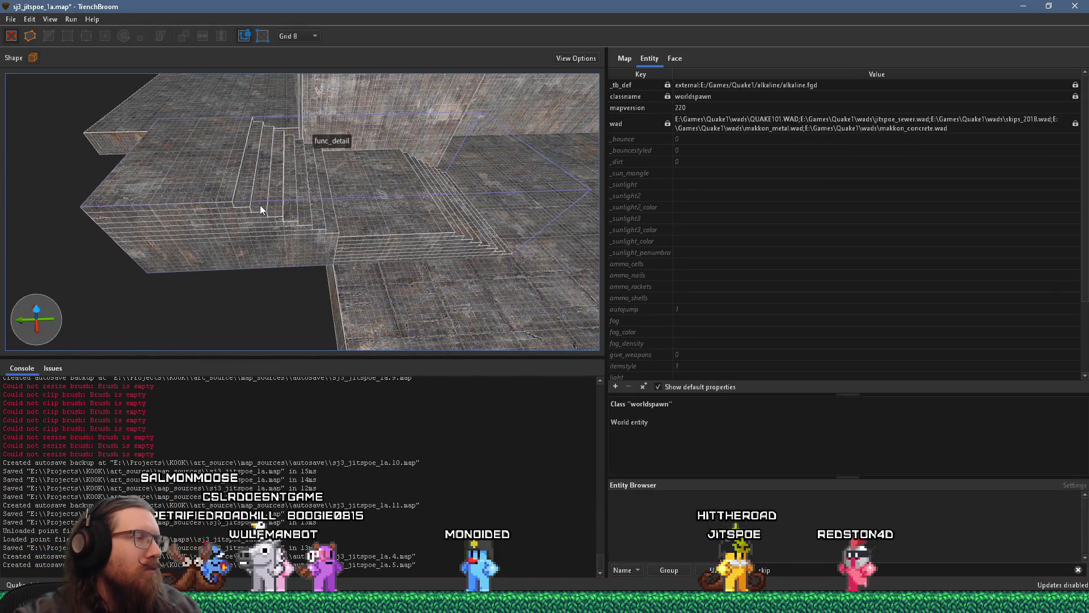
{"action": "left_click", "coordinate": [238, 197]}
{"action": "mouse_move", "coordinate": [267, 210]}
{"action": "left_mouse_down"}
{"action": "mouse_move", "coordinate": [287, 326]}
{"action": "mouse_move", "coordinate": [340, 284]}
{"action": "mouse_move", "coordinate": [341, 262]}
{"action": "mouse_move", "coordinate": [362, 248]}
{"action": "mouse_move", "coordinate": [59, 252]}
{"action": "mouse_move", "coordinate": [69, 263]}
{"action": "mouse_move", "coordinate": [446, 169]}
{"action": "mouse_move", "coordinate": [280, 270]}
{"action": "mouse_move", "coordinate": [273, 191]}
{"action": "mouse_move", "coordinate": [182, 241]}
{"action": "mouse_move", "coordinate": [206, 196]}
{"action": "mouse_move", "coordinate": [232, 192]}
{"action": "mouse_move", "coordinate": [263, 81]}
{"action": "mouse_move", "coordinate": [220, 94]}
{"action": "mouse_move", "coordinate": [226, 253]}
{"action": "mouse_move", "coordinate": [209, 264]}
{"action": "mouse_move", "coordinate": [298, 241]}
{"action": "mouse_move", "coordinate": [362, 186]}
{"action": "mouse_move", "coordinate": [358, 199]}
{"action": "mouse_move", "coordinate": [288, 212]}
{"action": "mouse_move", "coordinate": [419, 146]}
{"action": "mouse_move", "coordinate": [384, 266]}
{"action": "mouse_move", "coordinate": [401, 192]}
{"action": "mouse_move", "coordinate": [161, 178]}
{"action": "mouse_move", "coordinate": [236, 218]}
{"action": "left_mouse_up"}
{"action": "left_click", "coordinate": [357, 198]}
{"action": "key", "text": "ctrl+z"}
{"action": "left_click", "coordinate": [224, 290], "text": "shift"}
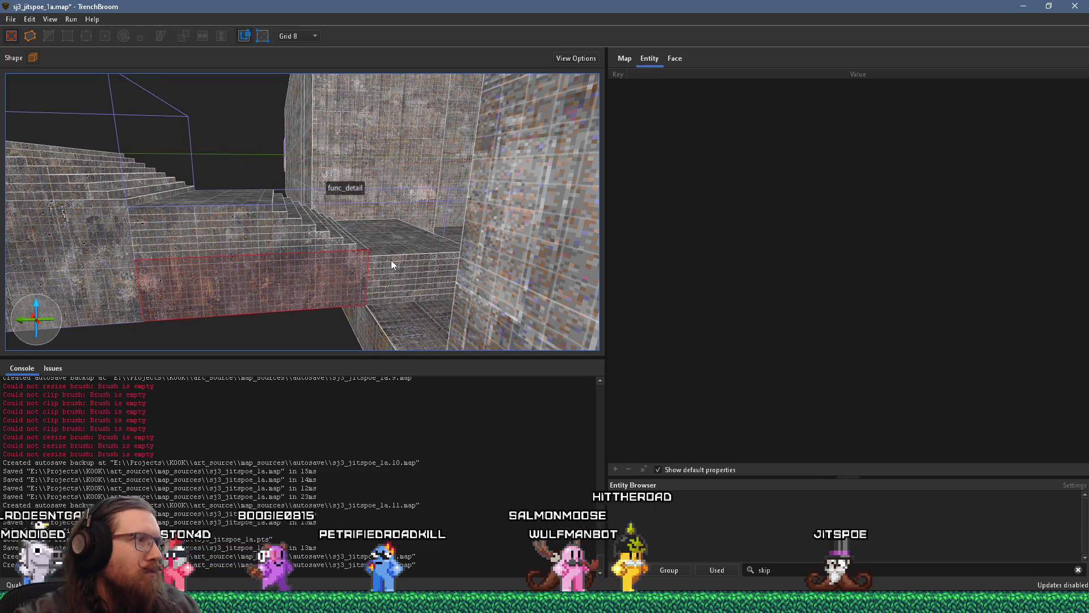
{"action": "left_click_drag", "start_coordinate": [386, 301], "coordinate": [525, 291]}
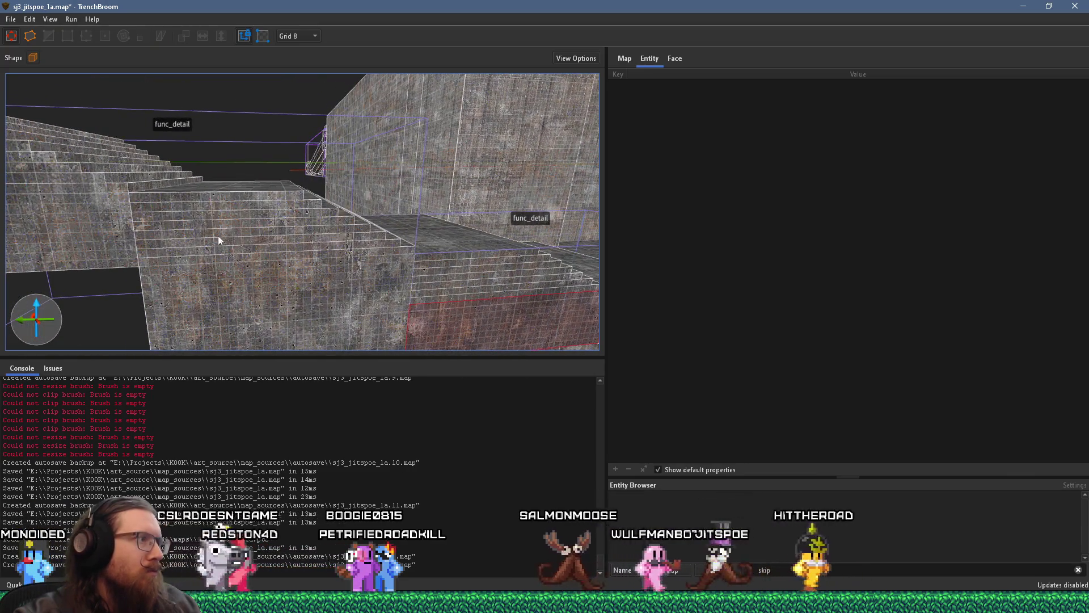
{"action": "left_click_drag", "start_coordinate": [72, 201], "coordinate": [401, 270]}
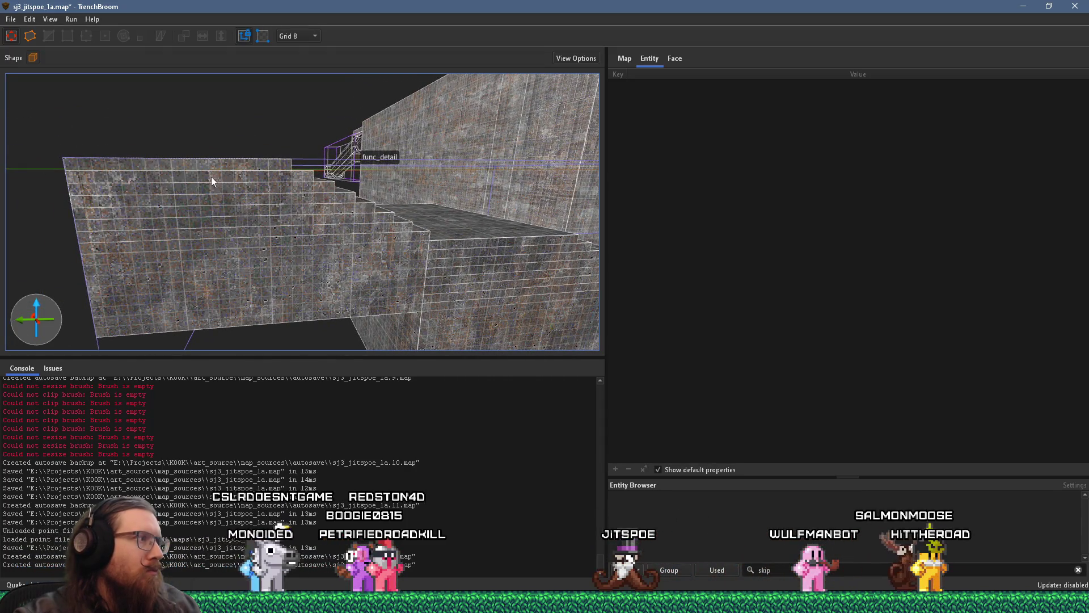
{"action": "mouse_move", "coordinate": [210, 165]}
{"action": "left_mouse_down"}
{"action": "mouse_move", "coordinate": [261, 238]}
{"action": "mouse_move", "coordinate": [372, 236]}
{"action": "mouse_move", "coordinate": [240, 182]}
{"action": "mouse_move", "coordinate": [276, 198]}
{"action": "mouse_move", "coordinate": [438, 187]}
{"action": "mouse_move", "coordinate": [95, 224]}
{"action": "mouse_move", "coordinate": [270, 109]}
{"action": "left_mouse_up"}
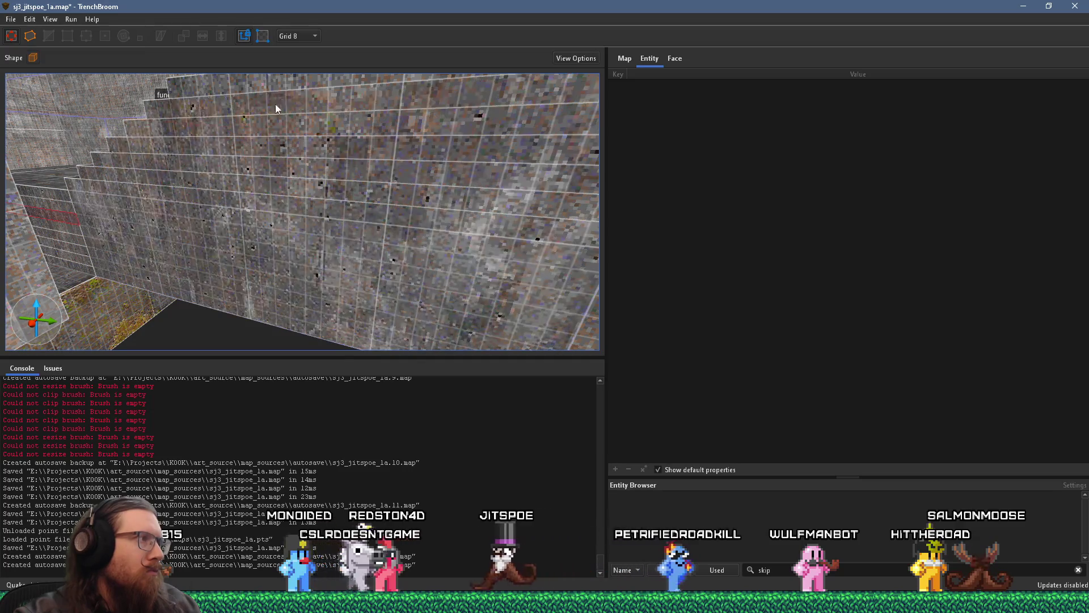
{"action": "left_click_drag", "start_coordinate": [293, 164], "coordinate": [349, 256]}
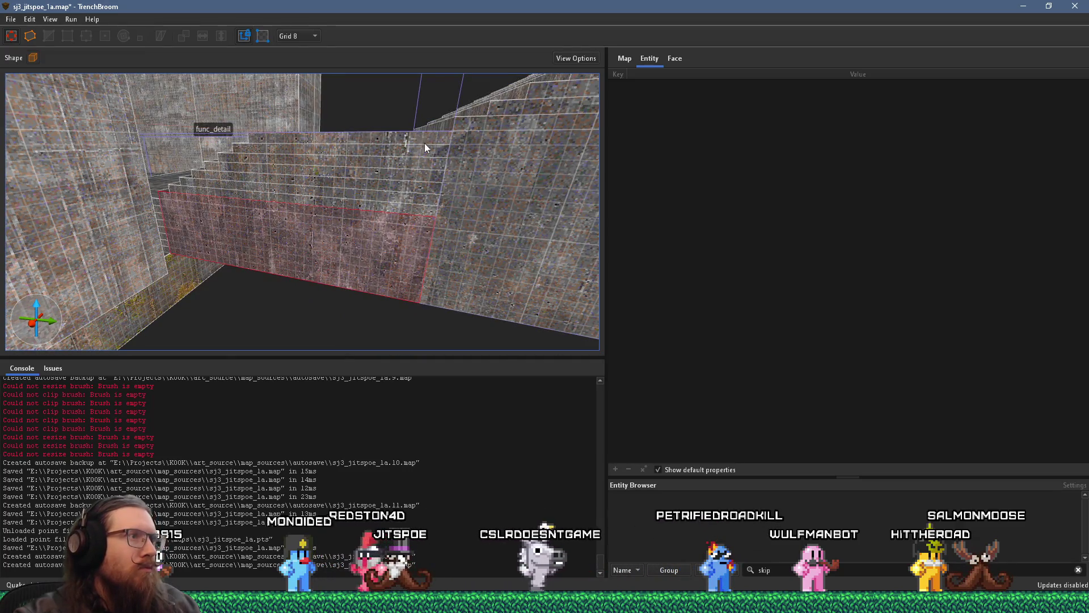
{"action": "mouse_move", "coordinate": [527, 163]}
{"action": "left_mouse_down"}
{"action": "mouse_move", "coordinate": [424, 185]}
{"action": "mouse_move", "coordinate": [340, 226]}
{"action": "left_mouse_up"}
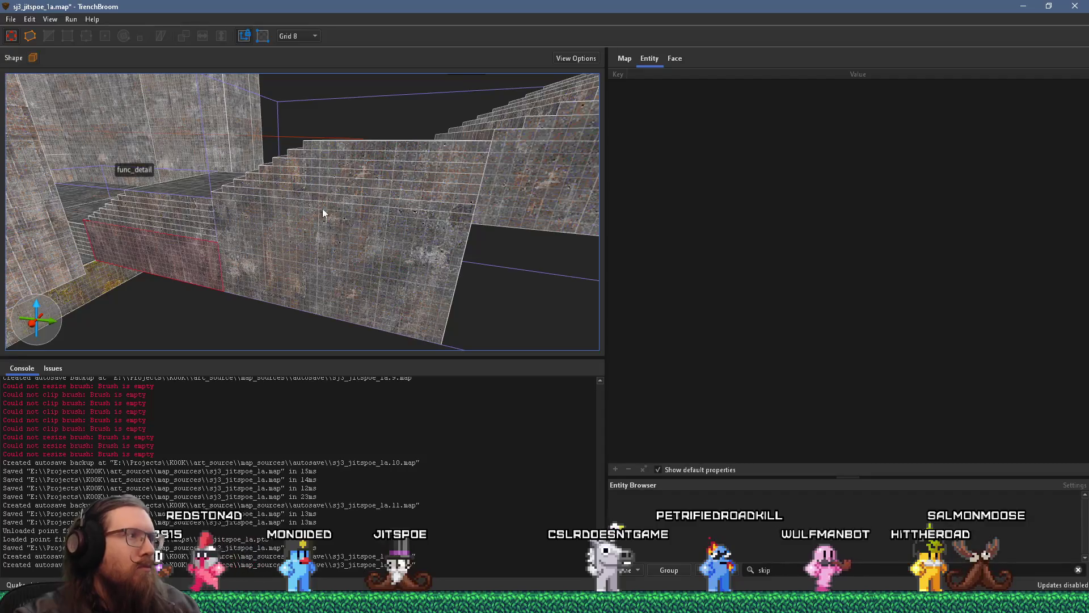
{"action": "mouse_move", "coordinate": [398, 151]}
{"action": "left_mouse_down"}
{"action": "mouse_move", "coordinate": [251, 223]}
{"action": "mouse_move", "coordinate": [413, 224]}
{"action": "left_mouse_up"}
{"action": "scroll", "coordinate": [415, 224], "scroll_direction": "down", "scroll_amount": 3}
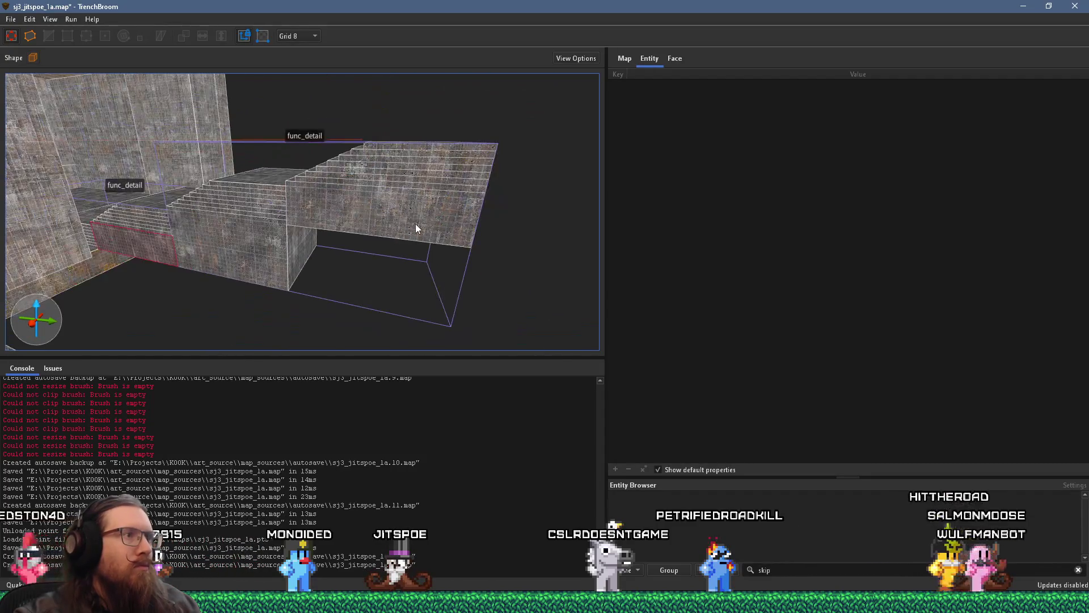
{"action": "mouse_move", "coordinate": [447, 148]}
{"action": "left_mouse_down"}
{"action": "mouse_move", "coordinate": [502, 228]}
{"action": "mouse_move", "coordinate": [155, 175]}
{"action": "mouse_move", "coordinate": [498, 182]}
{"action": "mouse_move", "coordinate": [212, 180]}
{"action": "mouse_move", "coordinate": [240, 171]}
{"action": "mouse_move", "coordinate": [264, 191]}
{"action": "mouse_move", "coordinate": [430, 117]}
{"action": "mouse_move", "coordinate": [405, 152]}
{"action": "mouse_move", "coordinate": [503, 65]}
{"action": "mouse_move", "coordinate": [559, 120]}
{"action": "mouse_move", "coordinate": [377, 112]}
{"action": "mouse_move", "coordinate": [596, 189]}
{"action": "left_mouse_up"}
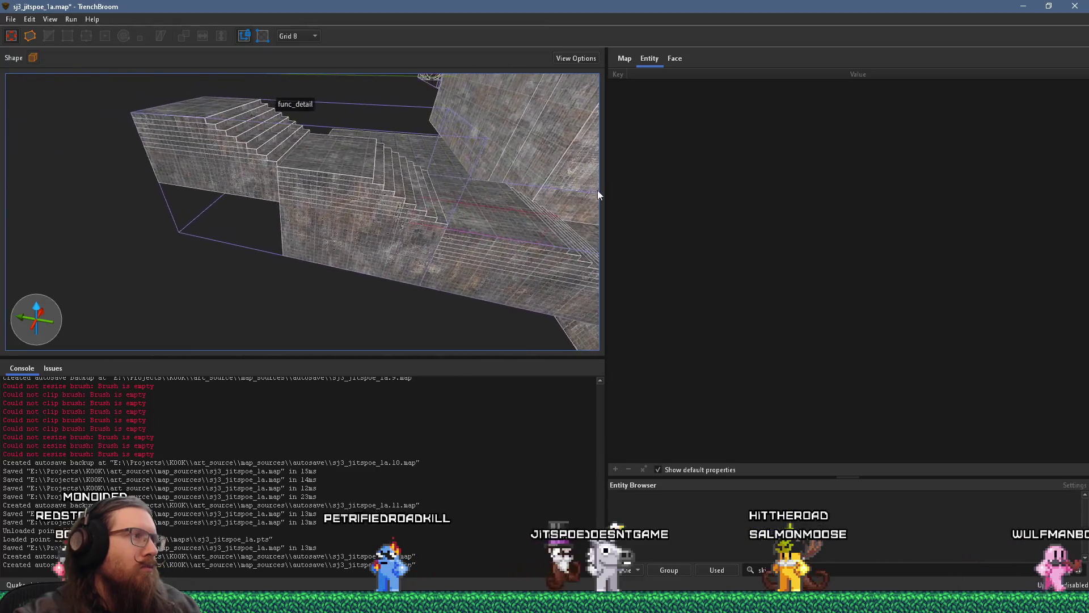
{"action": "mouse_move", "coordinate": [361, 179]}
{"action": "left_mouse_down"}
{"action": "mouse_move", "coordinate": [371, 169]}
{"action": "mouse_move", "coordinate": [308, 114]}
{"action": "left_mouse_up"}
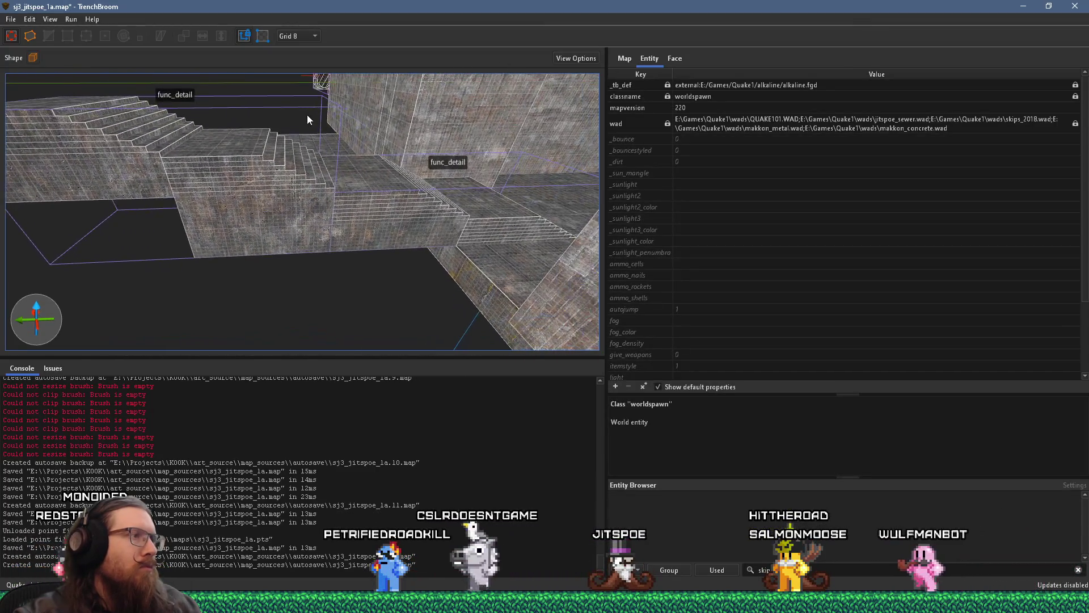
{"action": "left_click_drag", "start_coordinate": [396, 178], "coordinate": [315, 189]}
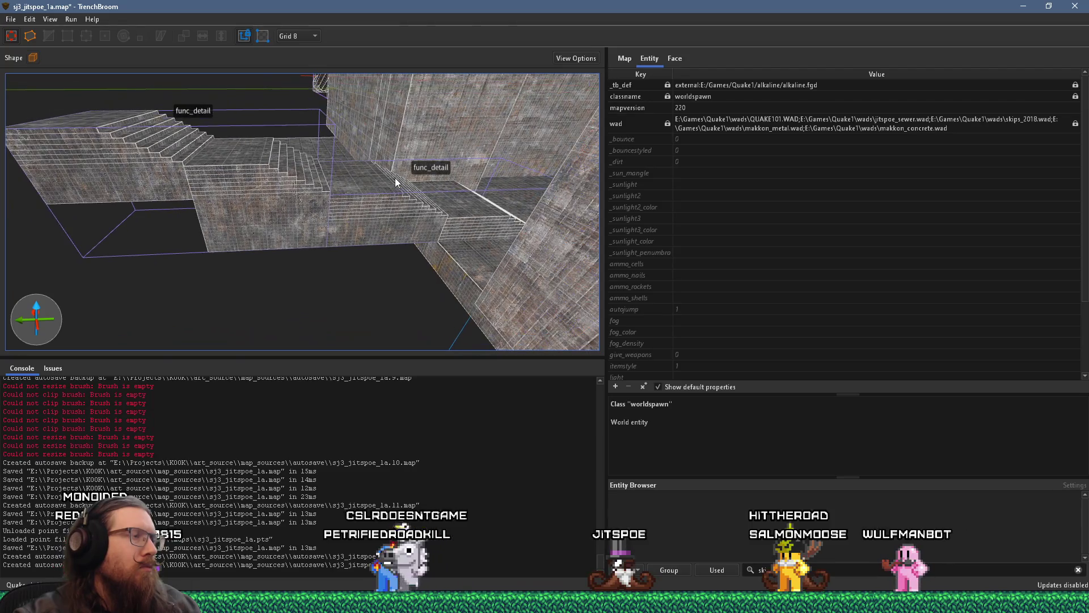
{"action": "left_click", "coordinate": [262, 181]}
{"action": "mouse_move", "coordinate": [258, 182]}
{"action": "left_mouse_down"}
{"action": "mouse_move", "coordinate": [230, 229]}
{"action": "mouse_move", "coordinate": [267, 332]}
{"action": "mouse_move", "coordinate": [373, 295]}
{"action": "mouse_move", "coordinate": [135, 198]}
{"action": "mouse_move", "coordinate": [474, 239]}
{"action": "mouse_move", "coordinate": [321, 278]}
{"action": "mouse_move", "coordinate": [362, 121]}
{"action": "mouse_move", "coordinate": [376, 136]}
{"action": "mouse_move", "coordinate": [368, 215]}
{"action": "mouse_move", "coordinate": [390, 206]}
{"action": "mouse_move", "coordinate": [264, 180]}
{"action": "mouse_move", "coordinate": [3, 41]}
{"action": "mouse_move", "coordinate": [312, 171]}
{"action": "mouse_move", "coordinate": [151, 139]}
{"action": "mouse_move", "coordinate": [108, 70]}
{"action": "mouse_move", "coordinate": [395, 257]}
{"action": "mouse_move", "coordinate": [401, 274]}
{"action": "mouse_move", "coordinate": [369, 236]}
{"action": "mouse_move", "coordinate": [440, 169]}
{"action": "mouse_move", "coordinate": [273, 187]}
{"action": "mouse_move", "coordinate": [246, 203]}
{"action": "mouse_move", "coordinate": [227, 187]}
{"action": "mouse_move", "coordinate": [344, 197]}
{"action": "mouse_move", "coordinate": [482, 233]}
{"action": "mouse_move", "coordinate": [505, 263]}
{"action": "mouse_move", "coordinate": [496, 287]}
{"action": "mouse_move", "coordinate": [216, 264]}
{"action": "mouse_move", "coordinate": [234, 200]}
{"action": "mouse_move", "coordinate": [478, 266]}
{"action": "mouse_move", "coordinate": [138, 151]}
{"action": "mouse_move", "coordinate": [219, 165]}
{"action": "mouse_move", "coordinate": [219, 194]}
{"action": "left_mouse_up"}
{"action": "scroll", "coordinate": [223, 210], "scroll_direction": "down", "scroll_amount": 10}
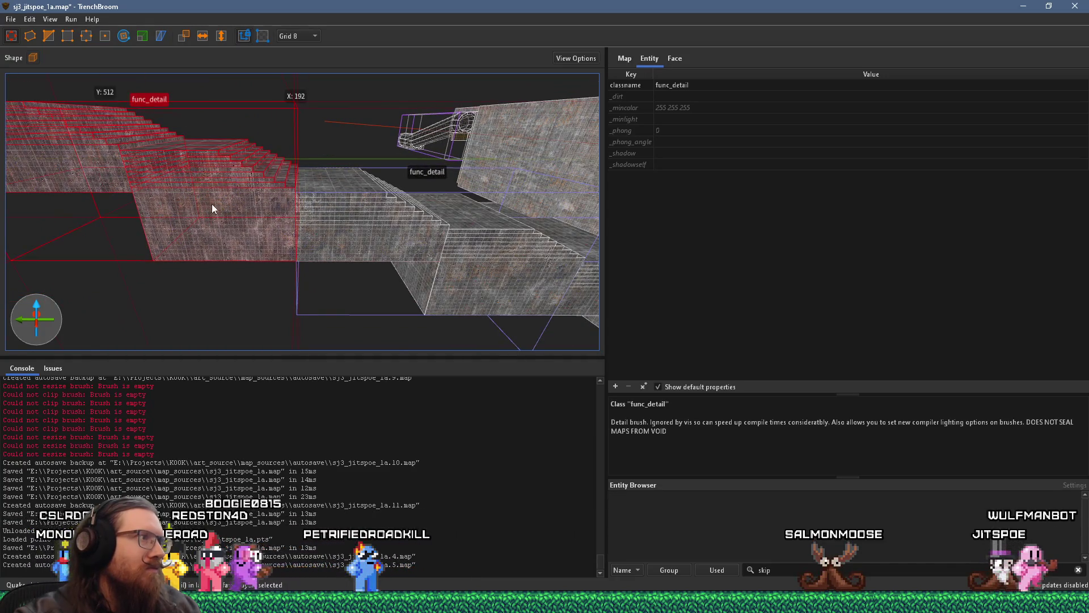
{"action": "right_click", "coordinate": [212, 203]}
{"action": "mouse_move", "coordinate": [110, 173]}
{"action": "left_mouse_down"}
{"action": "mouse_move", "coordinate": [509, 274]}
{"action": "mouse_move", "coordinate": [293, 251]}
{"action": "mouse_move", "coordinate": [87, 262]}
{"action": "mouse_move", "coordinate": [120, 264]}
{"action": "mouse_move", "coordinate": [125, 186]}
{"action": "mouse_move", "coordinate": [394, 271]}
{"action": "mouse_move", "coordinate": [195, 222]}
{"action": "mouse_move", "coordinate": [407, 223]}
{"action": "mouse_move", "coordinate": [262, 239]}
{"action": "mouse_move", "coordinate": [462, 155]}
{"action": "mouse_move", "coordinate": [365, 165]}
{"action": "mouse_move", "coordinate": [215, 148]}
{"action": "mouse_move", "coordinate": [227, 184]}
{"action": "mouse_move", "coordinate": [303, 199]}
{"action": "mouse_move", "coordinate": [243, 56]}
{"action": "mouse_move", "coordinate": [346, 201]}
{"action": "mouse_move", "coordinate": [276, 81]}
{"action": "mouse_move", "coordinate": [311, 213]}
{"action": "mouse_move", "coordinate": [272, 159]}
{"action": "mouse_move", "coordinate": [277, 203]}
{"action": "mouse_move", "coordinate": [312, 168]}
{"action": "mouse_move", "coordinate": [293, 142]}
{"action": "left_mouse_up"}
{"action": "left_click", "coordinate": [405, 221]}
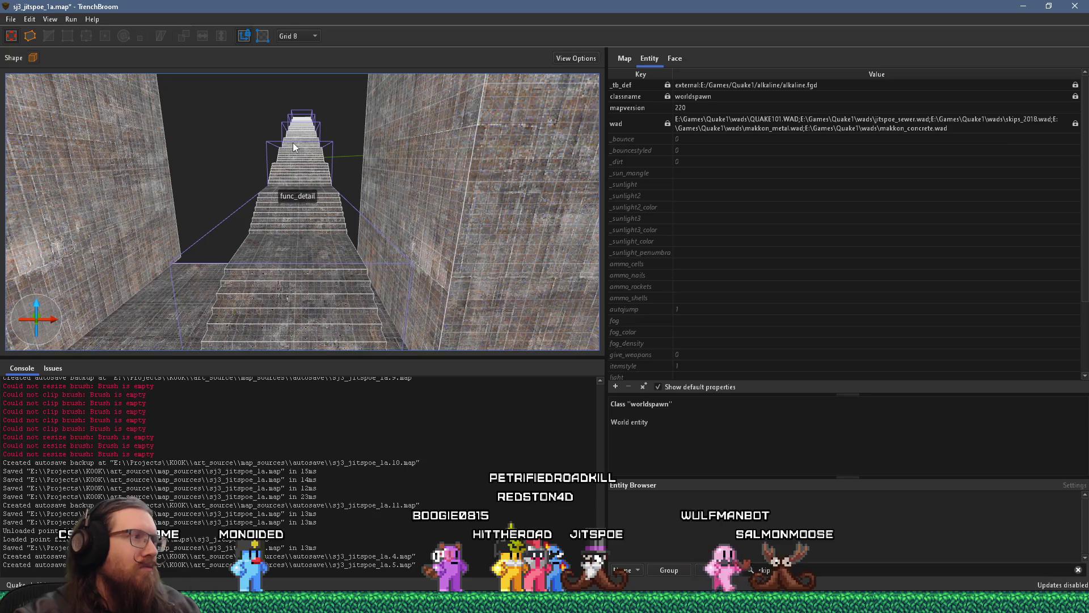
Add a monster_ogre point entity on the func_detail staircase via Create Point Entity > Monster.
{"action": "right_click", "coordinate": [302, 248]}
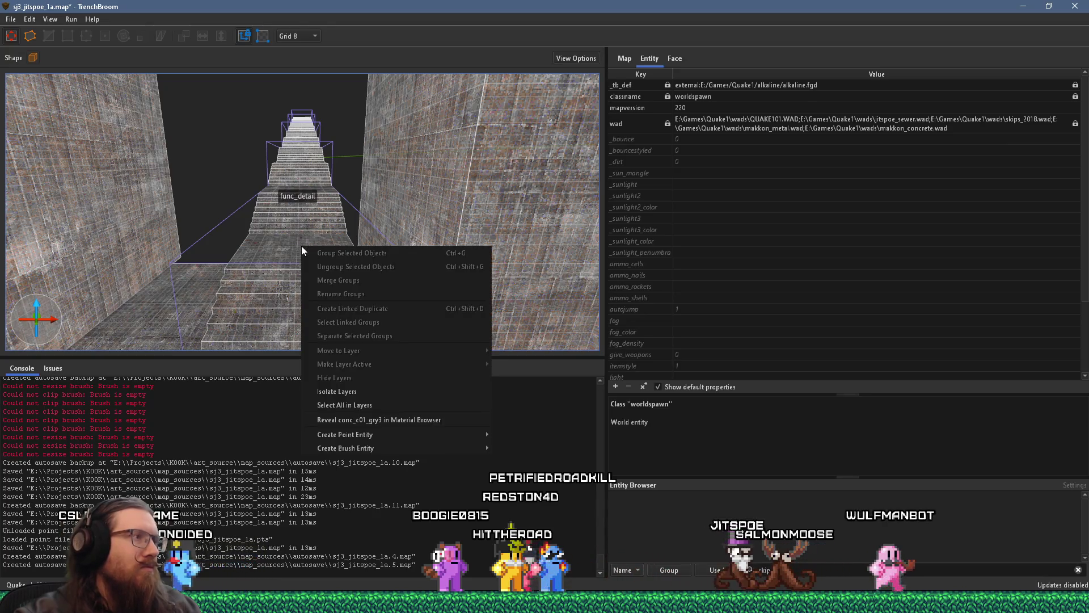
{"action": "mouse_move", "coordinate": [297, 243]}
{"action": "left_mouse_down"}
{"action": "mouse_move", "coordinate": [352, 184]}
{"action": "mouse_move", "coordinate": [469, 166]}
{"action": "mouse_move", "coordinate": [508, 177]}
{"action": "left_mouse_up"}
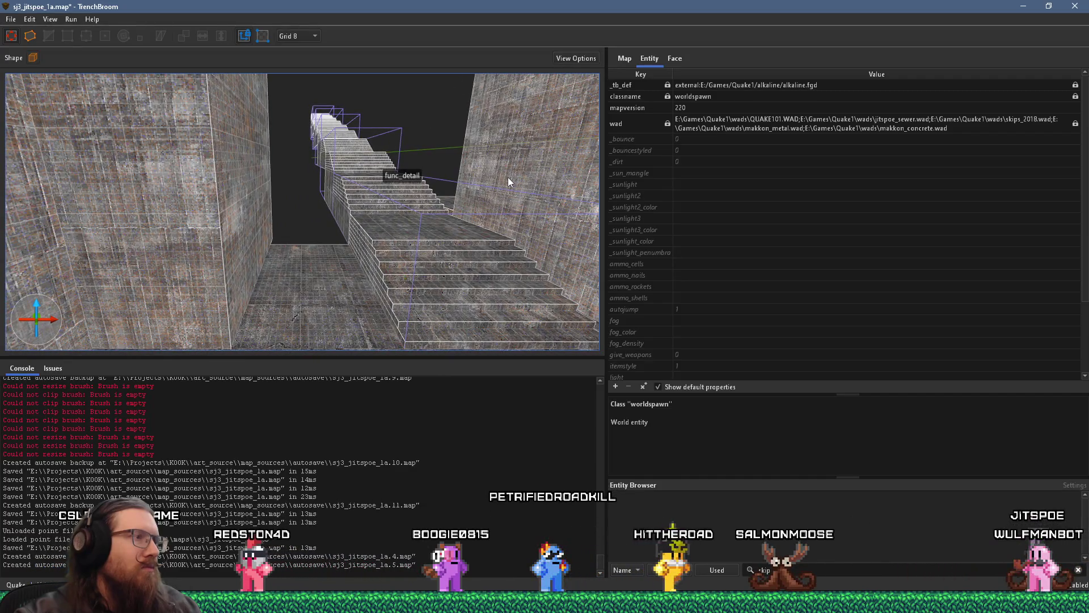
{"action": "mouse_move", "coordinate": [451, 213]}
{"action": "left_mouse_down"}
{"action": "mouse_move", "coordinate": [551, 252]}
{"action": "mouse_move", "coordinate": [617, 238]}
{"action": "mouse_move", "coordinate": [346, 252]}
{"action": "mouse_move", "coordinate": [383, 219]}
{"action": "mouse_move", "coordinate": [277, 248]}
{"action": "left_mouse_up"}
{"action": "right_click", "coordinate": [333, 260]}
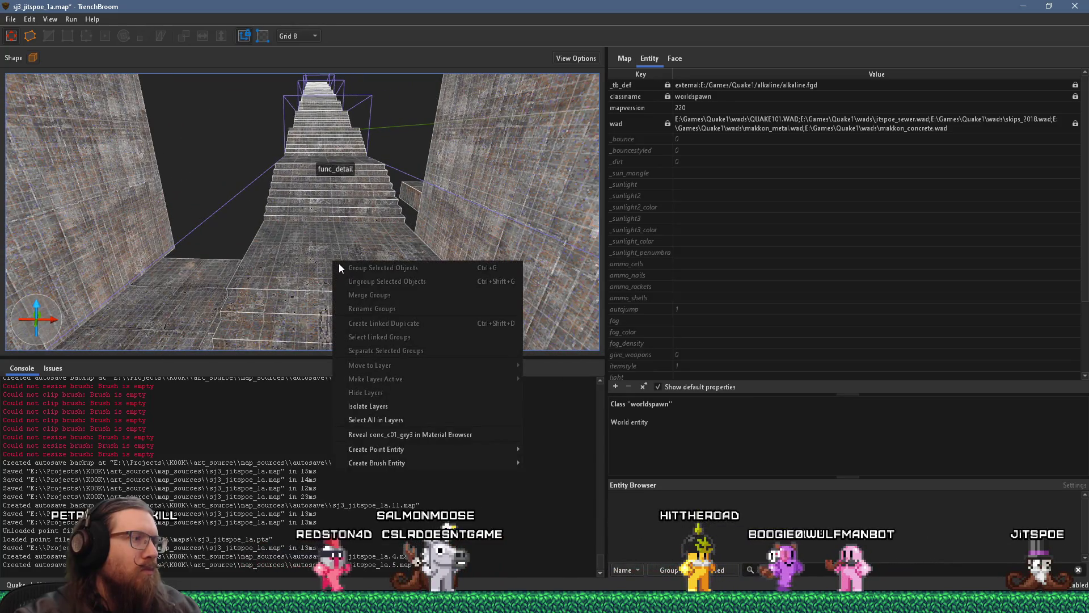
{"action": "mouse_move", "coordinate": [315, 240]}
{"action": "left_mouse_down"}
{"action": "mouse_move", "coordinate": [332, 373]}
{"action": "mouse_move", "coordinate": [337, 244]}
{"action": "left_mouse_up"}
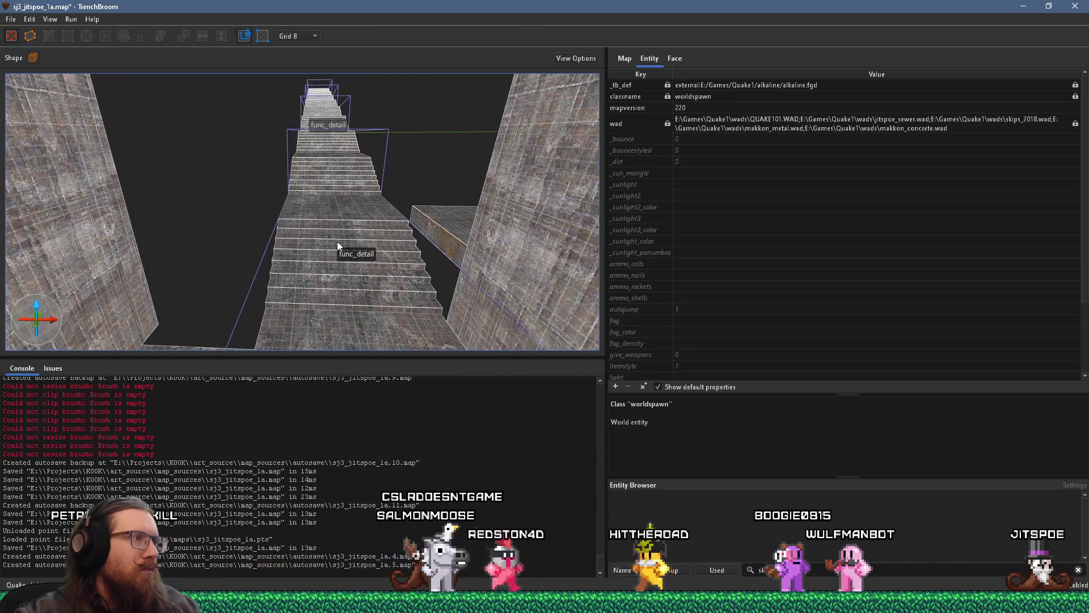
{"action": "right_click", "coordinate": [338, 203]}
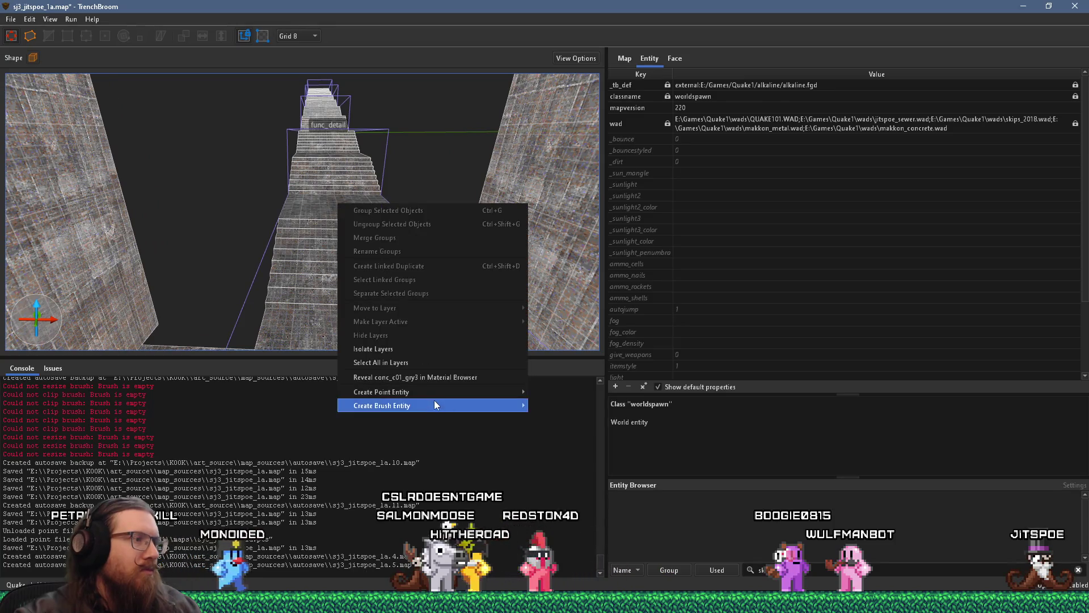
{"action": "mouse_move", "coordinate": [436, 396]}
{"action": "mouse_move", "coordinate": [577, 501]}
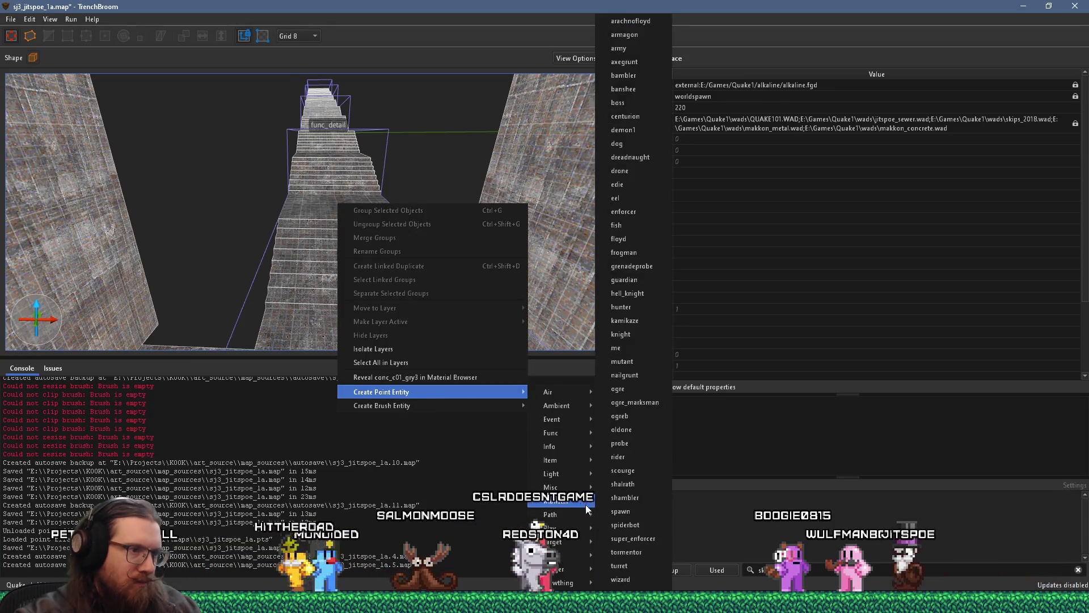
{"action": "left_click", "coordinate": [634, 398]}
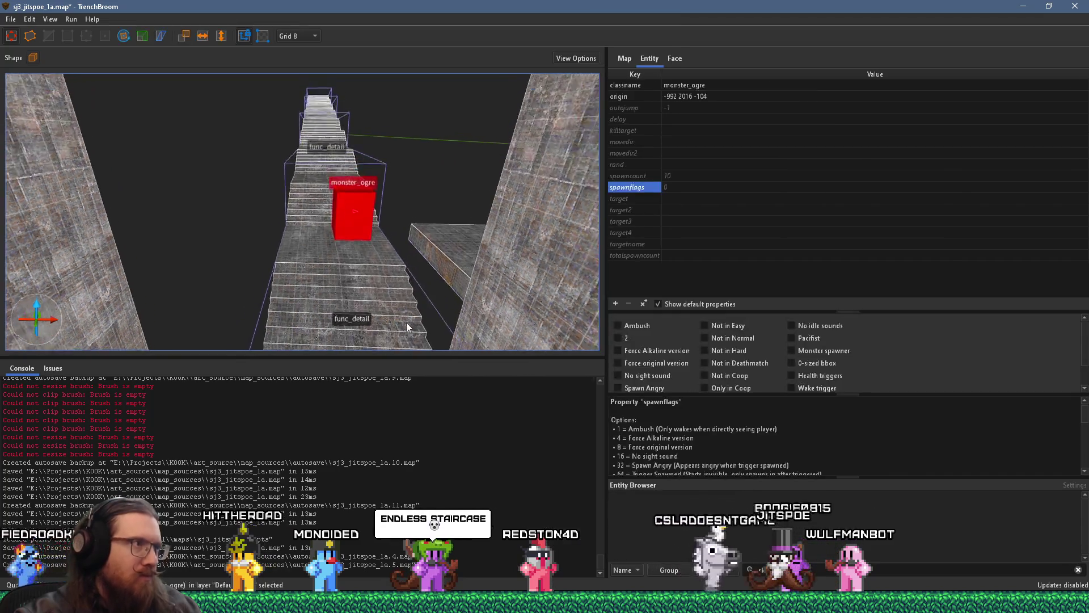
Nudge the ogre into place on the stairs and rotate it to face angle 270.
{"action": "scroll", "coordinate": [335, 340], "scroll_direction": "up", "scroll_amount": 3}
{"action": "scroll", "coordinate": [342, 305], "scroll_direction": "down", "scroll_amount": 2}
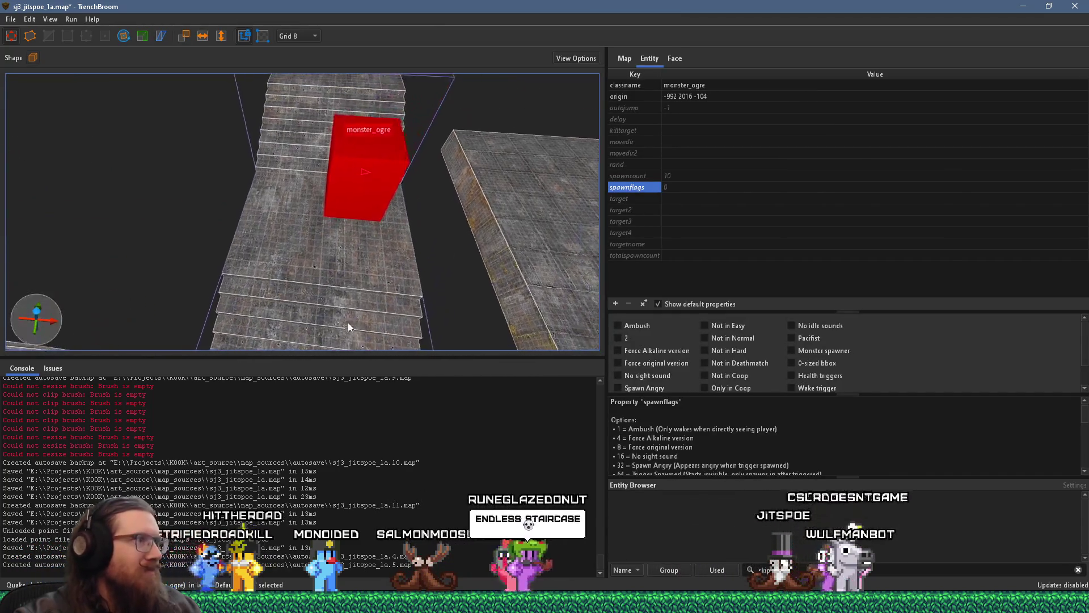
{"action": "left_click_drag", "start_coordinate": [336, 209], "coordinate": [322, 214]}
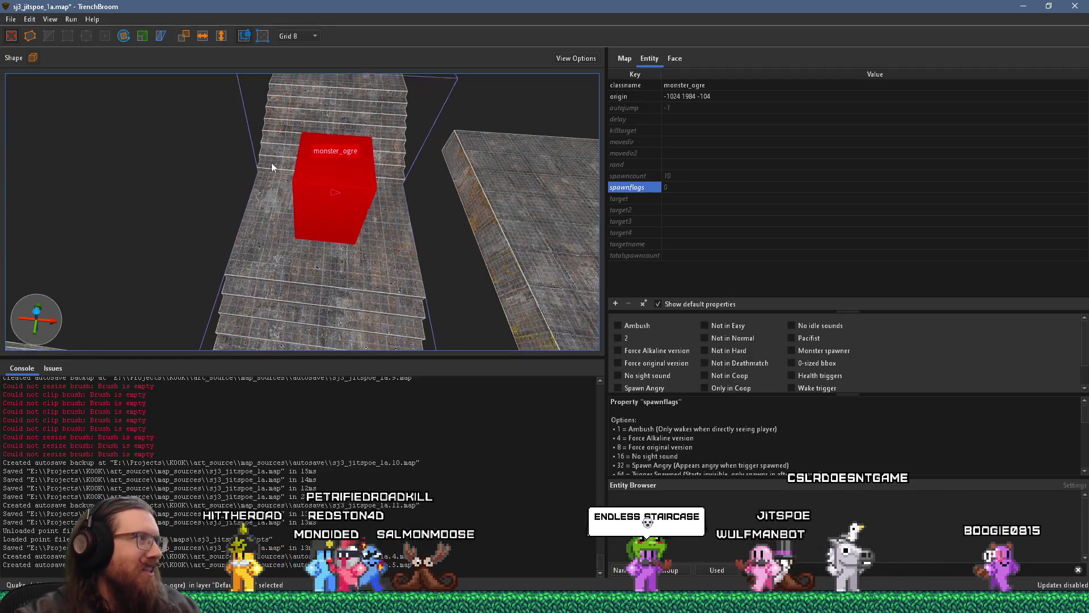
{"action": "key", "text": "r"}
{"action": "left_click_drag", "start_coordinate": [306, 282], "coordinate": [279, 206]}
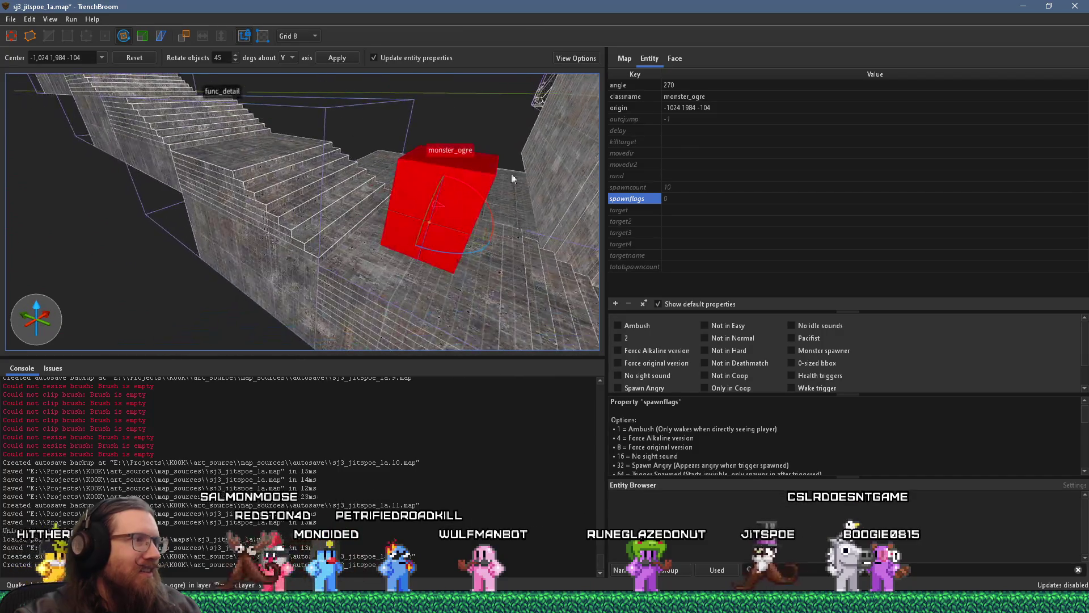
{"action": "key", "text": "Escape"}
{"action": "key", "text": "Escape"}
{"action": "mouse_move", "coordinate": [222, 150]}
{"action": "left_mouse_down"}
{"action": "mouse_move", "coordinate": [212, 142]}
{"action": "mouse_move", "coordinate": [325, 110]}
{"action": "mouse_move", "coordinate": [450, 103]}
{"action": "mouse_move", "coordinate": [432, 163]}
{"action": "left_mouse_up"}
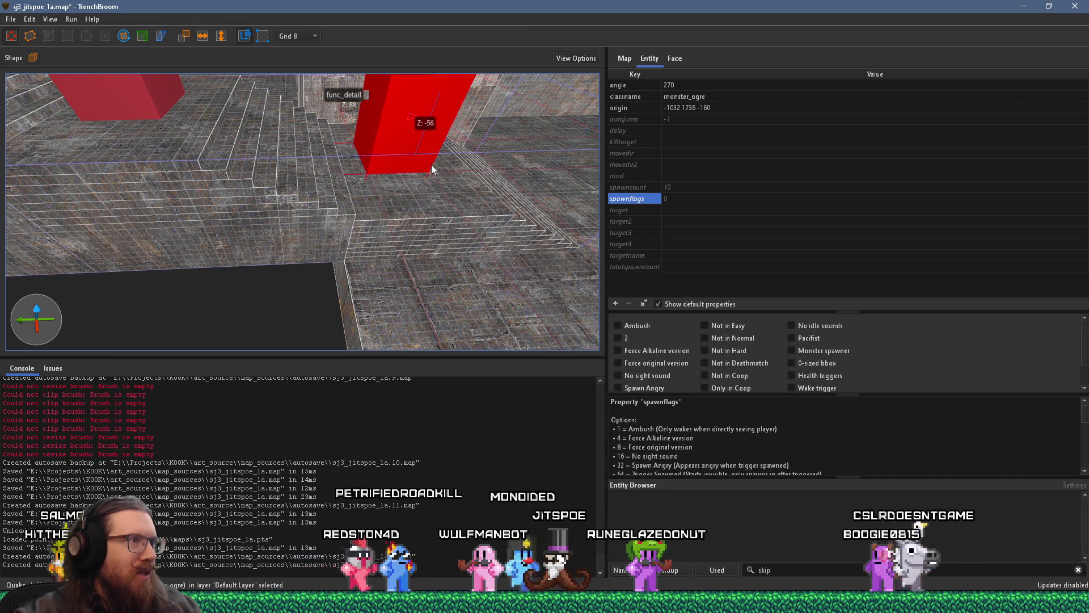
{"action": "mouse_move", "coordinate": [224, 182]}
{"action": "left_mouse_down"}
{"action": "mouse_move", "coordinate": [288, 137]}
{"action": "mouse_move", "coordinate": [282, 156]}
{"action": "left_mouse_up"}
{"action": "scroll", "coordinate": [305, 161], "scroll_direction": "down", "scroll_amount": 3}
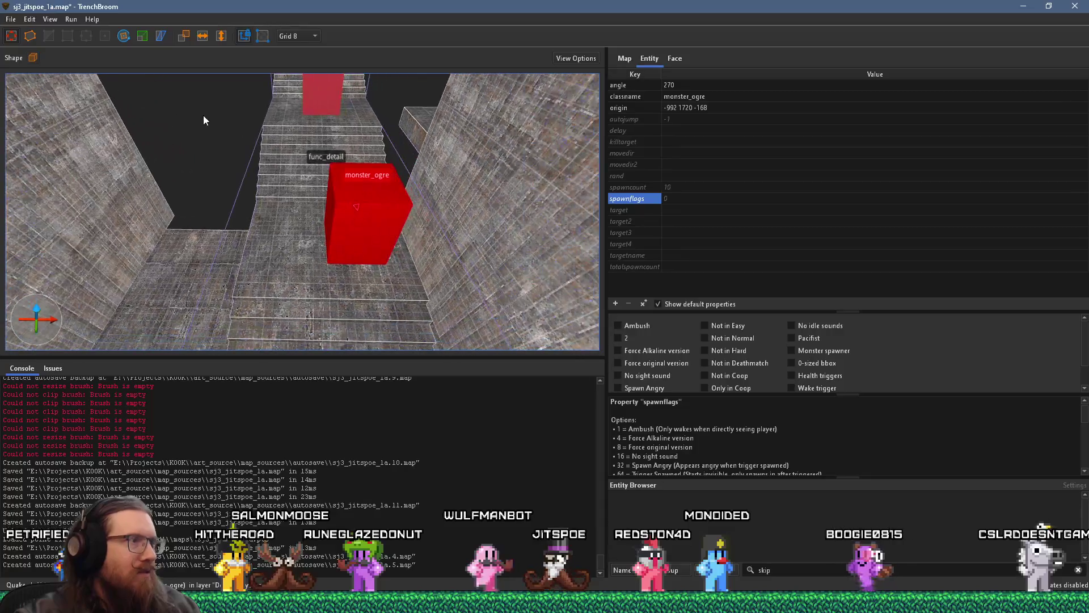
{"action": "scroll", "coordinate": [315, 169], "scroll_direction": "up", "scroll_amount": 3}
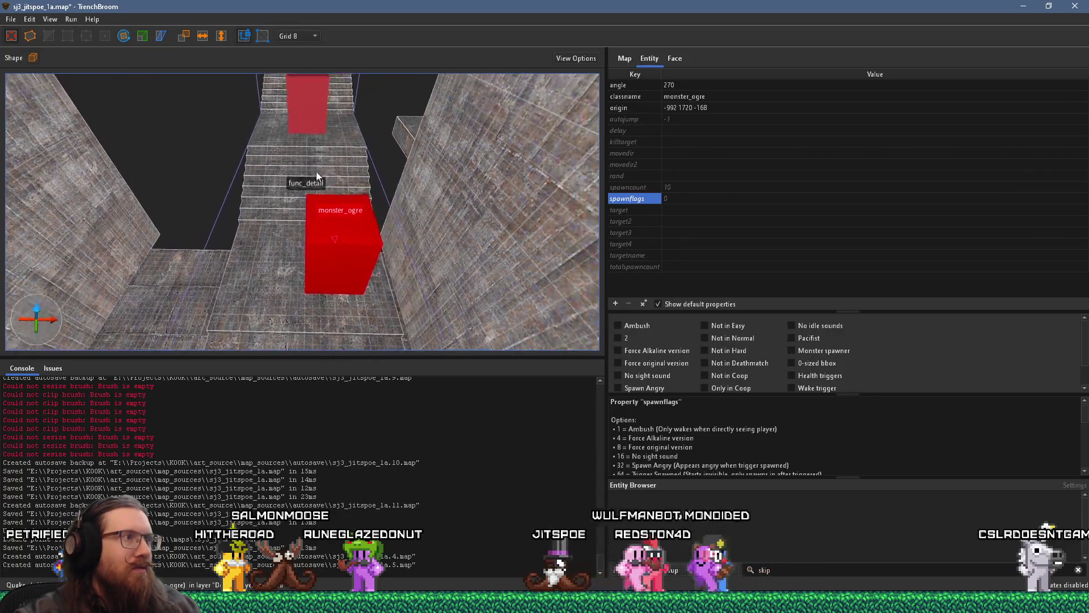
Edit the second ogre's spawnflags value.
{"action": "left_click", "coordinate": [650, 199]}
{"action": "left_click", "coordinate": [628, 215]}
{"action": "left_click", "coordinate": [629, 199]}
{"action": "scroll", "coordinate": [652, 363], "scroll_direction": "down", "scroll_amount": 1}
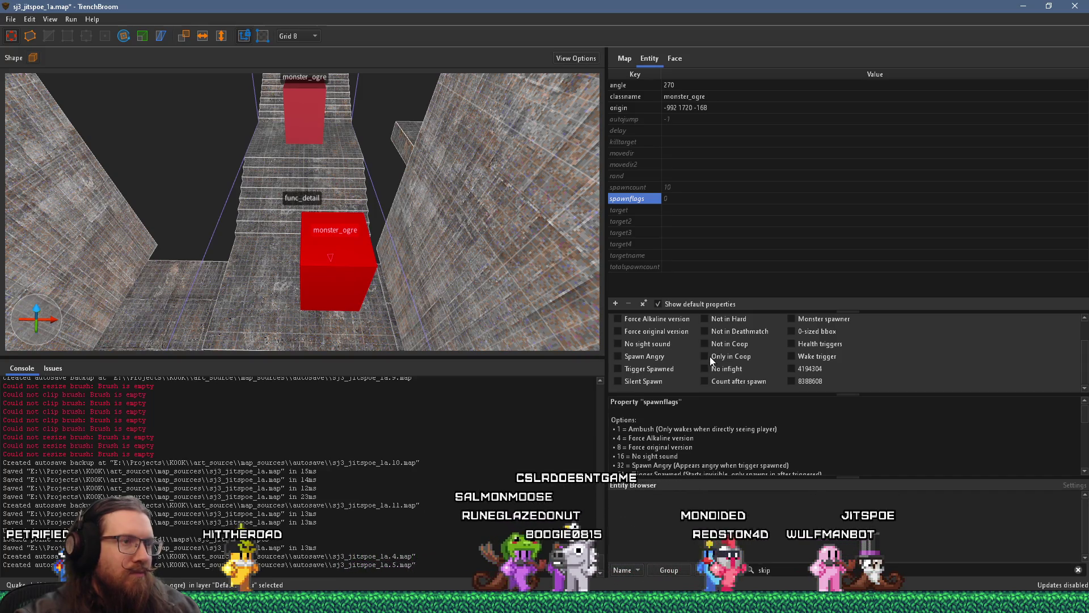
{"action": "scroll", "coordinate": [709, 356], "scroll_direction": "up", "scroll_amount": 1}
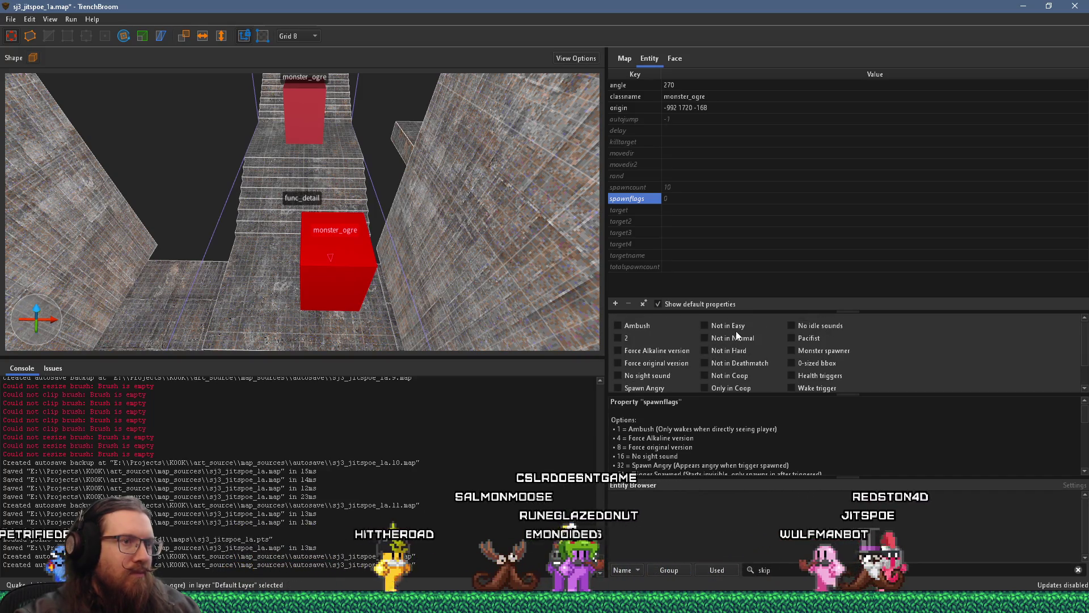
Exclude the lower ogre from Easy, copy it 80 units left excluding Easy and Normal, select both.
{"action": "left_click", "coordinate": [721, 325]}
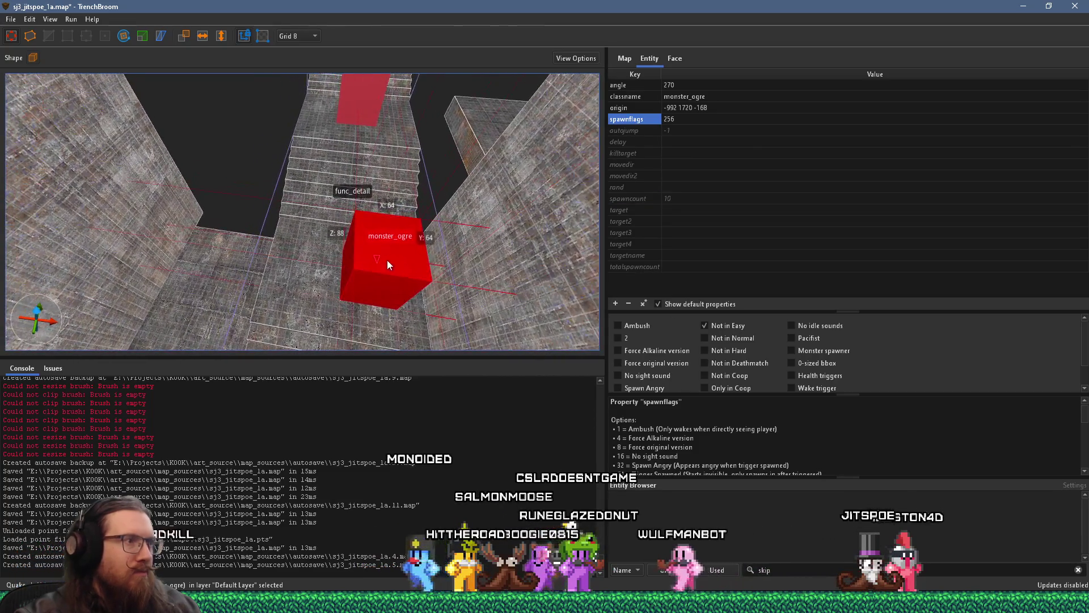
{"action": "mouse_move", "coordinate": [394, 256]}
{"action": "left_mouse_down"}
{"action": "mouse_move", "coordinate": [310, 241]}
{"action": "mouse_move", "coordinate": [395, 250]}
{"action": "mouse_move", "coordinate": [338, 241]}
{"action": "left_mouse_up"}
{"action": "left_click", "coordinate": [736, 337]}
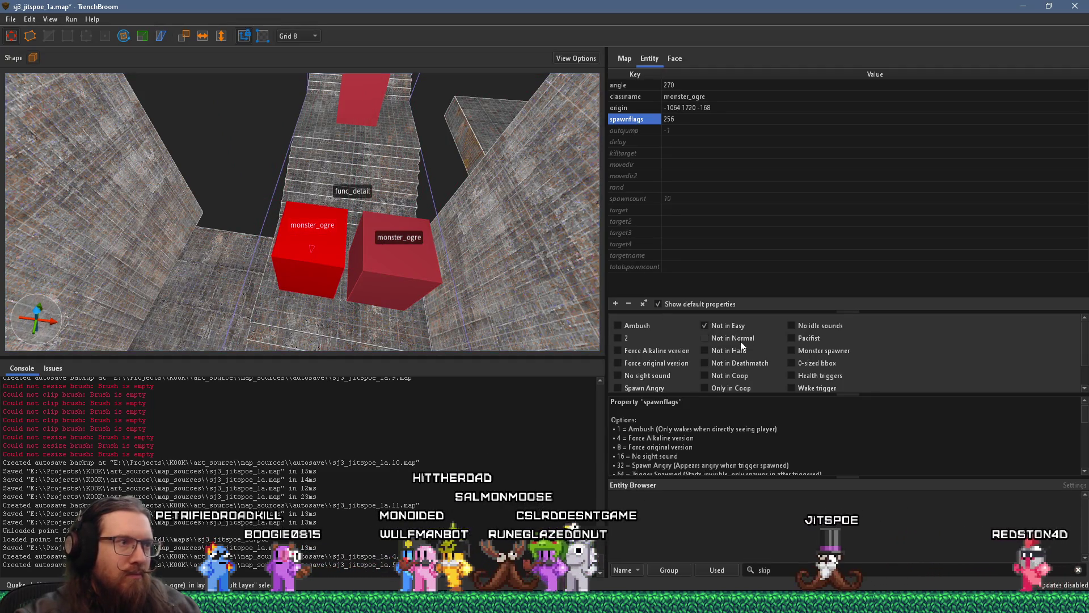
{"action": "mouse_move", "coordinate": [518, 241]}
{"action": "left_mouse_down"}
{"action": "mouse_move", "coordinate": [322, 221]}
{"action": "mouse_move", "coordinate": [220, 231]}
{"action": "mouse_move", "coordinate": [281, 202]}
{"action": "mouse_move", "coordinate": [295, 219]}
{"action": "mouse_move", "coordinate": [307, 210]}
{"action": "mouse_move", "coordinate": [291, 229]}
{"action": "mouse_move", "coordinate": [347, 214]}
{"action": "left_mouse_up"}
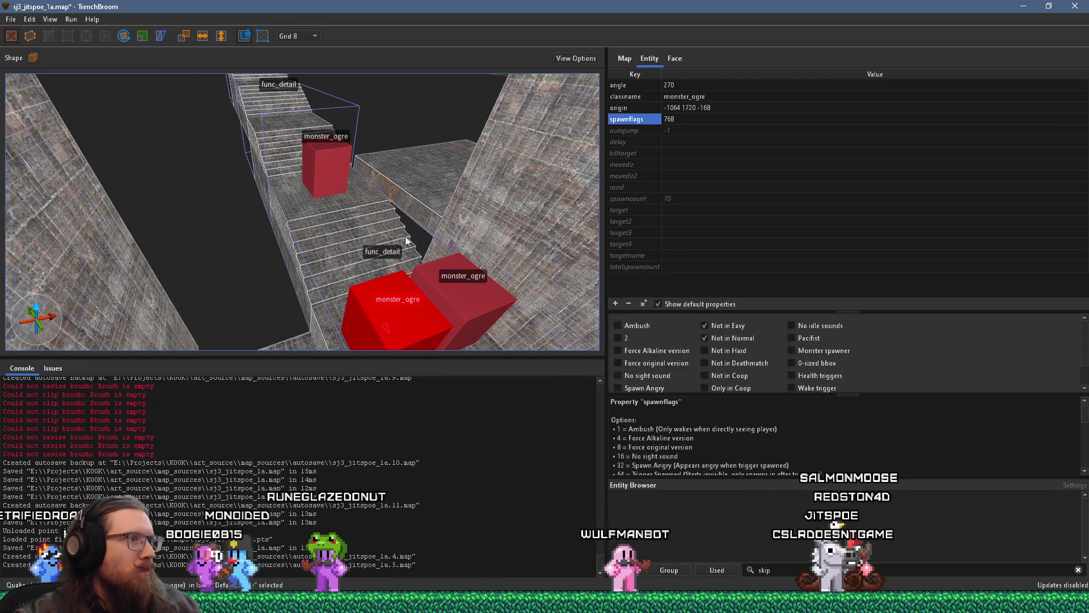
{"action": "left_click", "coordinate": [471, 303], "text": "ctrl"}
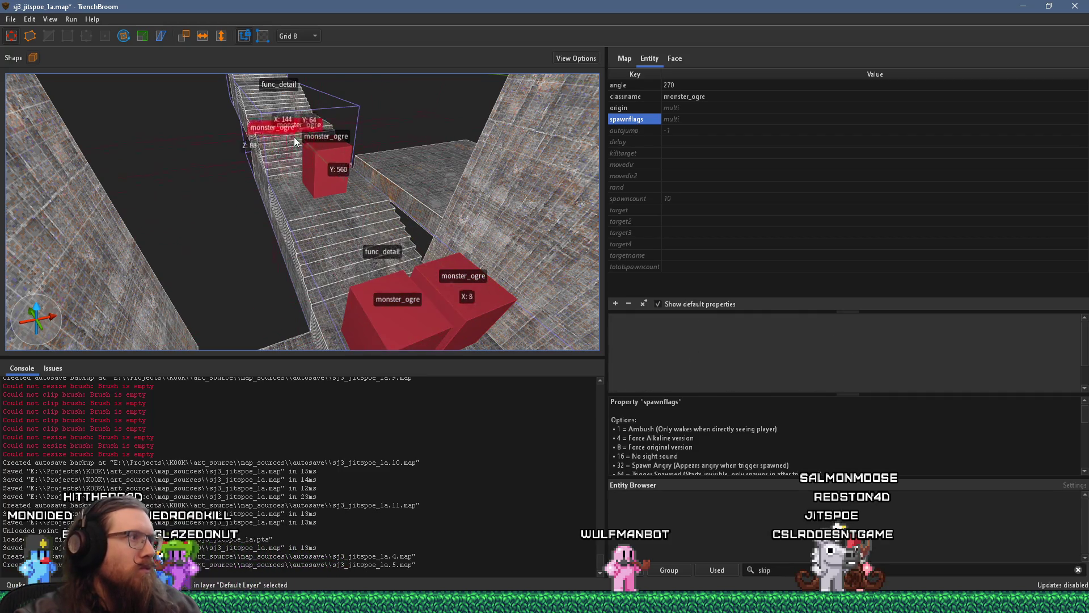
Select the top ogre and move it slightly down the stairs.
{"action": "scroll", "coordinate": [299, 196], "scroll_direction": "up", "scroll_amount": 3}
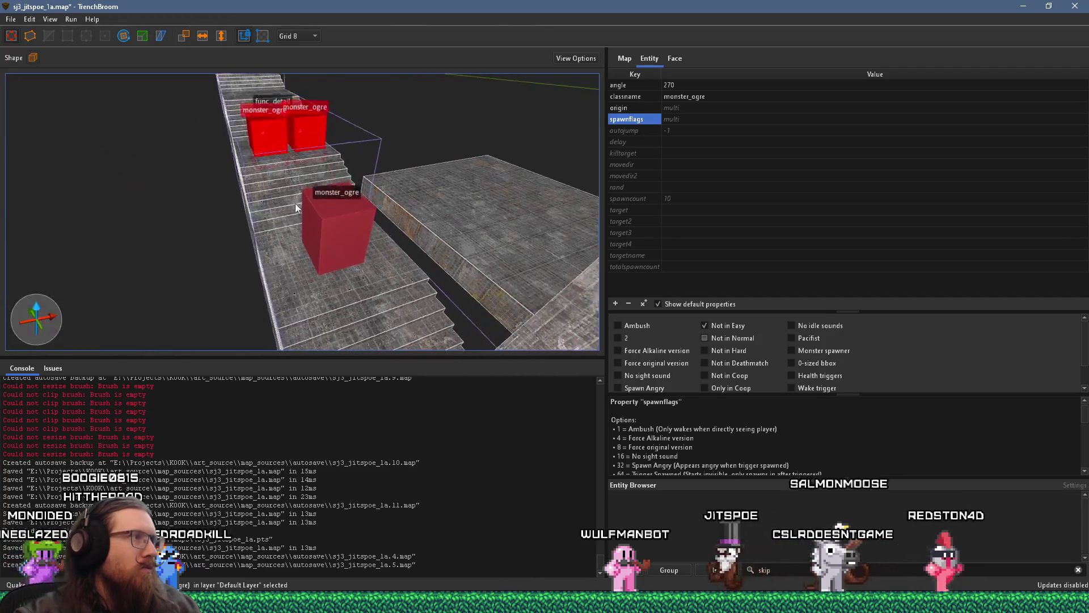
{"action": "scroll", "coordinate": [299, 195], "scroll_direction": "up", "scroll_amount": 5}
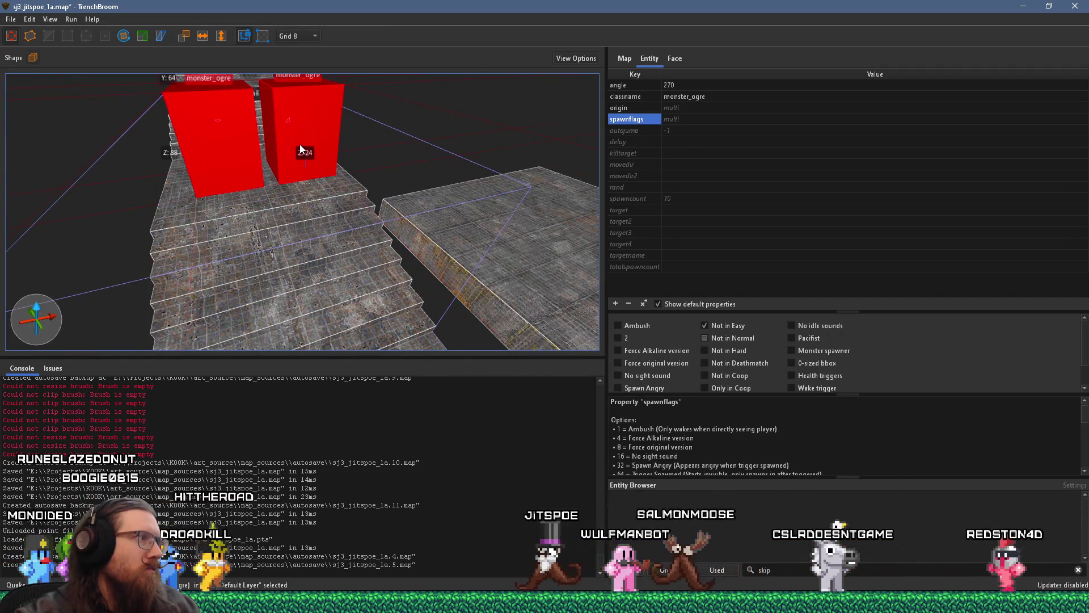
{"action": "scroll", "coordinate": [301, 145], "scroll_direction": "down", "scroll_amount": 5}
{"action": "left_click", "coordinate": [349, 205]}
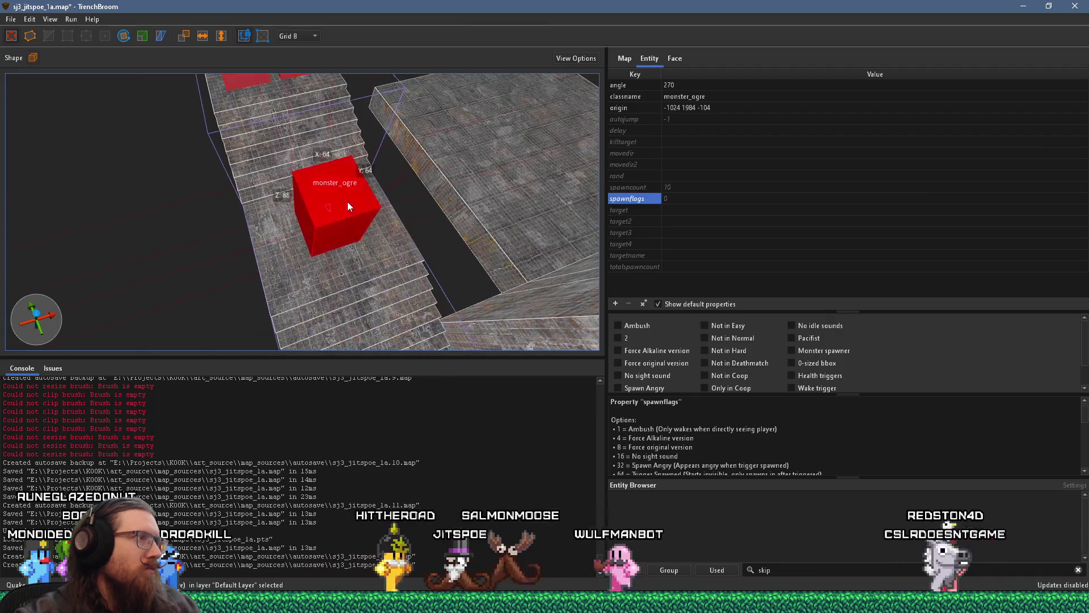
{"action": "scroll", "coordinate": [347, 203], "scroll_direction": "down", "scroll_amount": 5}
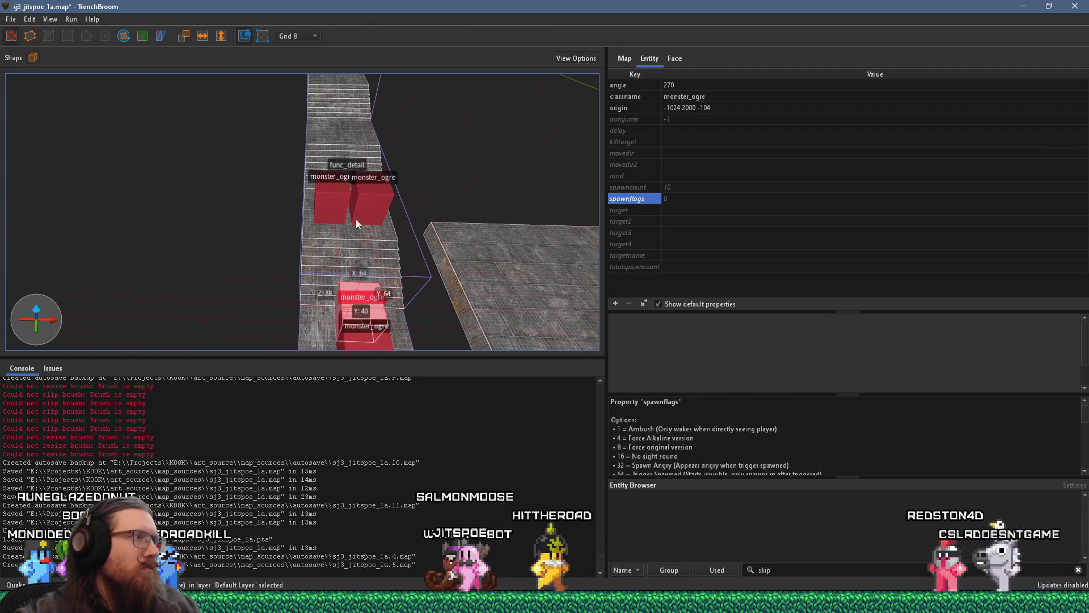
{"action": "left_click", "coordinate": [341, 132]}
{"action": "scroll", "coordinate": [313, 213], "scroll_direction": "down", "scroll_amount": 3}
{"action": "scroll", "coordinate": [313, 212], "scroll_direction": "up", "scroll_amount": 5}
{"action": "left_click_drag", "start_coordinate": [310, 188], "coordinate": [319, 181]}
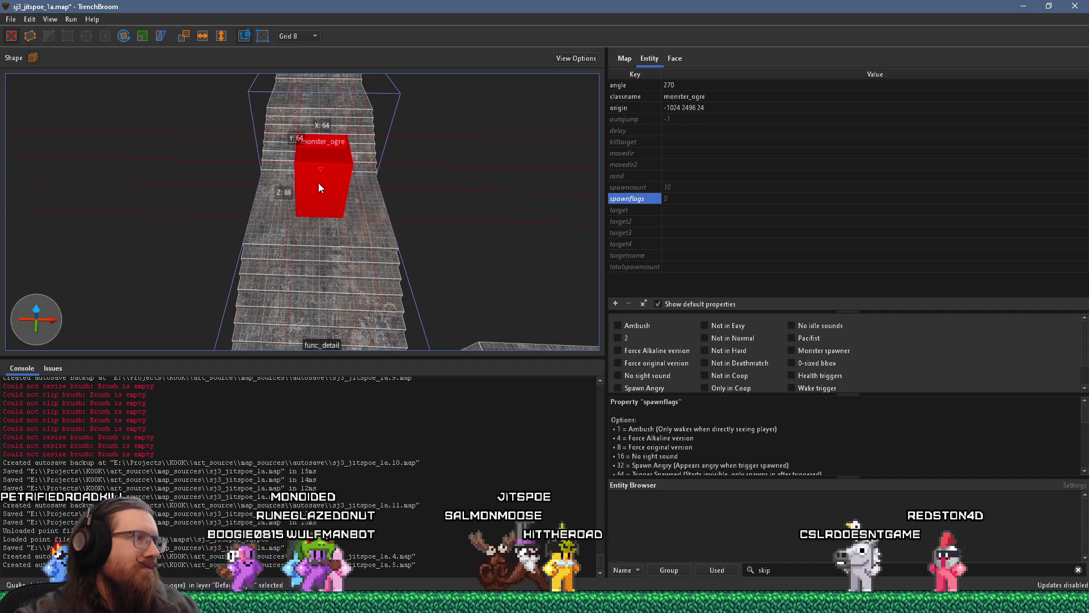
Copy the lower pair of ogres further up the stairs and lower them 16 units.
{"action": "scroll", "coordinate": [323, 198], "scroll_direction": "down", "scroll_amount": 4}
{"action": "left_click", "coordinate": [293, 307]}
{"action": "left_click", "coordinate": [326, 301], "text": "ctrl"}
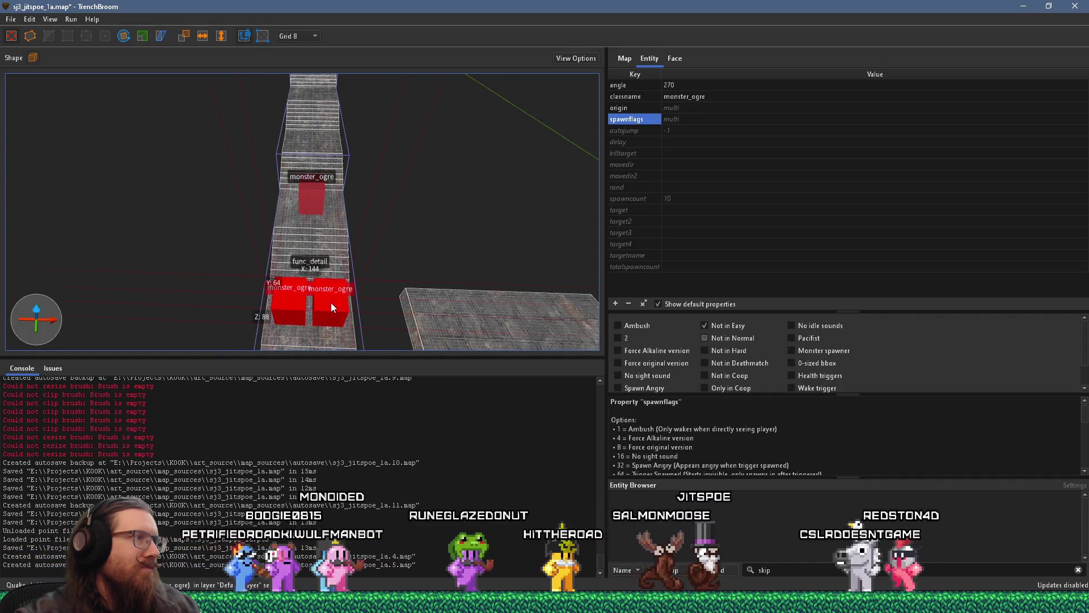
{"action": "left_click_drag", "start_coordinate": [332, 302], "coordinate": [327, 119]}
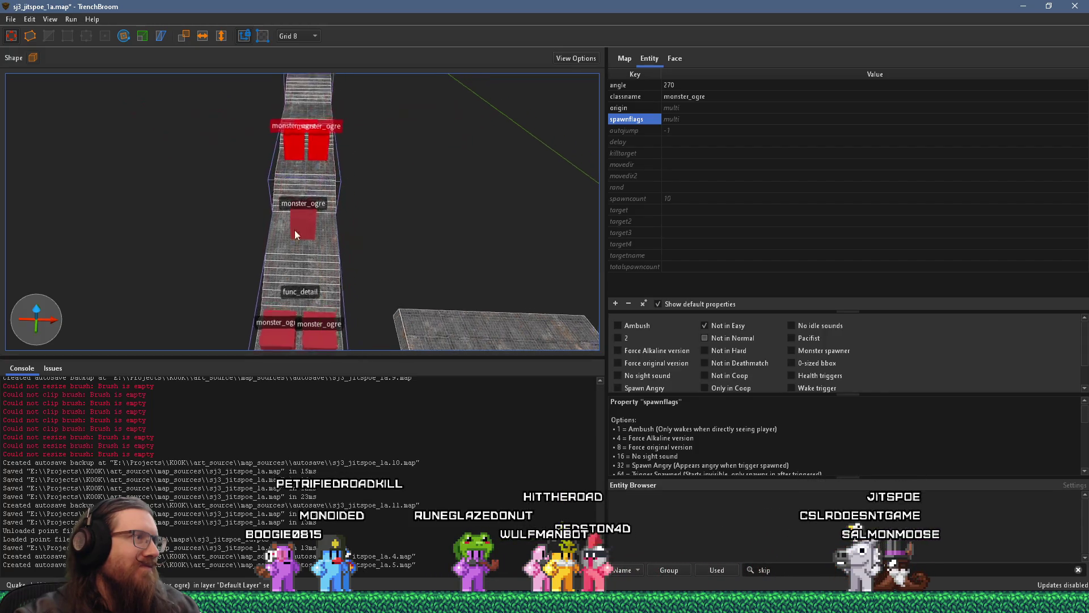
{"action": "mouse_move", "coordinate": [459, 294]}
{"action": "left_mouse_down"}
{"action": "mouse_move", "coordinate": [141, 220]}
{"action": "mouse_move", "coordinate": [328, 219]}
{"action": "mouse_move", "coordinate": [402, 206]}
{"action": "mouse_move", "coordinate": [410, 189]}
{"action": "left_mouse_up"}
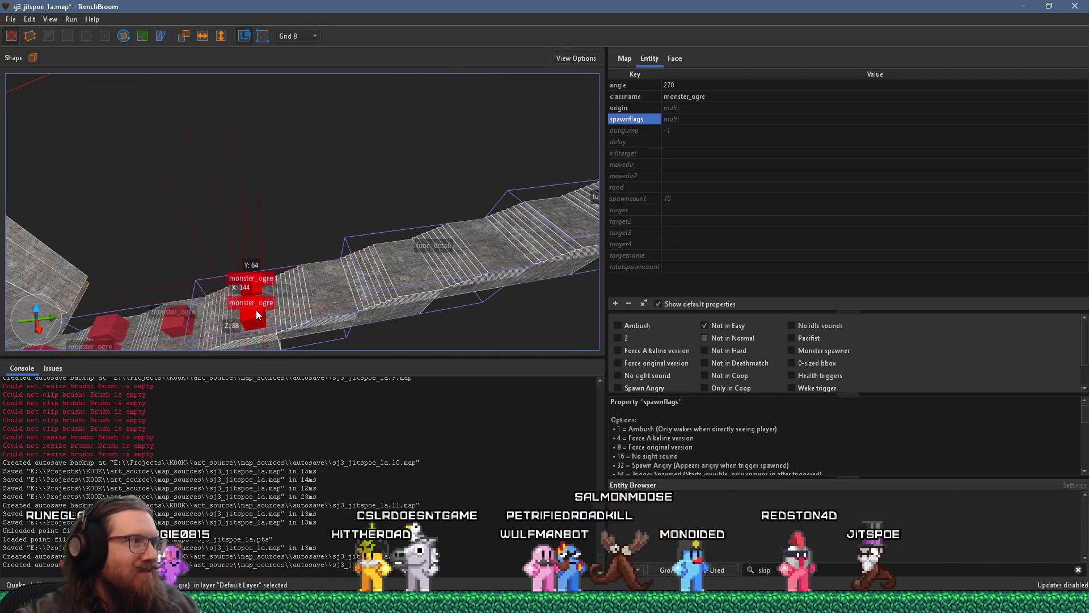
{"action": "left_click_drag", "start_coordinate": [260, 308], "coordinate": [230, 308]}
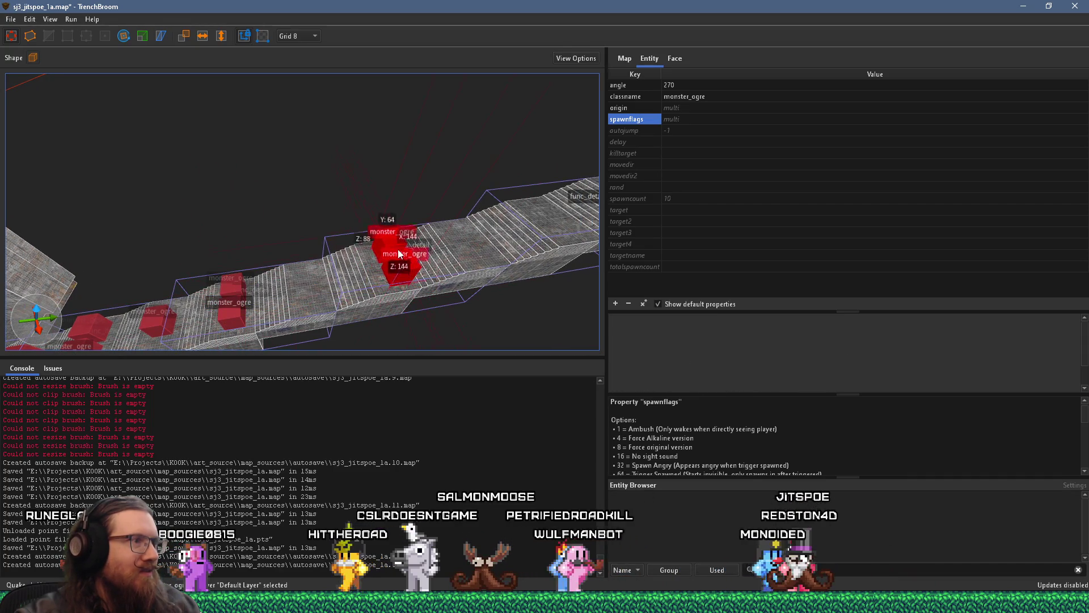
{"action": "scroll", "coordinate": [389, 286], "scroll_direction": "up", "scroll_amount": 5}
{"action": "mouse_move", "coordinate": [369, 286]}
{"action": "left_mouse_down"}
{"action": "mouse_move", "coordinate": [374, 294]}
{"action": "mouse_move", "coordinate": [46, 257]}
{"action": "mouse_move", "coordinate": [230, 260]}
{"action": "mouse_move", "coordinate": [201, 113]}
{"action": "mouse_move", "coordinate": [216, 42]}
{"action": "left_mouse_up"}
{"action": "mouse_move", "coordinate": [271, 162]}
{"action": "left_mouse_down"}
{"action": "mouse_move", "coordinate": [315, 173]}
{"action": "mouse_move", "coordinate": [258, 214]}
{"action": "left_mouse_up"}
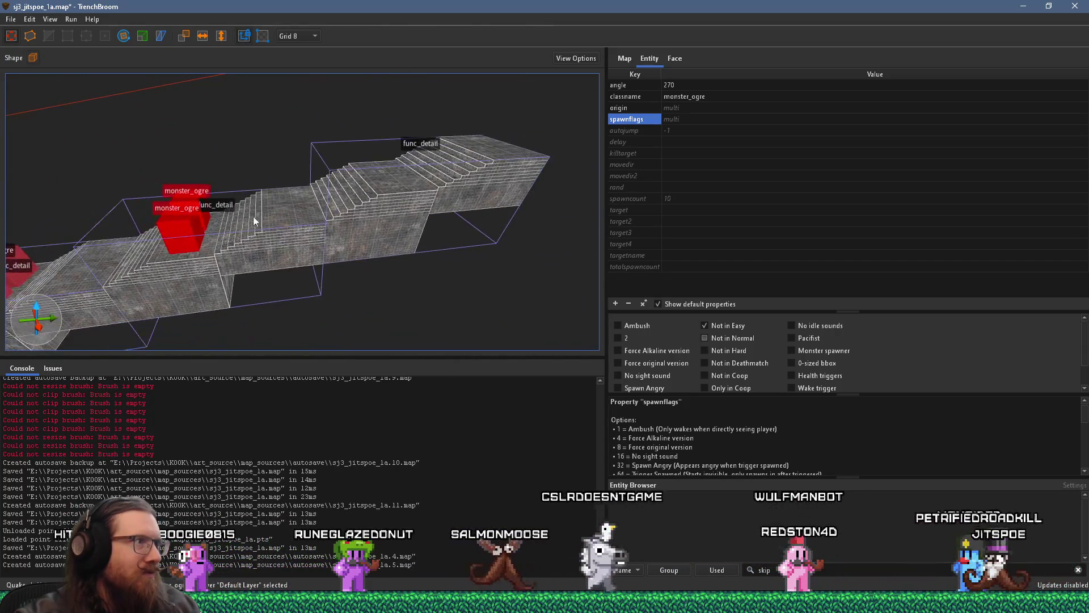
{"action": "mouse_move", "coordinate": [403, 170]}
{"action": "left_mouse_down"}
{"action": "mouse_move", "coordinate": [212, 304]}
{"action": "mouse_move", "coordinate": [301, 260]}
{"action": "mouse_move", "coordinate": [326, 304]}
{"action": "mouse_move", "coordinate": [357, 279]}
{"action": "mouse_move", "coordinate": [379, 305]}
{"action": "mouse_move", "coordinate": [179, 276]}
{"action": "mouse_move", "coordinate": [359, 262]}
{"action": "mouse_move", "coordinate": [179, 260]}
{"action": "mouse_move", "coordinate": [233, 292]}
{"action": "left_mouse_up"}
{"action": "left_click", "coordinate": [147, 291]}
{"action": "left_click_drag", "start_coordinate": [149, 286], "coordinate": [360, 301]}
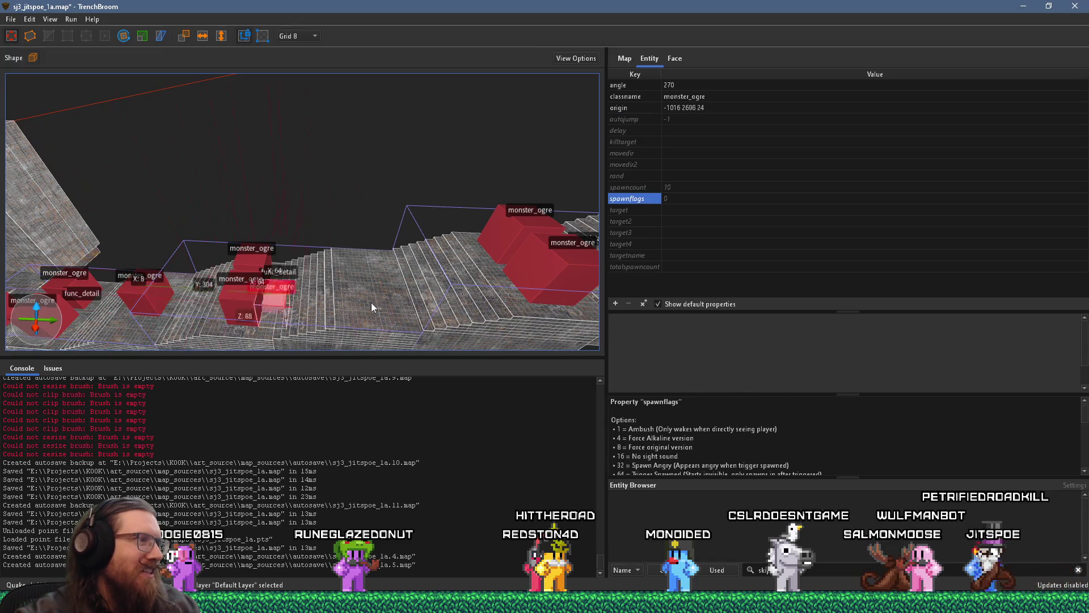
{"action": "left_click_drag", "start_coordinate": [391, 253], "coordinate": [390, 258]}
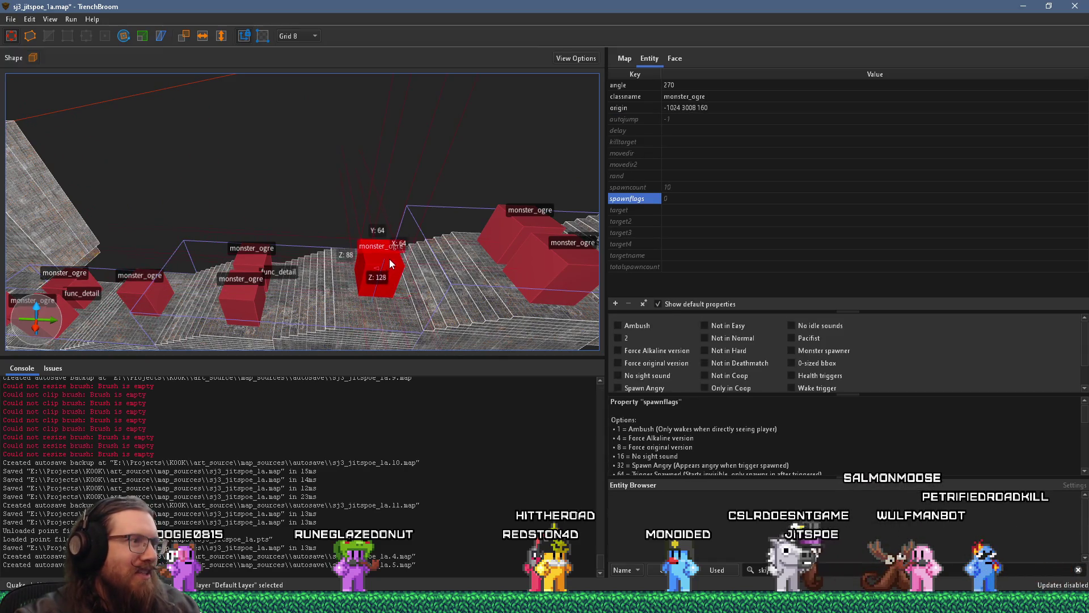
{"action": "scroll", "coordinate": [407, 237], "scroll_direction": "down", "scroll_amount": 5}
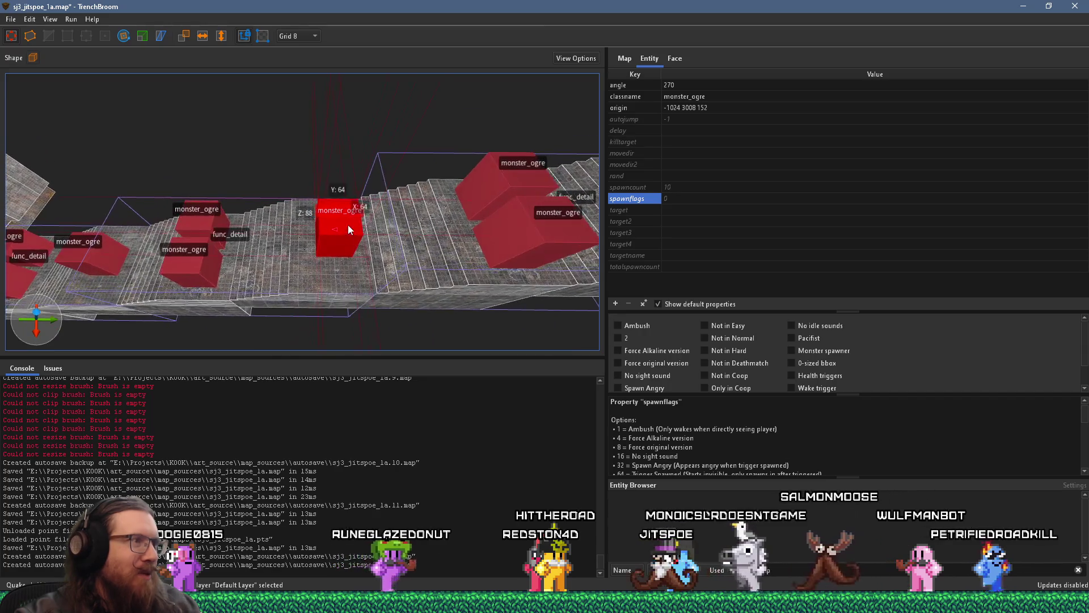
{"action": "mouse_move", "coordinate": [347, 223]}
{"action": "left_mouse_down"}
{"action": "mouse_move", "coordinate": [362, 240]}
{"action": "mouse_move", "coordinate": [253, 213]}
{"action": "mouse_move", "coordinate": [350, 211]}
{"action": "mouse_move", "coordinate": [293, 218]}
{"action": "mouse_move", "coordinate": [272, 199]}
{"action": "left_mouse_up"}
{"action": "mouse_move", "coordinate": [187, 233]}
{"action": "left_mouse_down"}
{"action": "mouse_move", "coordinate": [206, 160]}
{"action": "mouse_move", "coordinate": [168, 169]}
{"action": "mouse_move", "coordinate": [441, 184]}
{"action": "mouse_move", "coordinate": [461, 173]}
{"action": "mouse_move", "coordinate": [292, 238]}
{"action": "mouse_move", "coordinate": [304, 282]}
{"action": "mouse_move", "coordinate": [287, 219]}
{"action": "mouse_move", "coordinate": [469, 345]}
{"action": "left_mouse_up"}
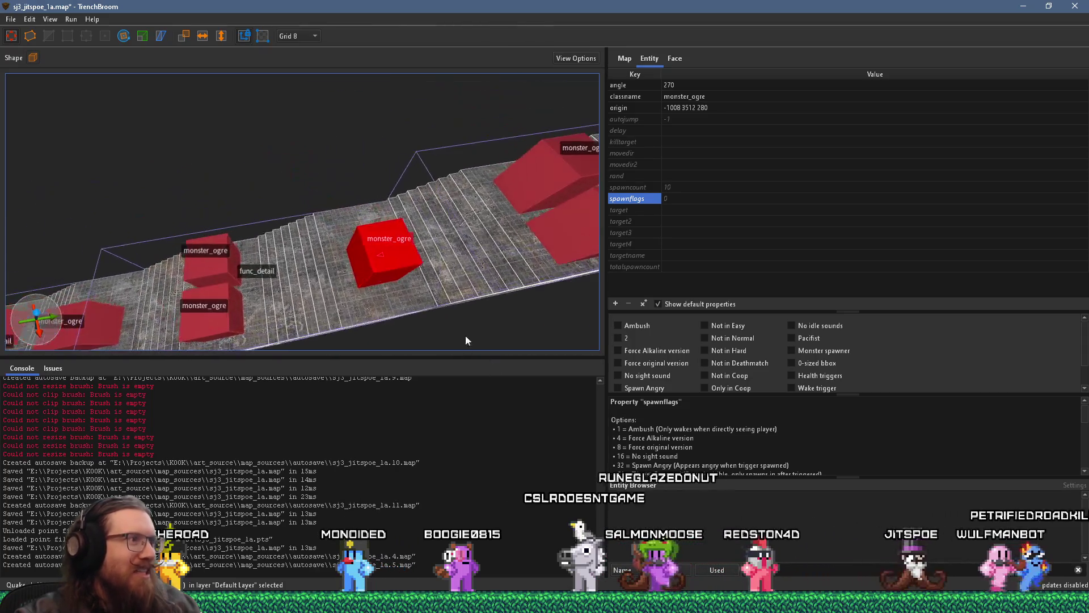
{"action": "mouse_move", "coordinate": [401, 253]}
{"action": "left_mouse_down"}
{"action": "mouse_move", "coordinate": [153, 255]}
{"action": "mouse_move", "coordinate": [142, 188]}
{"action": "mouse_move", "coordinate": [179, 225]}
{"action": "mouse_move", "coordinate": [57, 295]}
{"action": "mouse_move", "coordinate": [114, 187]}
{"action": "mouse_move", "coordinate": [182, 221]}
{"action": "mouse_move", "coordinate": [552, 175]}
{"action": "mouse_move", "coordinate": [557, 152]}
{"action": "mouse_move", "coordinate": [550, 173]}
{"action": "mouse_move", "coordinate": [505, 196]}
{"action": "left_mouse_up"}
Fly up the stair corridor into the top room and look back down the ogre-lined staircase.
{"action": "key", "text": "s"}
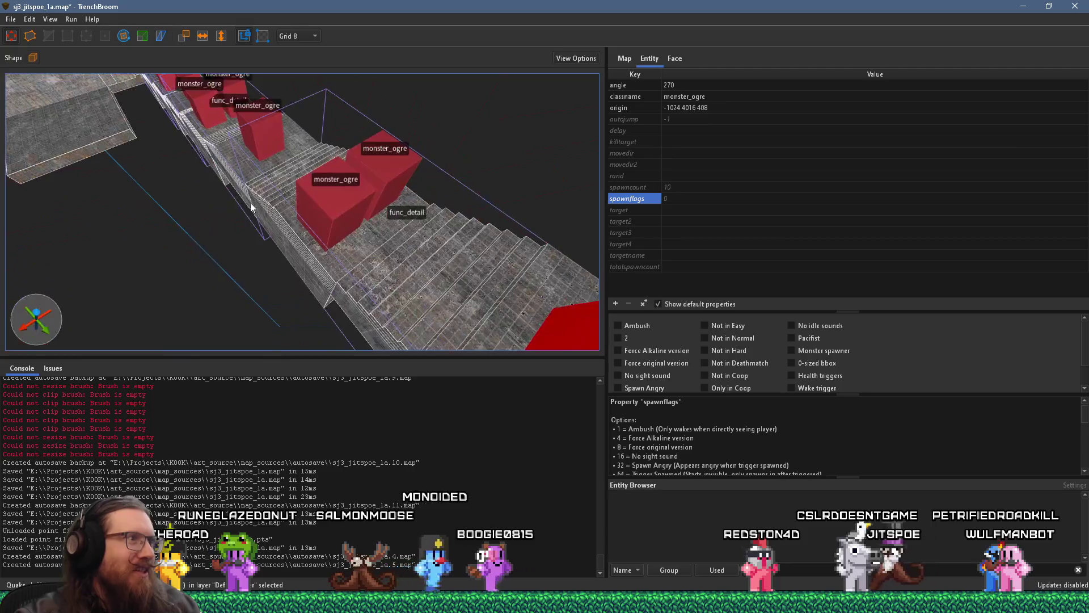
{"action": "key", "text": "w"}
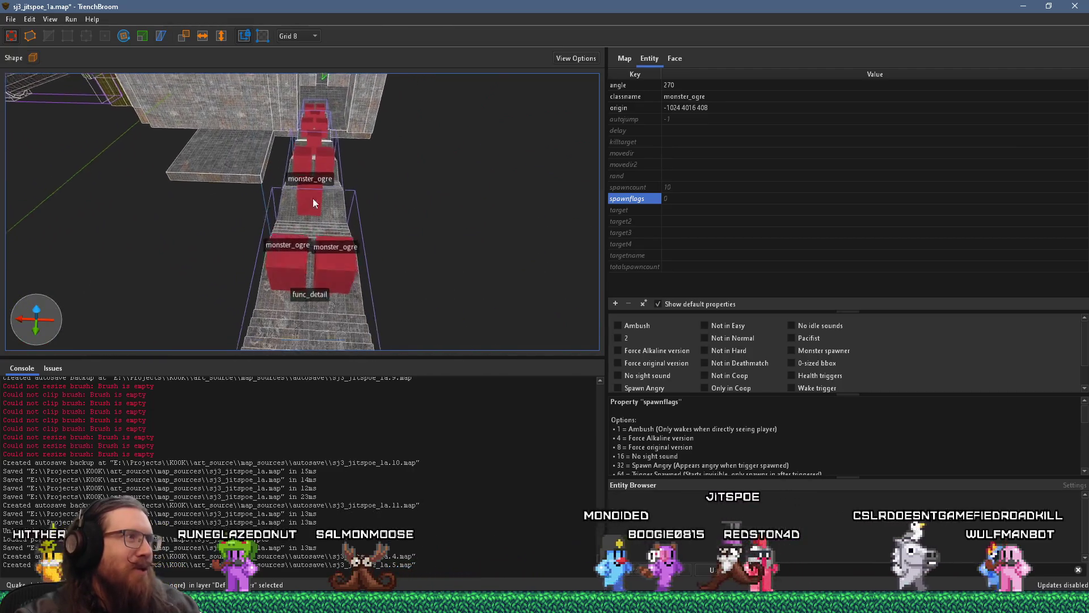
{"action": "key", "text": "w"}
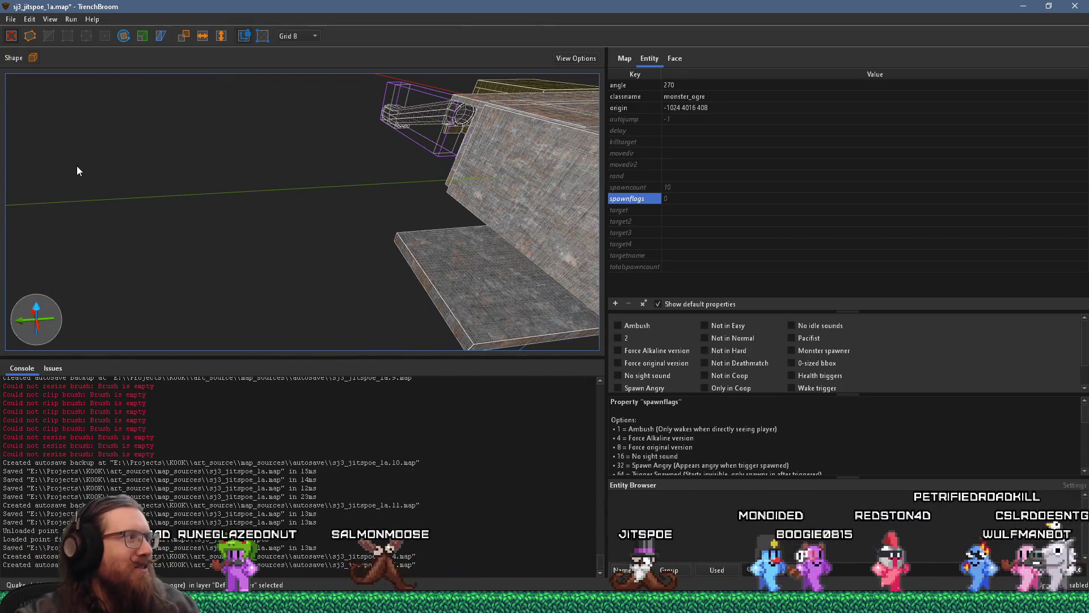
{"action": "key", "text": "s"}
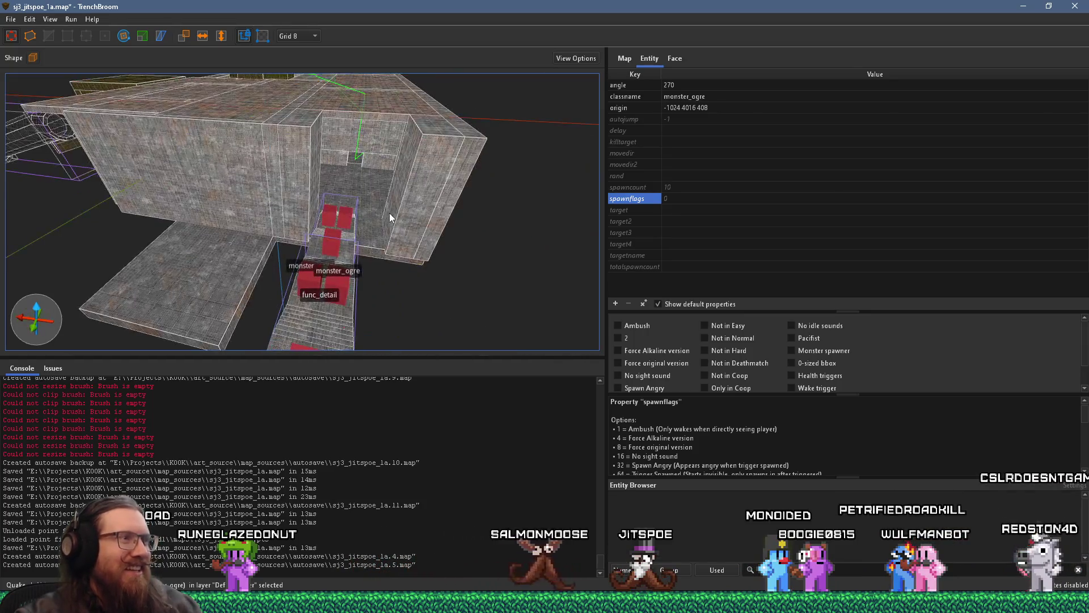
{"action": "key", "text": "Escape"}
{"action": "key", "text": "w"}
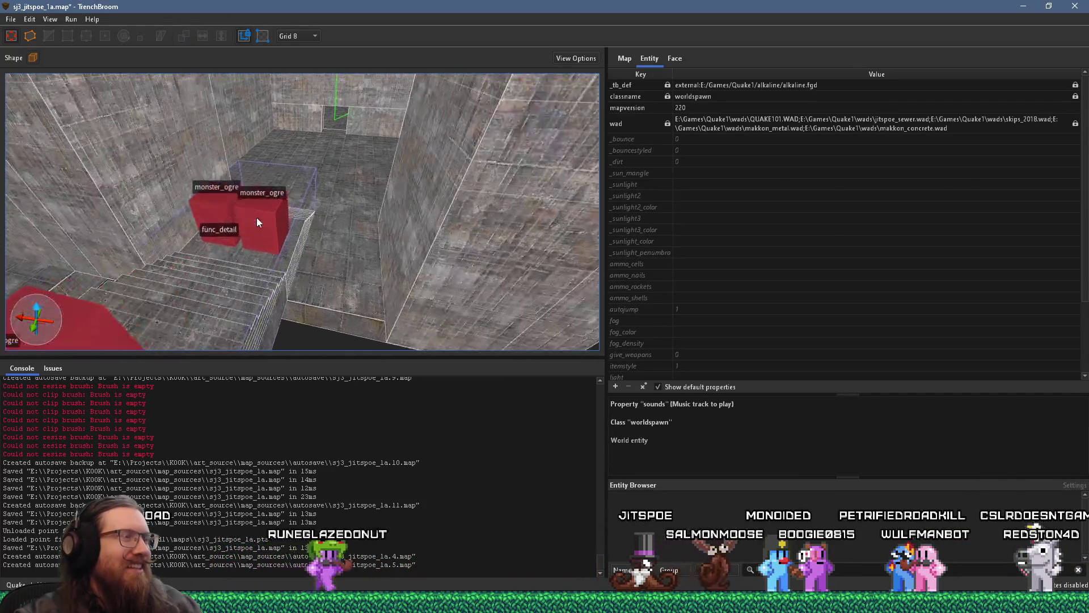
{"action": "key", "text": "s"}
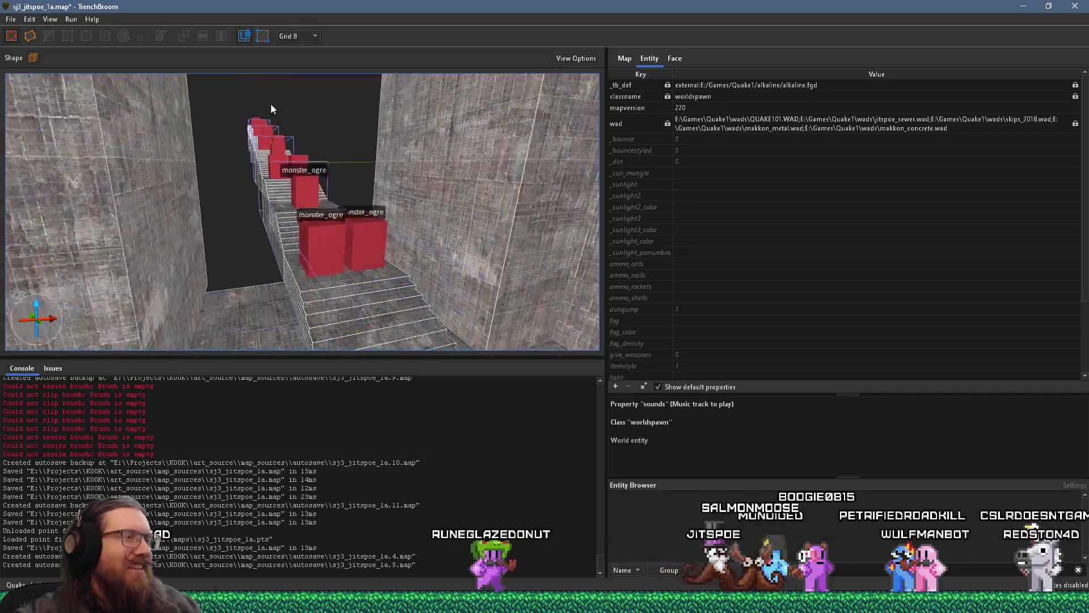
{"action": "key", "text": "w"}
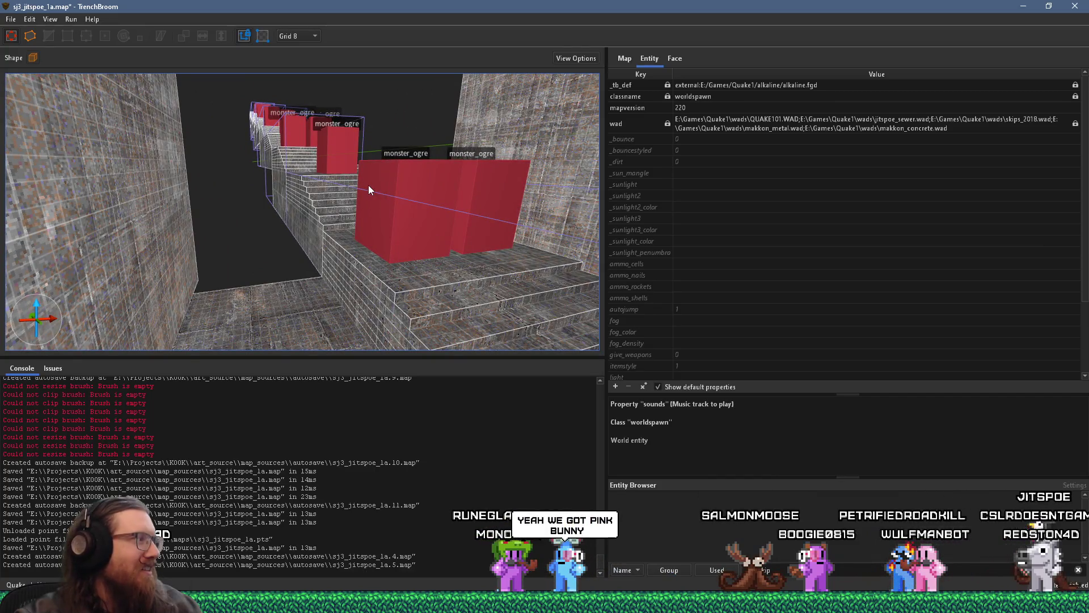
{"action": "key", "text": "w"}
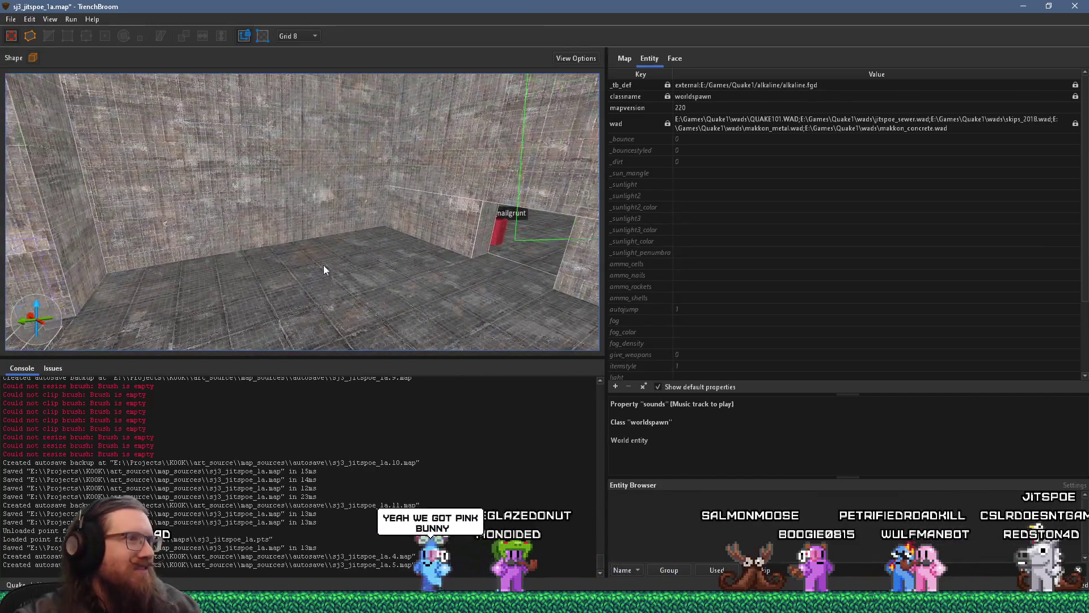
{"action": "key", "text": "a"}
{"action": "left_click_drag", "start_coordinate": [417, 245], "coordinate": [216, 172]}
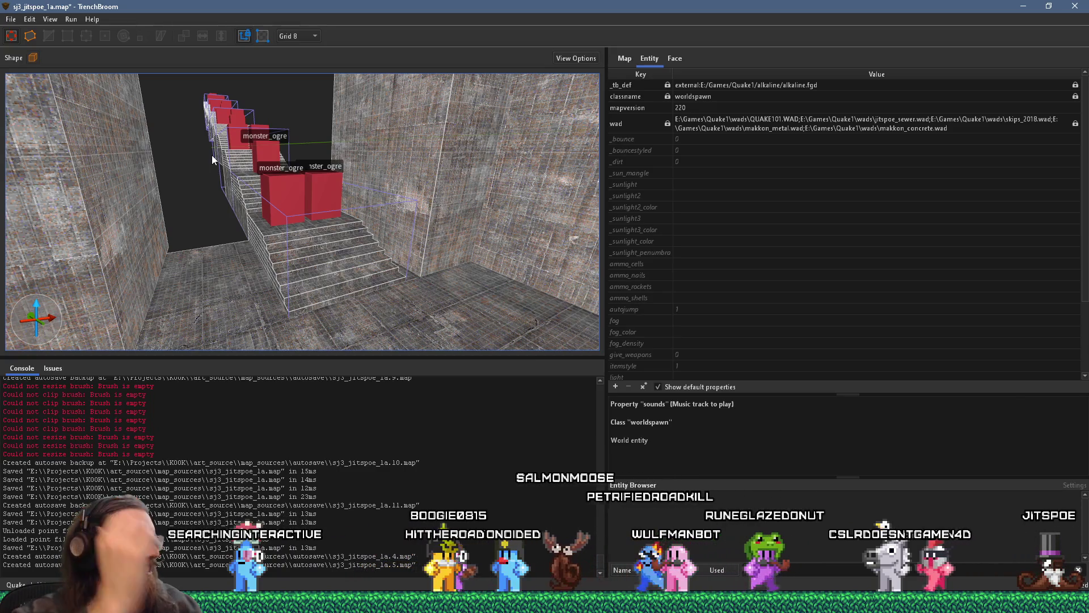
{"action": "left_click_drag", "start_coordinate": [308, 229], "coordinate": [192, 260]}
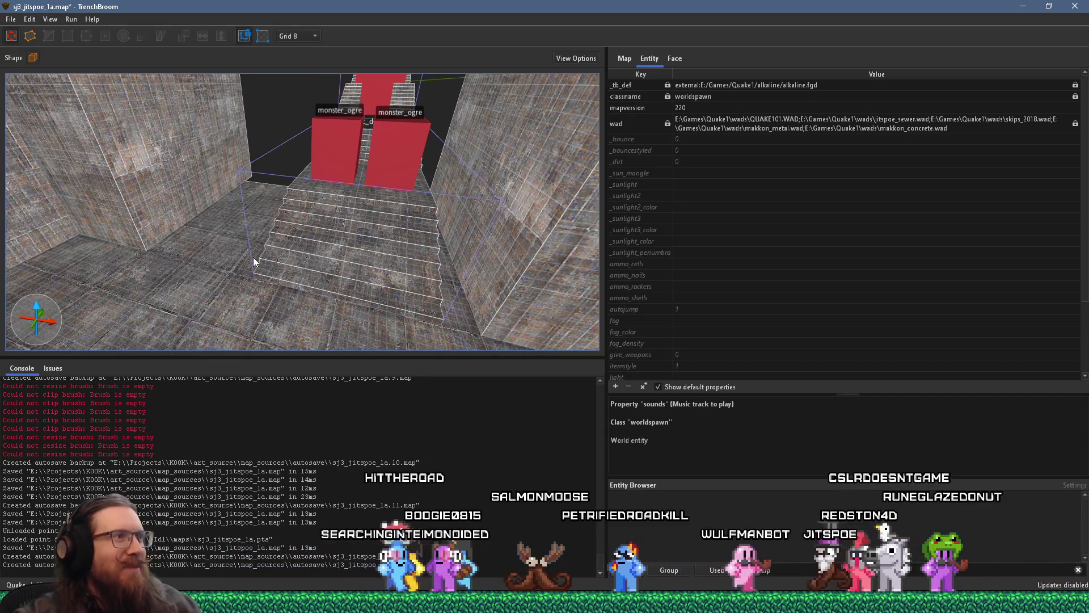
{"action": "mouse_move", "coordinate": [253, 257]}
{"action": "left_mouse_down"}
{"action": "mouse_move", "coordinate": [290, 247]}
{"action": "mouse_move", "coordinate": [376, 259]}
{"action": "mouse_move", "coordinate": [366, 248]}
{"action": "left_mouse_up"}
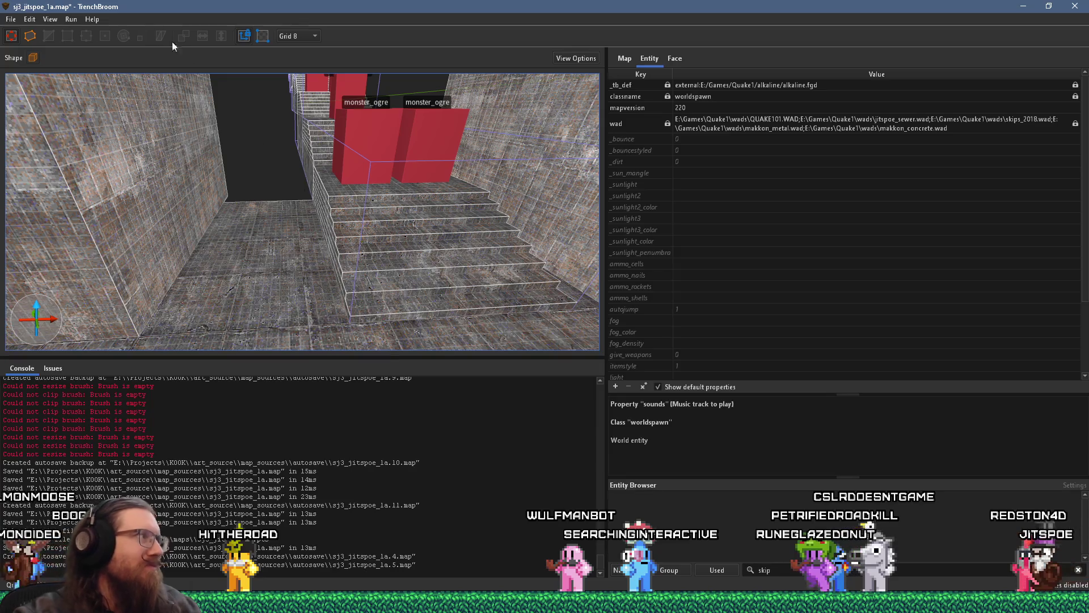
Save the map with File > Save Document and open the Compile dialog.
{"action": "left_click", "coordinate": [12, 22]}
{"action": "left_click", "coordinate": [40, 73]}
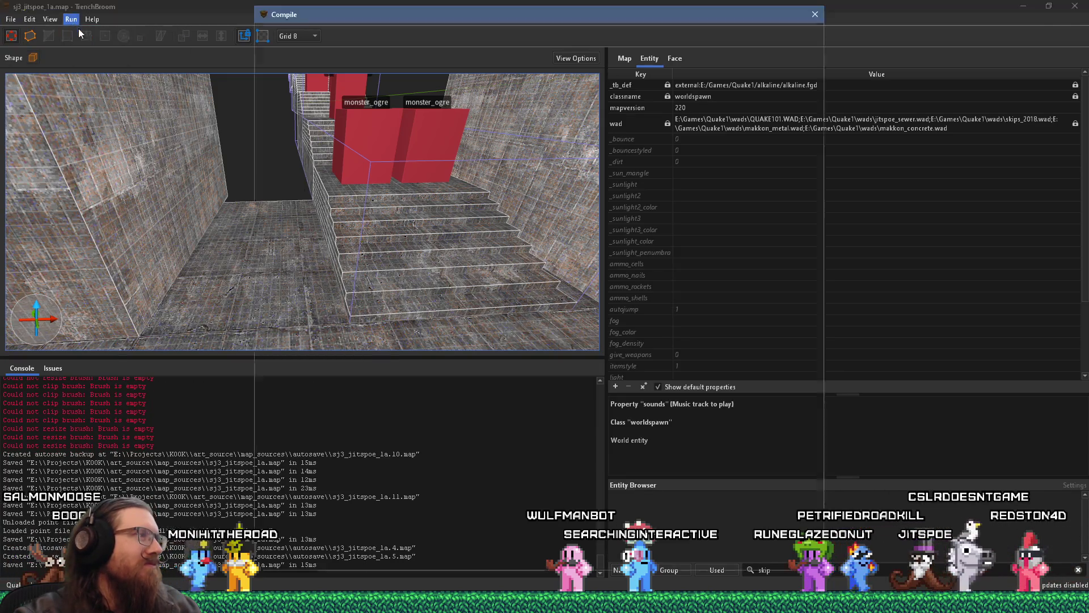
{"action": "left_click", "coordinate": [80, 34]}
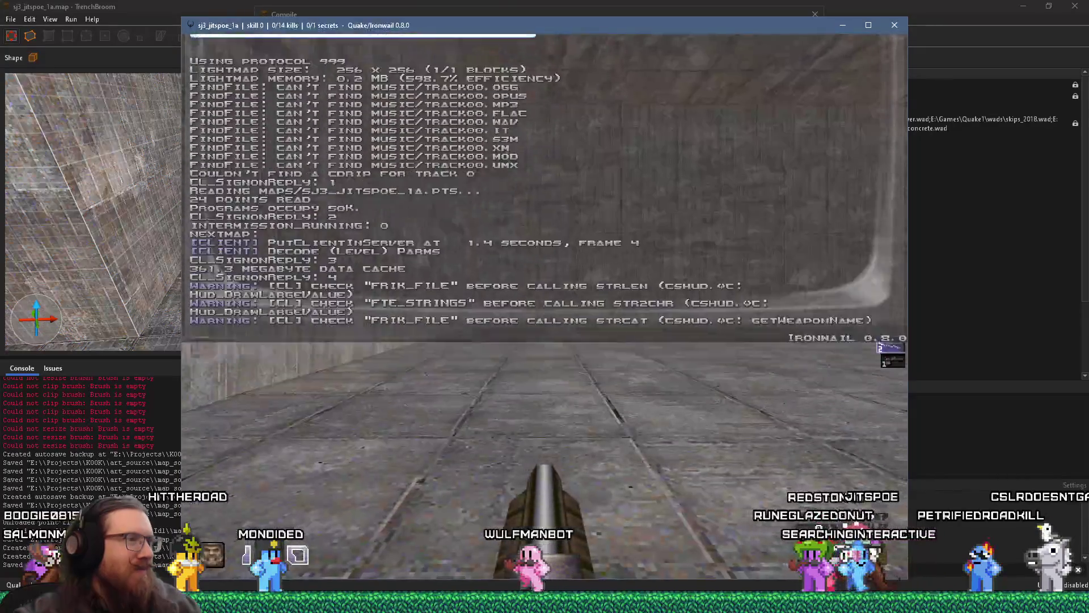
Grab the nailgun and shoot up the staircase, finishing with the shotgun, reaching 5/14 kills.
{"action": "key", "text": "w"}
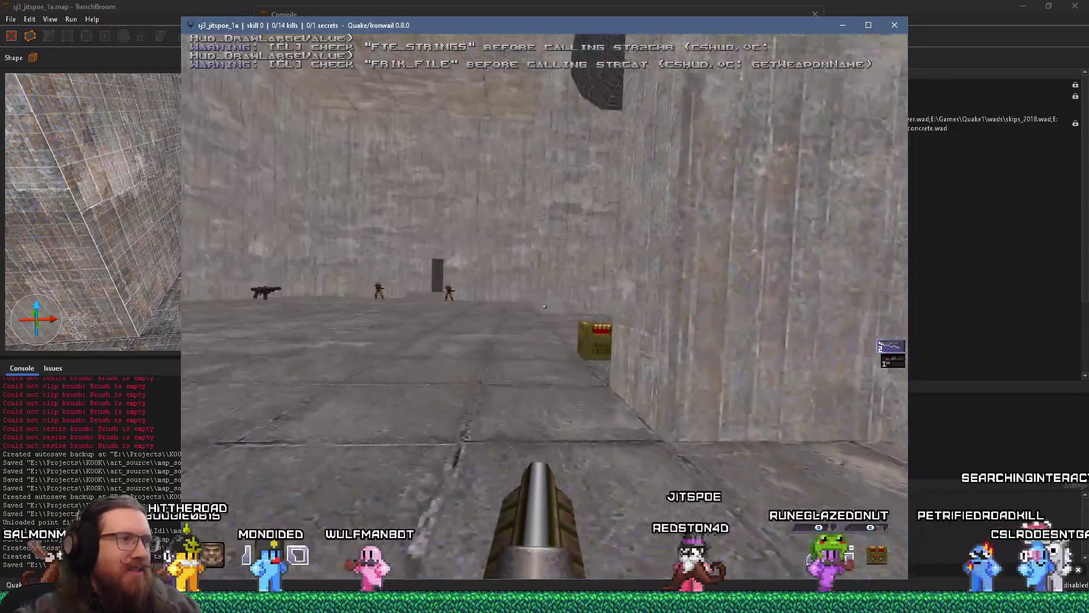
{"action": "key", "text": "w"}
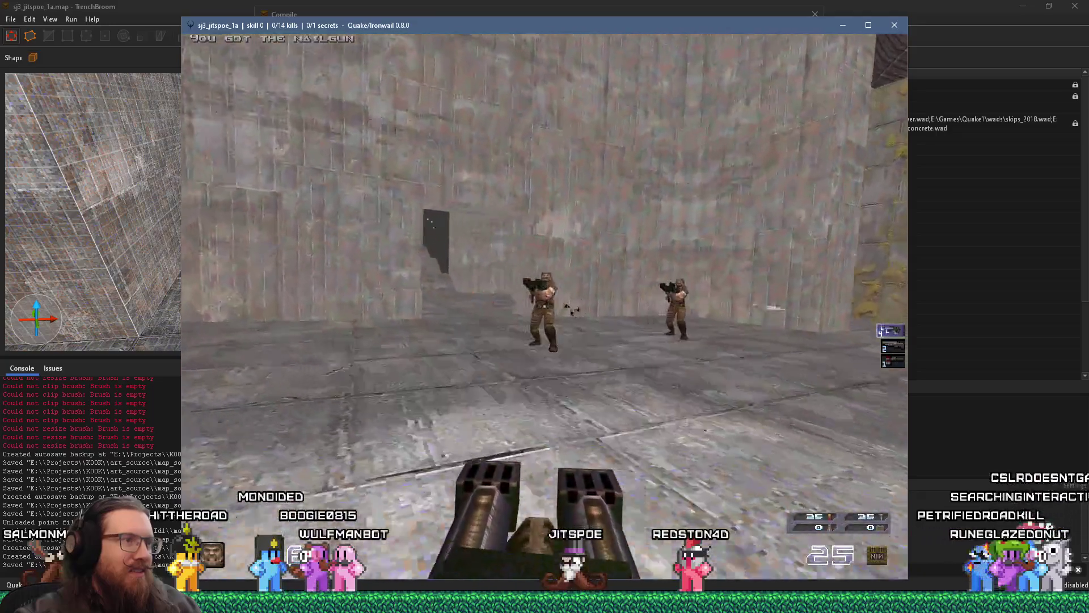
{"action": "left_click", "coordinate": [545, 306]}
{"action": "key", "text": "w"}
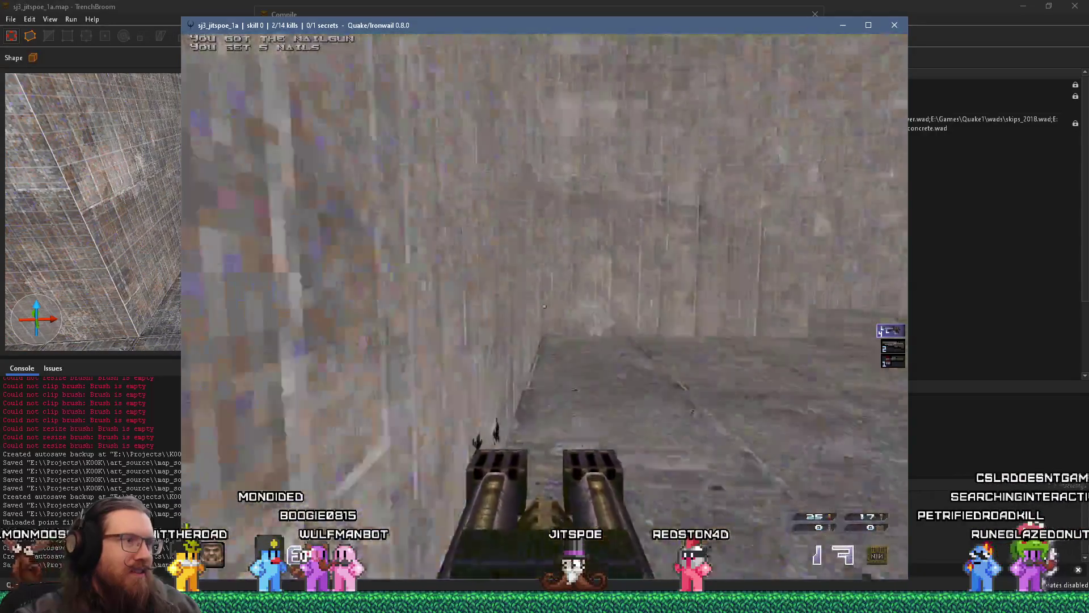
{"action": "key", "text": "w"}
{"action": "left_click", "coordinate": [545, 306]}
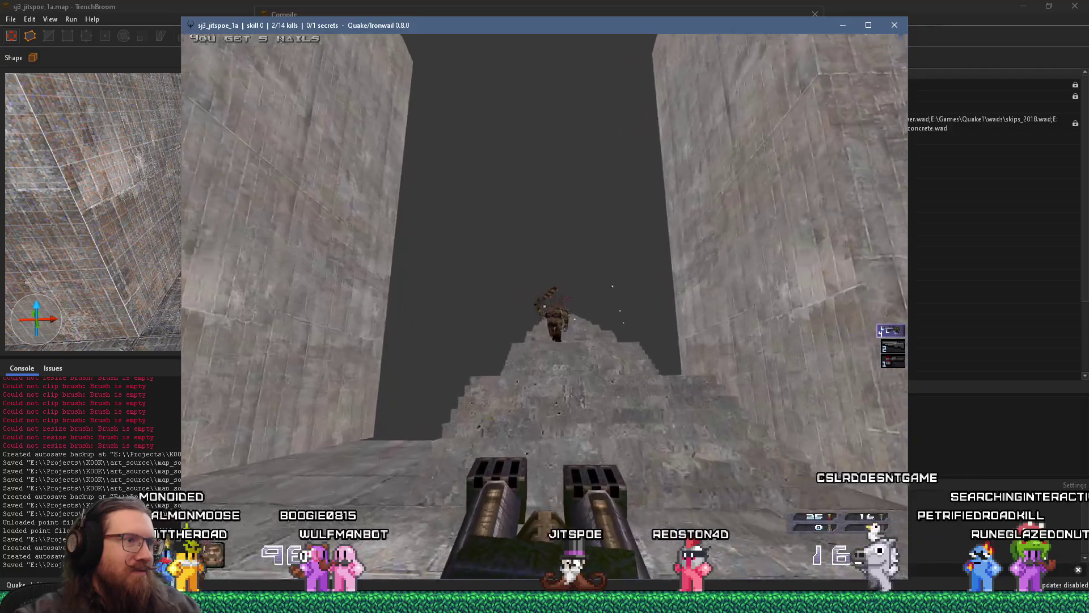
{"action": "left_click", "coordinate": [544, 307]}
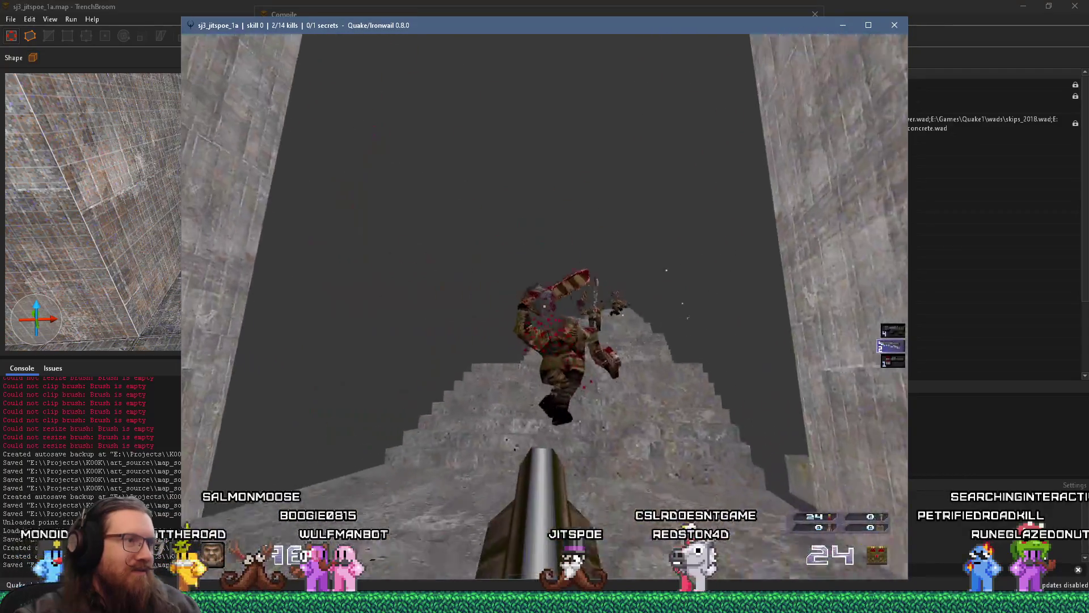
{"action": "left_click", "coordinate": [545, 307]}
{"action": "key", "text": "w"}
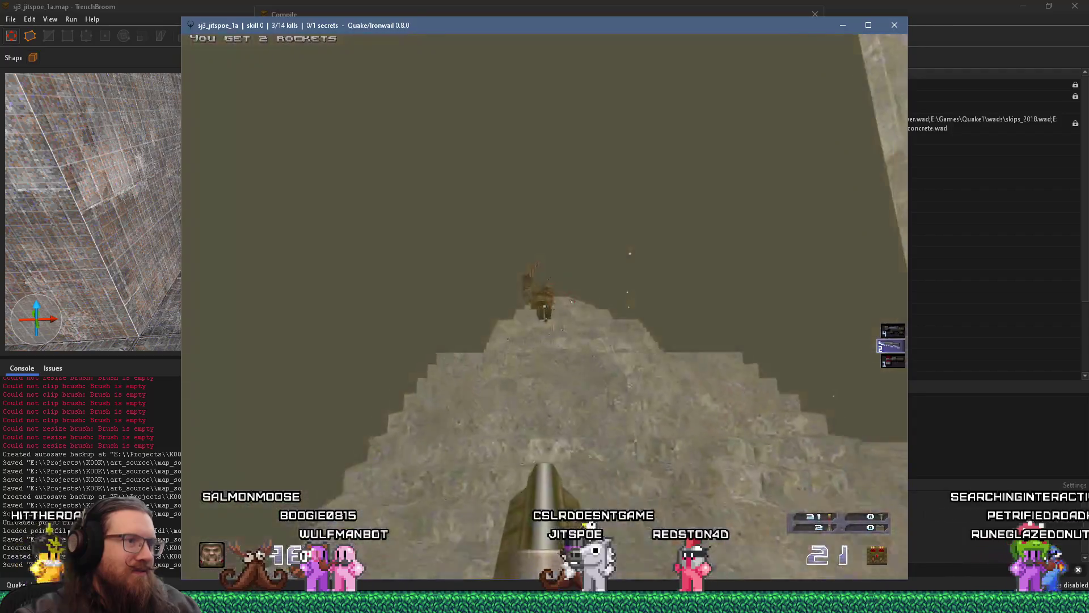
{"action": "left_click", "coordinate": [544, 306]}
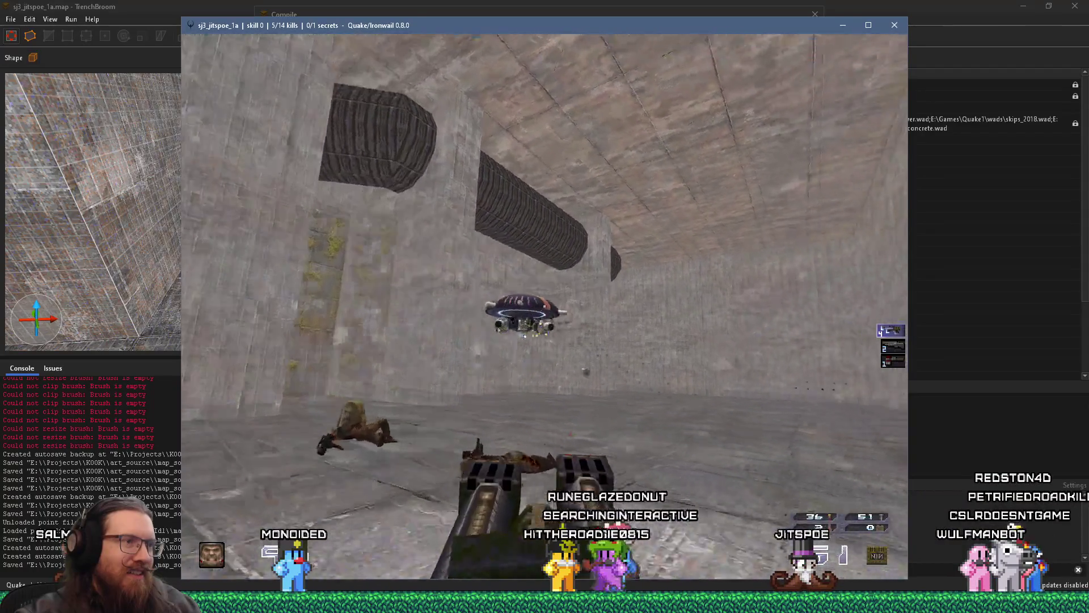
Enter the room, switch to the shotgun and kill the charging ogres.
{"action": "key", "text": "w"}
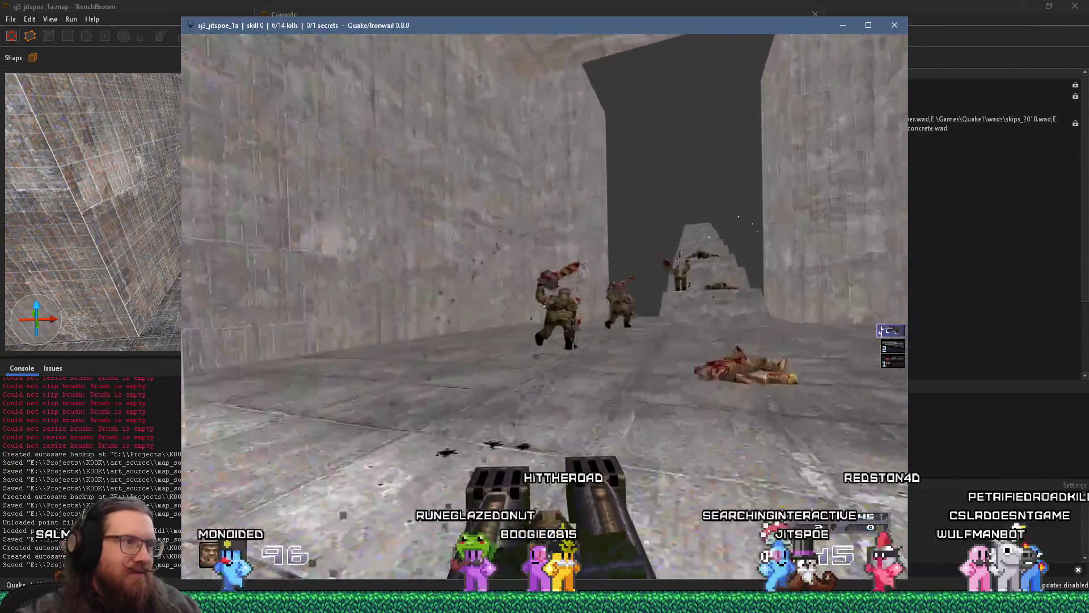
{"action": "key", "text": "w"}
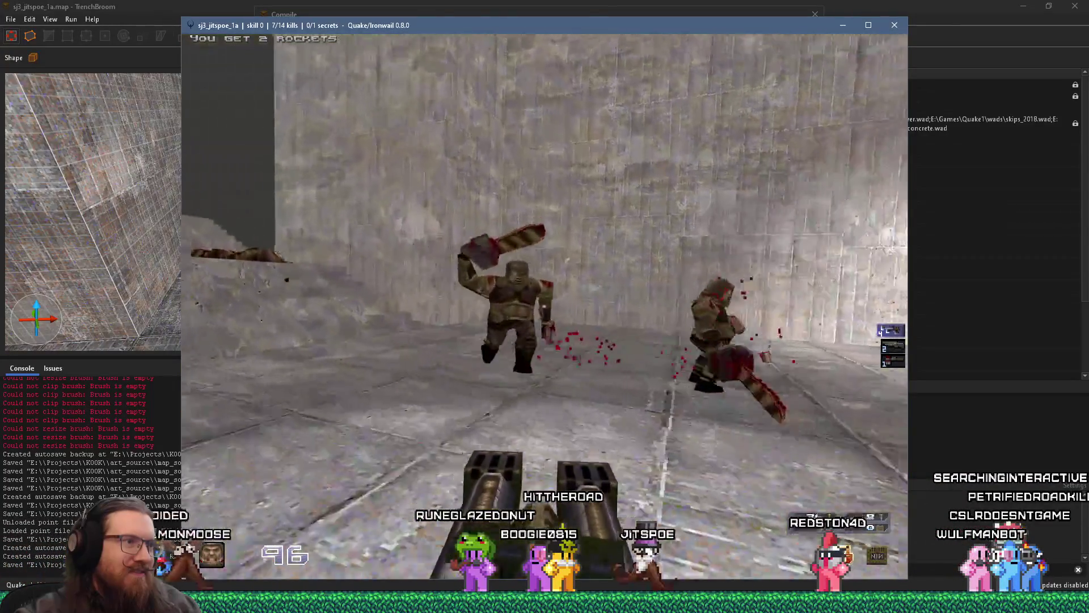
{"action": "key", "text": "2"}
{"action": "key", "text": "ctrl"}
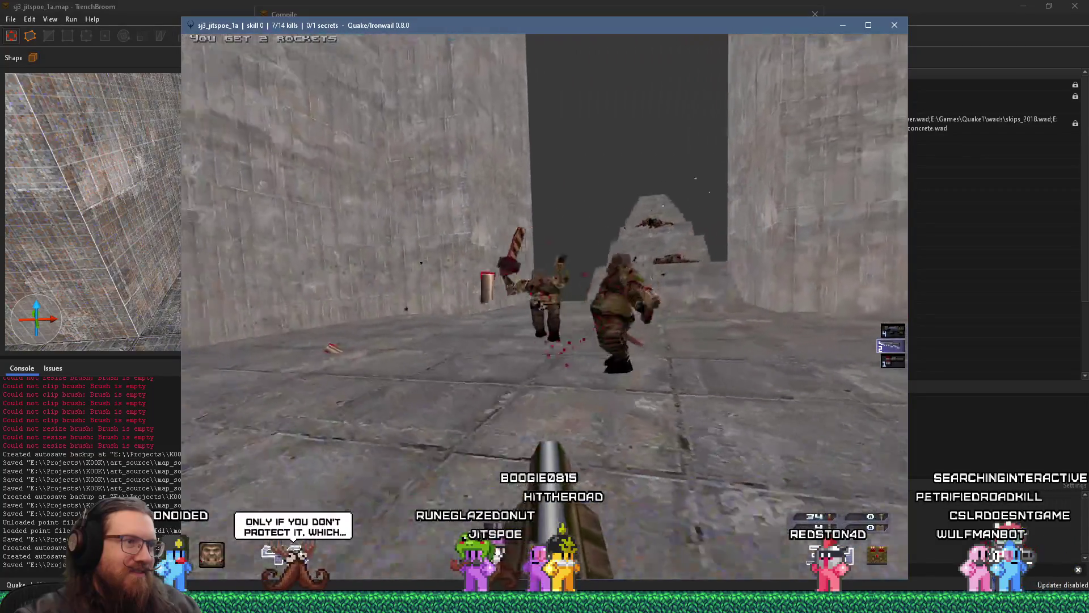
{"action": "key", "text": "ctrl"}
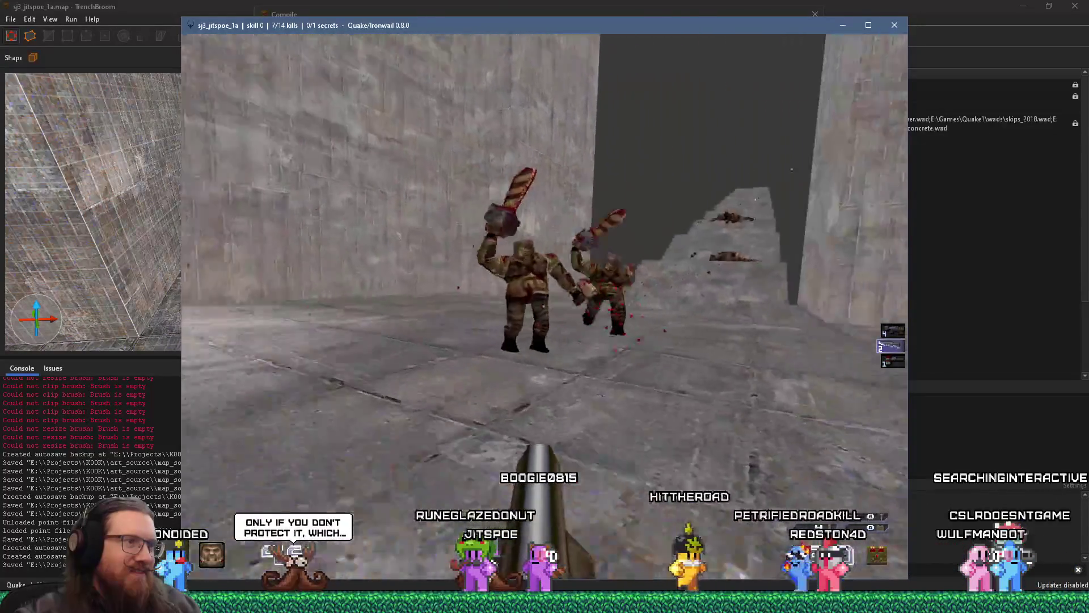
{"action": "key", "text": "ctrl"}
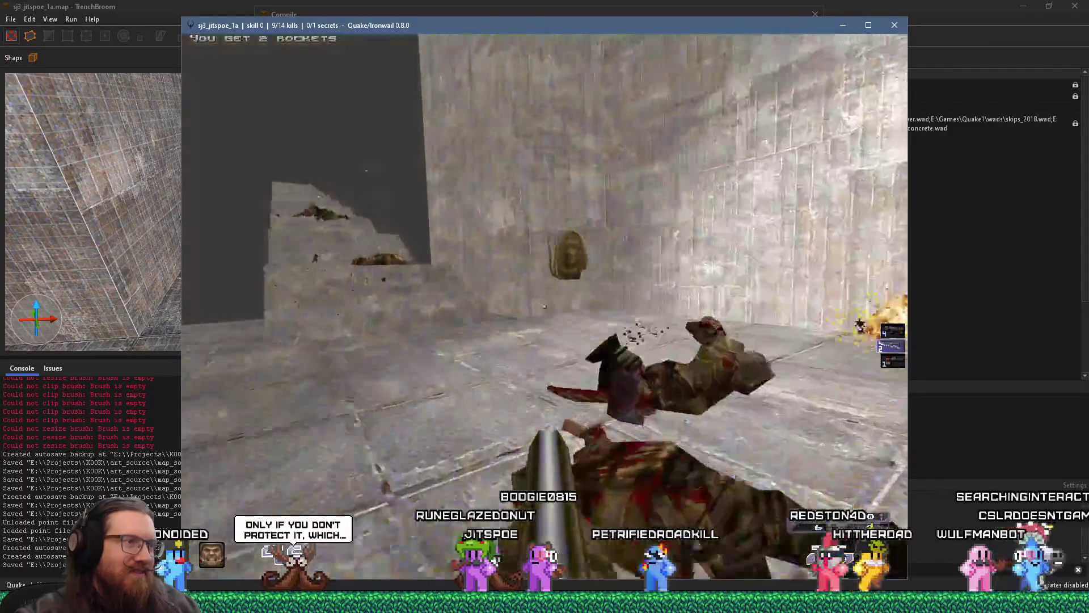
Cross the stepped mound and follow the corridor back toward the walled stairs.
{"action": "key", "text": "w"}
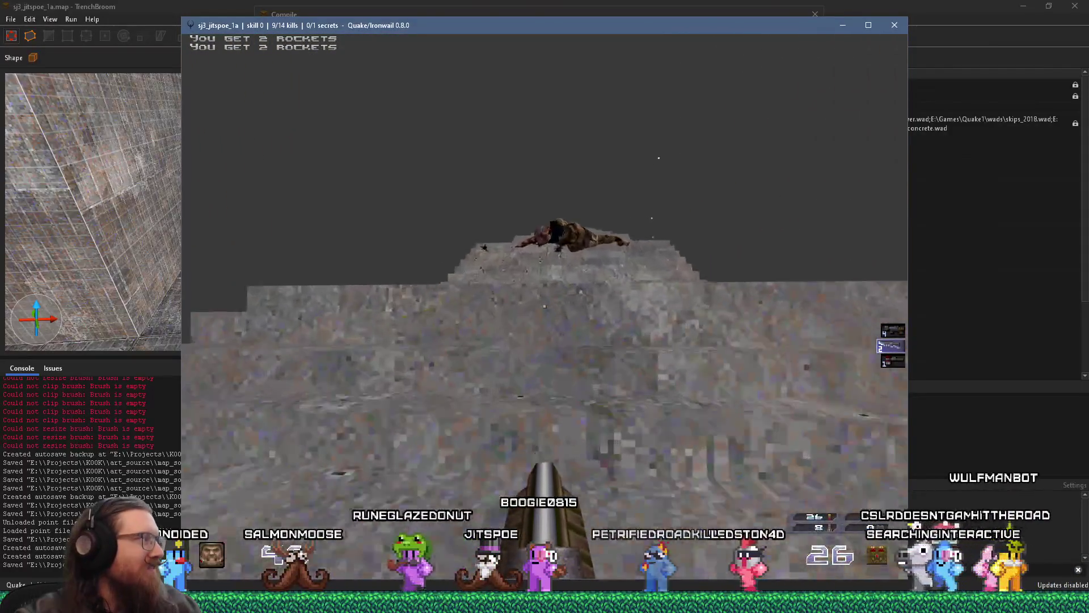
{"action": "key", "text": "s"}
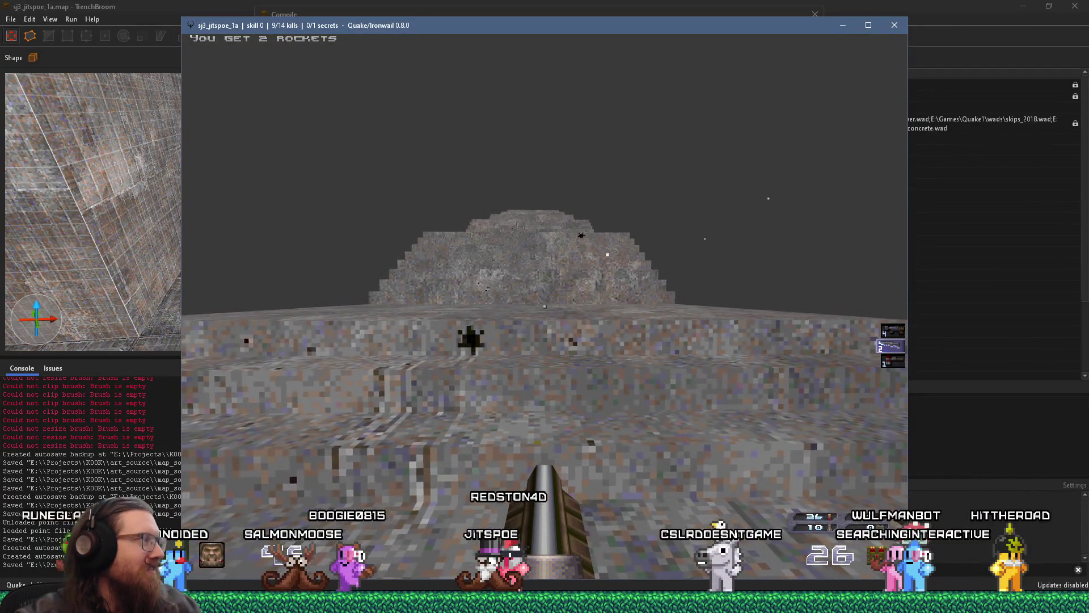
{"action": "key", "text": "w"}
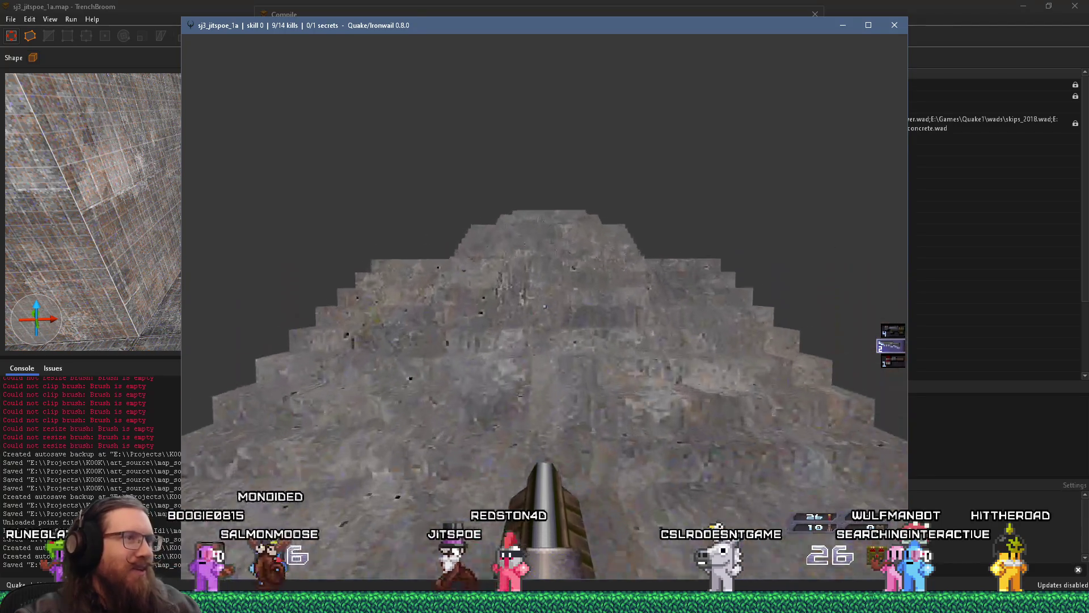
{"action": "key", "text": "w"}
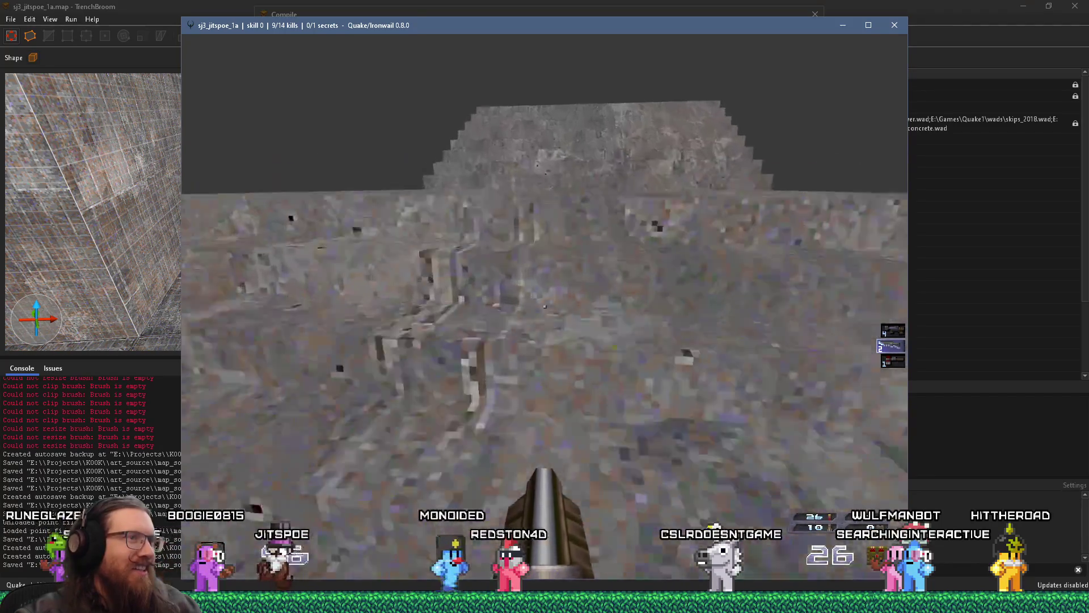
{"action": "key", "text": "w"}
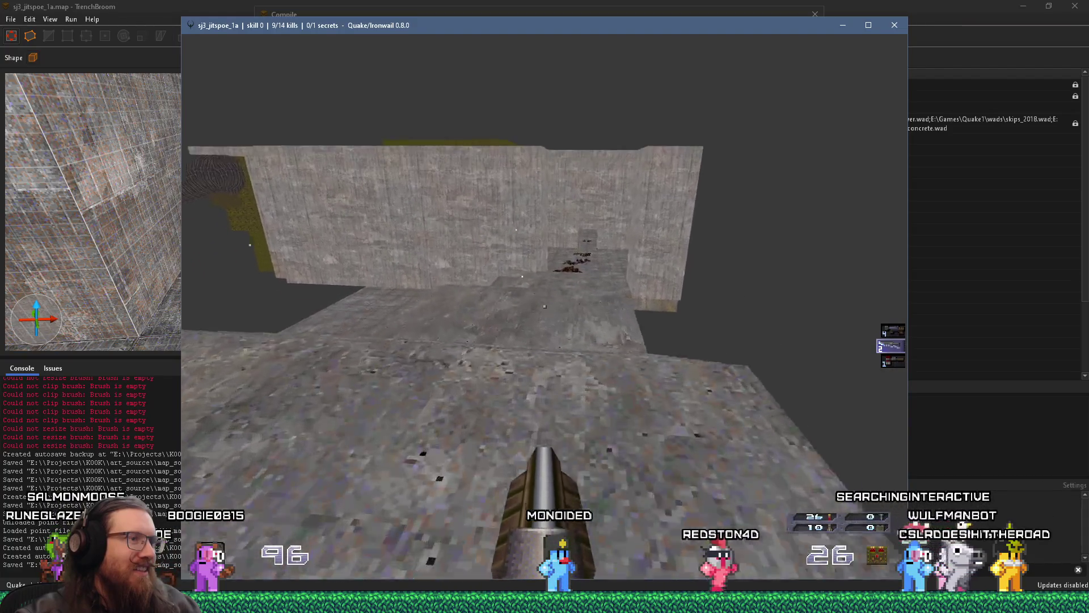
{"action": "key", "text": "w"}
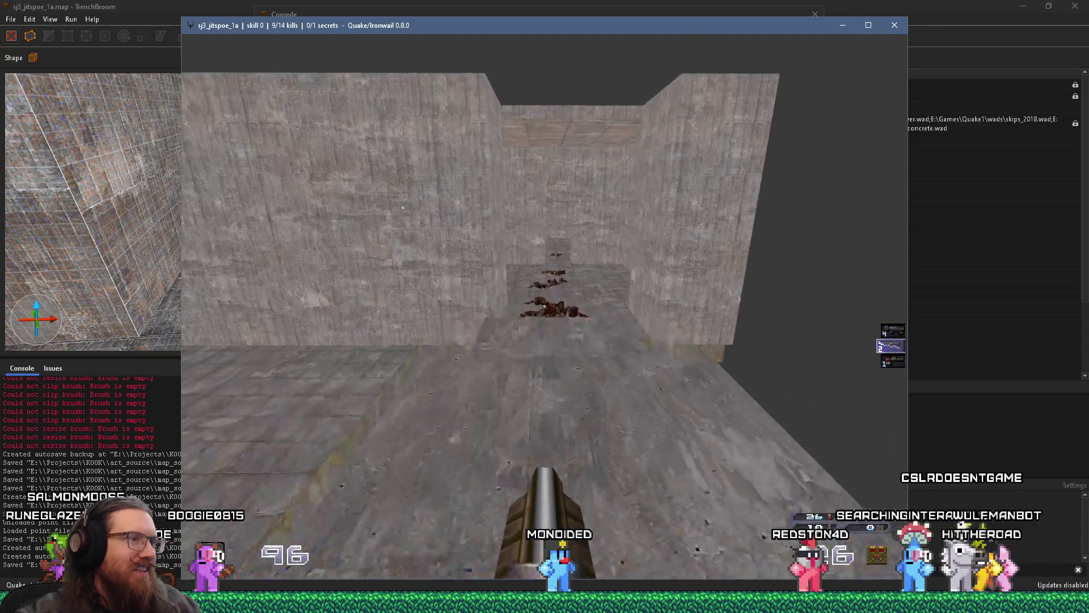
{"action": "key", "text": "w"}
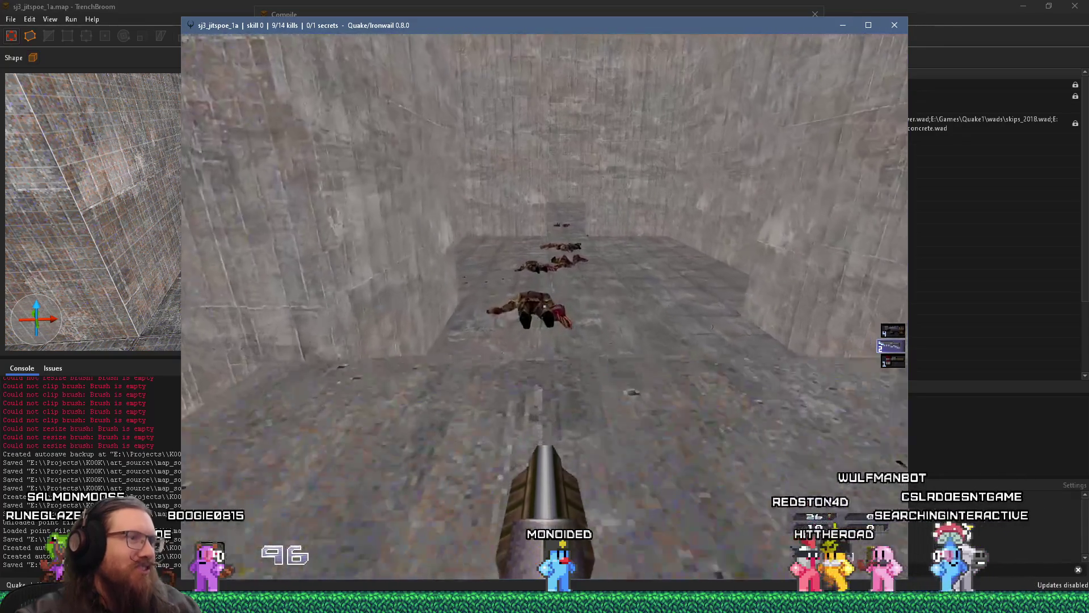
{"action": "key", "text": "w"}
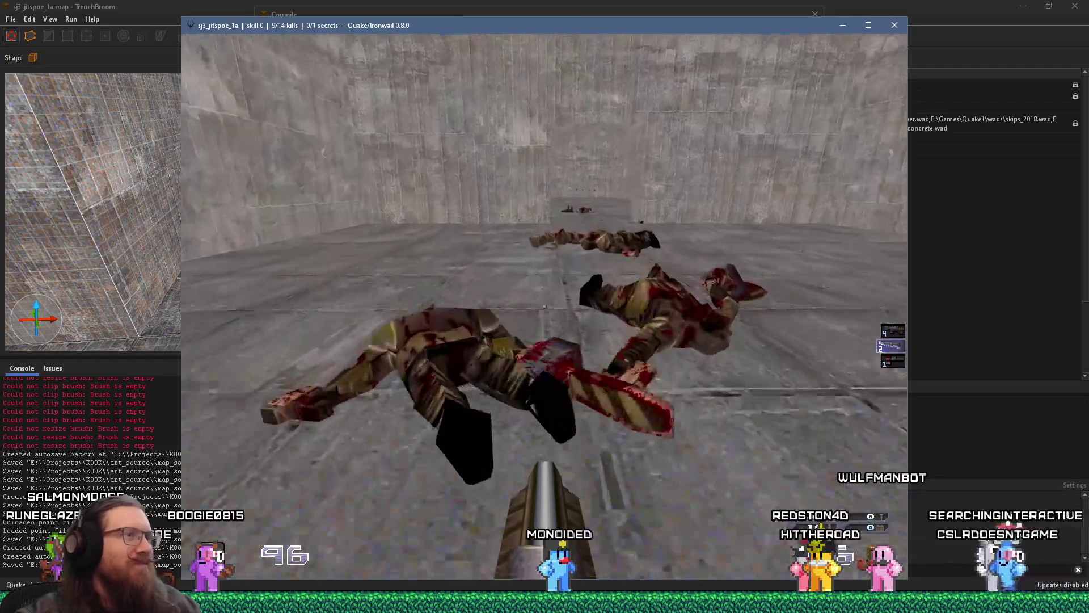
{"action": "key", "text": "w"}
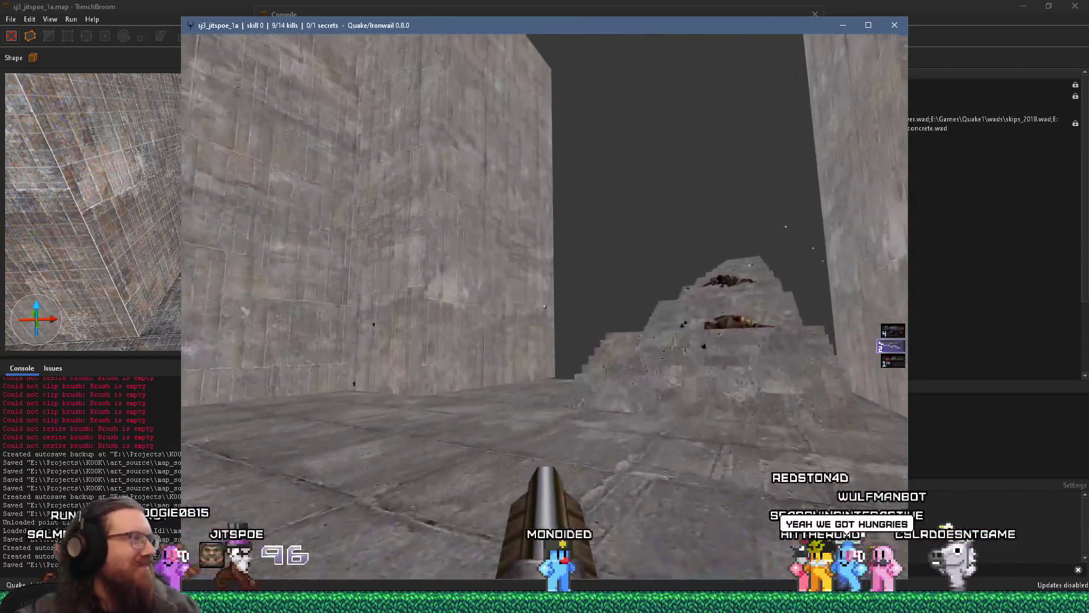
{"action": "key", "text": "w"}
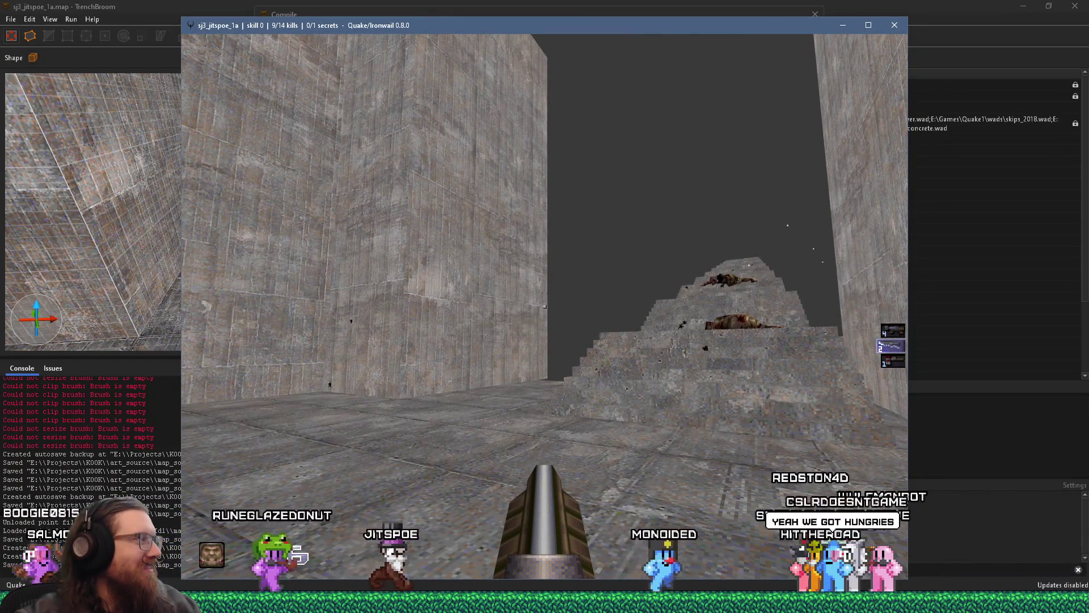
{"action": "key", "text": "grave"}
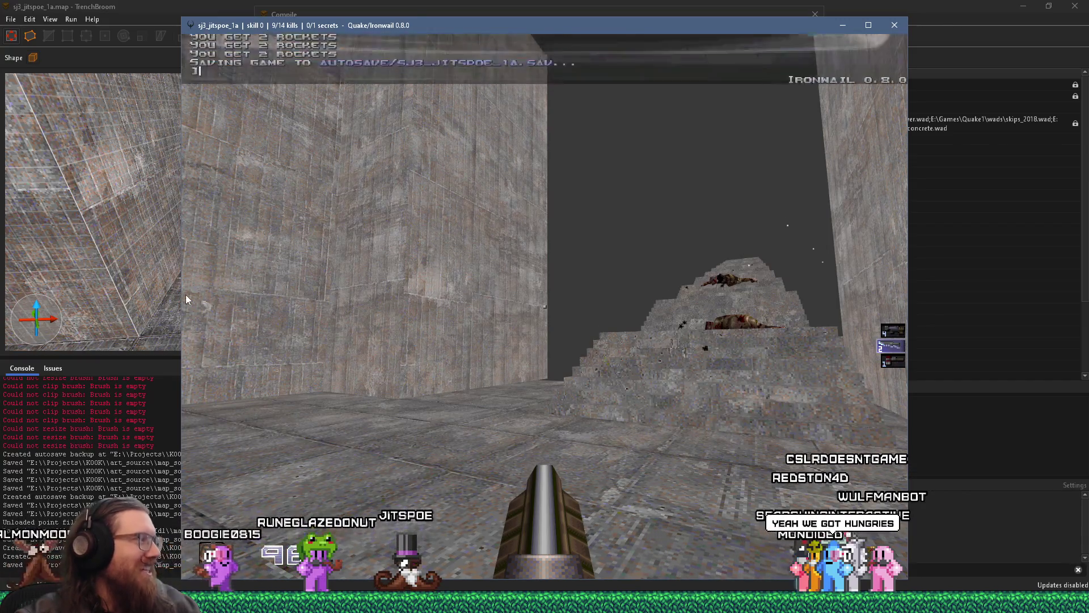
Enter quit in the Ironwail console to exit the game and return to TrenchBroom.
{"action": "type", "text": "quit"}
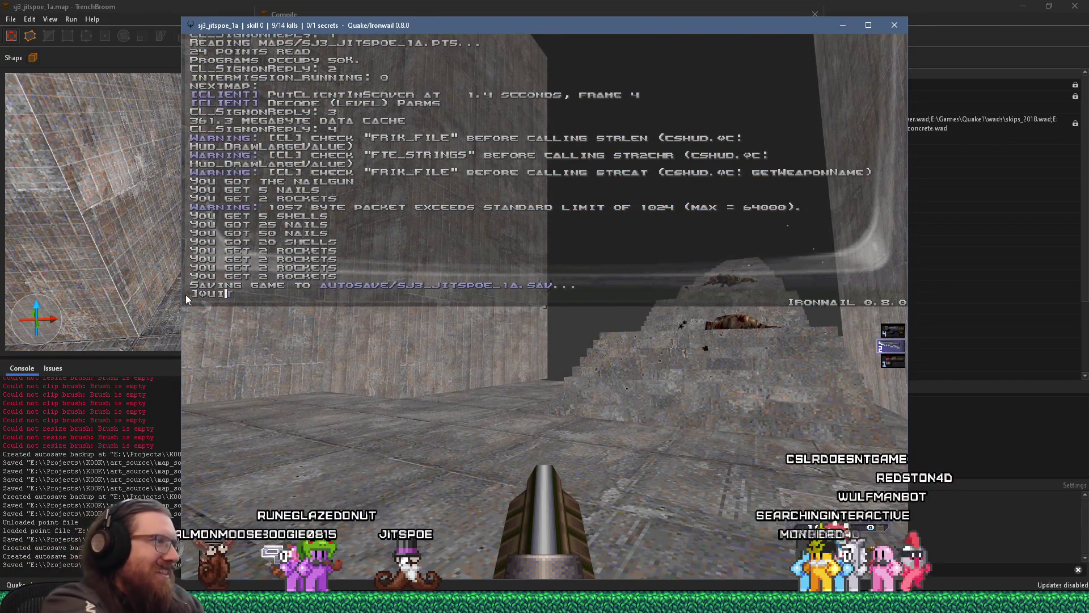
{"action": "key", "text": "Return"}
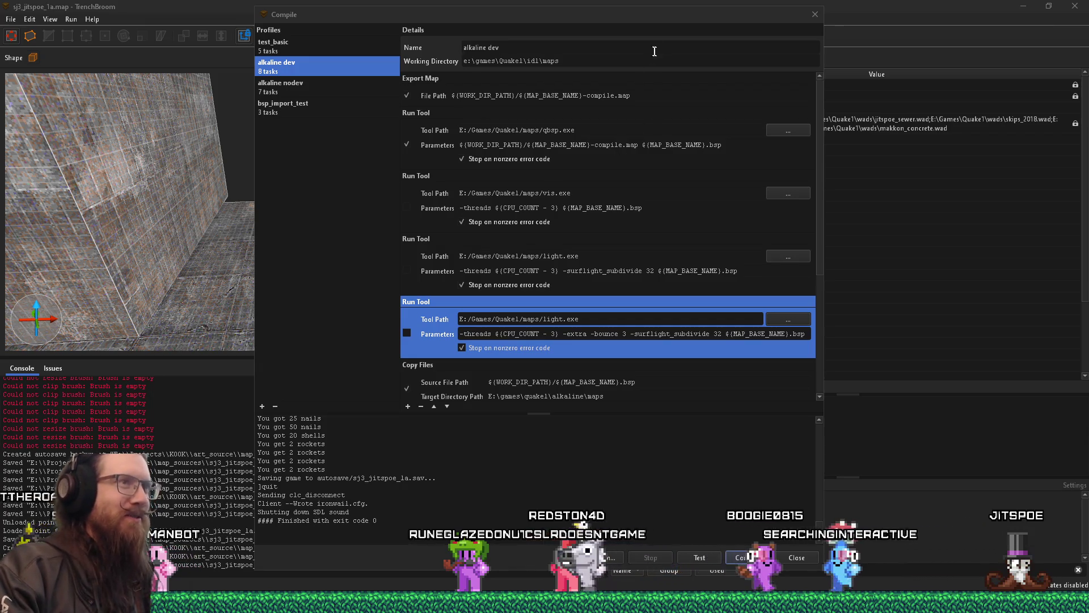
Close TrenchBroom's Compile dialog to reveal the staircase with its two monster_ogre entities.
{"action": "left_click", "coordinate": [787, 20]}
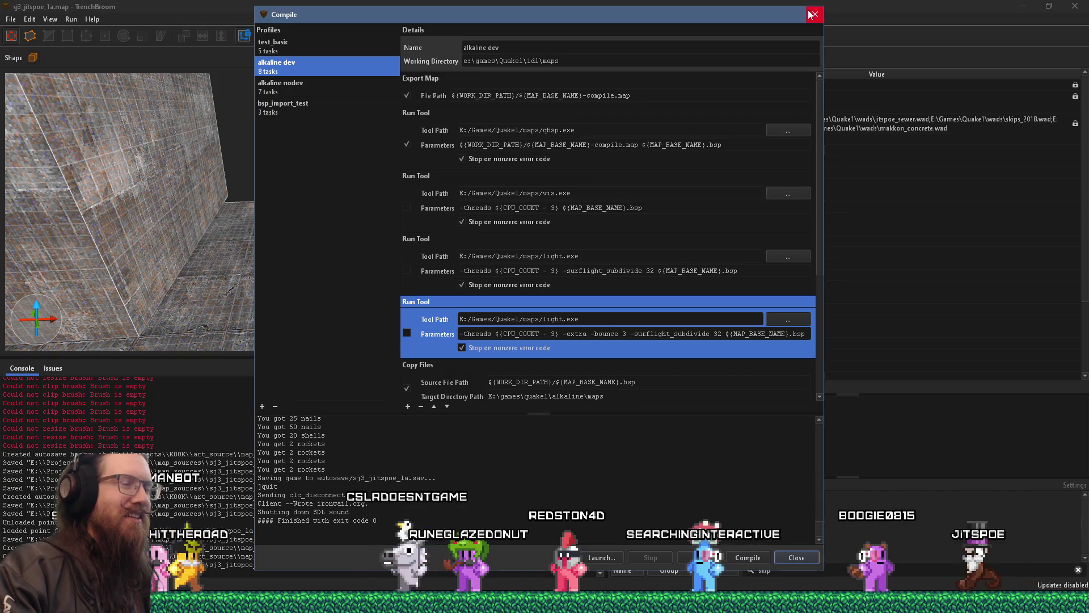
{"action": "left_click", "coordinate": [812, 14]}
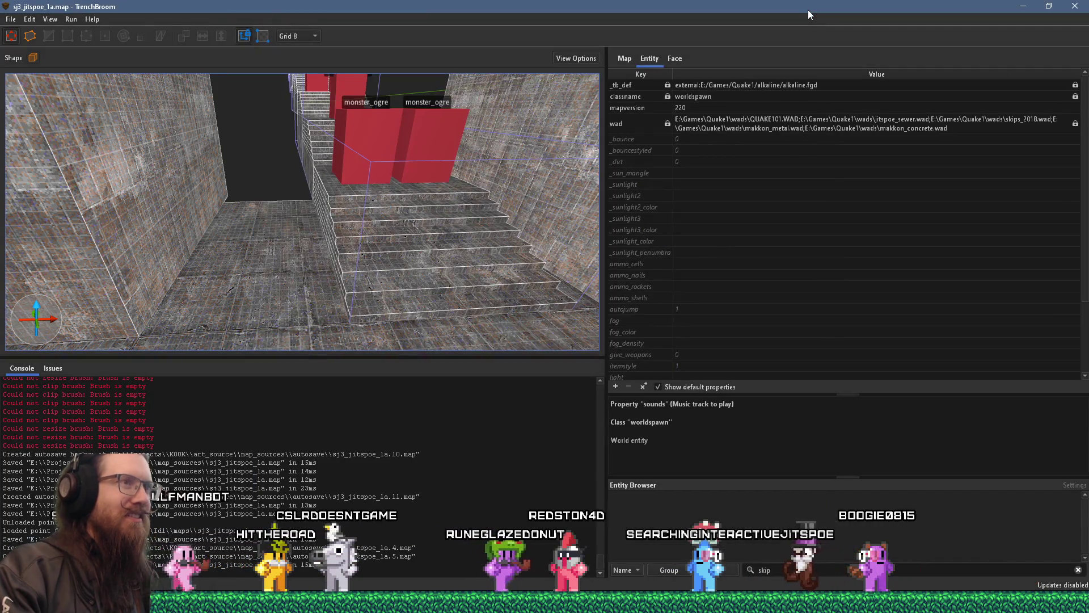
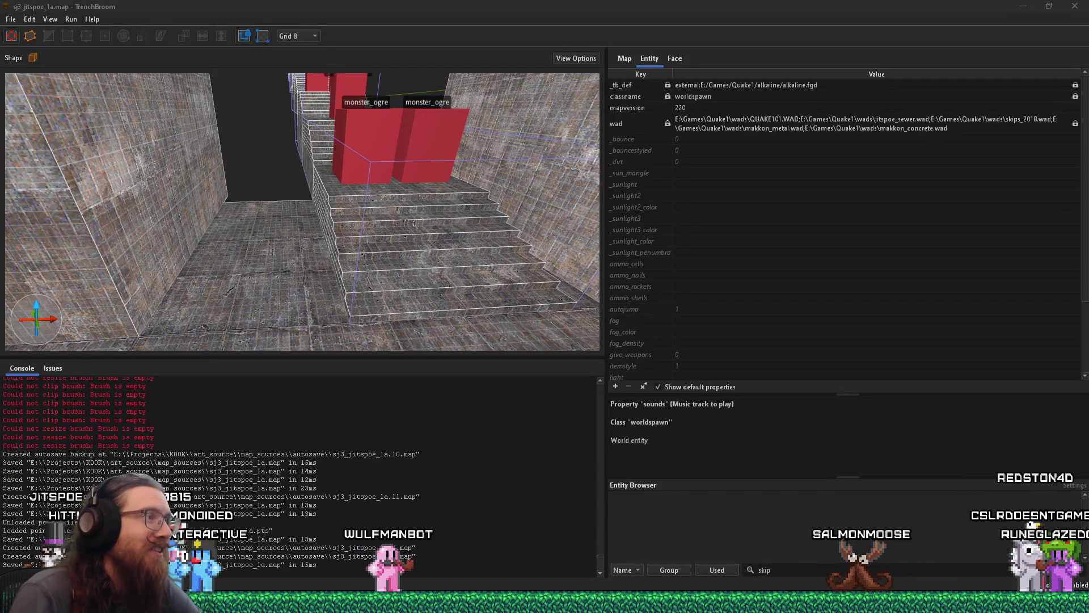
Pan across the reference image board, then return to the TrenchBroom map.
{"action": "key", "text": "alt+Tab"}
{"action": "key", "text": "alt+Tab"}
{"action": "key", "text": "alt+Tab"}
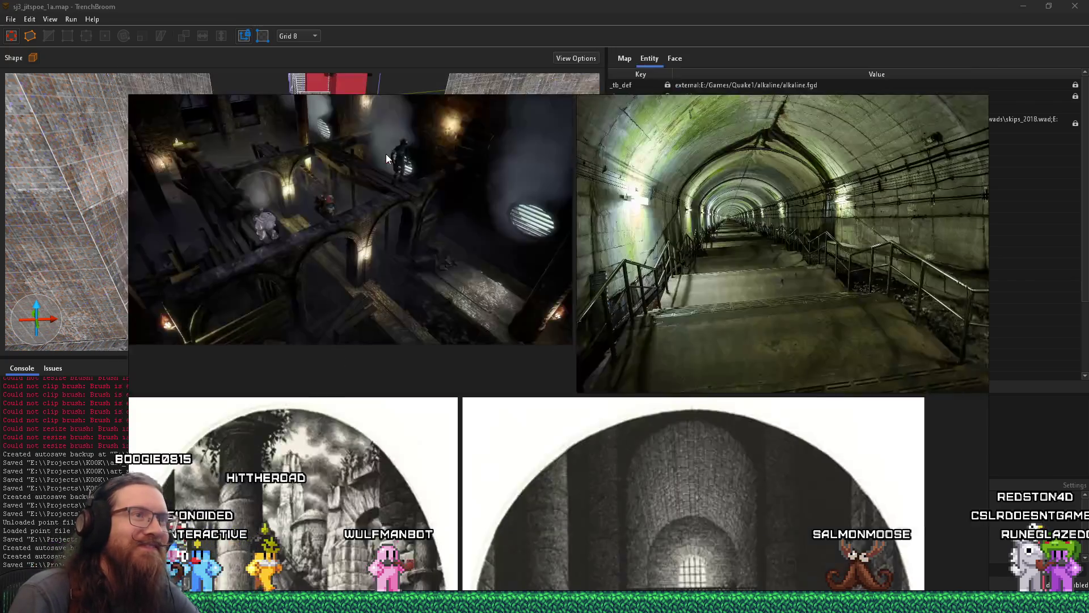
{"action": "scroll", "coordinate": [399, 159], "scroll_direction": "down", "scroll_amount": 5}
{"action": "left_click_drag", "start_coordinate": [624, 337], "coordinate": [647, 173]}
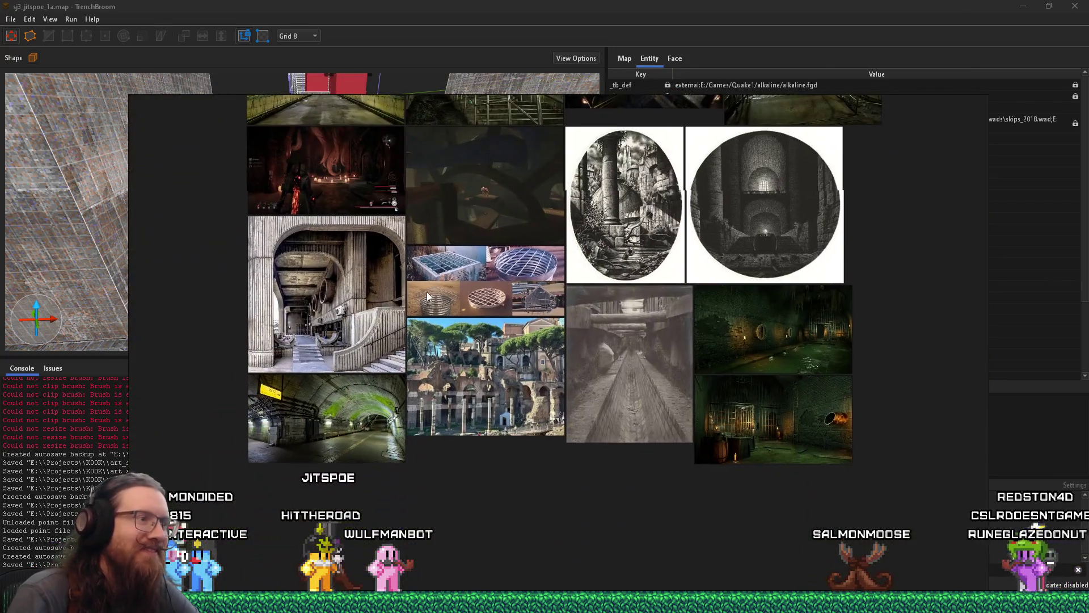
{"action": "scroll", "coordinate": [499, 339], "scroll_direction": "up", "scroll_amount": 5}
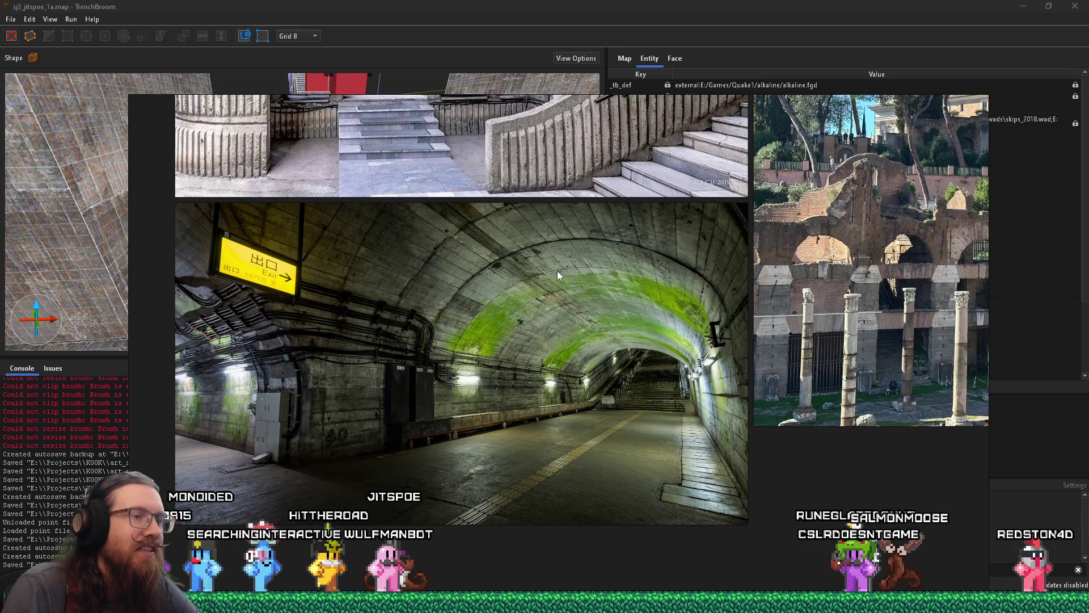
{"action": "scroll", "coordinate": [700, 400], "scroll_direction": "up", "scroll_amount": 5}
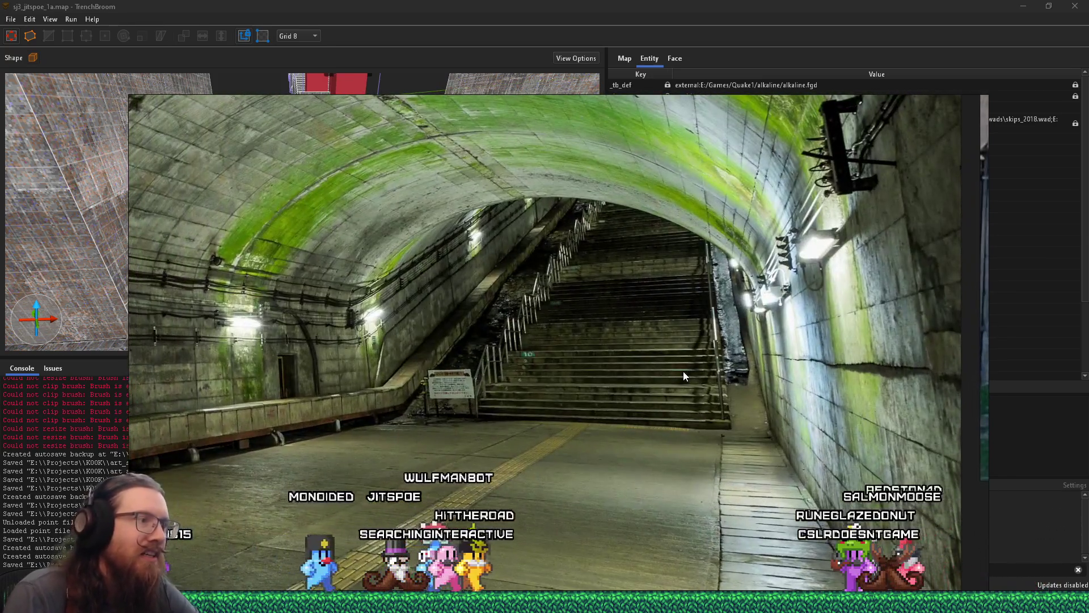
{"action": "scroll", "coordinate": [499, 424], "scroll_direction": "up", "scroll_amount": 5}
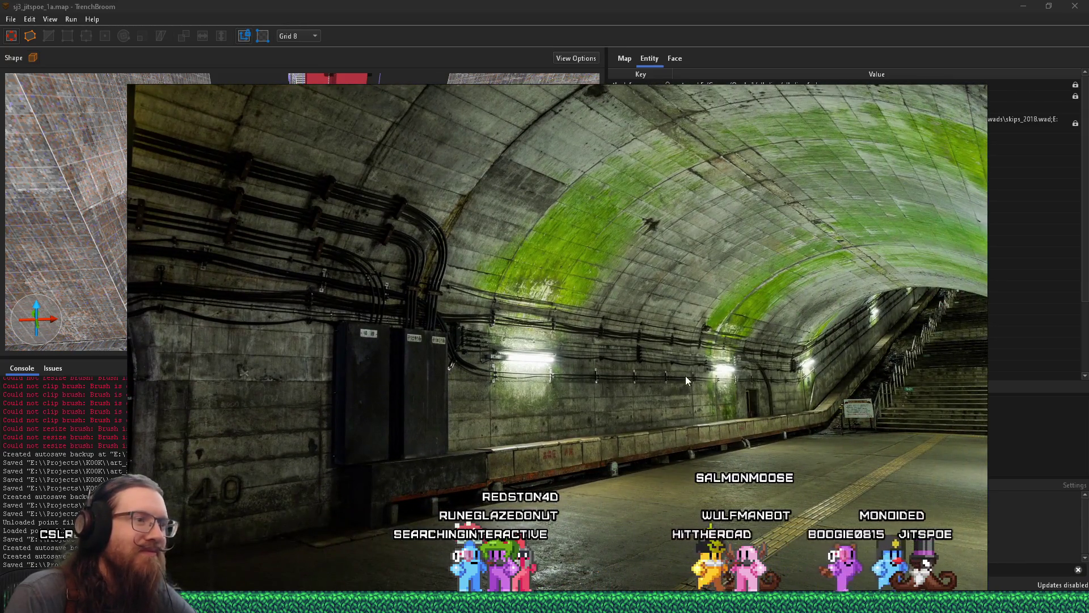
{"action": "key", "text": "alt+Tab"}
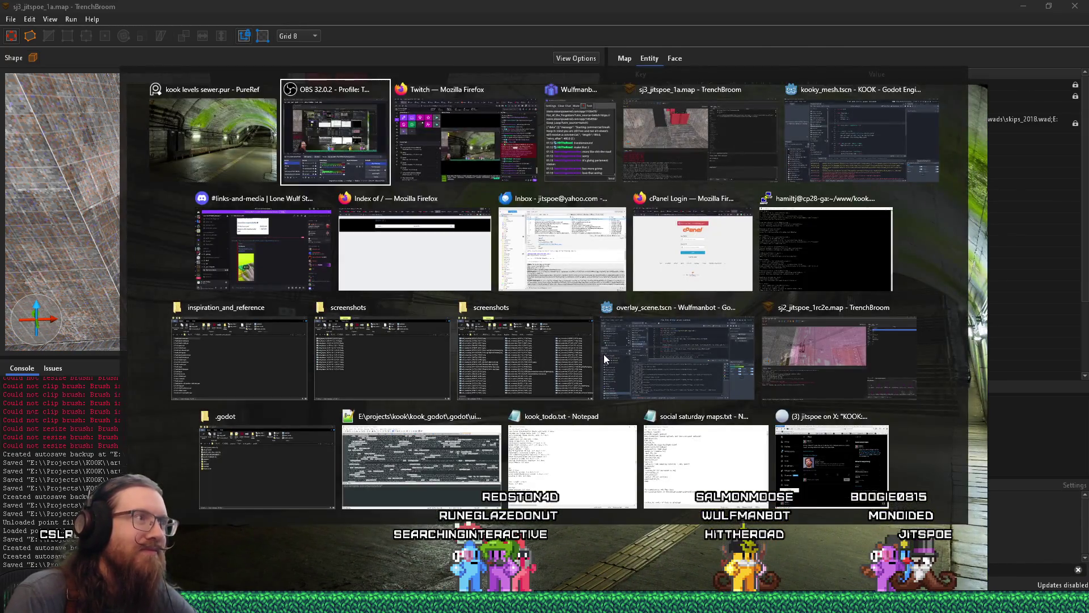
{"action": "key", "text": "alt+Tab"}
{"action": "key", "text": "alt+Tab"}
{"action": "key", "text": "alt+Tab"}
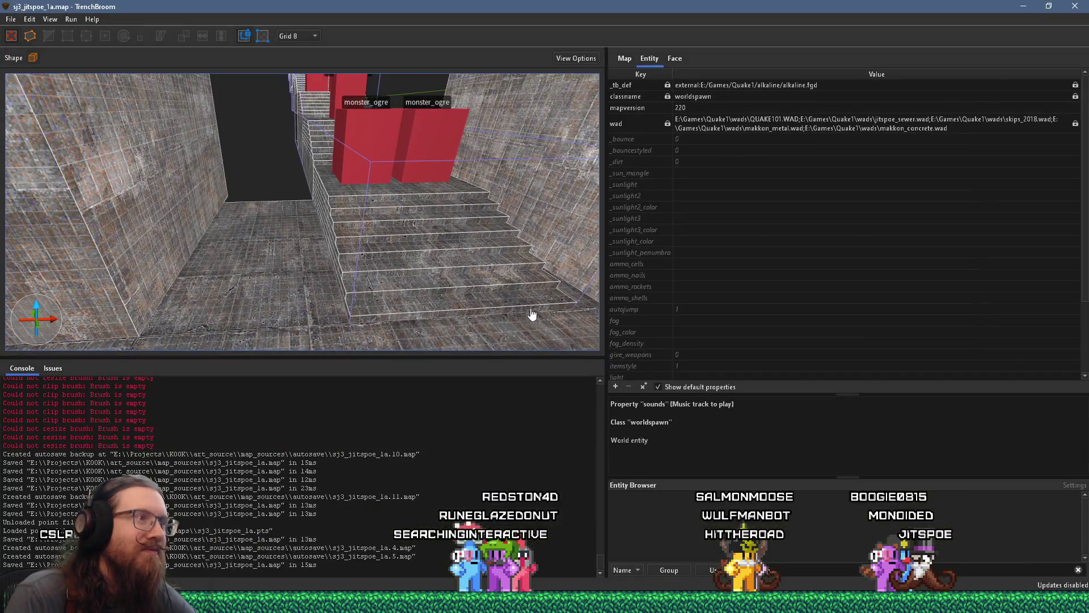
Turn the view down the corridor toward the ogre staircase.
{"action": "mouse_move", "coordinate": [532, 314]}
{"action": "left_mouse_down"}
{"action": "mouse_move", "coordinate": [541, 277]}
{"action": "mouse_move", "coordinate": [393, 286]}
{"action": "mouse_move", "coordinate": [419, 271]}
{"action": "mouse_move", "coordinate": [370, 300]}
{"action": "left_mouse_up"}
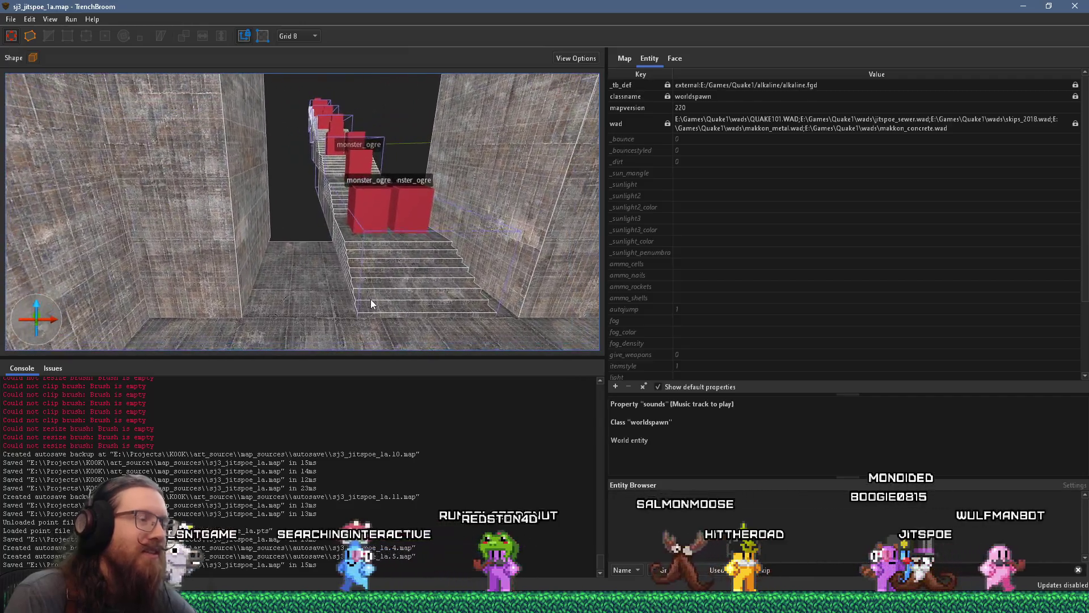
{"action": "scroll", "coordinate": [376, 284], "scroll_direction": "down", "scroll_amount": 5}
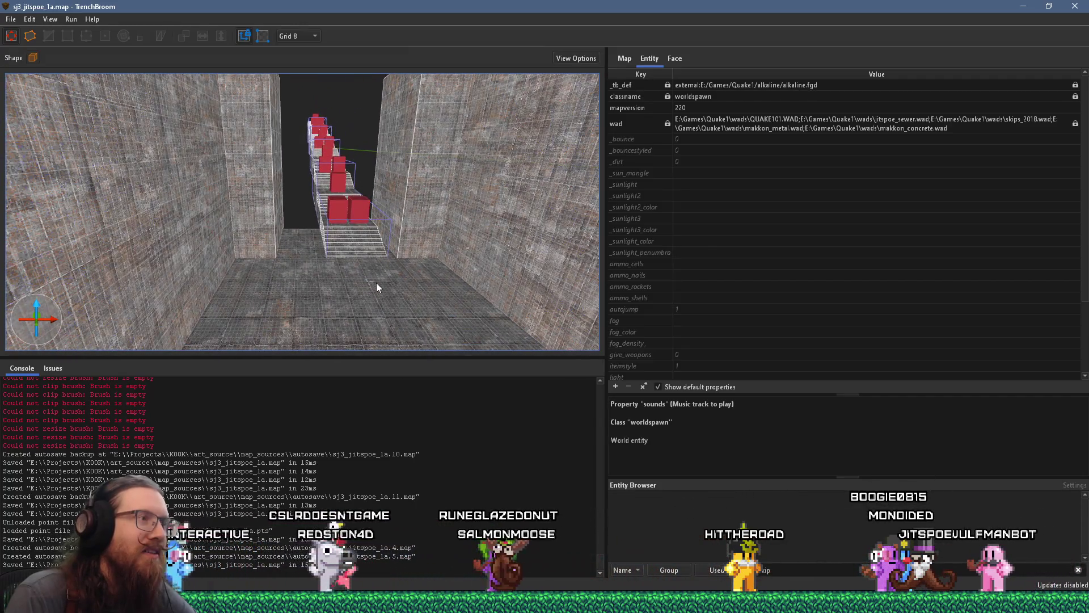
{"action": "scroll", "coordinate": [377, 282], "scroll_direction": "up", "scroll_amount": 5}
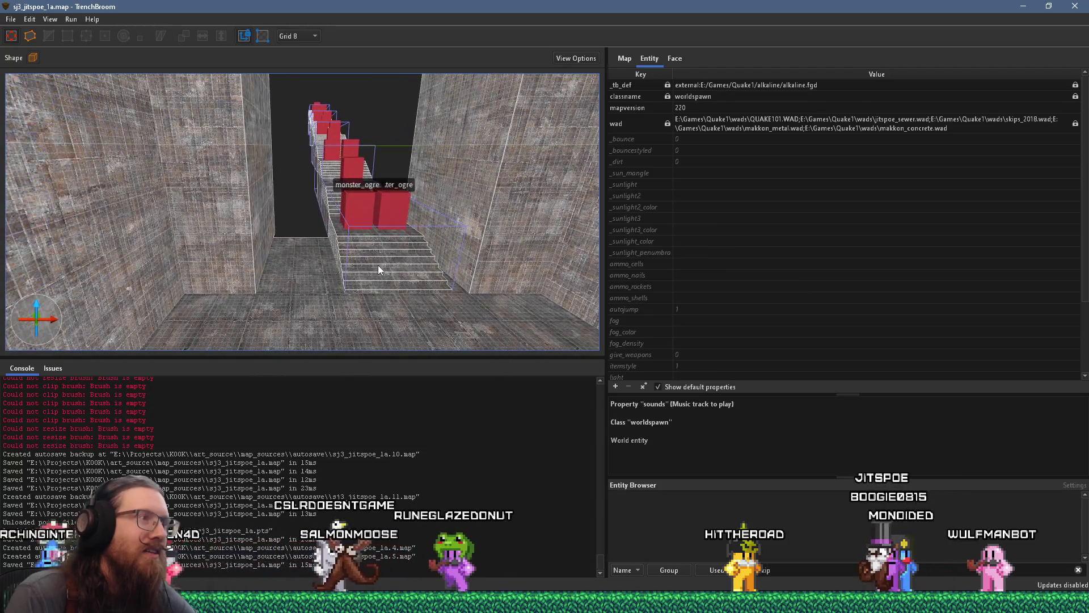
{"action": "scroll", "coordinate": [378, 264], "scroll_direction": "up", "scroll_amount": 4}
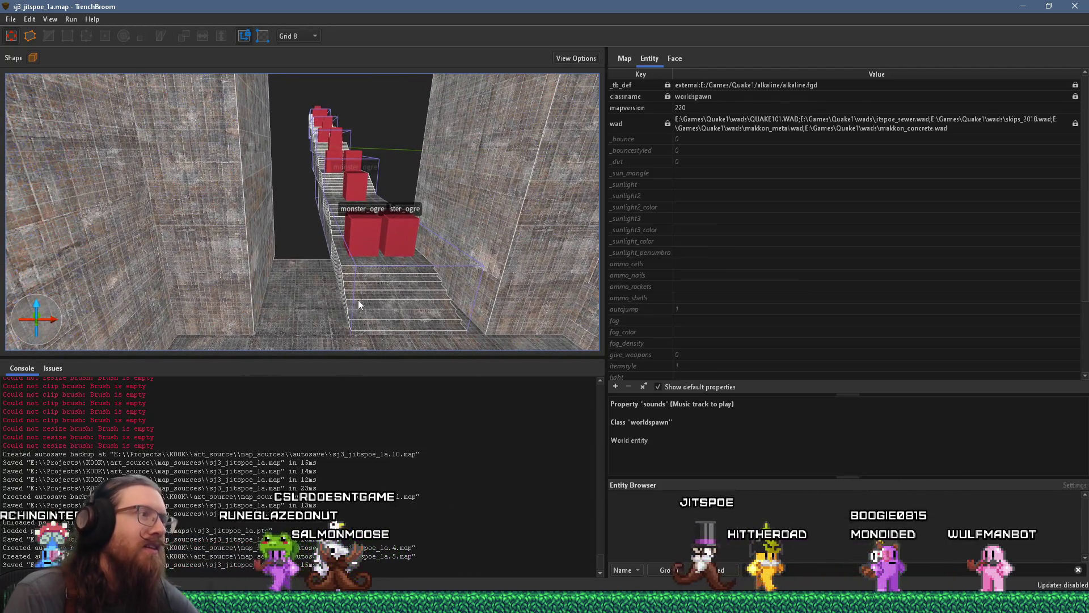
{"action": "left_click", "coordinate": [386, 298]}
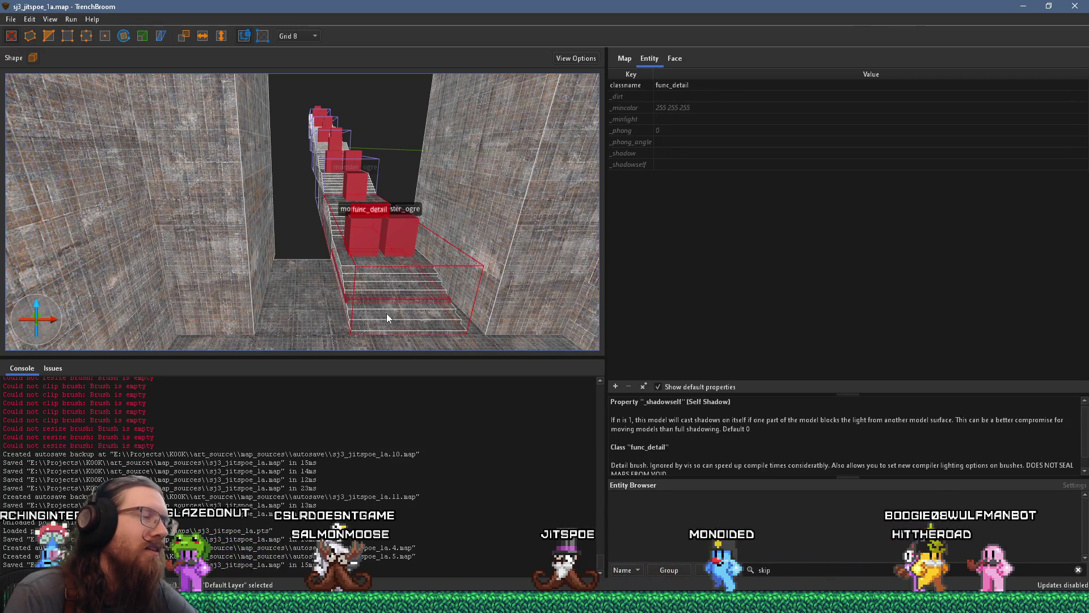
{"action": "key", "text": "Escape"}
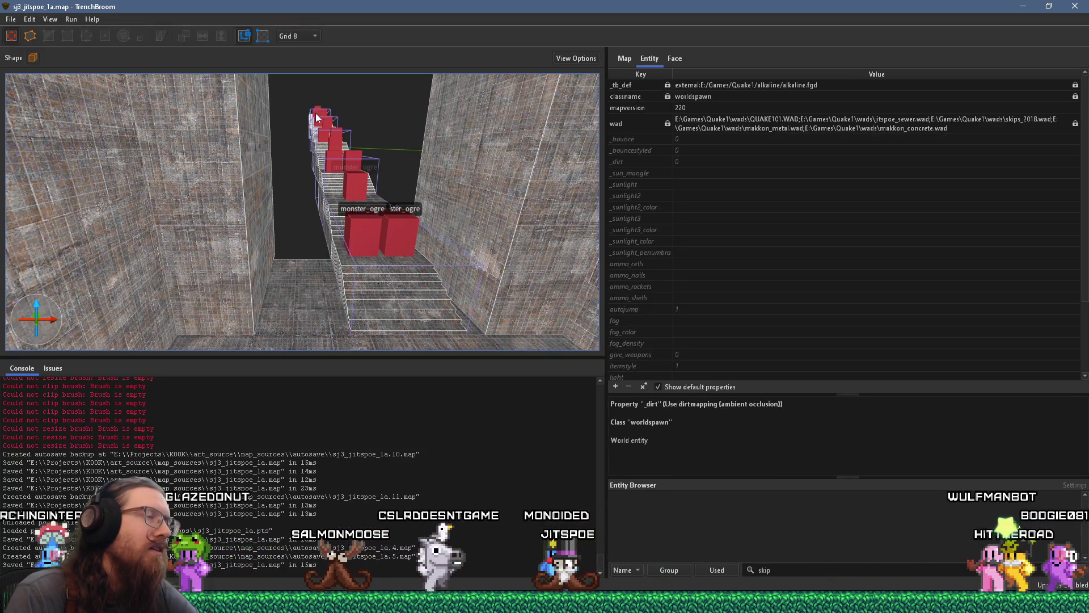
Drag-select the func_detail stair brushes plus every monster_ogre on the stairs.
{"action": "scroll", "coordinate": [397, 258], "scroll_direction": "up", "scroll_amount": 5}
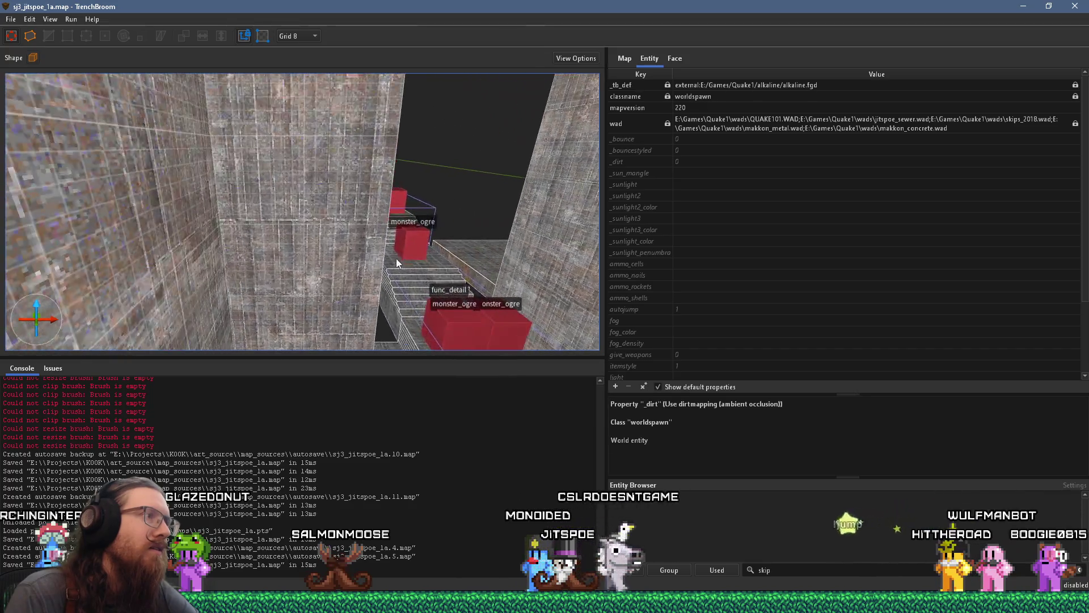
{"action": "scroll", "coordinate": [397, 257], "scroll_direction": "down", "scroll_amount": 10}
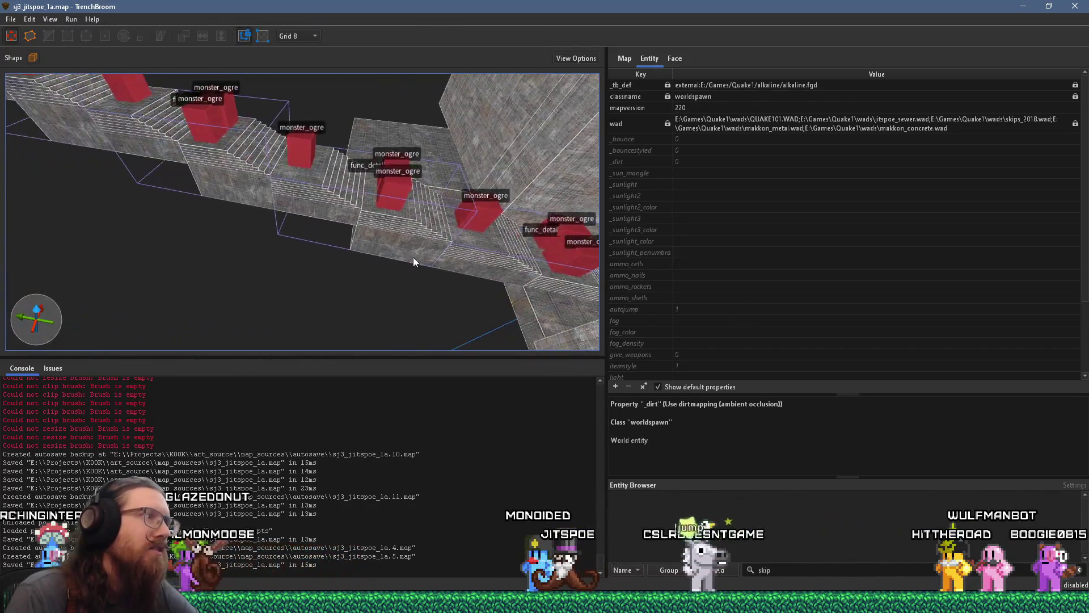
{"action": "scroll", "coordinate": [416, 263], "scroll_direction": "down", "scroll_amount": 8}
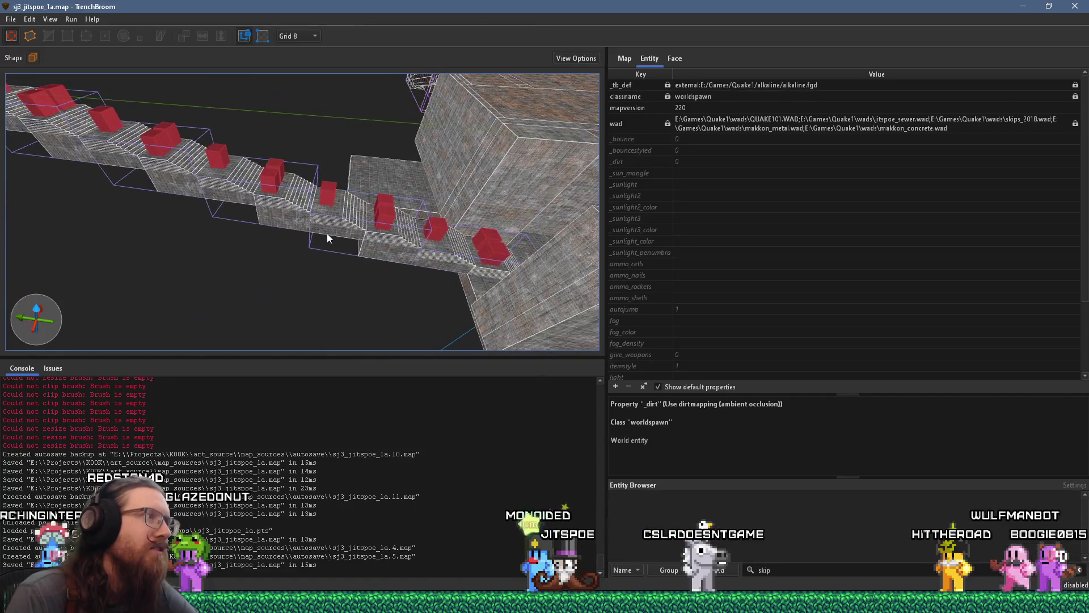
{"action": "scroll", "coordinate": [326, 234], "scroll_direction": "down", "scroll_amount": 3}
{"action": "left_click_drag", "start_coordinate": [41, 122], "coordinate": [395, 233]}
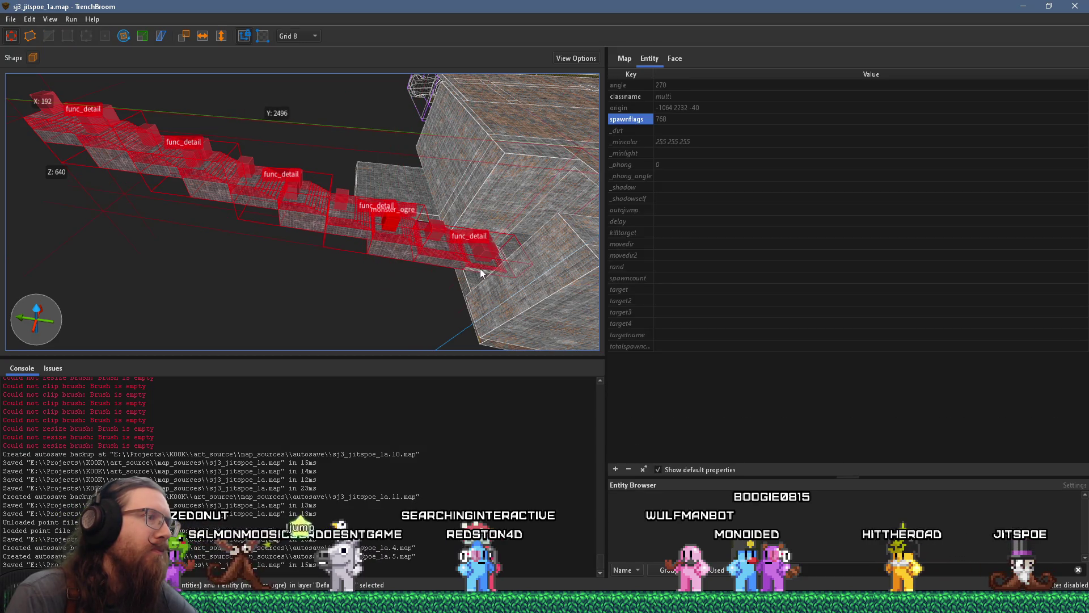
{"action": "mouse_move", "coordinate": [476, 271]}
{"action": "left_mouse_down"}
{"action": "mouse_move", "coordinate": [485, 254]}
{"action": "mouse_move", "coordinate": [393, 230]}
{"action": "mouse_move", "coordinate": [292, 185]}
{"action": "mouse_move", "coordinate": [295, 173]}
{"action": "mouse_move", "coordinate": [202, 151]}
{"action": "left_mouse_up"}
{"action": "left_click_drag", "start_coordinate": [105, 116], "coordinate": [76, 114]}
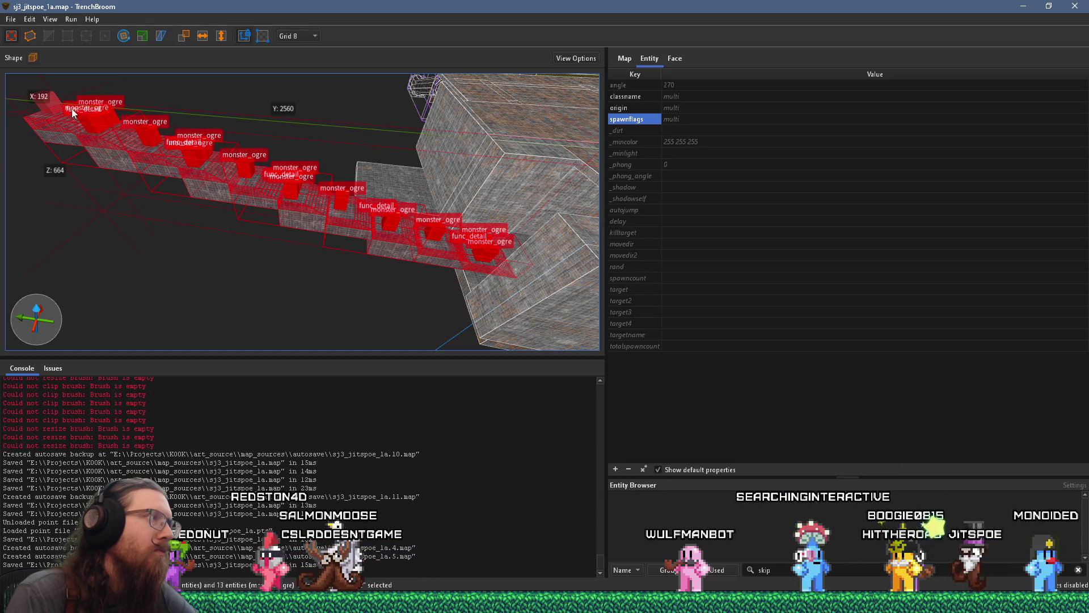
{"action": "scroll", "coordinate": [353, 284], "scroll_direction": "up", "scroll_amount": 5}
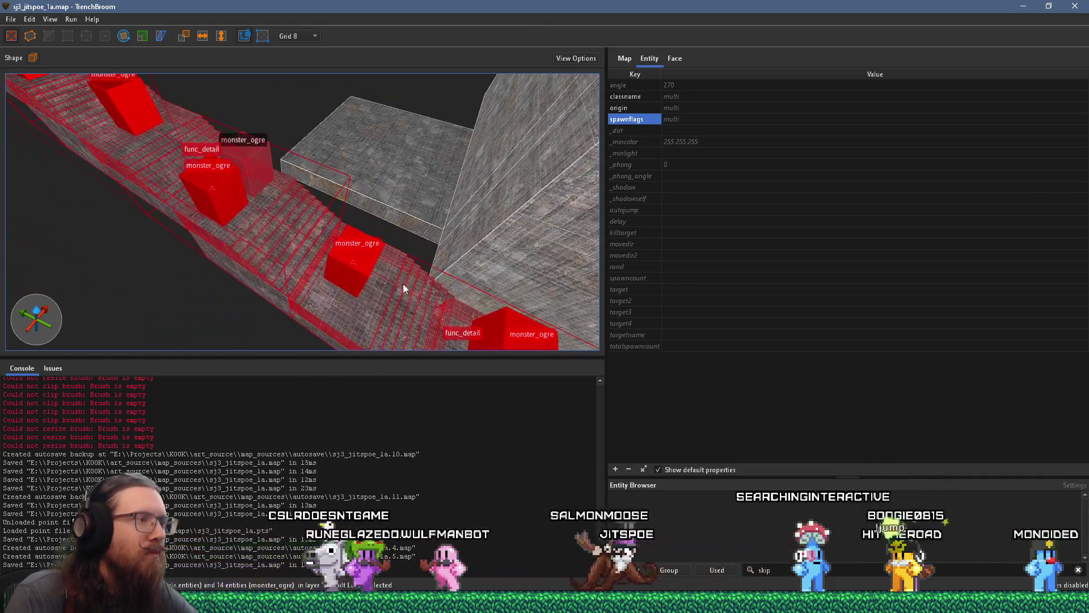
Group the selected stair brushes and ogres under the name 'stairsTheLONGway'.
{"action": "right_click", "coordinate": [392, 282]}
{"action": "left_click", "coordinate": [404, 288]}
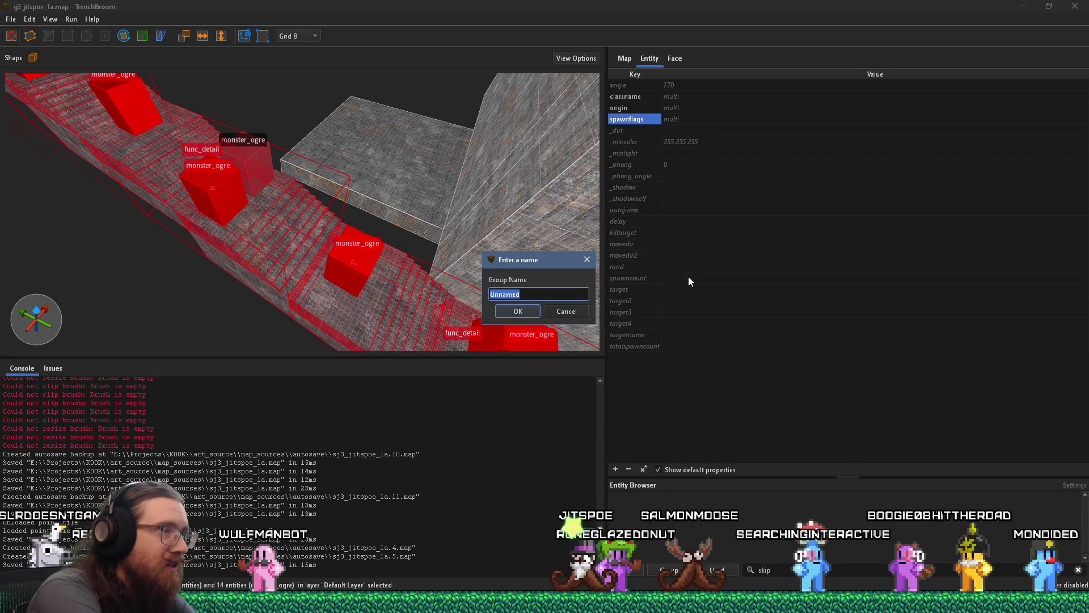
{"action": "type", "text": "s"}
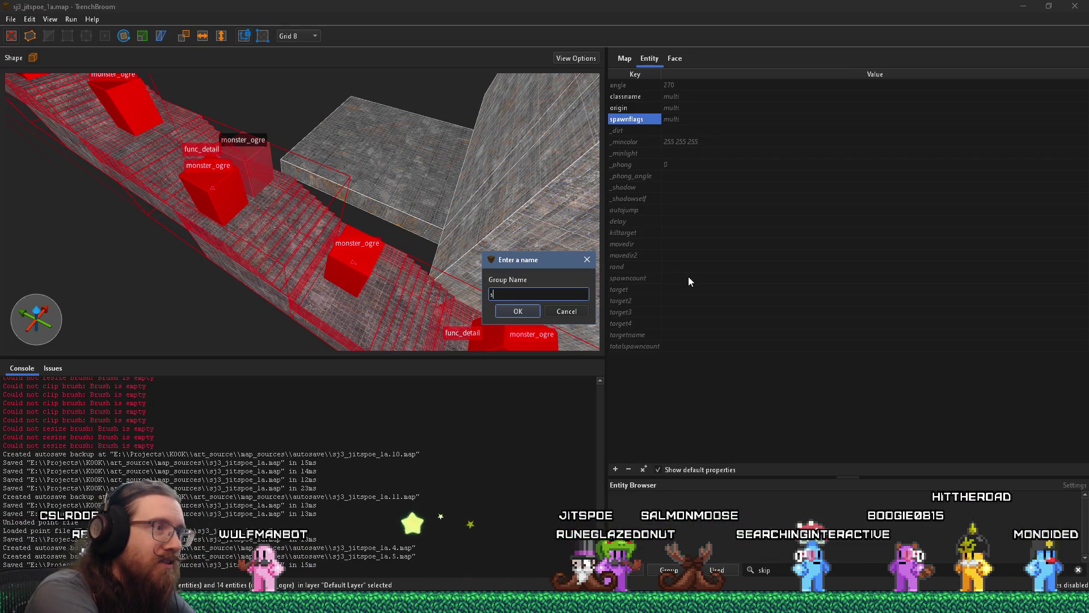
{"action": "type", "text": "tairsTheLONGway"}
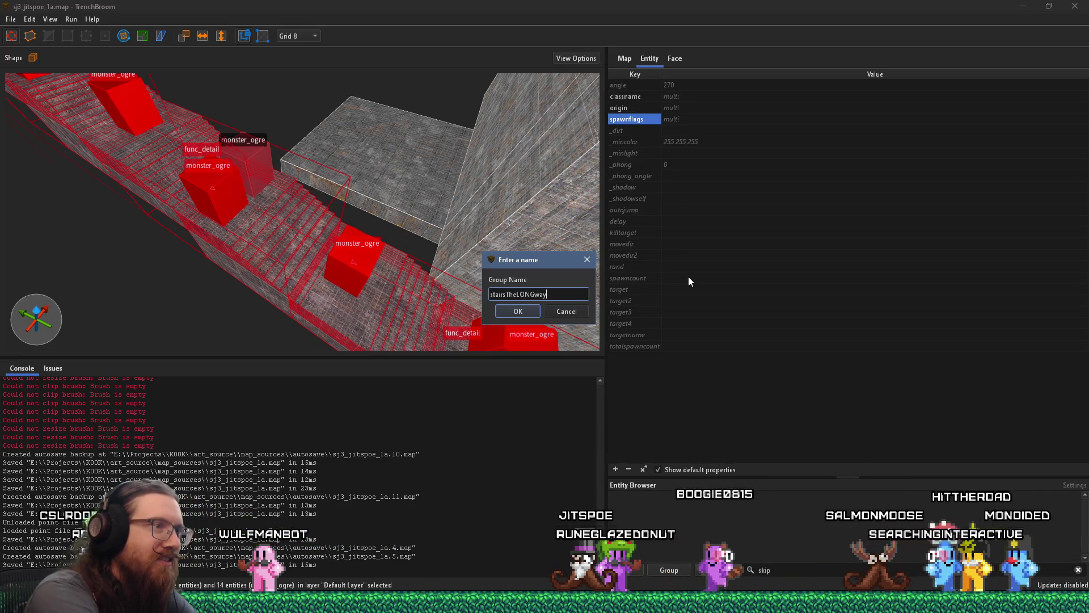
{"action": "key", "text": "Return"}
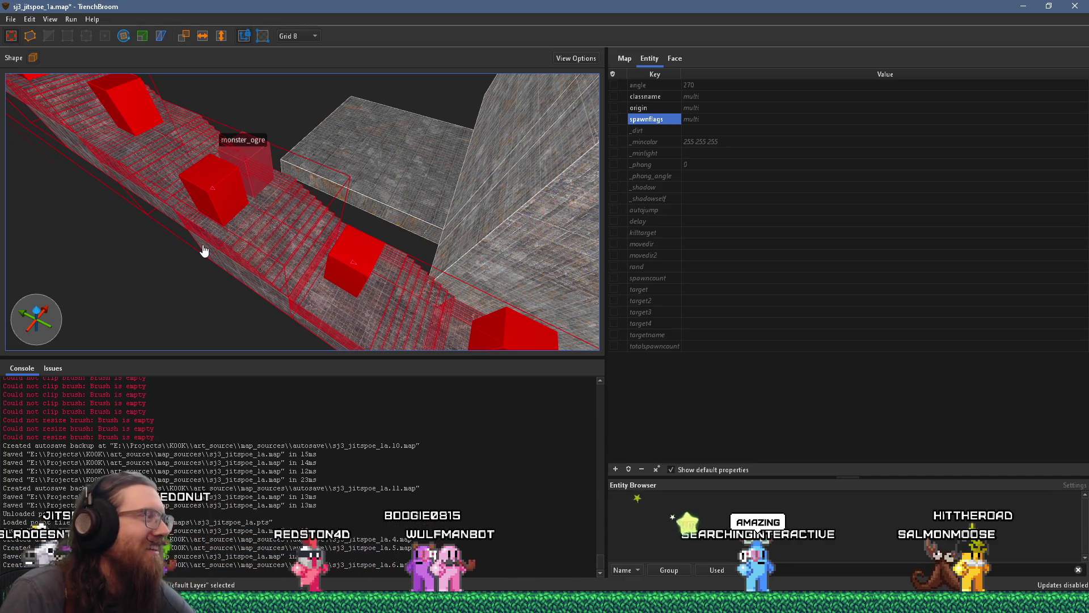
Set the grid to 64 and view the stairs head-on from above.
{"action": "mouse_move", "coordinate": [204, 250]}
{"action": "left_mouse_down"}
{"action": "mouse_move", "coordinate": [299, 246]}
{"action": "mouse_move", "coordinate": [218, 269]}
{"action": "mouse_move", "coordinate": [268, 292]}
{"action": "mouse_move", "coordinate": [203, 261]}
{"action": "mouse_move", "coordinate": [157, 288]}
{"action": "mouse_move", "coordinate": [207, 270]}
{"action": "mouse_move", "coordinate": [379, 122]}
{"action": "mouse_move", "coordinate": [372, 149]}
{"action": "left_mouse_up"}
{"action": "left_click", "coordinate": [306, 36]}
{"action": "mouse_move", "coordinate": [281, 184]}
{"action": "left_mouse_down"}
{"action": "mouse_move", "coordinate": [334, 210]}
{"action": "mouse_move", "coordinate": [313, 172]}
{"action": "left_mouse_up"}
Shift the rotation pivot 128 units down the corridor and rotate the staircase group 90°.
{"action": "left_click", "coordinate": [123, 36]}
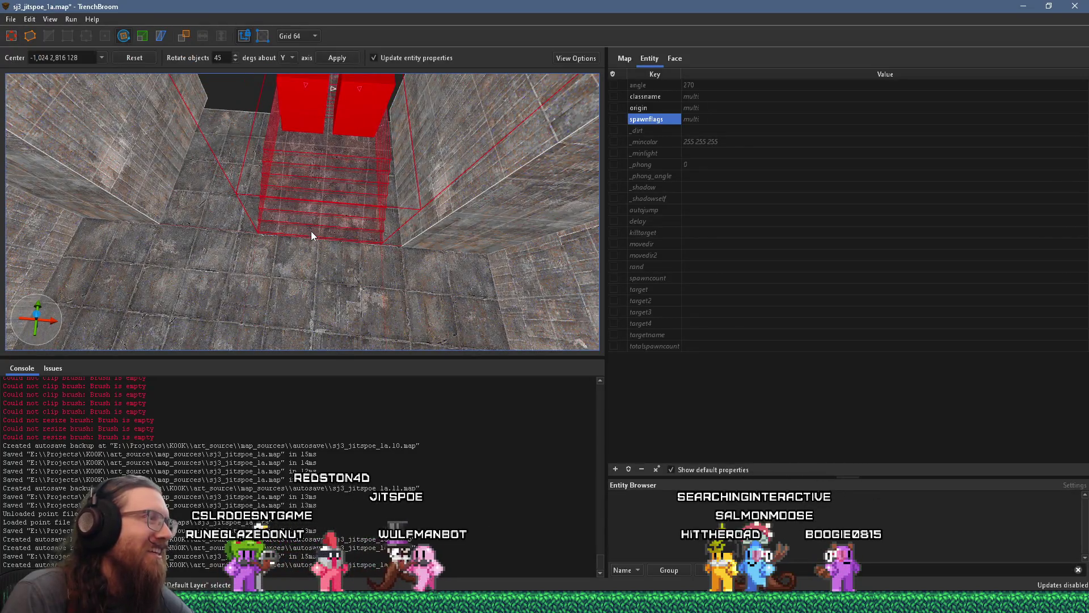
{"action": "scroll", "coordinate": [311, 232], "scroll_direction": "down", "scroll_amount": 1}
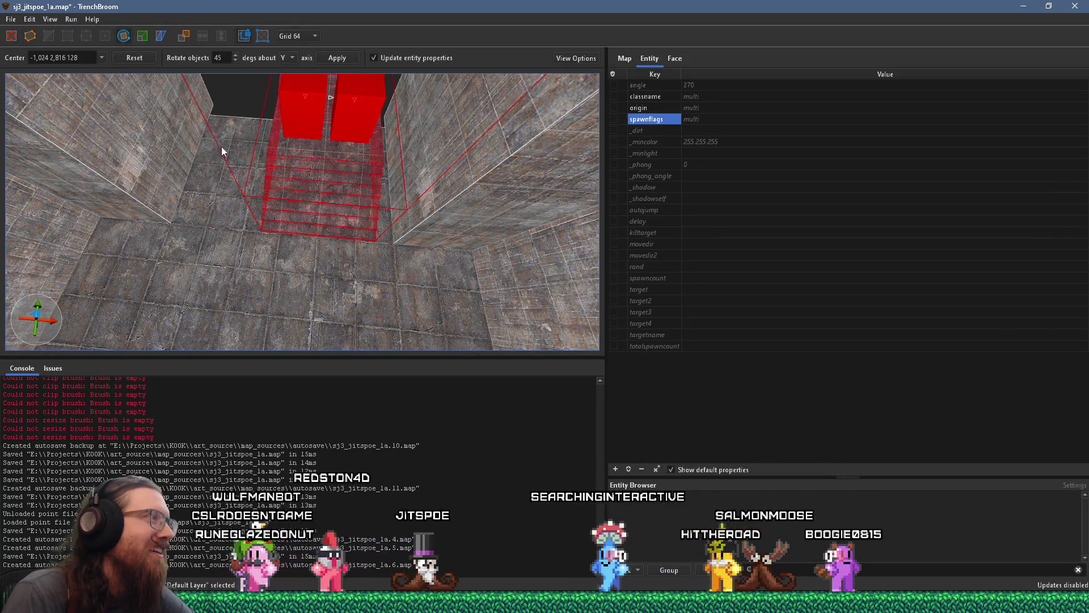
{"action": "mouse_move", "coordinate": [206, 182]}
{"action": "left_mouse_down"}
{"action": "mouse_move", "coordinate": [146, 152]}
{"action": "mouse_move", "coordinate": [349, 145]}
{"action": "mouse_move", "coordinate": [315, 127]}
{"action": "mouse_move", "coordinate": [323, 117]}
{"action": "mouse_move", "coordinate": [318, 212]}
{"action": "left_mouse_up"}
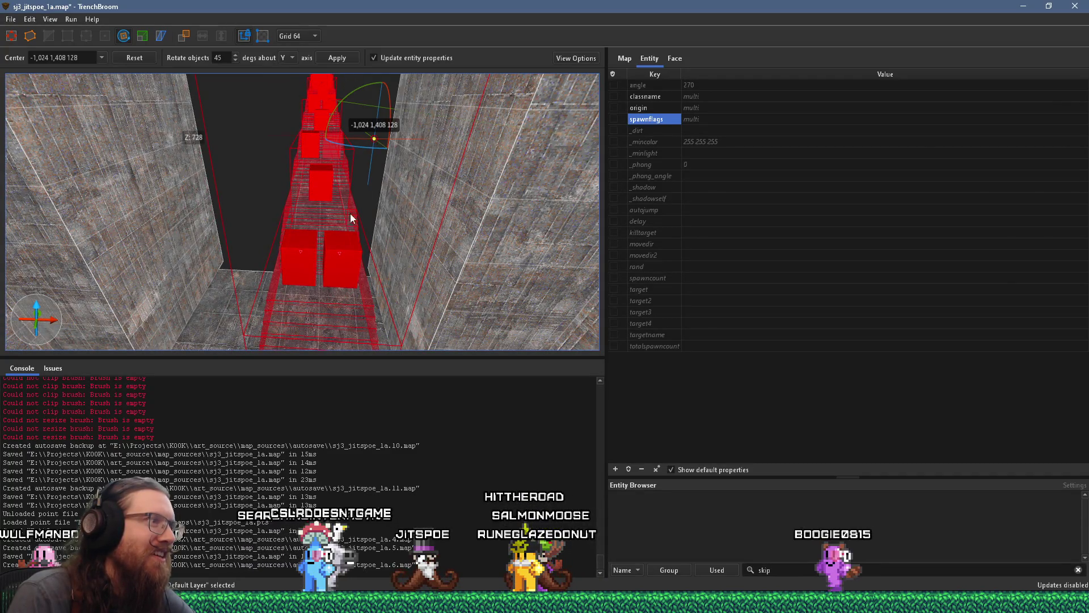
{"action": "scroll", "coordinate": [342, 164], "scroll_direction": "down", "scroll_amount": 3}
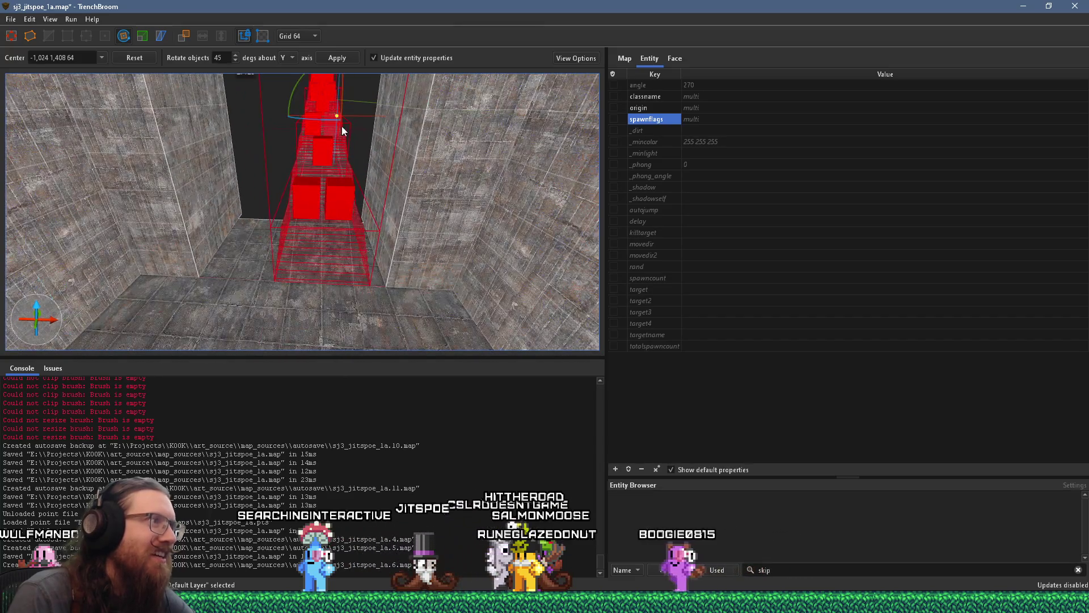
{"action": "mouse_move", "coordinate": [336, 121]}
{"action": "left_mouse_down"}
{"action": "mouse_move", "coordinate": [328, 307]}
{"action": "mouse_move", "coordinate": [309, 291]}
{"action": "left_mouse_up"}
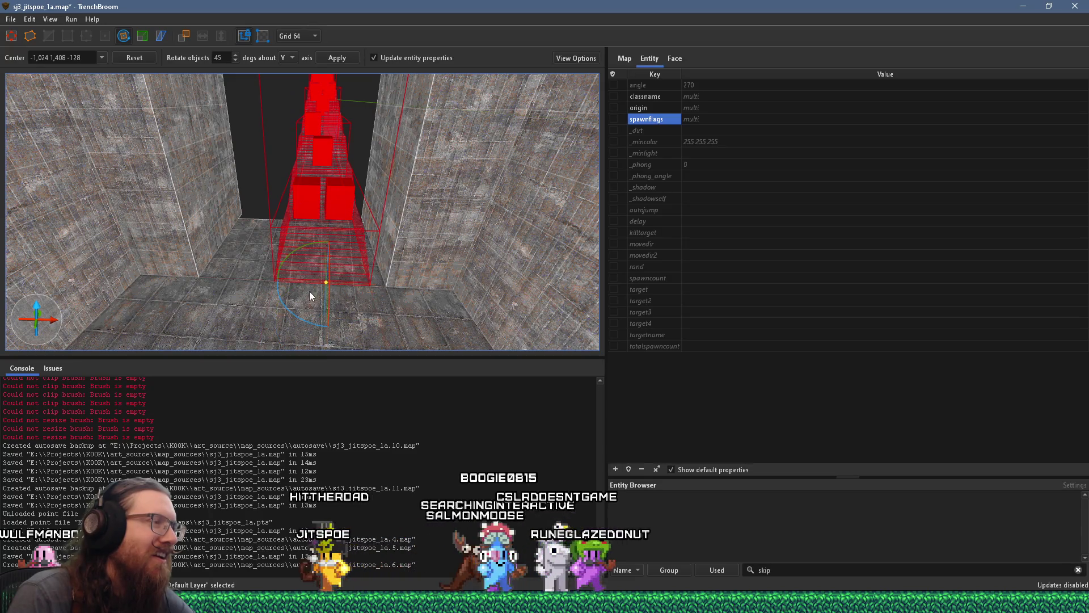
{"action": "mouse_move", "coordinate": [325, 185]}
{"action": "left_mouse_down"}
{"action": "mouse_move", "coordinate": [526, 302]}
{"action": "mouse_move", "coordinate": [444, 208]}
{"action": "left_mouse_up"}
{"action": "mouse_move", "coordinate": [356, 117]}
{"action": "left_mouse_down"}
{"action": "mouse_move", "coordinate": [243, 223]}
{"action": "mouse_move", "coordinate": [104, 205]}
{"action": "mouse_move", "coordinate": [87, 180]}
{"action": "mouse_move", "coordinate": [169, 252]}
{"action": "left_mouse_up"}
{"action": "mouse_move", "coordinate": [182, 175]}
{"action": "left_mouse_down"}
{"action": "mouse_move", "coordinate": [364, 131]}
{"action": "mouse_move", "coordinate": [314, 121]}
{"action": "mouse_move", "coordinate": [344, 137]}
{"action": "mouse_move", "coordinate": [353, 282]}
{"action": "mouse_move", "coordinate": [377, 302]}
{"action": "mouse_move", "coordinate": [468, 305]}
{"action": "mouse_move", "coordinate": [447, 312]}
{"action": "left_mouse_up"}
{"action": "mouse_move", "coordinate": [309, 244]}
{"action": "left_mouse_down"}
{"action": "mouse_move", "coordinate": [260, 206]}
{"action": "mouse_move", "coordinate": [311, 164]}
{"action": "mouse_move", "coordinate": [308, 203]}
{"action": "mouse_move", "coordinate": [329, 254]}
{"action": "mouse_move", "coordinate": [315, 253]}
{"action": "mouse_move", "coordinate": [386, 178]}
{"action": "mouse_move", "coordinate": [315, 209]}
{"action": "left_mouse_up"}
{"action": "key", "text": "alt+Tab"}
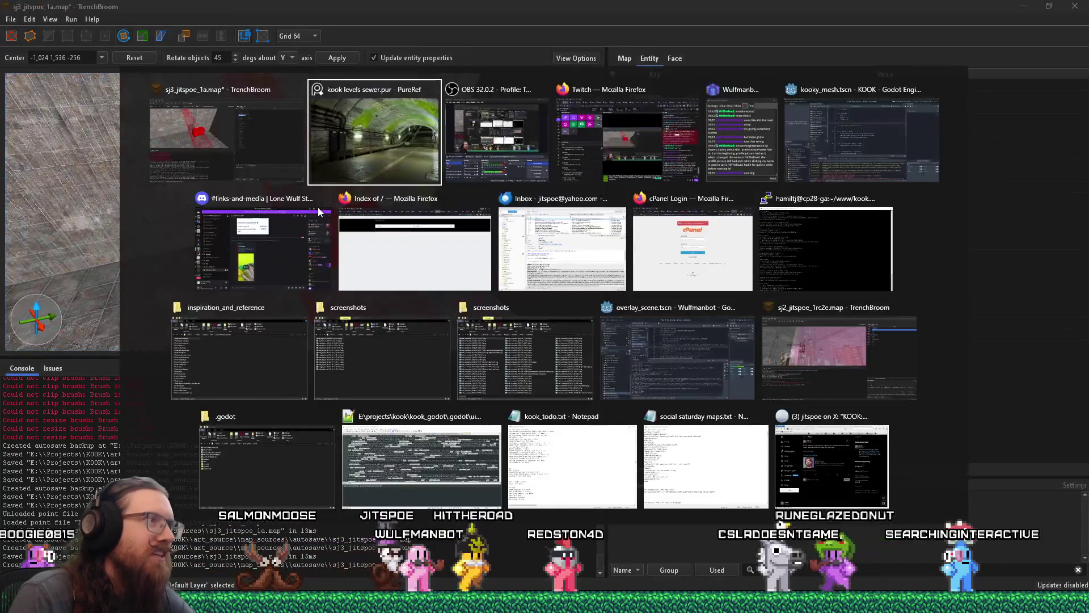
Glance at the PureRef photos, then hide them to show the rotated staircase.
{"action": "scroll", "coordinate": [608, 372], "scroll_direction": "down", "scroll_amount": 3}
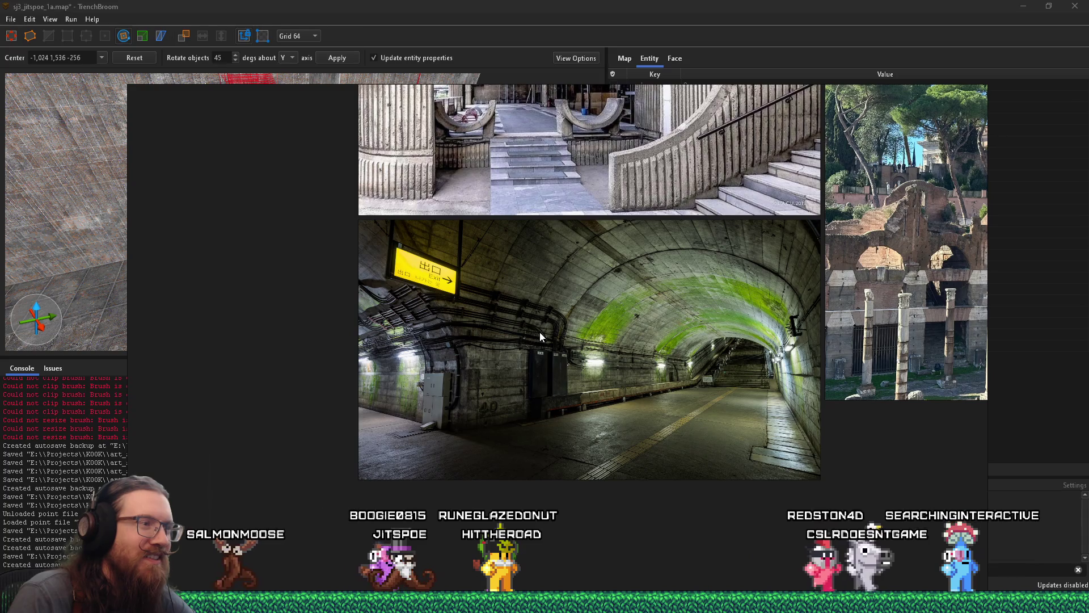
{"action": "key", "text": "alt+Tab"}
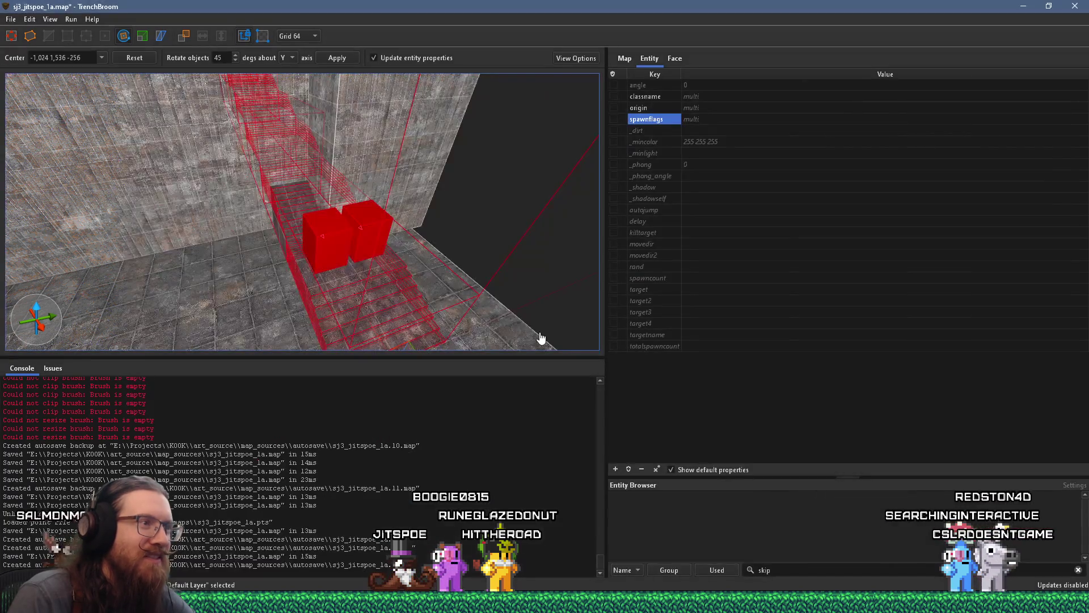
Turn an ogre on the stairs to face angle 0 and reselect it.
{"action": "mouse_move", "coordinate": [501, 312]}
{"action": "left_mouse_down"}
{"action": "mouse_move", "coordinate": [233, 250]}
{"action": "mouse_move", "coordinate": [149, 295]}
{"action": "mouse_move", "coordinate": [213, 277]}
{"action": "mouse_move", "coordinate": [124, 278]}
{"action": "left_mouse_up"}
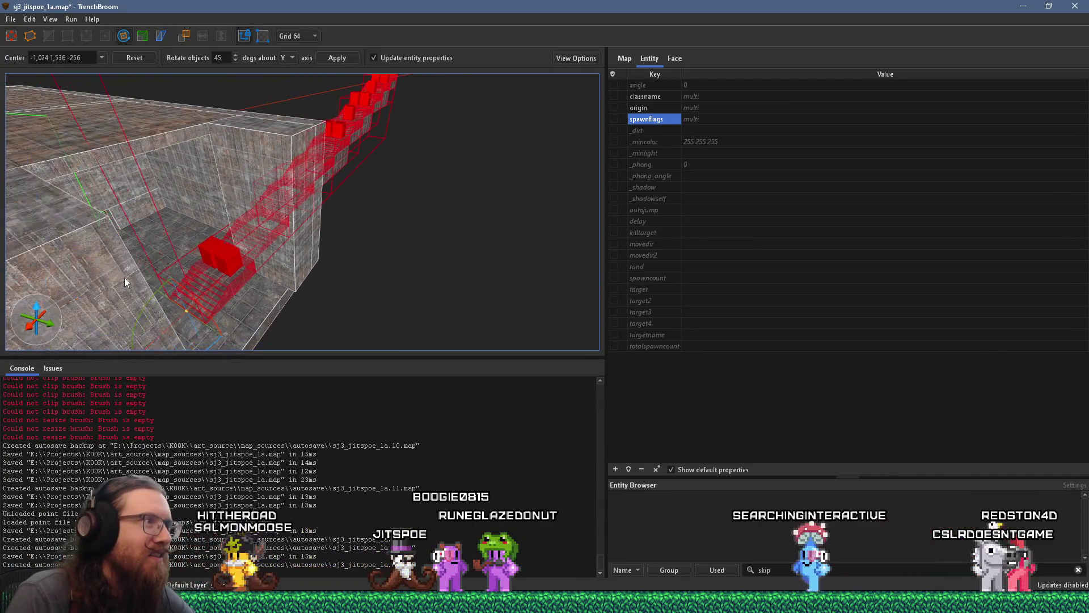
{"action": "mouse_move", "coordinate": [204, 305]}
{"action": "left_mouse_down"}
{"action": "mouse_move", "coordinate": [396, 340]}
{"action": "mouse_move", "coordinate": [380, 302]}
{"action": "mouse_move", "coordinate": [356, 321]}
{"action": "mouse_move", "coordinate": [359, 342]}
{"action": "mouse_move", "coordinate": [250, 122]}
{"action": "mouse_move", "coordinate": [249, 141]}
{"action": "mouse_move", "coordinate": [292, 176]}
{"action": "mouse_move", "coordinate": [275, 134]}
{"action": "mouse_move", "coordinate": [283, 166]}
{"action": "mouse_move", "coordinate": [291, 148]}
{"action": "left_mouse_up"}
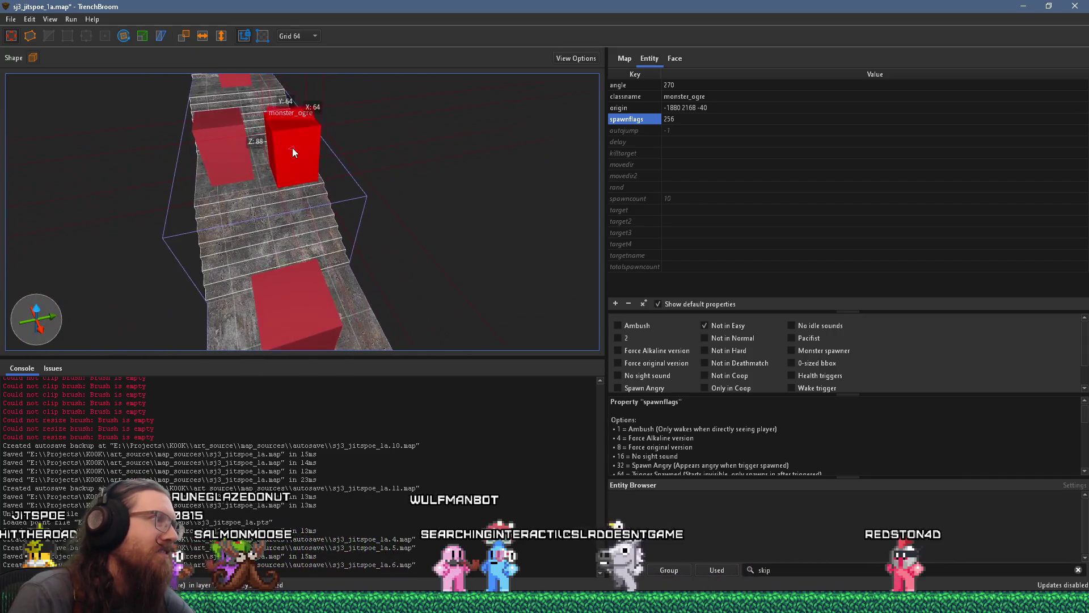
{"action": "scroll", "coordinate": [370, 298], "scroll_direction": "up", "scroll_amount": 3}
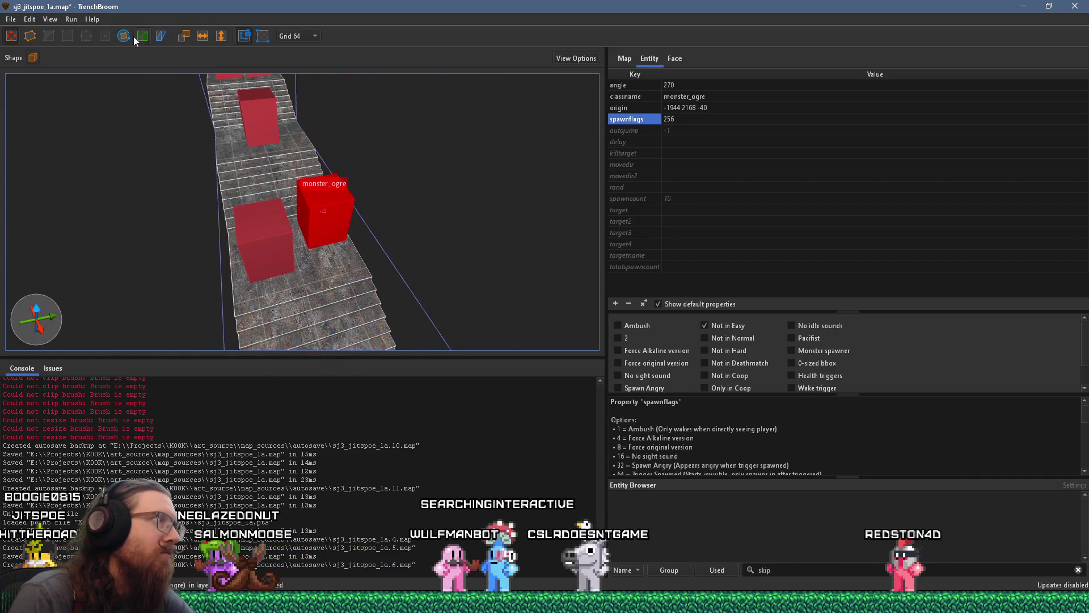
{"action": "mouse_move", "coordinate": [305, 260]}
{"action": "left_mouse_down"}
{"action": "mouse_move", "coordinate": [372, 249]}
{"action": "mouse_move", "coordinate": [325, 246]}
{"action": "left_mouse_up"}
{"action": "key", "text": "Escape"}
{"action": "key", "text": "Escape"}
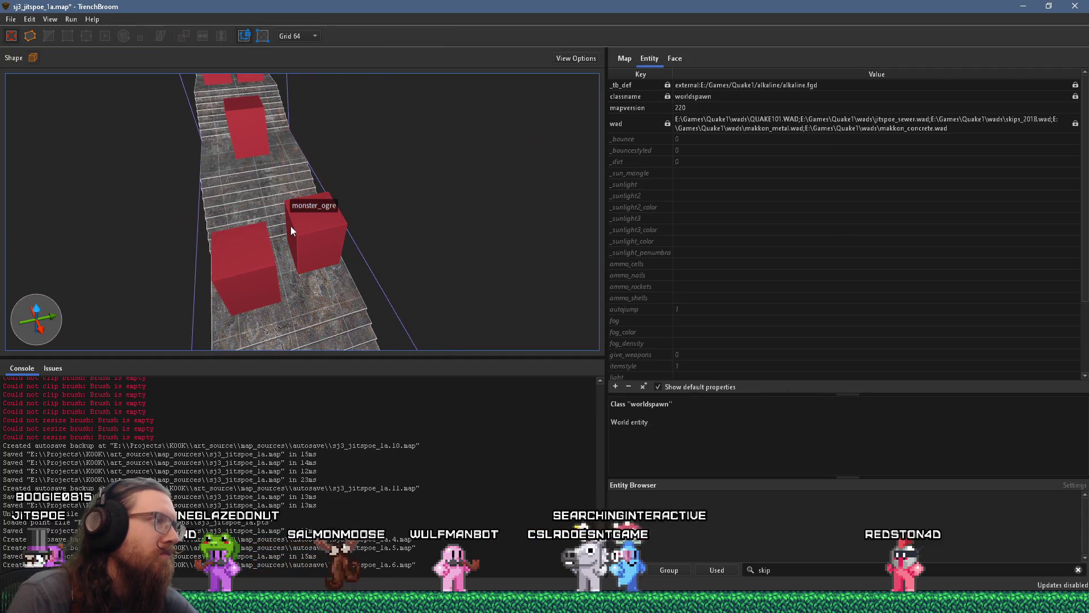
{"action": "left_click", "coordinate": [312, 228]}
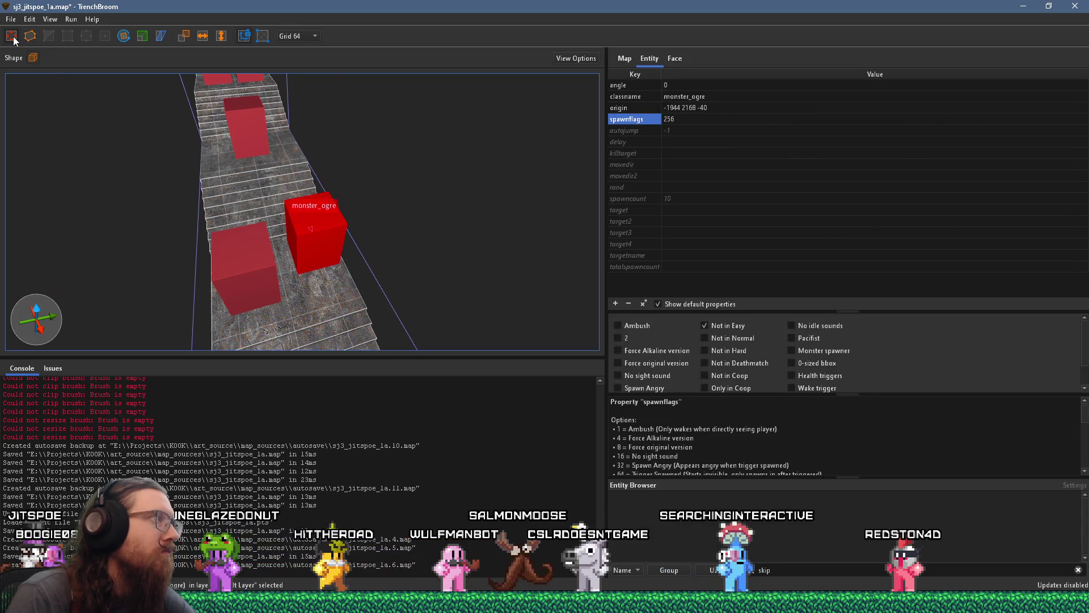
Set the grid to 8 and add the ogre to the stairsTheLONGway group.
{"action": "left_click", "coordinate": [296, 36]}
{"action": "left_click", "coordinate": [295, 54]}
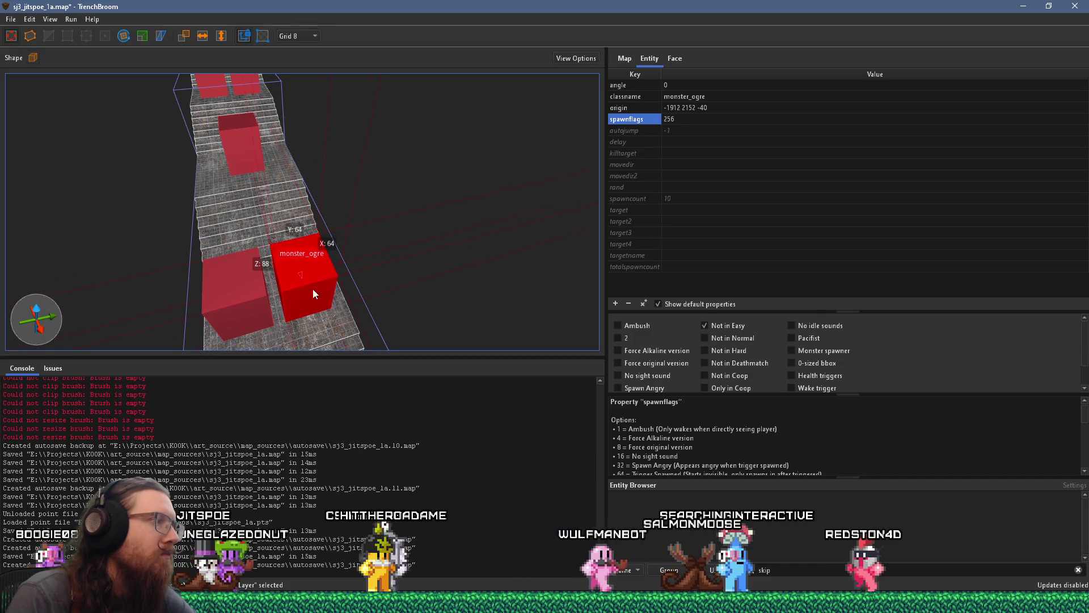
{"action": "right_click", "coordinate": [322, 313]}
{"action": "right_click", "coordinate": [307, 323]}
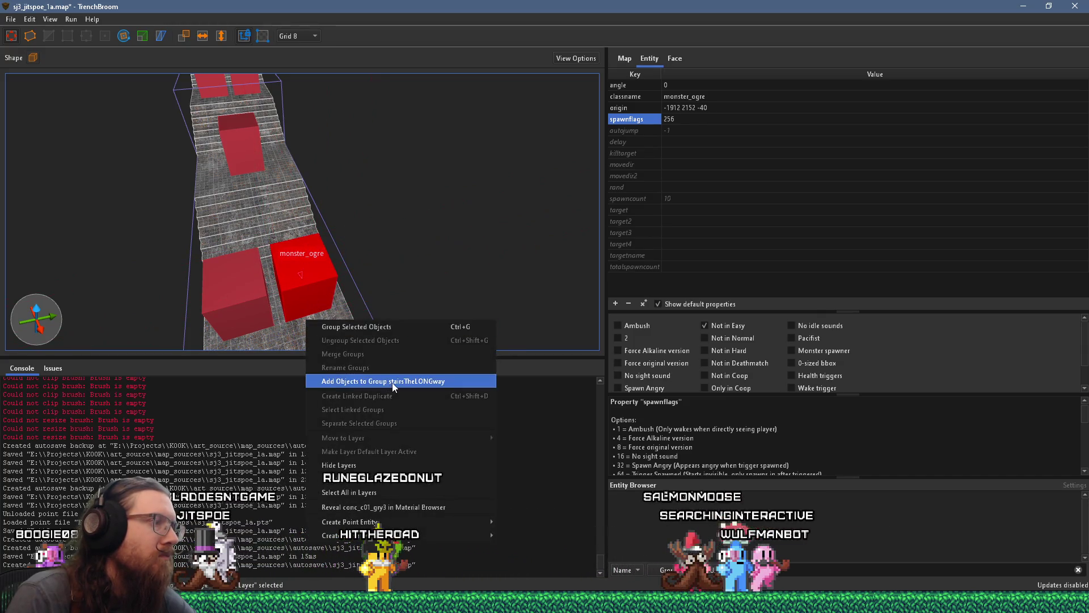
{"action": "left_click", "coordinate": [393, 381]}
{"action": "key", "text": "Escape"}
{"action": "scroll", "coordinate": [282, 263], "scroll_direction": "up", "scroll_amount": 10}
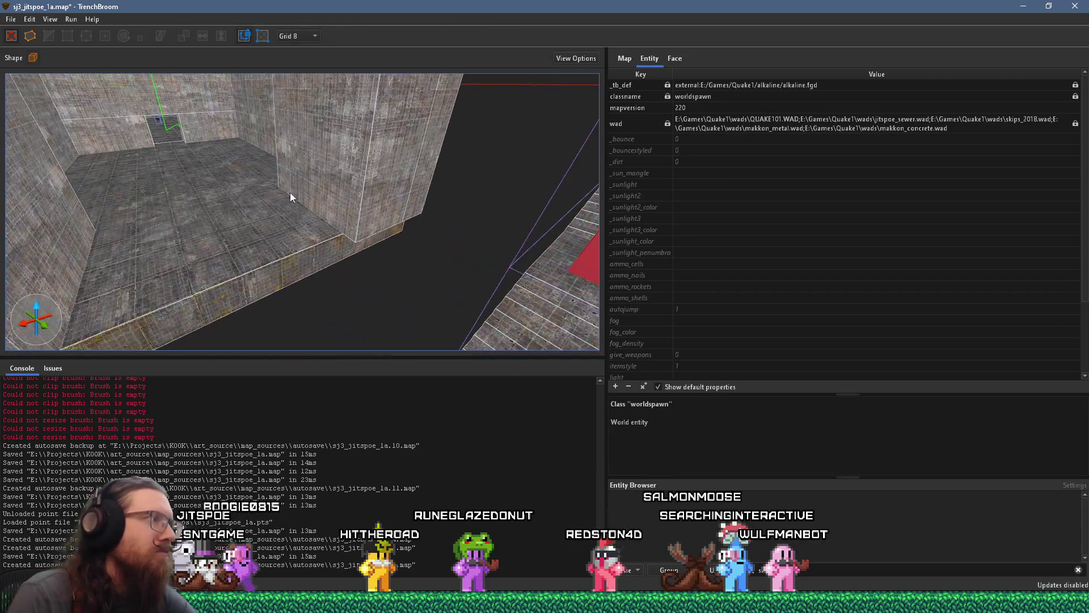
{"action": "scroll", "coordinate": [287, 194], "scroll_direction": "down", "scroll_amount": 10}
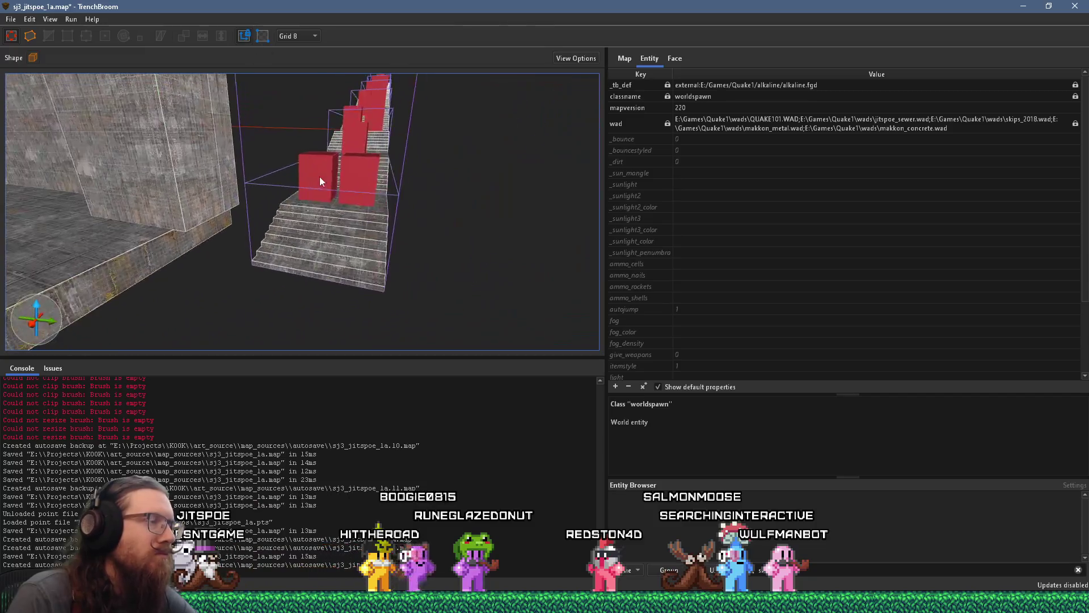
{"action": "key", "text": "alt+Tab"}
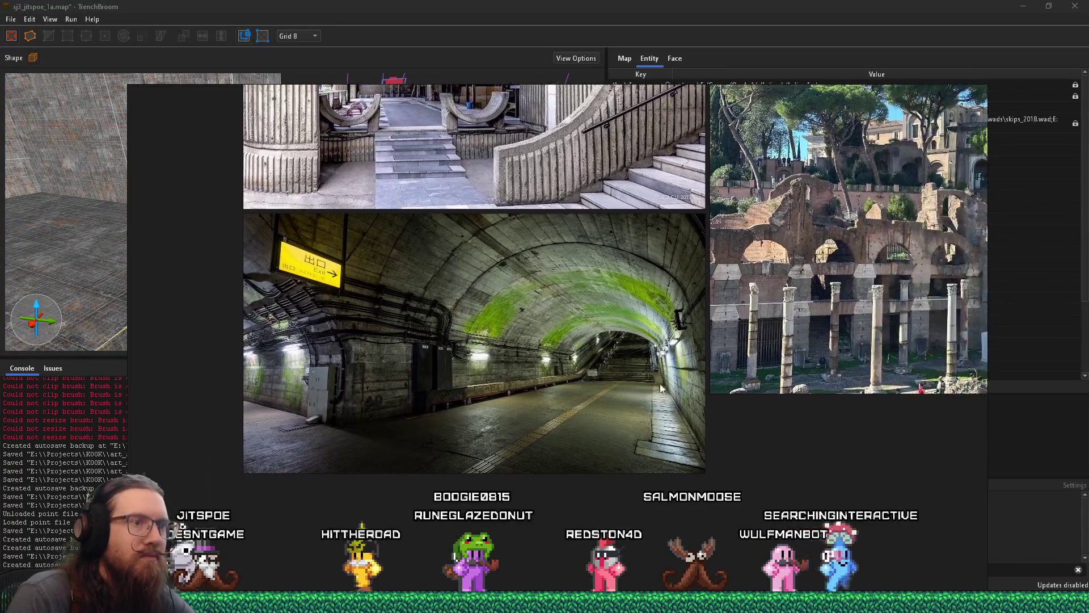
Zoom into the tunnel staircase photo, then hide PureRef and approach the stairs' front.
{"action": "scroll", "coordinate": [697, 338], "scroll_direction": "up", "scroll_amount": 5}
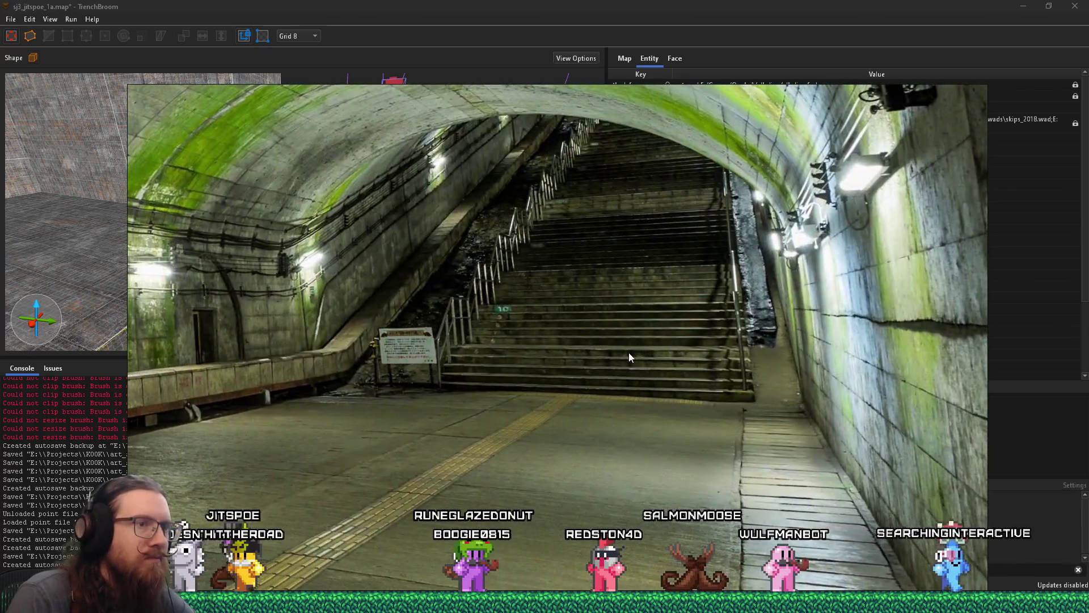
{"action": "mouse_move", "coordinate": [629, 353]}
{"action": "left_mouse_down"}
{"action": "mouse_move", "coordinate": [650, 353]}
{"action": "mouse_move", "coordinate": [618, 347]}
{"action": "left_mouse_up"}
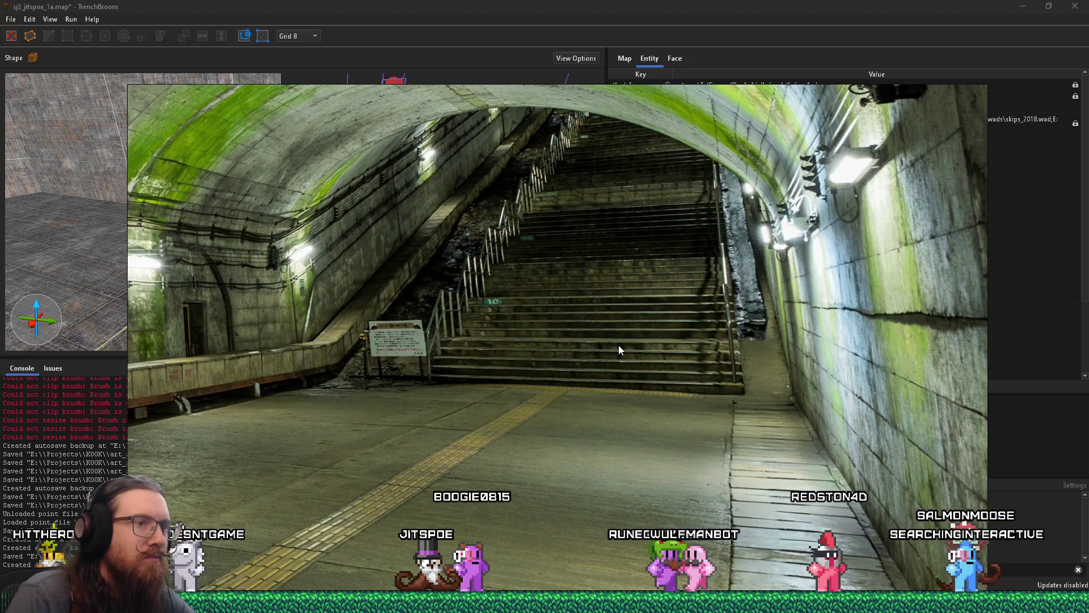
{"action": "key", "text": "alt+Tab"}
{"action": "mouse_move", "coordinate": [304, 291]}
{"action": "left_mouse_down"}
{"action": "mouse_move", "coordinate": [196, 233]}
{"action": "mouse_move", "coordinate": [250, 240]}
{"action": "mouse_move", "coordinate": [243, 210]}
{"action": "mouse_move", "coordinate": [464, 268]}
{"action": "mouse_move", "coordinate": [492, 365]}
{"action": "mouse_move", "coordinate": [428, 287]}
{"action": "mouse_move", "coordinate": [224, 237]}
{"action": "mouse_move", "coordinate": [273, 233]}
{"action": "left_mouse_up"}
Draw a new block beside the stairs and narrow it against their side.
{"action": "left_click", "coordinate": [304, 196]}
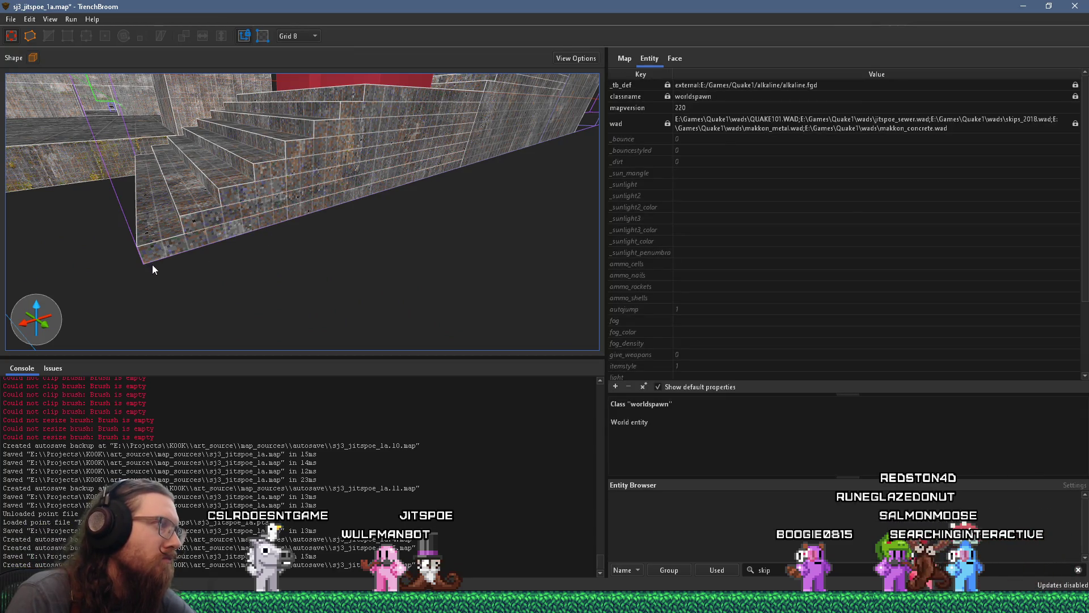
{"action": "mouse_move", "coordinate": [229, 266]}
{"action": "left_mouse_down"}
{"action": "mouse_move", "coordinate": [284, 267]}
{"action": "mouse_move", "coordinate": [404, 223]}
{"action": "mouse_move", "coordinate": [373, 124]}
{"action": "mouse_move", "coordinate": [418, 229]}
{"action": "left_mouse_up"}
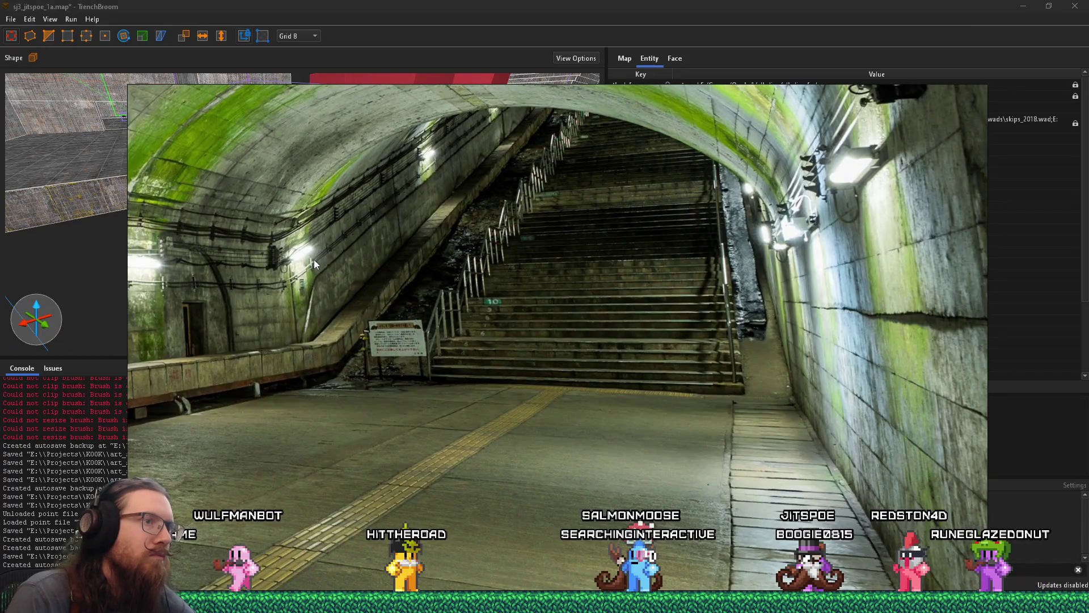
{"action": "key", "text": "alt+Tab"}
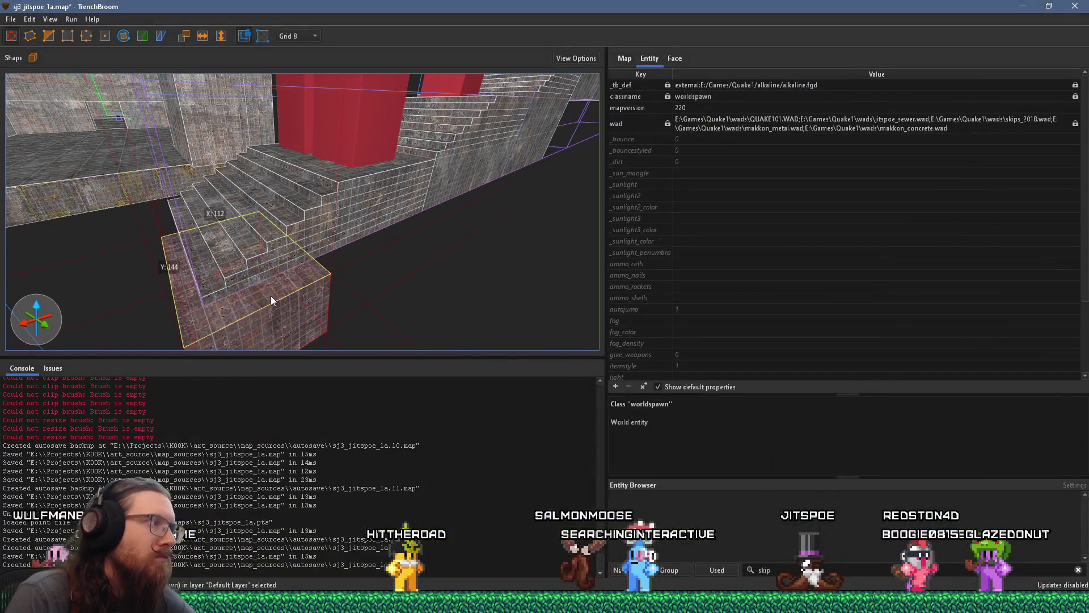
{"action": "mouse_move", "coordinate": [266, 294]}
{"action": "left_mouse_down"}
{"action": "mouse_move", "coordinate": [169, 312]}
{"action": "mouse_move", "coordinate": [220, 301]}
{"action": "left_mouse_up"}
{"action": "scroll", "coordinate": [227, 300], "scroll_direction": "up", "scroll_amount": 5}
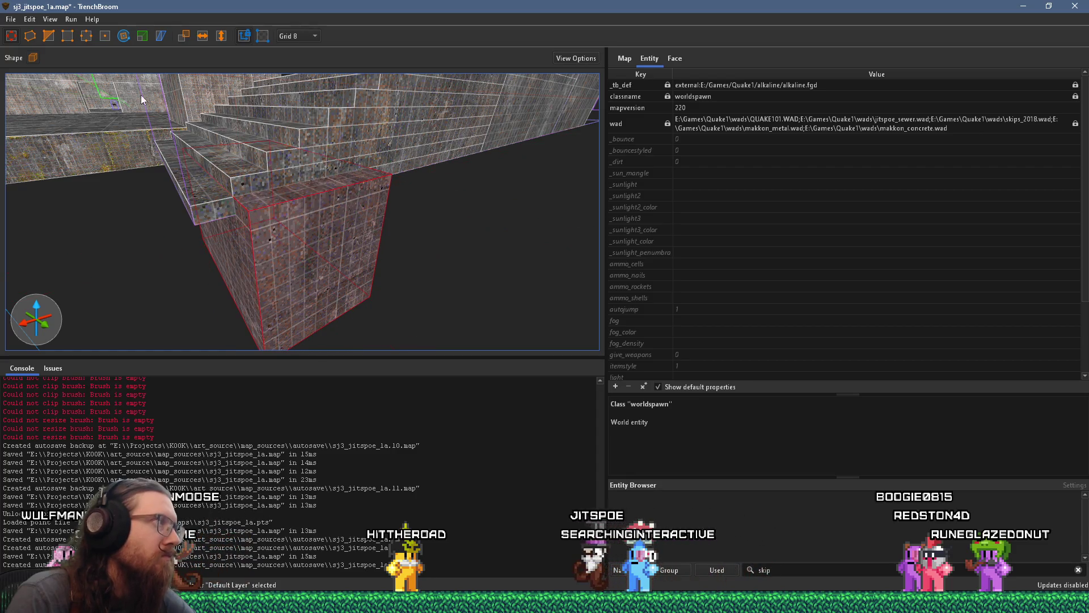
Clip the block's top corner into a bevel using two corner clip points.
{"action": "left_click", "coordinate": [256, 228]}
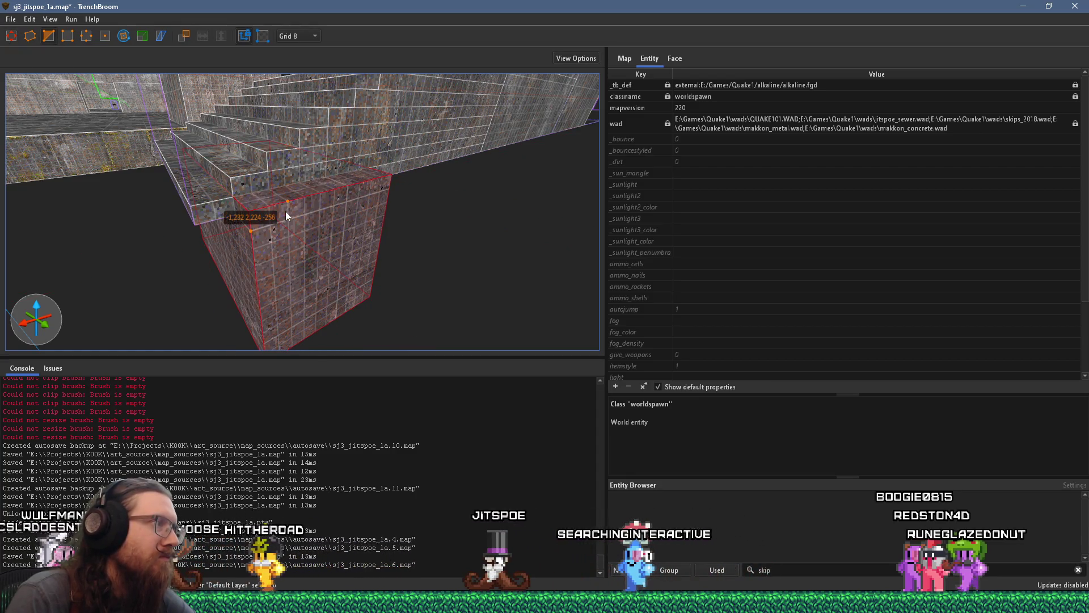
{"action": "left_click", "coordinate": [285, 215]}
{"action": "key", "text": "Return"}
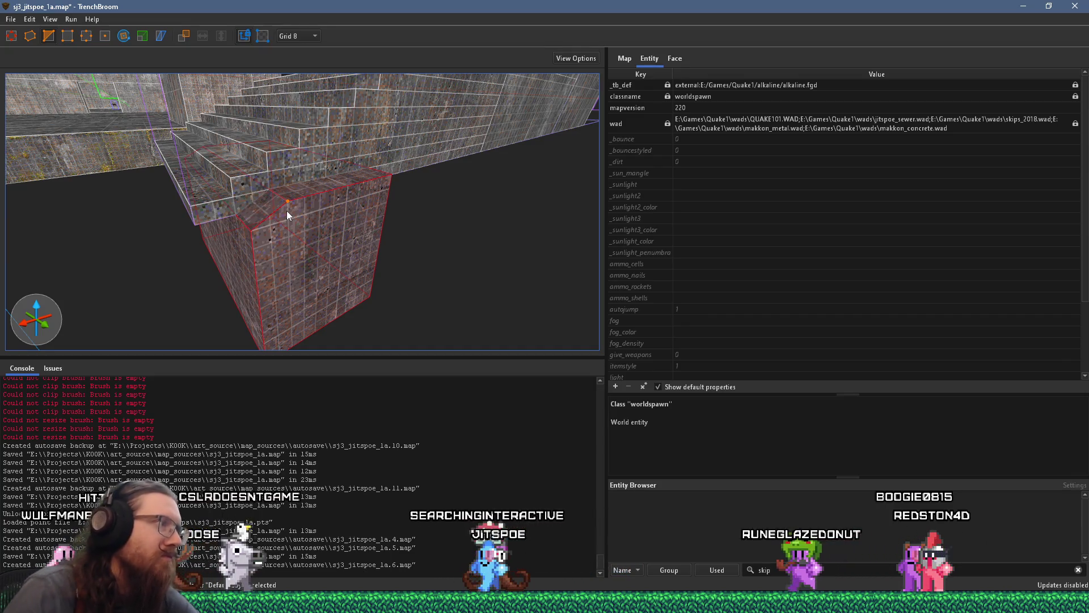
{"action": "key", "text": "Escape"}
{"action": "key", "text": "a"}
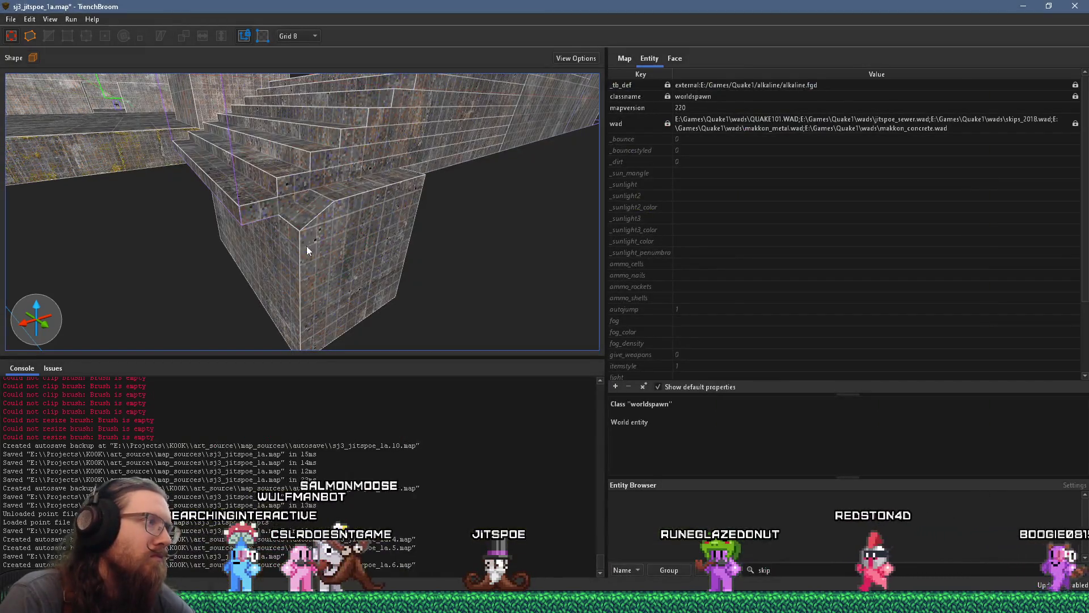
{"action": "left_click", "coordinate": [307, 251]}
{"action": "mouse_move", "coordinate": [350, 312]}
{"action": "left_mouse_down"}
{"action": "mouse_move", "coordinate": [358, 332]}
{"action": "mouse_move", "coordinate": [358, 244]}
{"action": "left_mouse_up"}
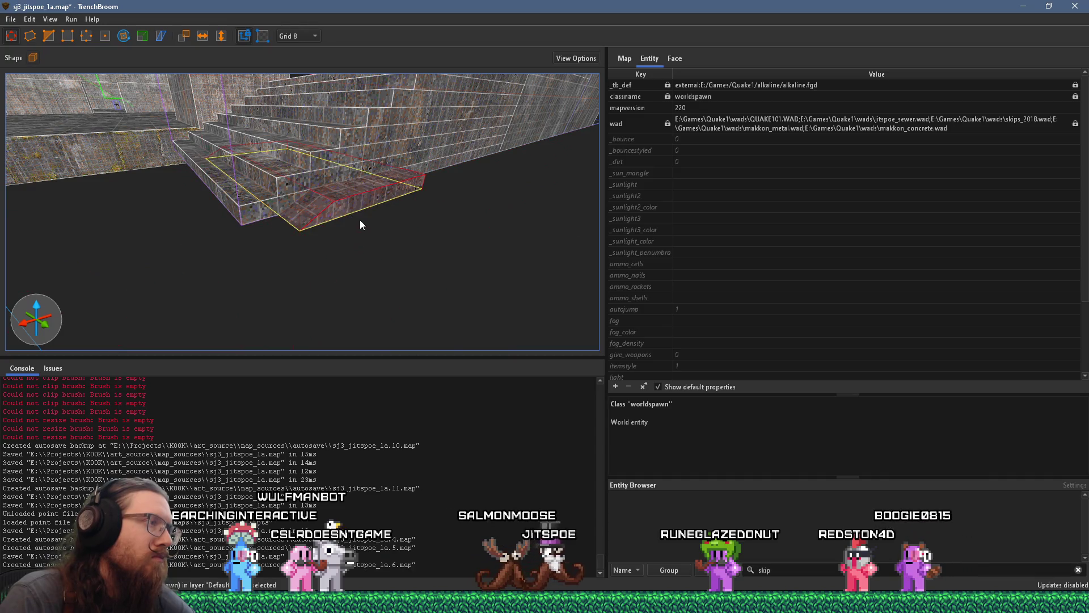
{"action": "mouse_move", "coordinate": [472, 162]}
{"action": "left_mouse_down"}
{"action": "mouse_move", "coordinate": [241, 274]}
{"action": "mouse_move", "coordinate": [260, 250]}
{"action": "left_mouse_up"}
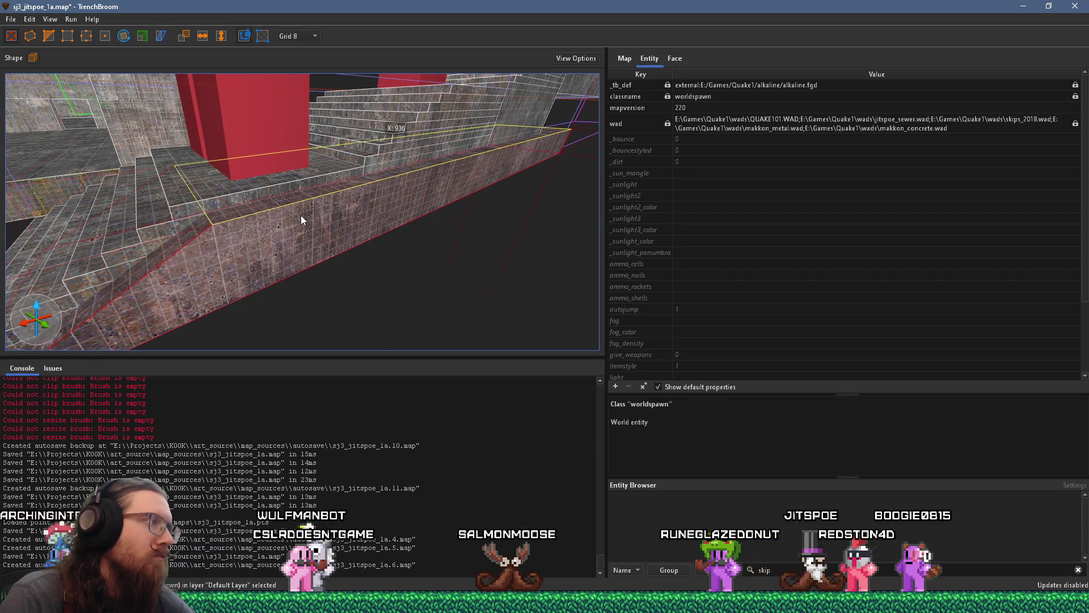
{"action": "left_click_drag", "start_coordinate": [301, 213], "coordinate": [455, 209]}
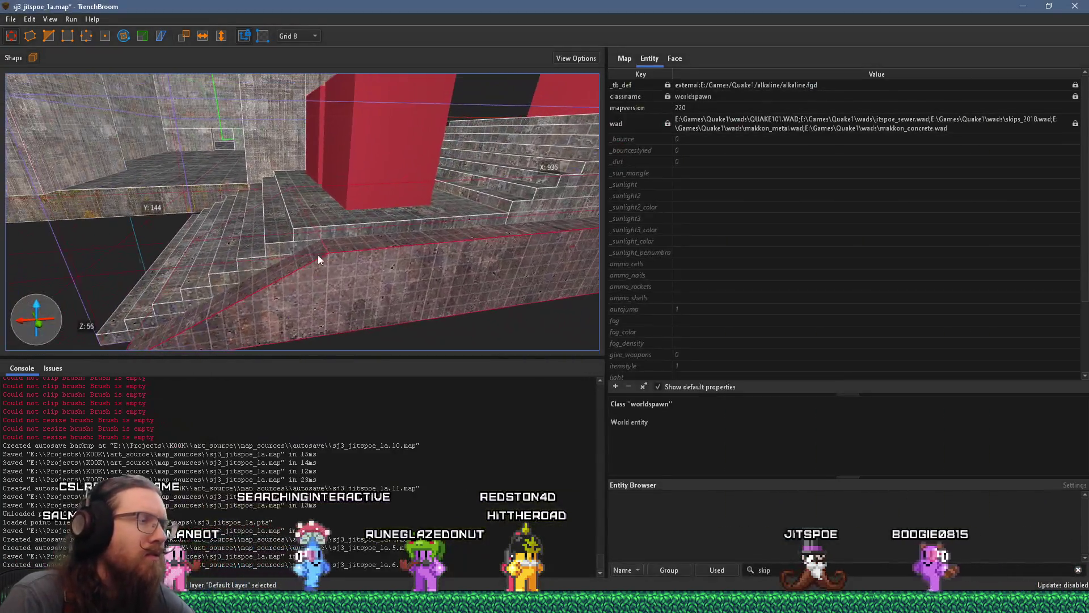
{"action": "mouse_move", "coordinate": [318, 260]}
{"action": "left_mouse_down"}
{"action": "mouse_move", "coordinate": [229, 239]}
{"action": "mouse_move", "coordinate": [335, 206]}
{"action": "mouse_move", "coordinate": [273, 204]}
{"action": "left_mouse_up"}
{"action": "left_click", "coordinate": [48, 37]}
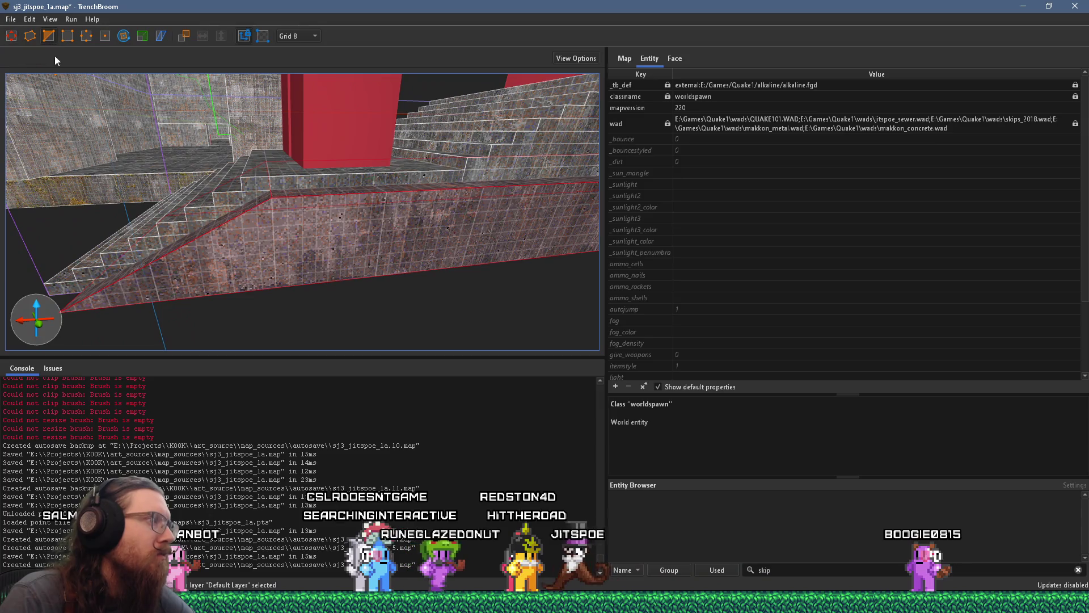
{"action": "left_click_drag", "start_coordinate": [145, 261], "coordinate": [193, 235]}
{"action": "left_click", "coordinate": [277, 199]}
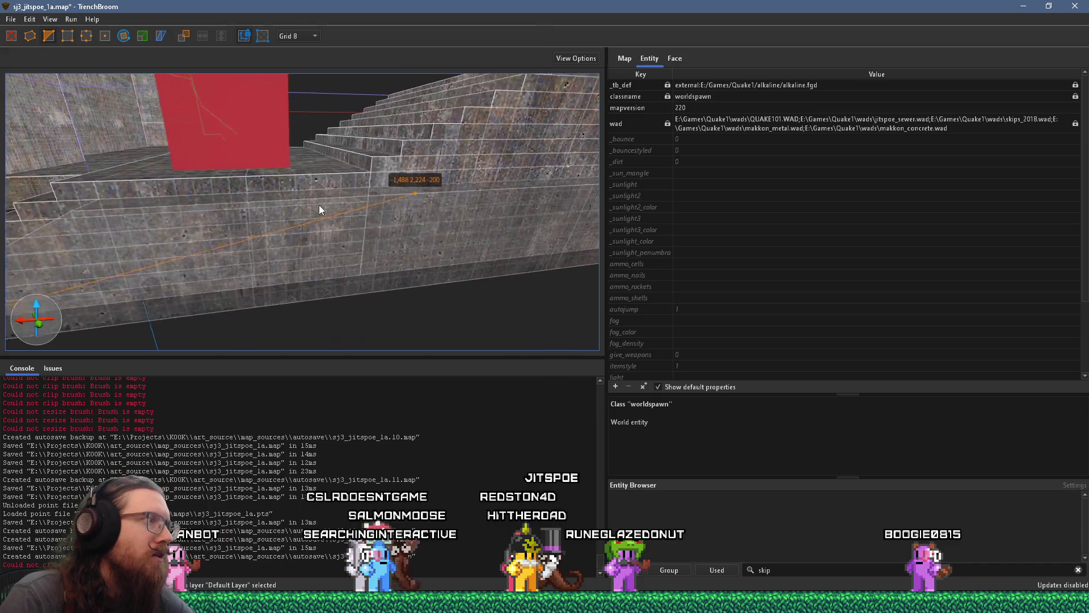
{"action": "left_click_drag", "start_coordinate": [316, 247], "coordinate": [367, 257]}
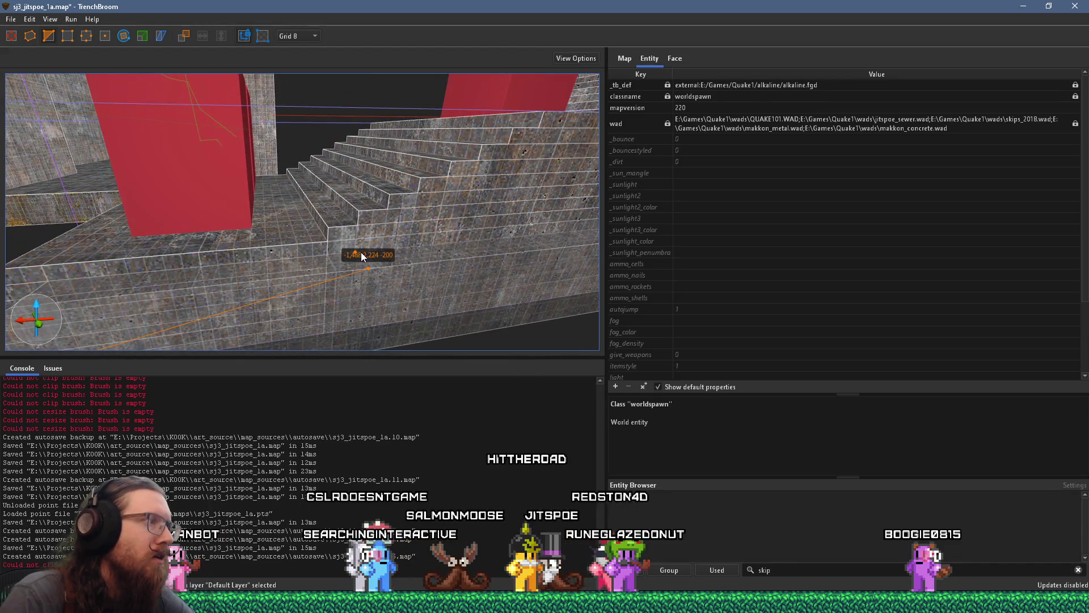
{"action": "left_click", "coordinate": [361, 253]}
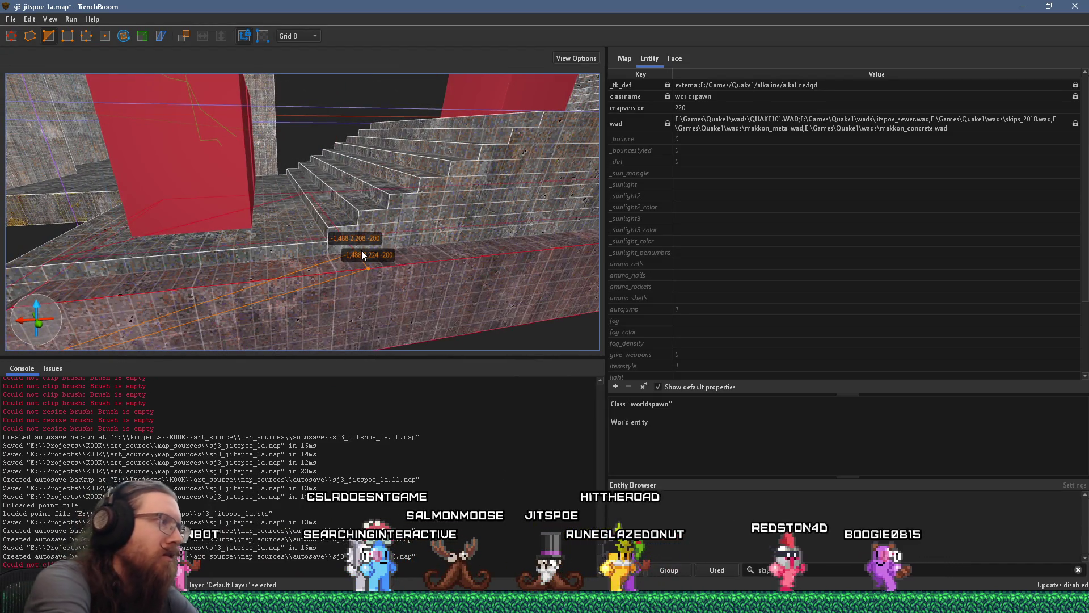
{"action": "key", "text": "Return"}
{"action": "scroll", "coordinate": [369, 255], "scroll_direction": "down", "scroll_amount": 5}
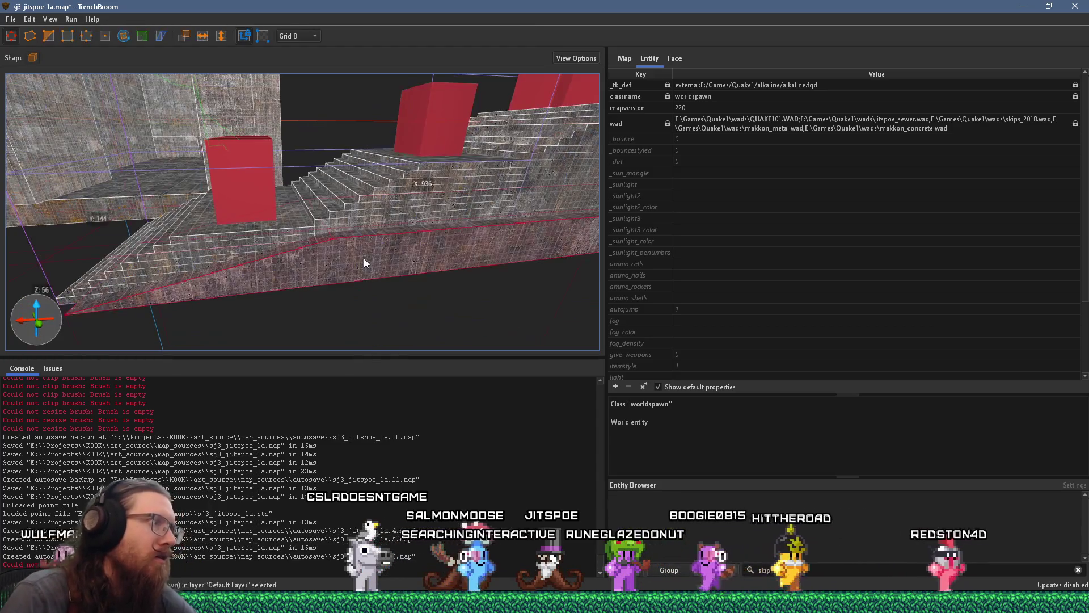
{"action": "left_click", "coordinate": [363, 257]}
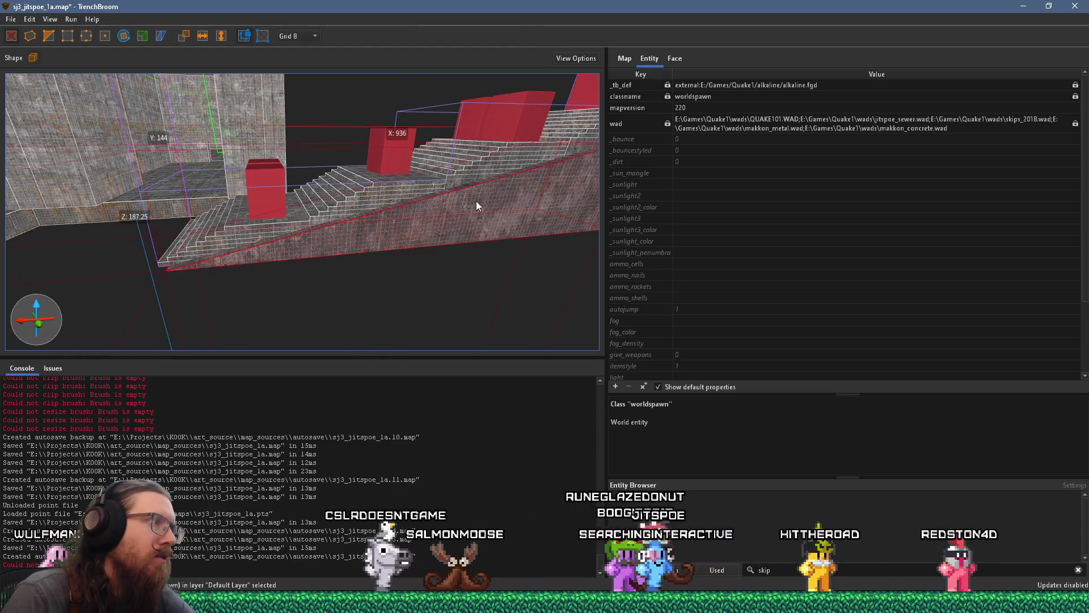
{"action": "scroll", "coordinate": [491, 198], "scroll_direction": "down", "scroll_amount": 3}
{"action": "scroll", "coordinate": [328, 274], "scroll_direction": "down", "scroll_amount": 2}
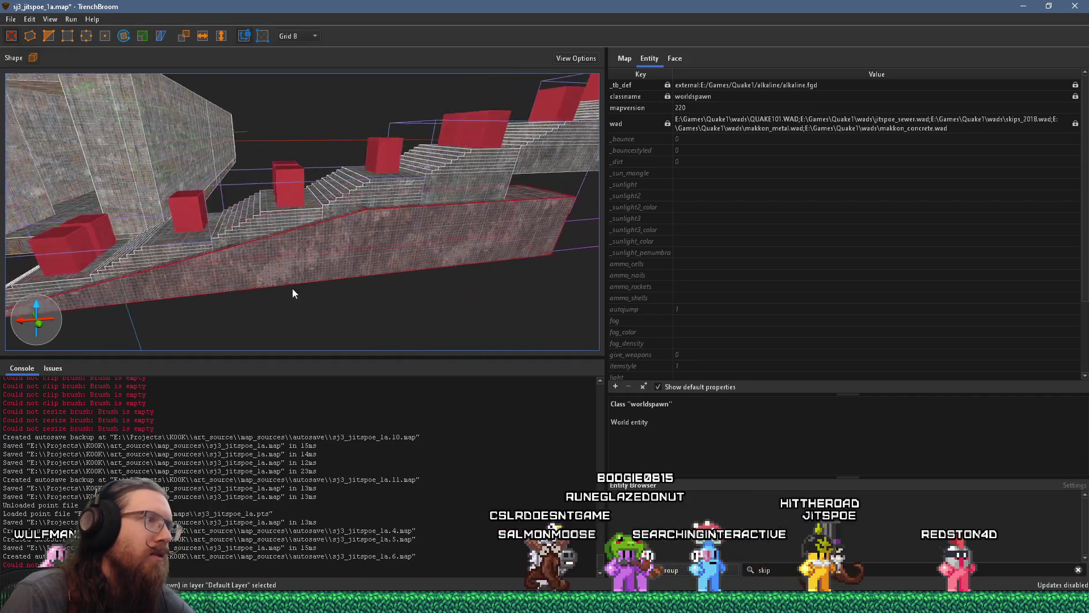
{"action": "scroll", "coordinate": [515, 179], "scroll_direction": "up", "scroll_amount": 3}
{"action": "scroll", "coordinate": [397, 260], "scroll_direction": "up", "scroll_amount": 5}
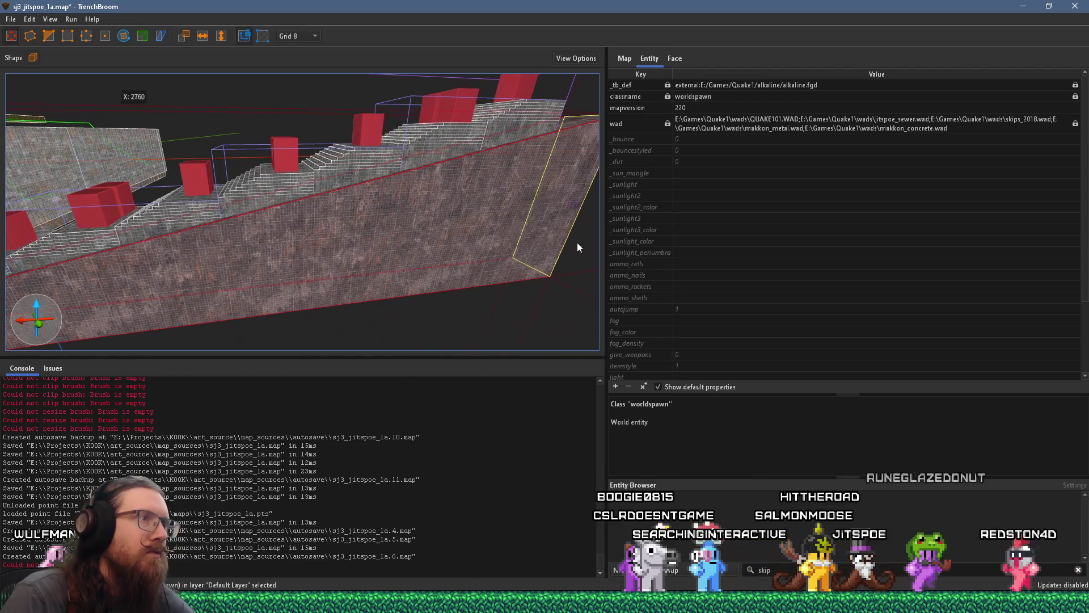
{"action": "scroll", "coordinate": [489, 222], "scroll_direction": "up", "scroll_amount": 3}
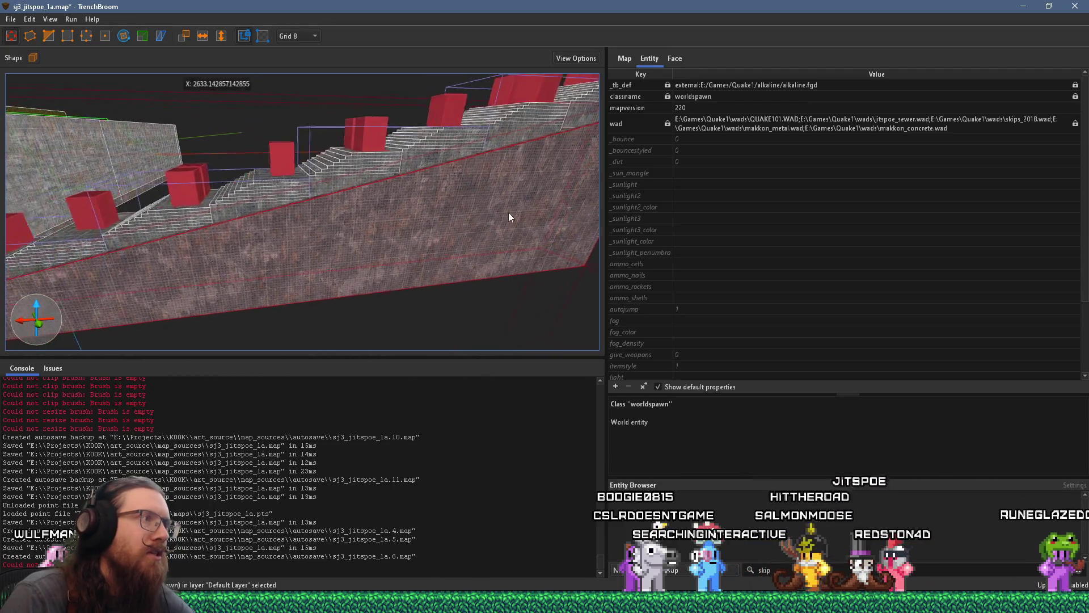
{"action": "scroll", "coordinate": [486, 223], "scroll_direction": "up", "scroll_amount": 10}
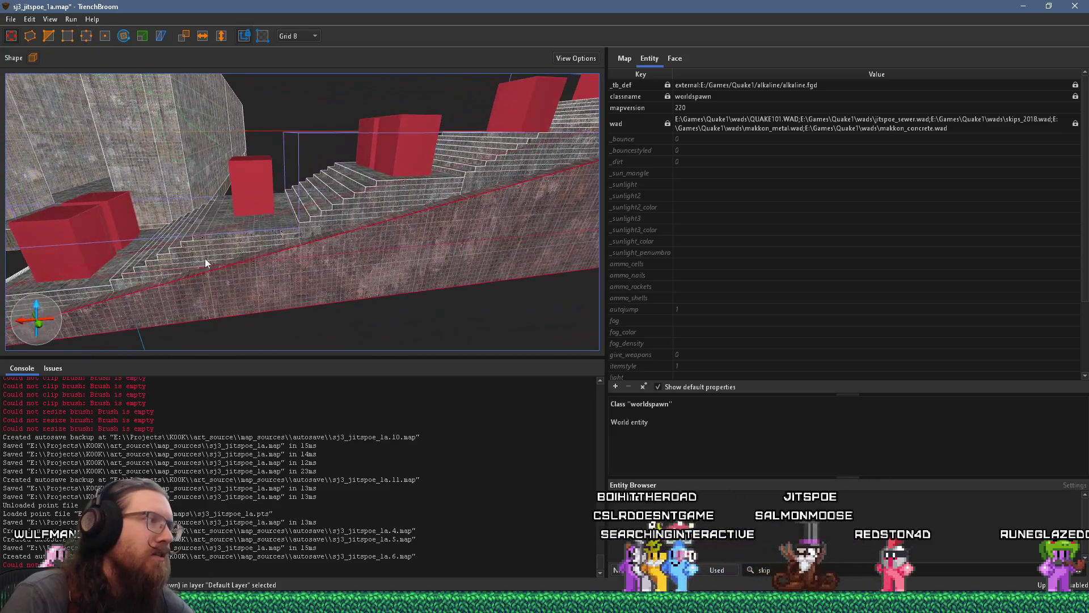
{"action": "scroll", "coordinate": [237, 226], "scroll_direction": "down", "scroll_amount": 5}
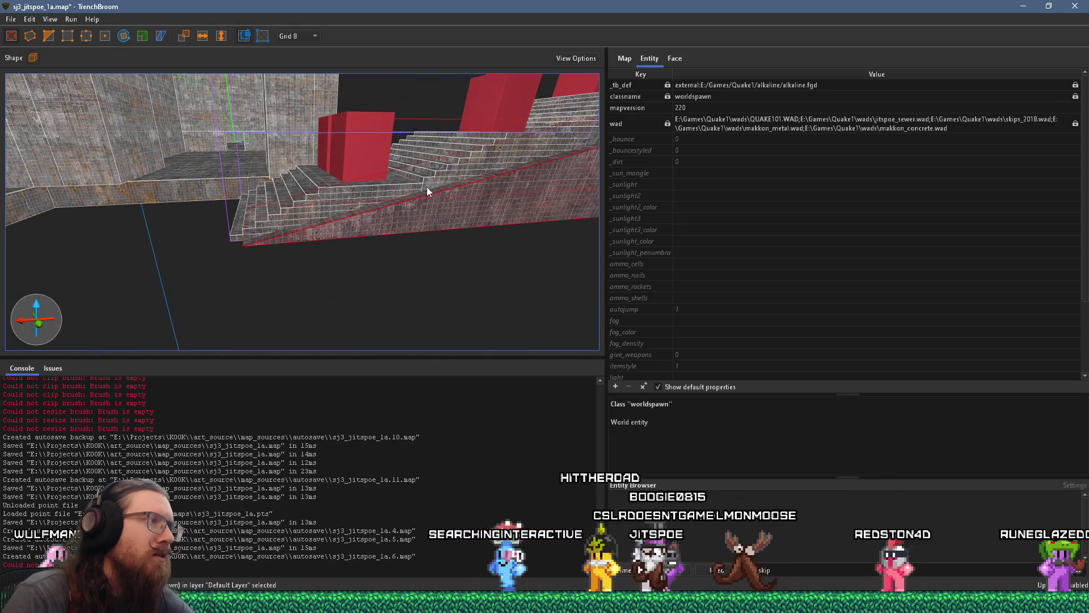
{"action": "scroll", "coordinate": [389, 193], "scroll_direction": "up", "scroll_amount": 3}
{"action": "mouse_move", "coordinate": [389, 198]}
{"action": "left_mouse_down"}
{"action": "mouse_move", "coordinate": [314, 186]}
{"action": "mouse_move", "coordinate": [308, 172]}
{"action": "left_mouse_up"}
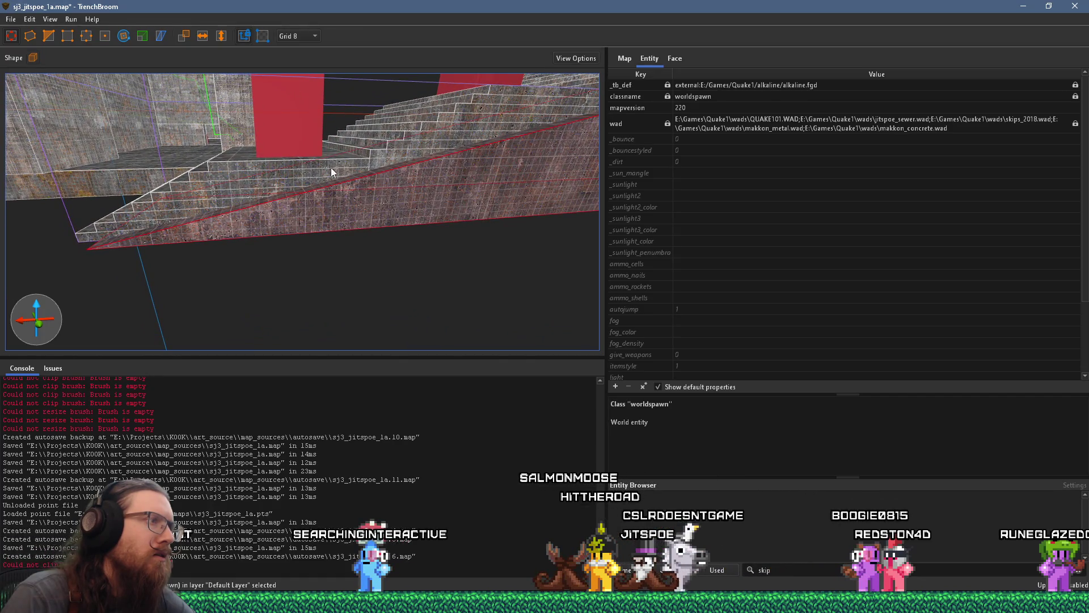
{"action": "key", "text": "shift"}
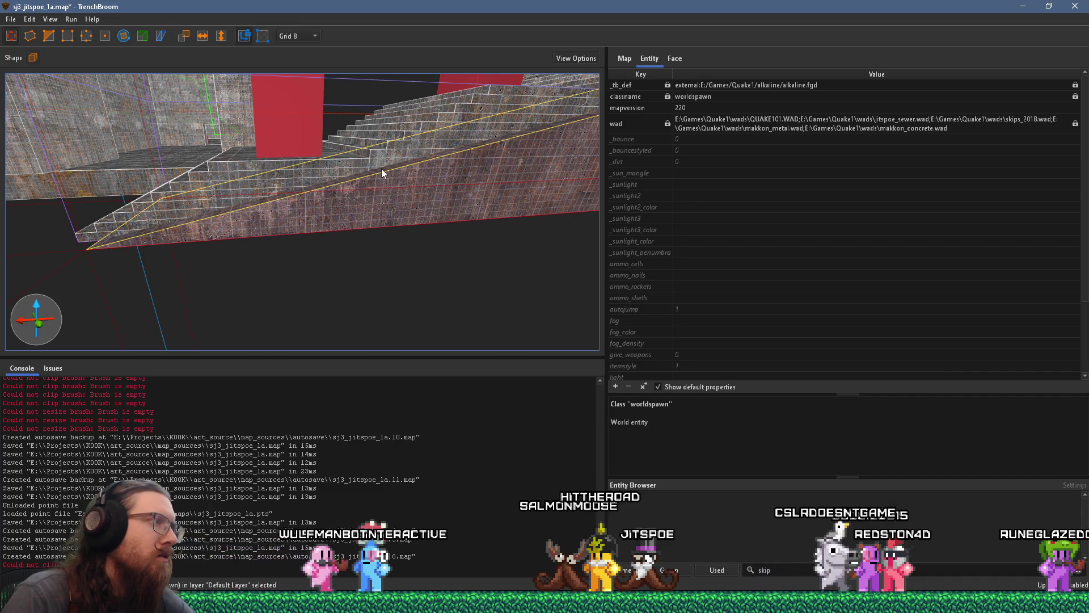
Reshape the ramp's sloped face and raise it over the stairs.
{"action": "mouse_move", "coordinate": [381, 169]}
{"action": "left_mouse_down"}
{"action": "mouse_move", "coordinate": [363, 137]}
{"action": "mouse_move", "coordinate": [390, 171]}
{"action": "mouse_move", "coordinate": [382, 172]}
{"action": "left_mouse_up"}
{"action": "scroll", "coordinate": [381, 173], "scroll_direction": "up", "scroll_amount": 3}
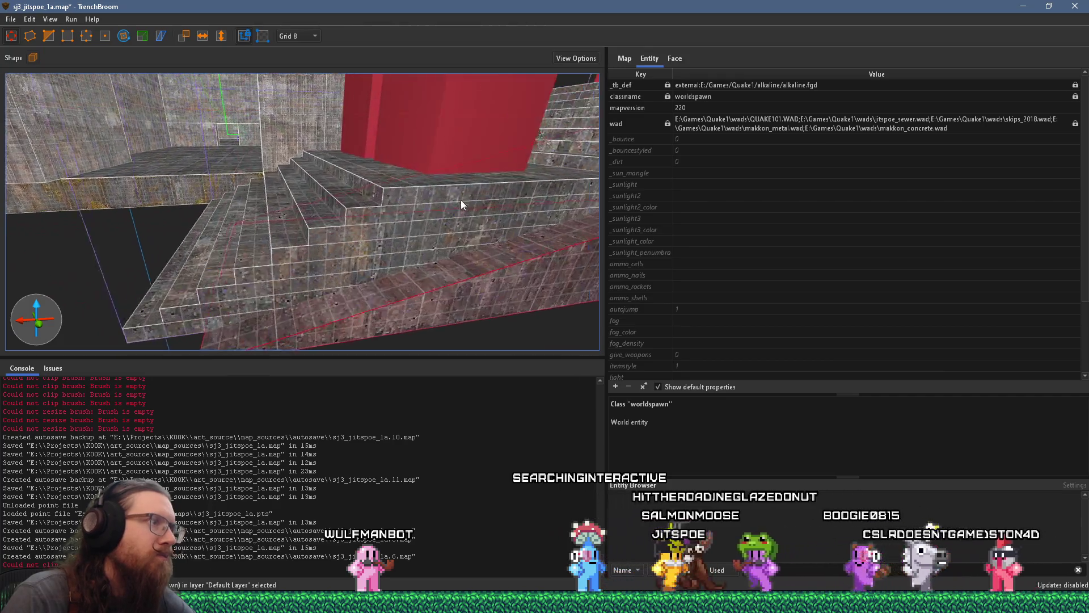
{"action": "scroll", "coordinate": [424, 229], "scroll_direction": "down", "scroll_amount": 5}
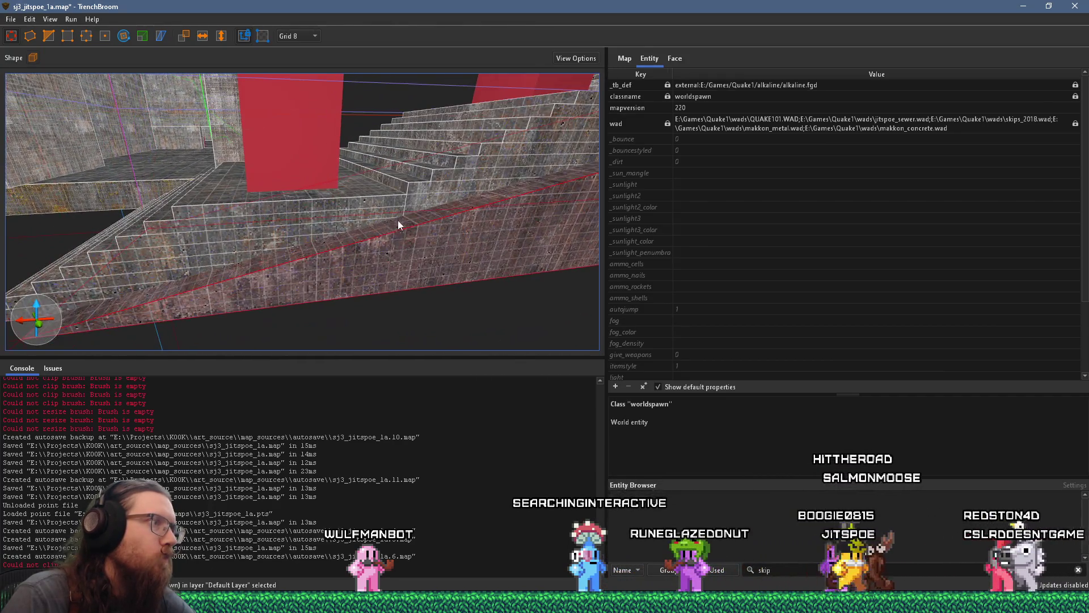
{"action": "mouse_move", "coordinate": [472, 235]}
{"action": "left_mouse_down"}
{"action": "mouse_move", "coordinate": [443, 226]}
{"action": "mouse_move", "coordinate": [424, 194]}
{"action": "mouse_move", "coordinate": [437, 199]}
{"action": "left_mouse_up"}
{"action": "mouse_move", "coordinate": [341, 193]}
{"action": "left_mouse_down"}
{"action": "mouse_move", "coordinate": [377, 209]}
{"action": "mouse_move", "coordinate": [294, 157]}
{"action": "left_mouse_up"}
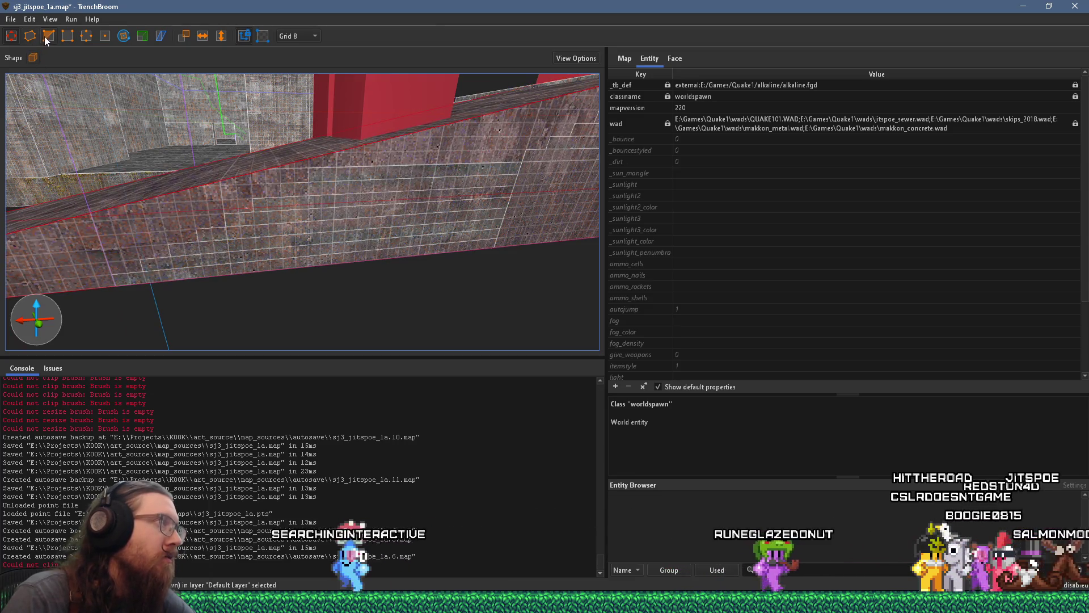
Undo the ramp raise and select the whole staircase with its ogres.
{"action": "mouse_move", "coordinate": [150, 281]}
{"action": "left_mouse_down"}
{"action": "mouse_move", "coordinate": [122, 293]}
{"action": "mouse_move", "coordinate": [230, 255]}
{"action": "left_mouse_up"}
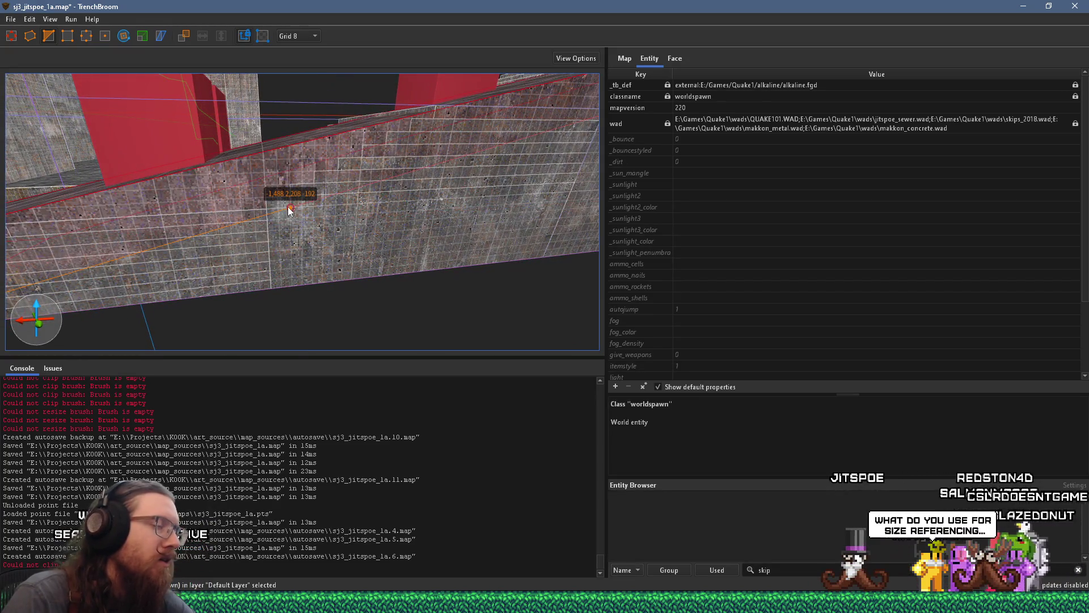
{"action": "key", "text": "ctrl+z"}
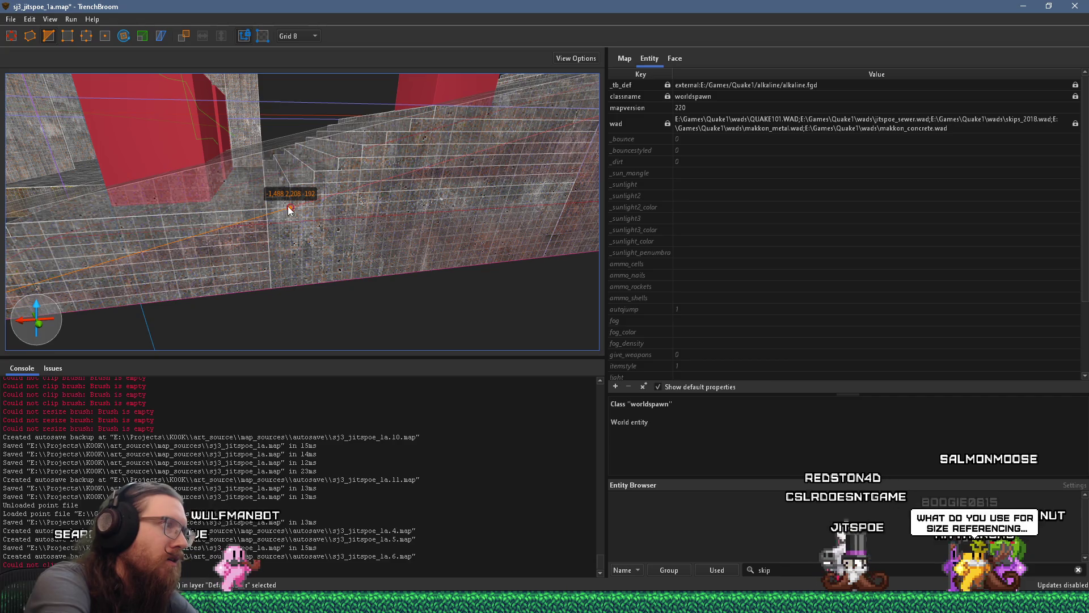
{"action": "key", "text": "Escape"}
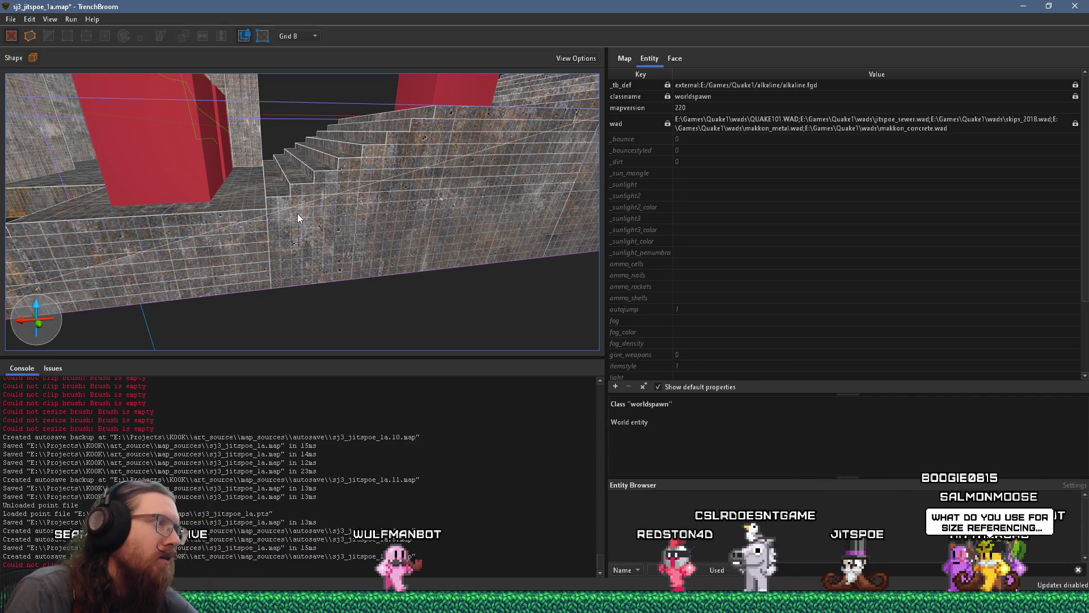
{"action": "key", "text": "ctrl+a"}
{"action": "mouse_move", "coordinate": [309, 214]}
{"action": "left_mouse_down"}
{"action": "mouse_move", "coordinate": [181, 186]}
{"action": "mouse_move", "coordinate": [448, 289]}
{"action": "mouse_move", "coordinate": [380, 244]}
{"action": "left_mouse_up"}
Fill the gap between room wall and stairs with a sloped wall brush, then reselect it.
{"action": "left_click", "coordinate": [380, 248]}
{"action": "scroll", "coordinate": [380, 249], "scroll_direction": "up", "scroll_amount": 10}
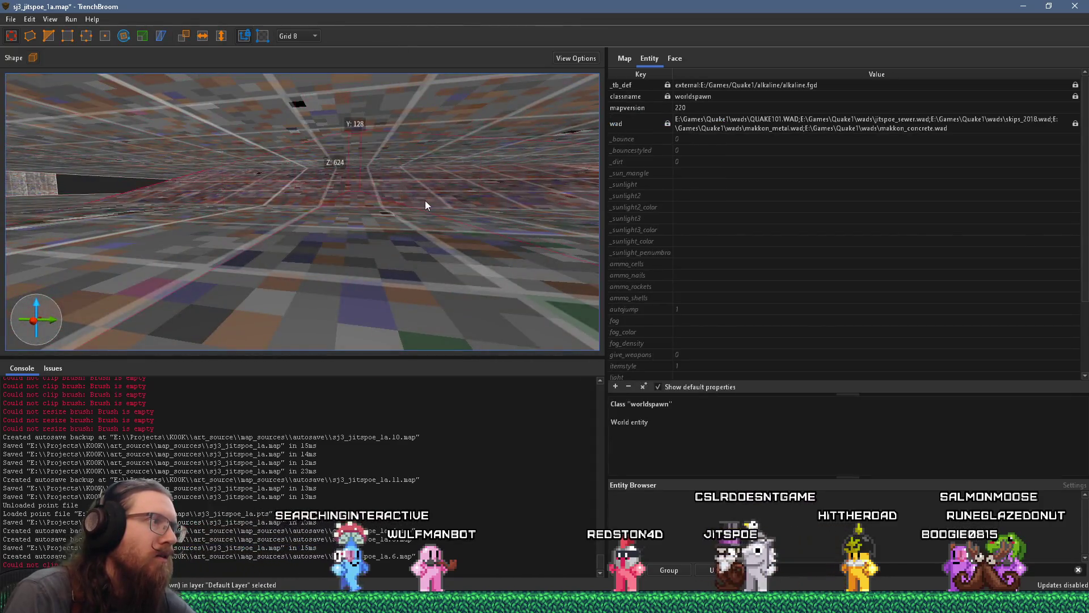
{"action": "scroll", "coordinate": [426, 205], "scroll_direction": "down", "scroll_amount": 10}
{"action": "left_click_drag", "start_coordinate": [239, 282], "coordinate": [324, 209]}
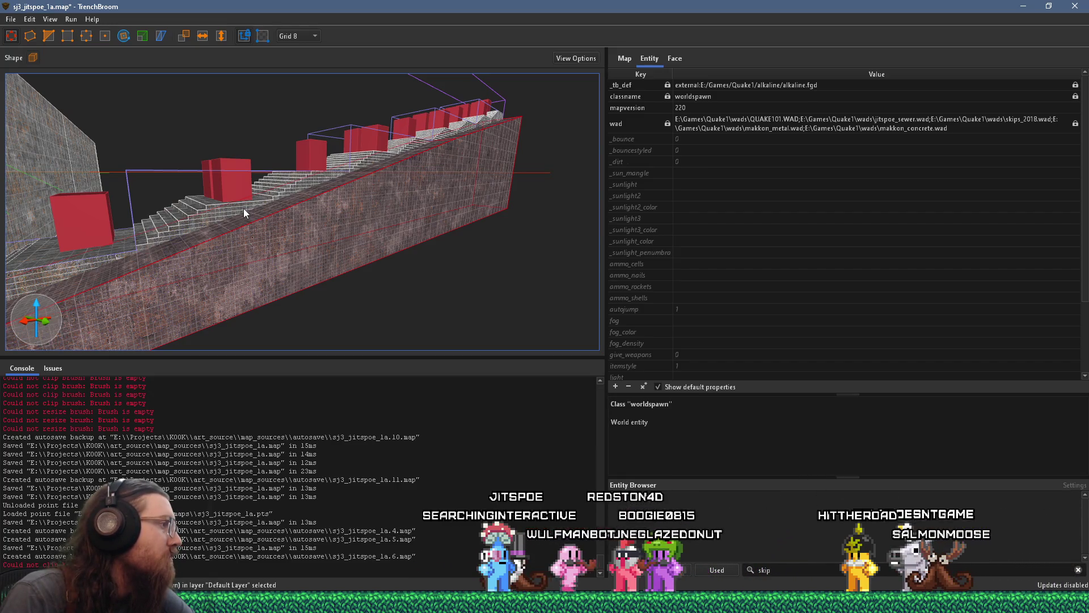
{"action": "mouse_move", "coordinate": [244, 209]}
{"action": "left_mouse_down"}
{"action": "mouse_move", "coordinate": [300, 208]}
{"action": "mouse_move", "coordinate": [190, 211]}
{"action": "mouse_move", "coordinate": [291, 230]}
{"action": "mouse_move", "coordinate": [263, 226]}
{"action": "mouse_move", "coordinate": [505, 212]}
{"action": "left_mouse_up"}
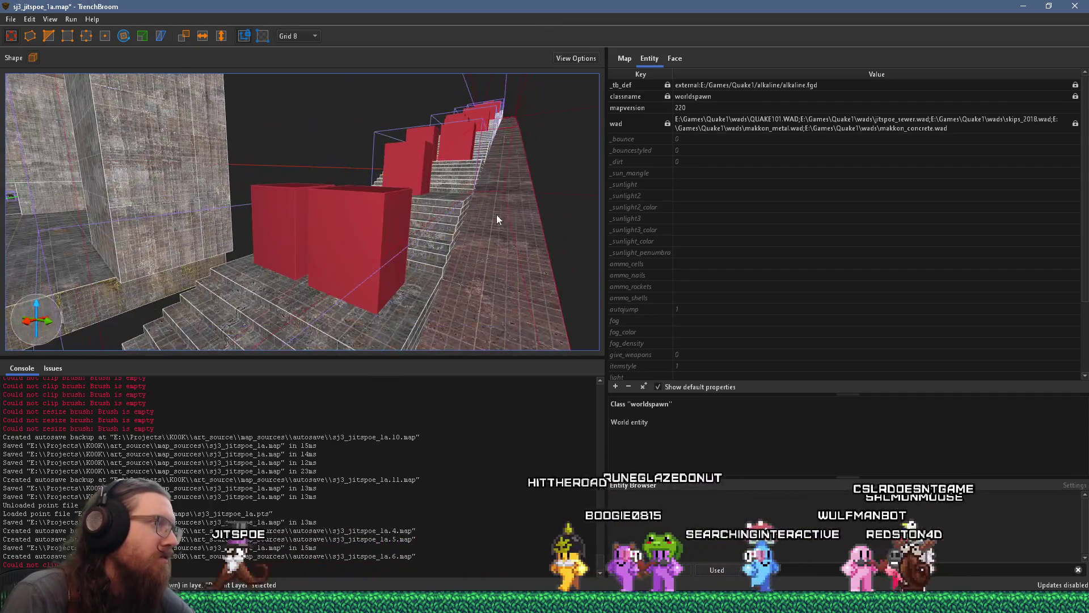
{"action": "mouse_move", "coordinate": [298, 238]}
{"action": "left_mouse_down"}
{"action": "mouse_move", "coordinate": [466, 203]}
{"action": "mouse_move", "coordinate": [301, 247]}
{"action": "mouse_move", "coordinate": [208, 220]}
{"action": "mouse_move", "coordinate": [262, 219]}
{"action": "mouse_move", "coordinate": [331, 124]}
{"action": "mouse_move", "coordinate": [127, 144]}
{"action": "mouse_move", "coordinate": [25, 196]}
{"action": "mouse_move", "coordinate": [89, 182]}
{"action": "mouse_move", "coordinate": [55, 210]}
{"action": "mouse_move", "coordinate": [60, 250]}
{"action": "mouse_move", "coordinate": [205, 210]}
{"action": "mouse_move", "coordinate": [559, 204]}
{"action": "mouse_move", "coordinate": [406, 179]}
{"action": "mouse_move", "coordinate": [203, 236]}
{"action": "mouse_move", "coordinate": [138, 176]}
{"action": "mouse_move", "coordinate": [445, 277]}
{"action": "mouse_move", "coordinate": [212, 199]}
{"action": "mouse_move", "coordinate": [304, 200]}
{"action": "mouse_move", "coordinate": [411, 259]}
{"action": "mouse_move", "coordinate": [510, 272]}
{"action": "mouse_move", "coordinate": [467, 245]}
{"action": "left_mouse_up"}
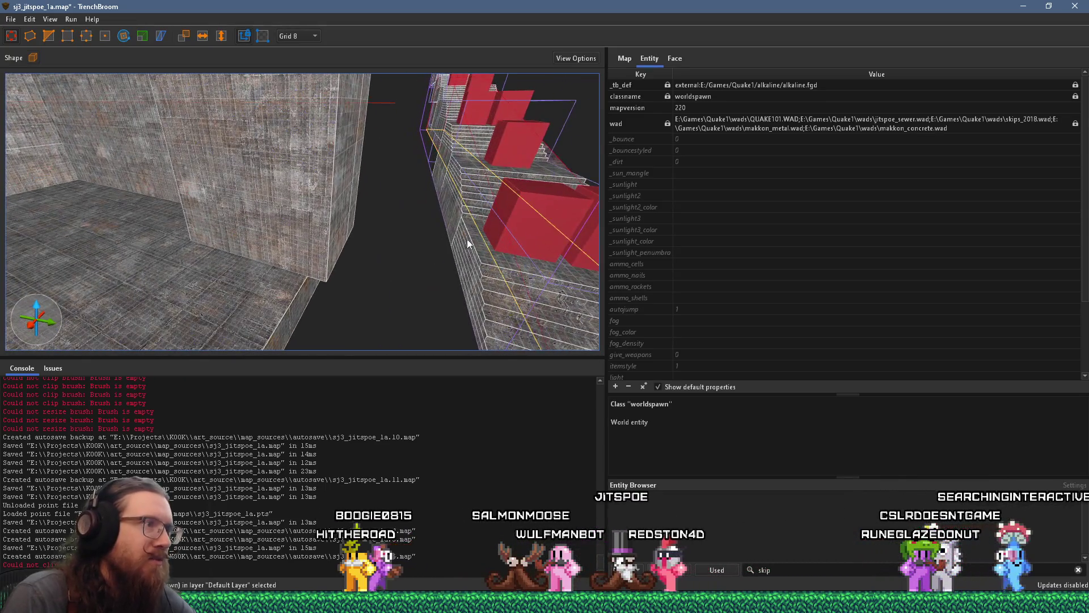
{"action": "key", "text": "ctrl+z"}
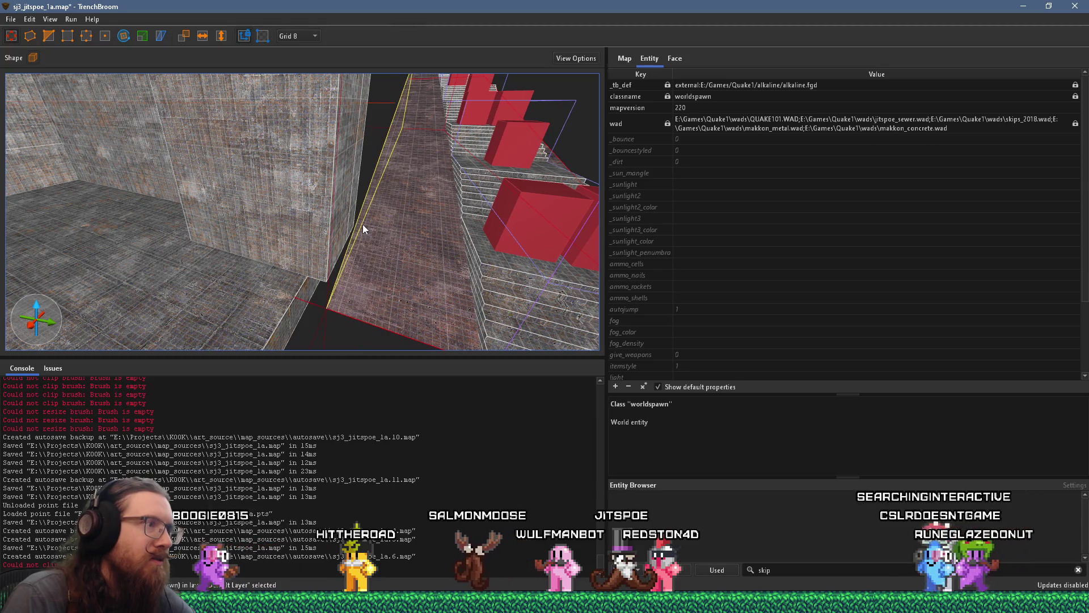
{"action": "mouse_move", "coordinate": [383, 222]}
{"action": "left_mouse_down"}
{"action": "mouse_move", "coordinate": [190, 244]}
{"action": "mouse_move", "coordinate": [260, 195]}
{"action": "mouse_move", "coordinate": [296, 208]}
{"action": "mouse_move", "coordinate": [318, 273]}
{"action": "left_mouse_up"}
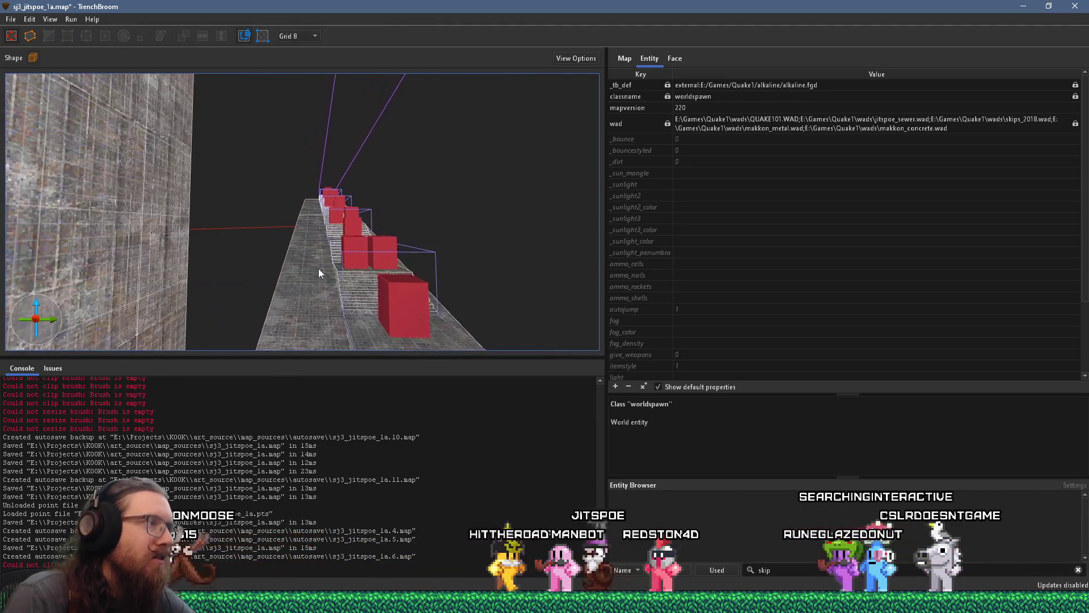
{"action": "left_click", "coordinate": [309, 210]}
{"action": "mouse_move", "coordinate": [312, 233]}
{"action": "left_mouse_down"}
{"action": "mouse_move", "coordinate": [279, 239]}
{"action": "mouse_move", "coordinate": [511, 206]}
{"action": "mouse_move", "coordinate": [244, 222]}
{"action": "mouse_move", "coordinate": [307, 228]}
{"action": "mouse_move", "coordinate": [325, 185]}
{"action": "mouse_move", "coordinate": [242, 285]}
{"action": "mouse_move", "coordinate": [163, 165]}
{"action": "mouse_move", "coordinate": [47, 185]}
{"action": "mouse_move", "coordinate": [161, 226]}
{"action": "mouse_move", "coordinate": [87, 227]}
{"action": "mouse_move", "coordinate": [322, 142]}
{"action": "mouse_move", "coordinate": [310, 149]}
{"action": "mouse_move", "coordinate": [356, 40]}
{"action": "mouse_move", "coordinate": [302, 189]}
{"action": "mouse_move", "coordinate": [330, 162]}
{"action": "mouse_move", "coordinate": [187, 50]}
{"action": "mouse_move", "coordinate": [313, 159]}
{"action": "mouse_move", "coordinate": [257, 98]}
{"action": "mouse_move", "coordinate": [287, 91]}
{"action": "left_mouse_up"}
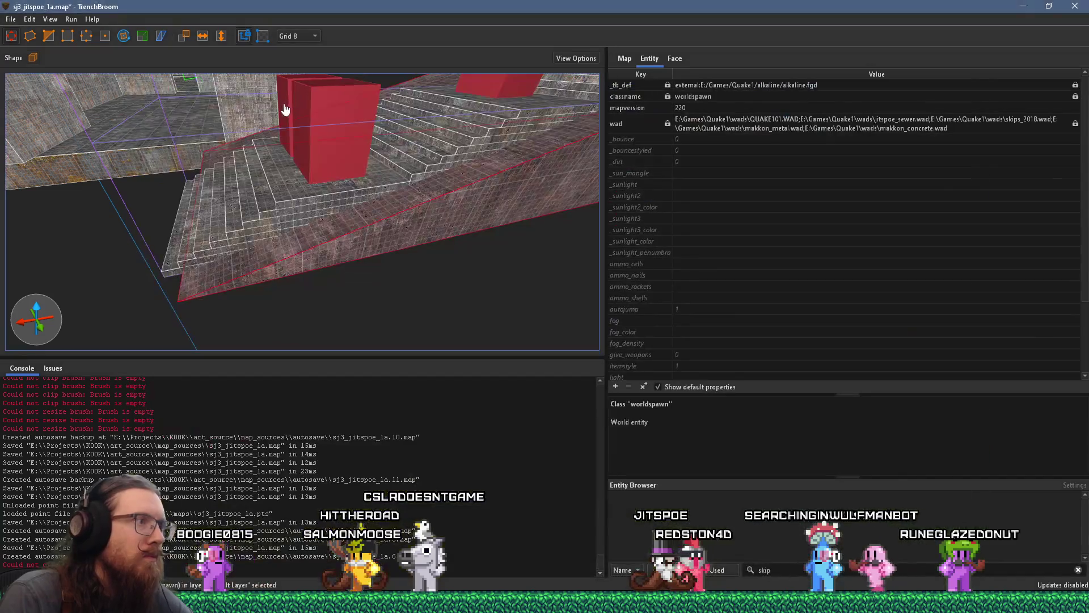
Add the stairs to the stairsTheLONGway group.
{"action": "mouse_move", "coordinate": [292, 93]}
{"action": "left_mouse_down"}
{"action": "mouse_move", "coordinate": [287, 141]}
{"action": "mouse_move", "coordinate": [383, 206]}
{"action": "mouse_move", "coordinate": [367, 259]}
{"action": "mouse_move", "coordinate": [421, 339]}
{"action": "left_mouse_up"}
{"action": "key", "text": "Escape"}
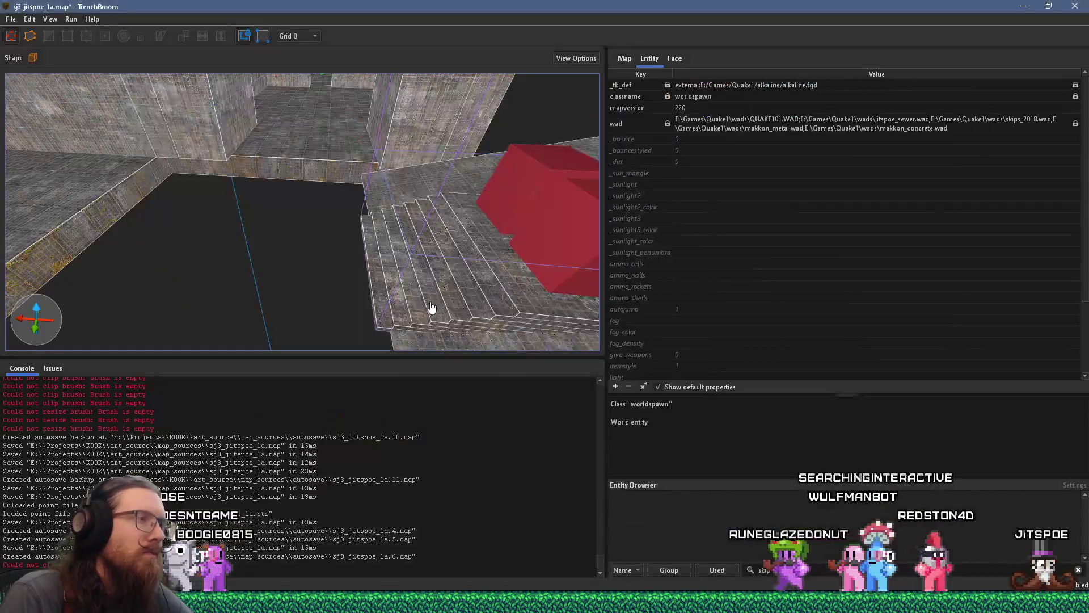
{"action": "mouse_move", "coordinate": [431, 307]}
{"action": "left_mouse_down"}
{"action": "mouse_move", "coordinate": [423, 283]}
{"action": "mouse_move", "coordinate": [372, 240]}
{"action": "left_mouse_up"}
{"action": "left_click", "coordinate": [373, 239]}
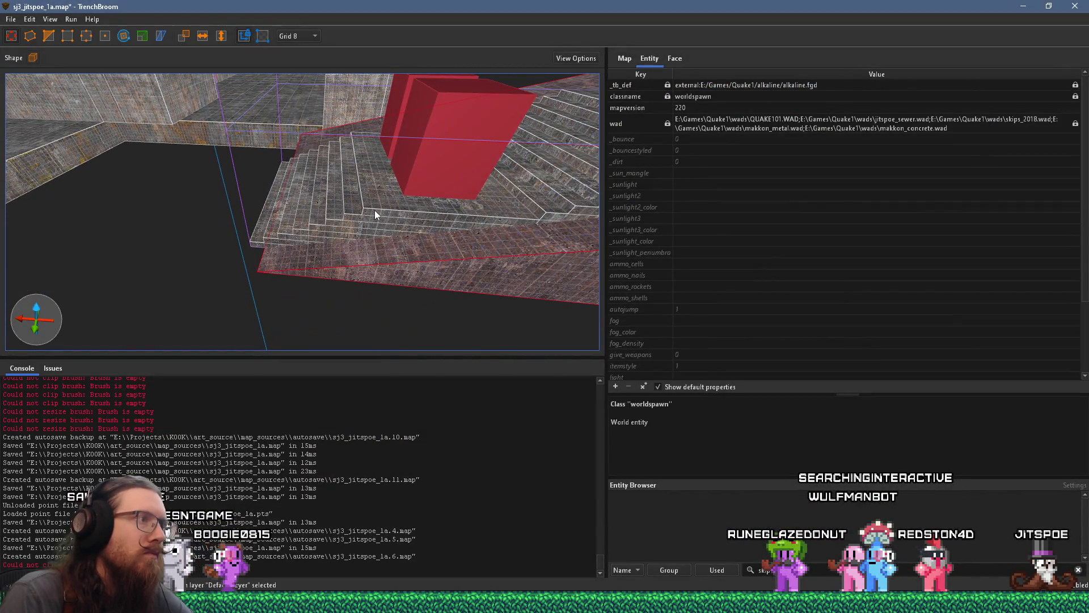
{"action": "right_click", "coordinate": [374, 210]}
{"action": "left_click", "coordinate": [434, 268]}
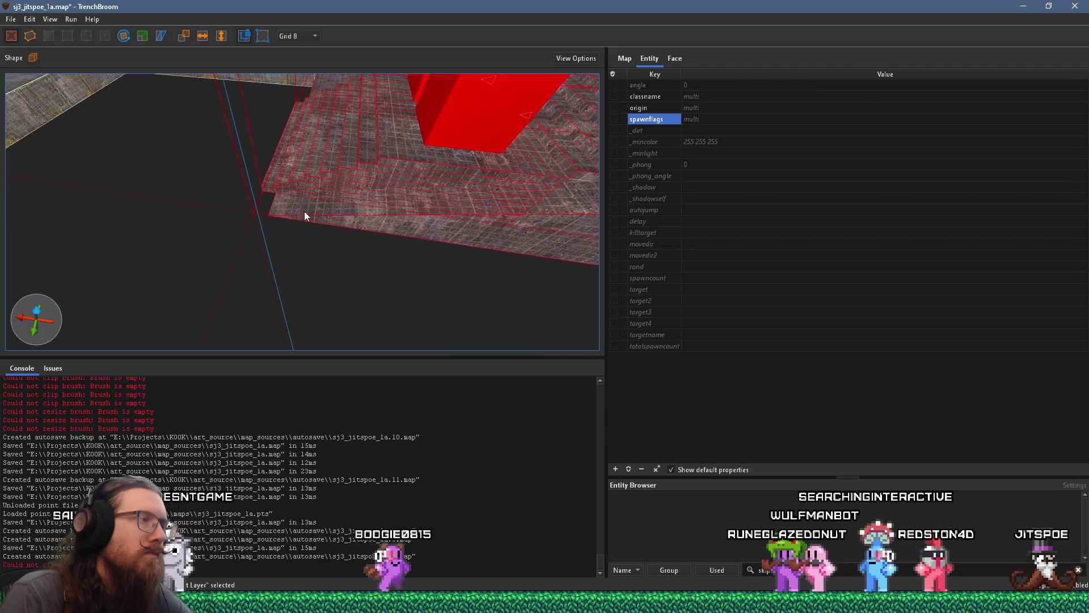
Set the grid to 64 and move the stairs and ogres 192 units along negative X.
{"action": "scroll", "coordinate": [277, 341], "scroll_direction": "down", "scroll_amount": 3}
{"action": "scroll", "coordinate": [271, 339], "scroll_direction": "down", "scroll_amount": 2}
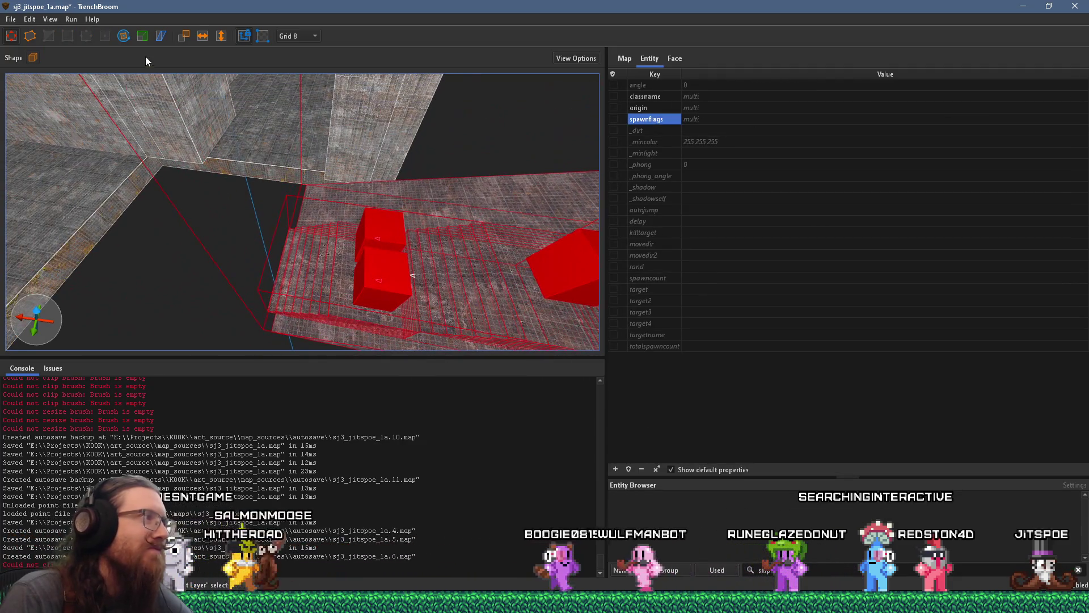
{"action": "left_click", "coordinate": [286, 36]}
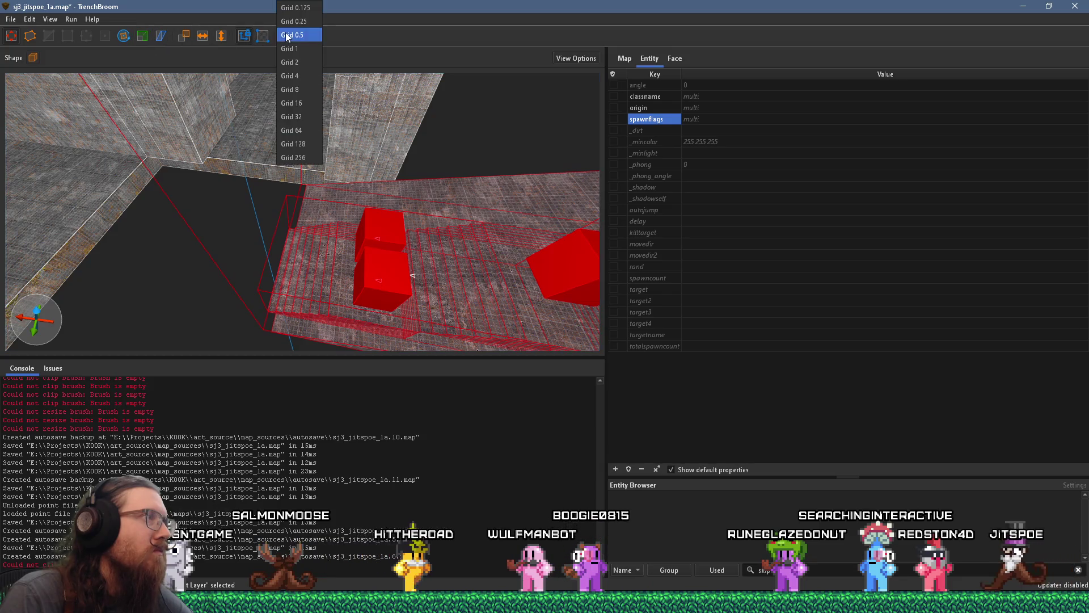
{"action": "scroll", "coordinate": [334, 195], "scroll_direction": "up", "scroll_amount": 6}
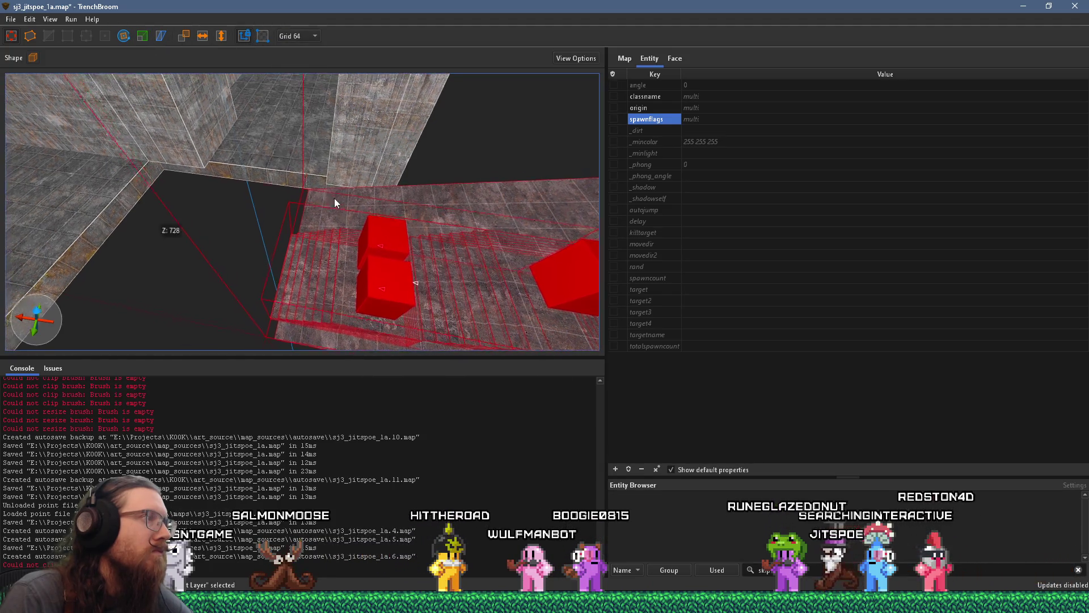
{"action": "scroll", "coordinate": [317, 244], "scroll_direction": "down", "scroll_amount": 3}
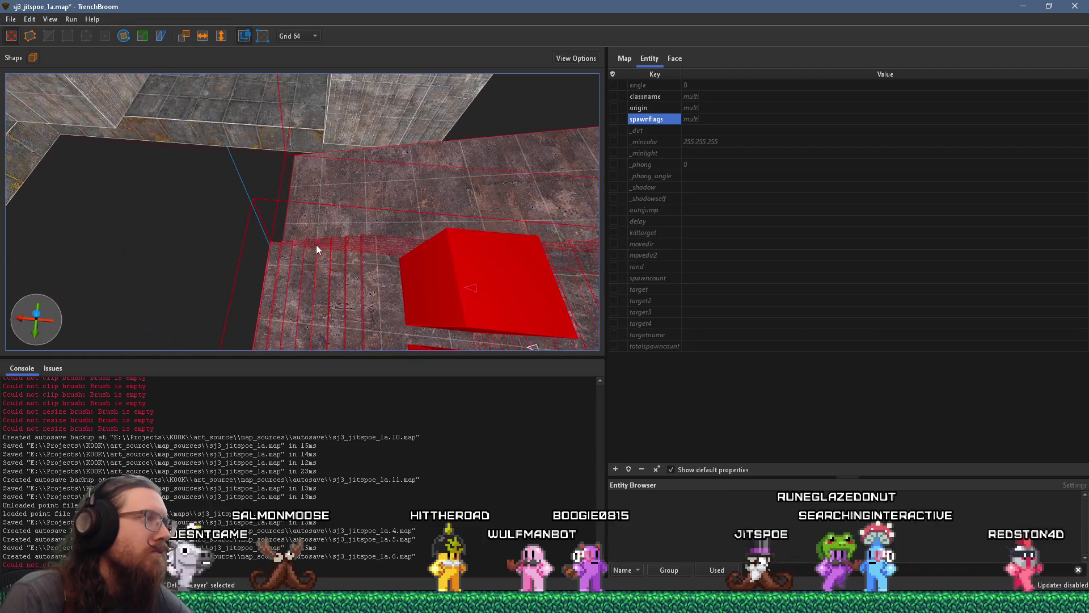
{"action": "mouse_move", "coordinate": [312, 276]}
{"action": "left_mouse_down"}
{"action": "mouse_move", "coordinate": [570, 285]}
{"action": "mouse_move", "coordinate": [204, 223]}
{"action": "mouse_move", "coordinate": [371, 229]}
{"action": "mouse_move", "coordinate": [359, 213]}
{"action": "mouse_move", "coordinate": [460, 108]}
{"action": "mouse_move", "coordinate": [325, 246]}
{"action": "mouse_move", "coordinate": [240, 242]}
{"action": "mouse_move", "coordinate": [394, 42]}
{"action": "mouse_move", "coordinate": [320, 117]}
{"action": "mouse_move", "coordinate": [270, 36]}
{"action": "left_mouse_up"}
{"action": "key", "text": "Escape"}
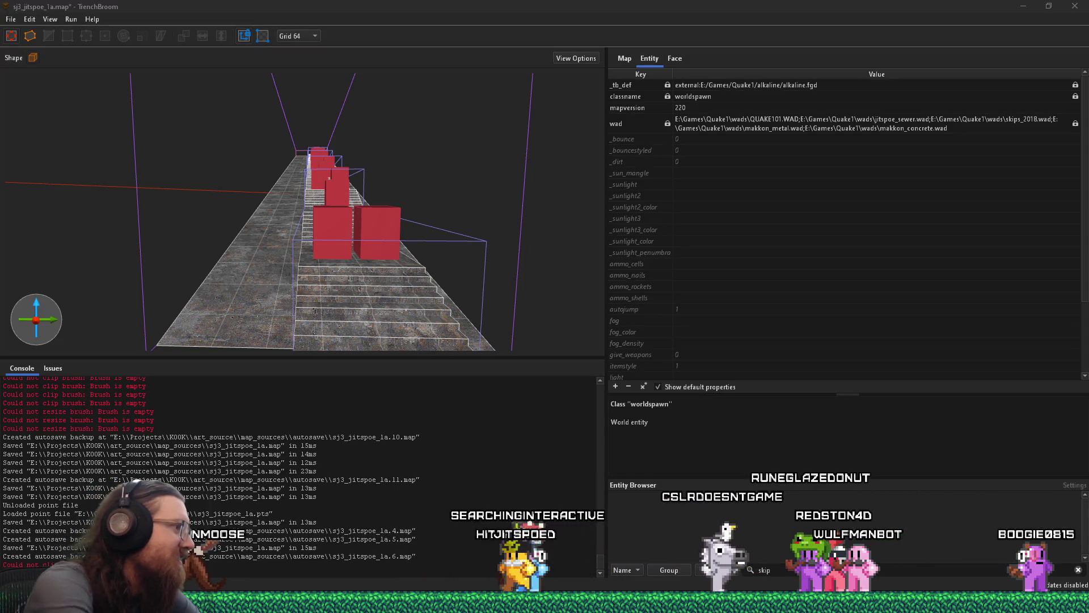
{"action": "mouse_move", "coordinate": [307, 289]}
{"action": "left_mouse_down"}
{"action": "mouse_move", "coordinate": [339, 281]}
{"action": "mouse_move", "coordinate": [342, 249]}
{"action": "mouse_move", "coordinate": [286, 285]}
{"action": "mouse_move", "coordinate": [346, 244]}
{"action": "mouse_move", "coordinate": [239, 286]}
{"action": "mouse_move", "coordinate": [253, 255]}
{"action": "mouse_move", "coordinate": [343, 186]}
{"action": "mouse_move", "coordinate": [315, 210]}
{"action": "mouse_move", "coordinate": [300, 124]}
{"action": "mouse_move", "coordinate": [286, 169]}
{"action": "mouse_move", "coordinate": [337, 238]}
{"action": "left_mouse_up"}
{"action": "key", "text": "alt+Tab"}
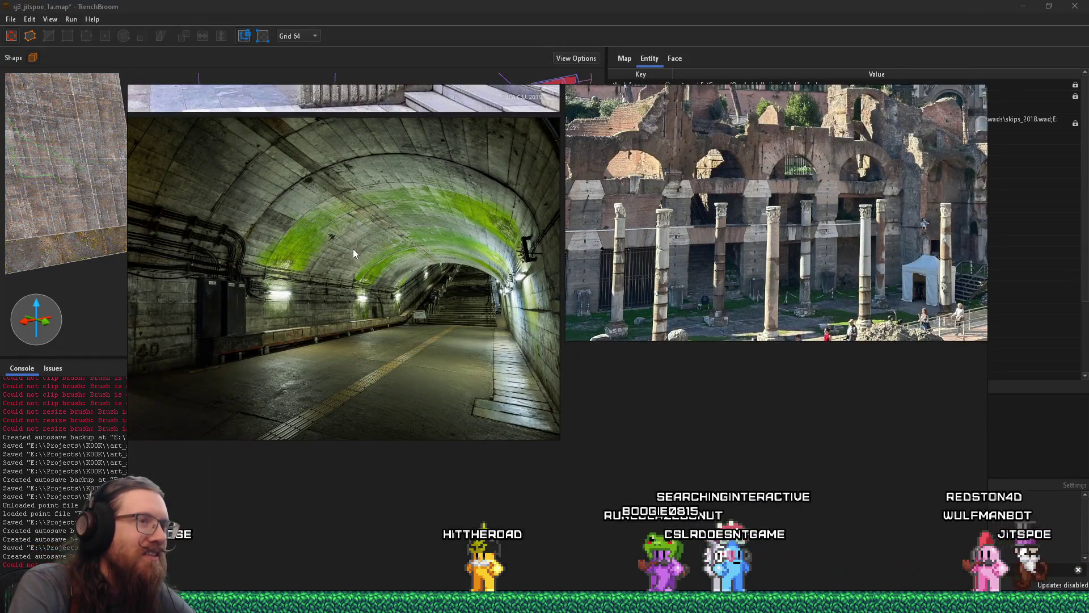
Stretch the small brush into a 448 × 384 floor slab along the corridor to the stairs.
{"action": "key", "text": "alt+Tab"}
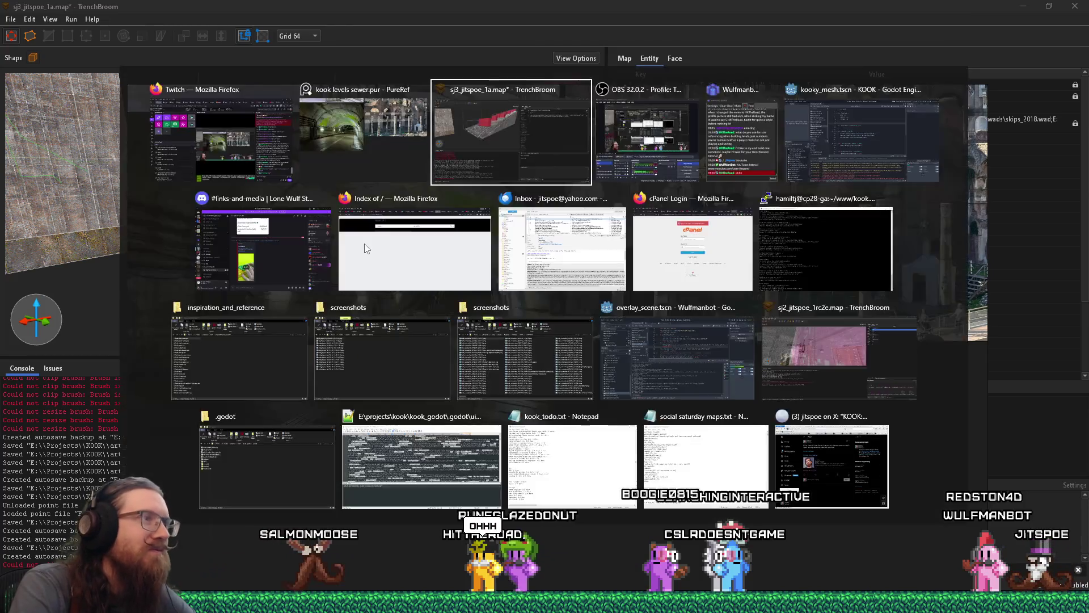
{"action": "mouse_move", "coordinate": [364, 244]}
{"action": "left_mouse_down"}
{"action": "mouse_move", "coordinate": [345, 234]}
{"action": "mouse_move", "coordinate": [395, 366]}
{"action": "mouse_move", "coordinate": [458, 312]}
{"action": "left_mouse_up"}
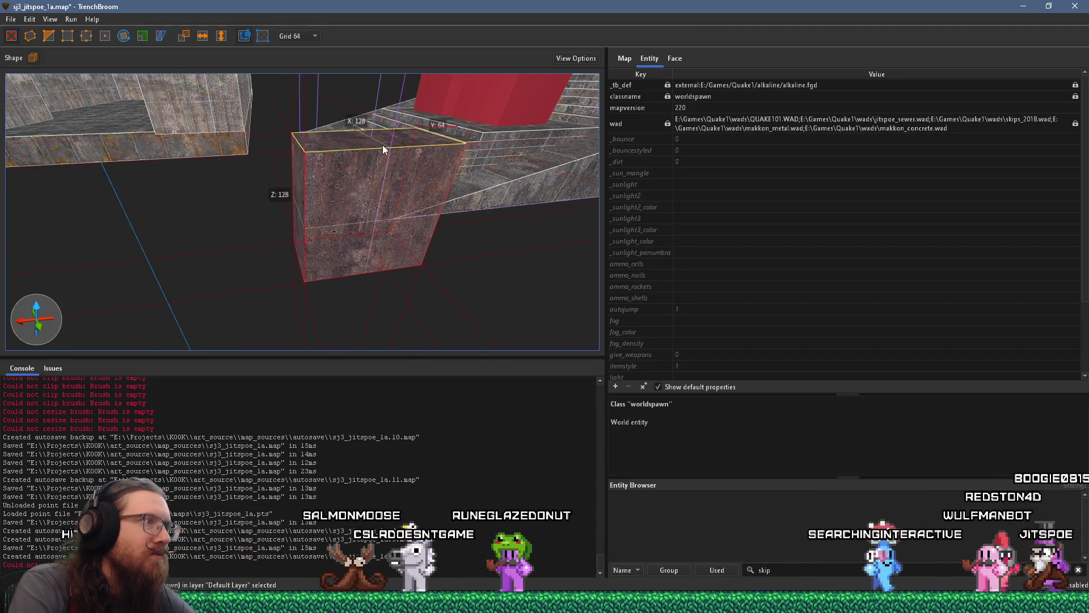
{"action": "mouse_move", "coordinate": [273, 116]}
{"action": "left_mouse_down"}
{"action": "mouse_move", "coordinate": [287, 180]}
{"action": "mouse_move", "coordinate": [252, 210]}
{"action": "mouse_move", "coordinate": [512, 329]}
{"action": "left_mouse_up"}
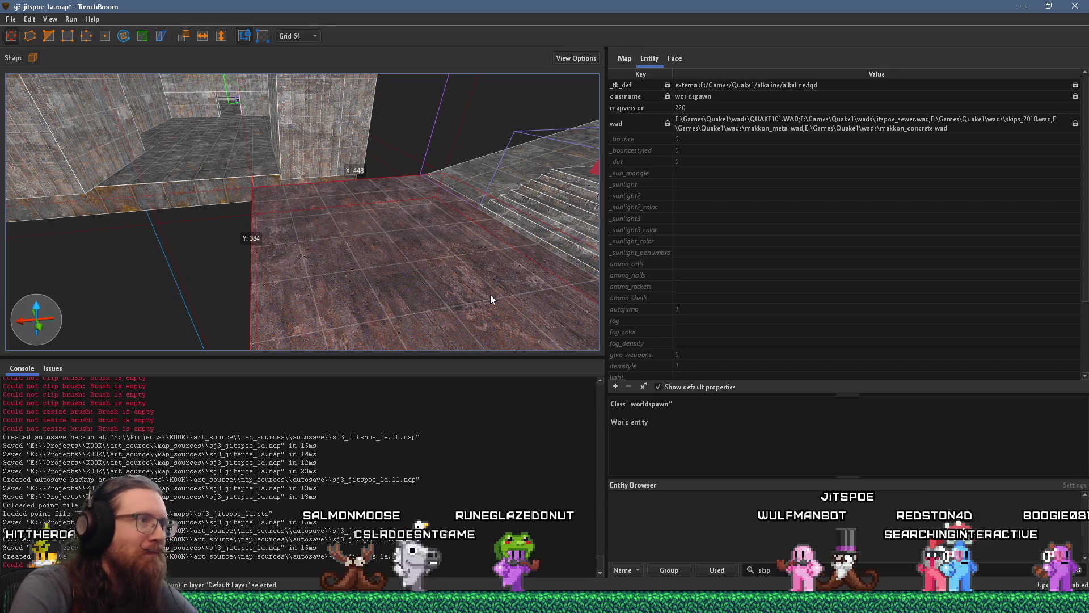
{"action": "mouse_move", "coordinate": [389, 226]}
{"action": "left_mouse_down"}
{"action": "mouse_move", "coordinate": [486, 209]}
{"action": "mouse_move", "coordinate": [311, 301]}
{"action": "mouse_move", "coordinate": [395, 253]}
{"action": "left_mouse_up"}
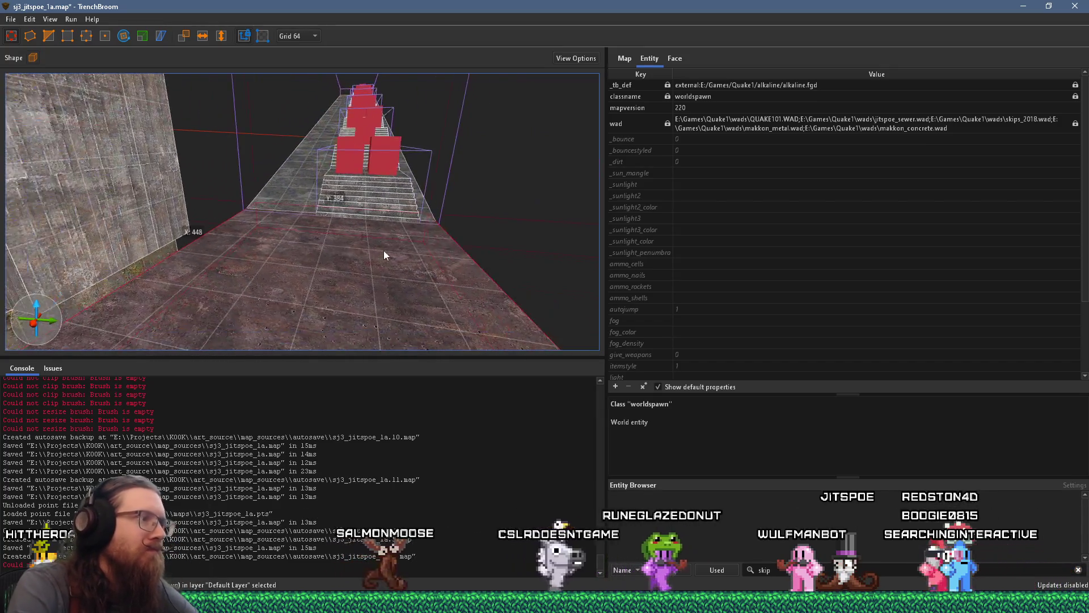
Bring the PureRef reference image board to the front.
{"action": "key", "text": "super+Tab"}
{"action": "key", "text": "Escape"}
{"action": "key", "text": "super+Tab"}
{"action": "left_click", "coordinate": [386, 253]}
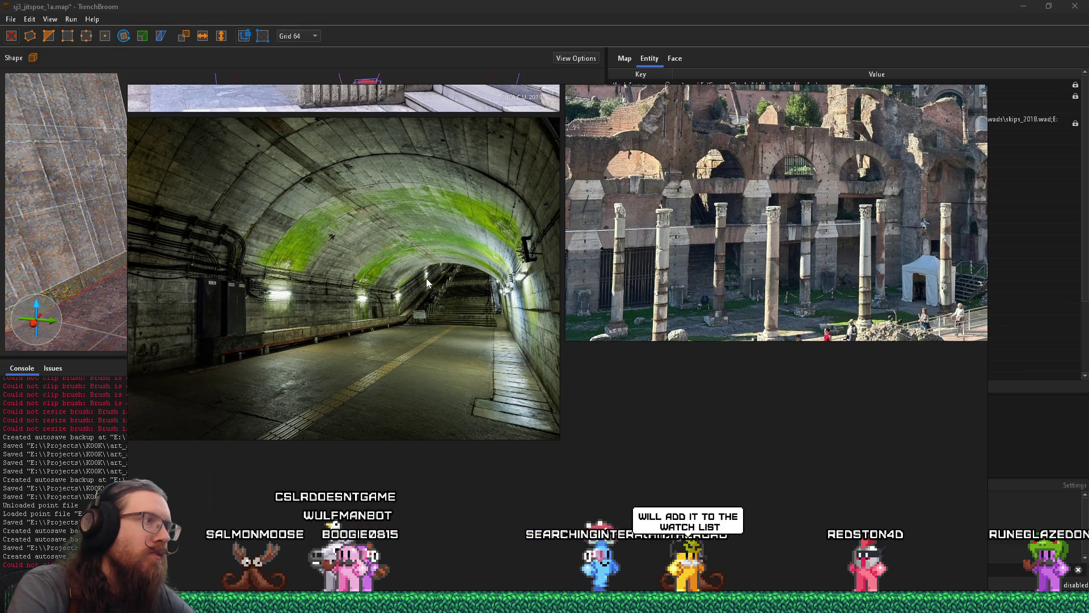
Study the green-lit tunnel and Roman ruins photos, then return to sj3_jitspoe_1a.map.
{"action": "key", "text": "alt+Tab"}
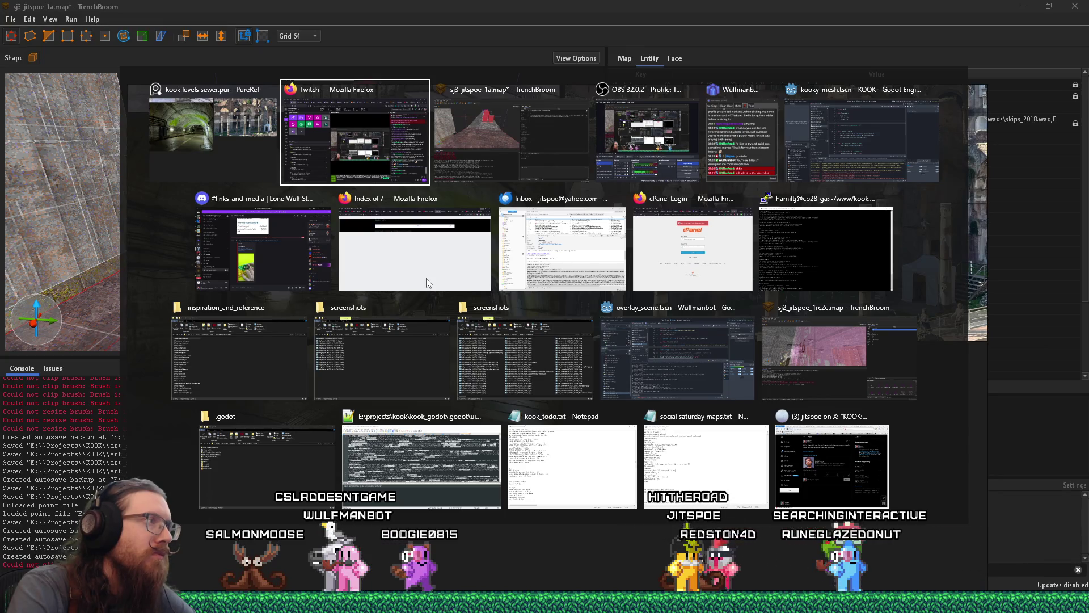
{"action": "key", "text": "alt+shift+Tab"}
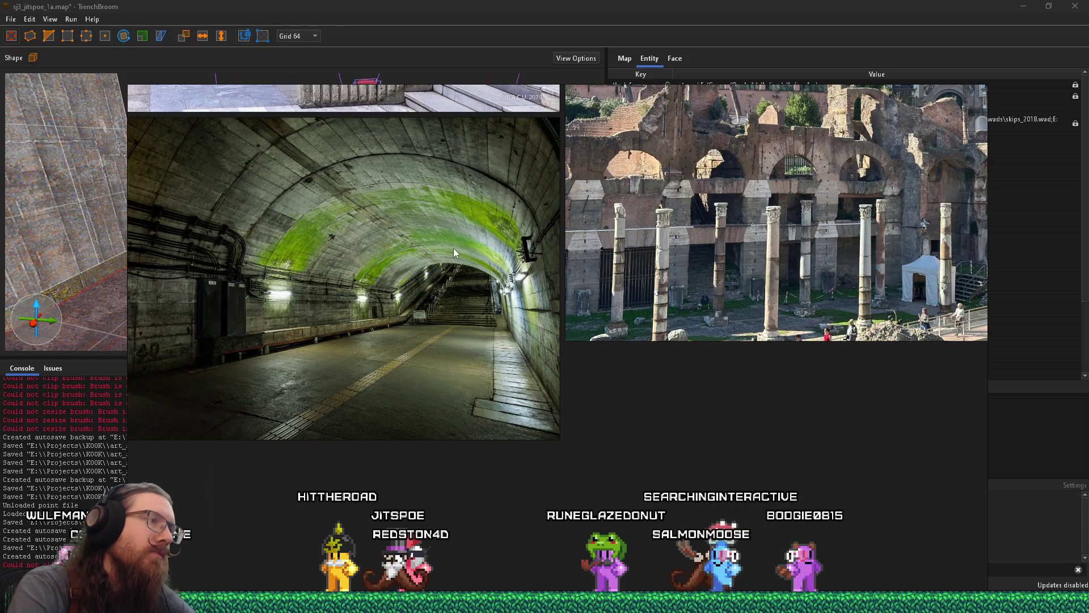
{"action": "key", "text": "alt+Tab"}
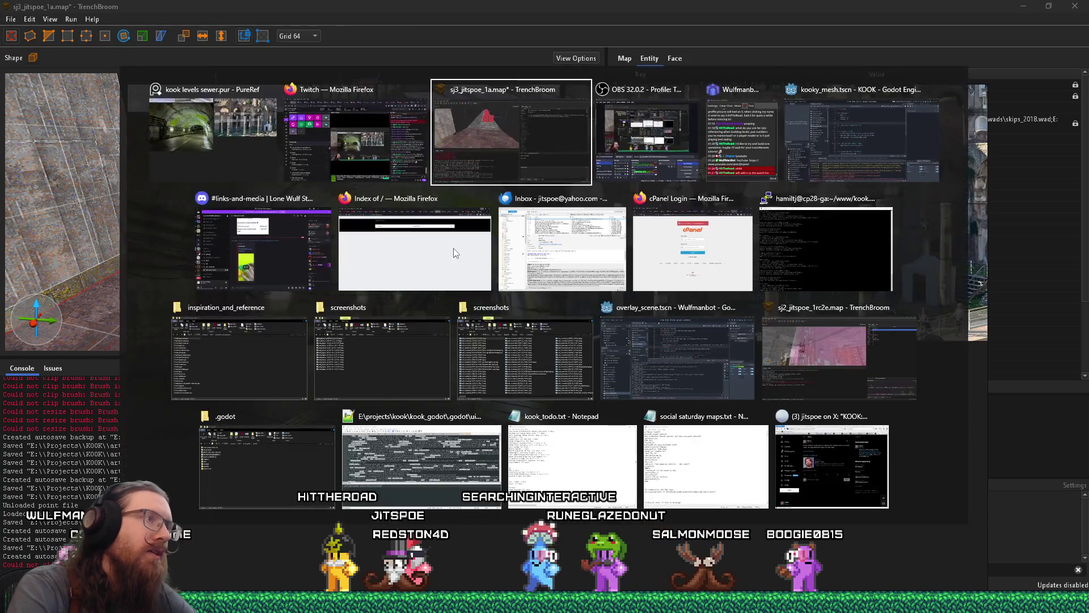
{"action": "scroll", "coordinate": [431, 256], "scroll_direction": "up", "scroll_amount": 5}
{"action": "scroll", "coordinate": [427, 255], "scroll_direction": "down", "scroll_amount": 5}
Move along the corridor and select the front floor slab.
{"action": "key", "text": "Escape"}
{"action": "scroll", "coordinate": [404, 159], "scroll_direction": "down", "scroll_amount": 5}
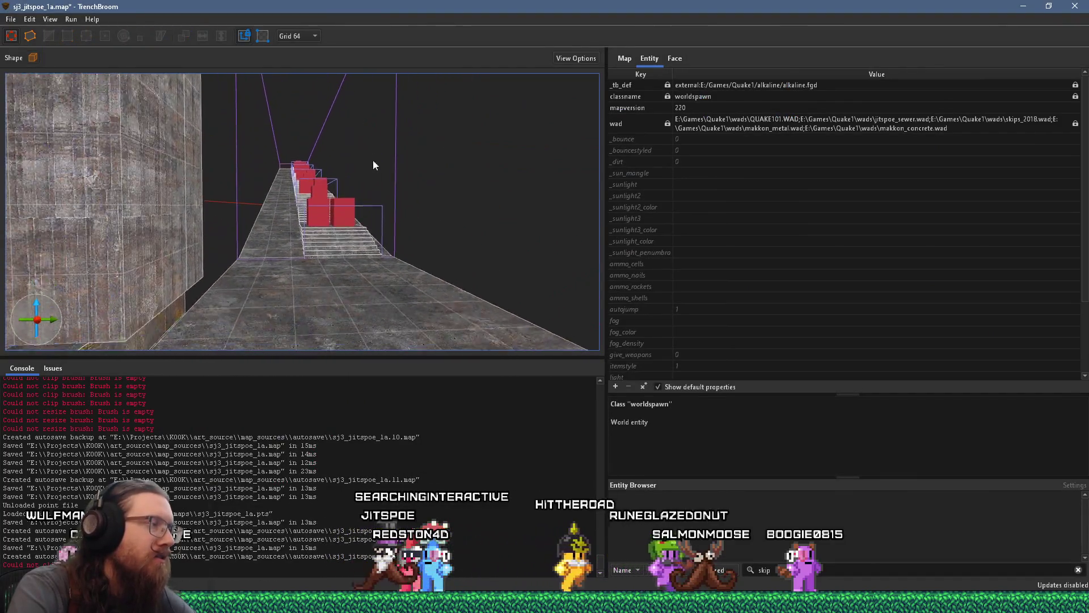
{"action": "scroll", "coordinate": [379, 93], "scroll_direction": "down", "scroll_amount": 4}
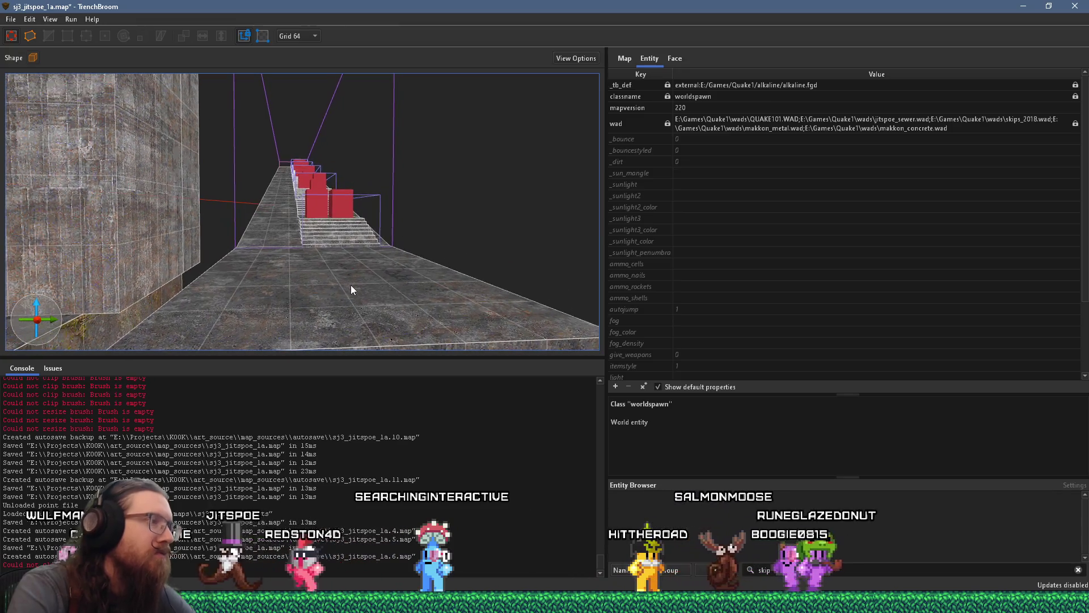
{"action": "scroll", "coordinate": [349, 284], "scroll_direction": "down", "scroll_amount": 2}
{"action": "key", "text": "a"}
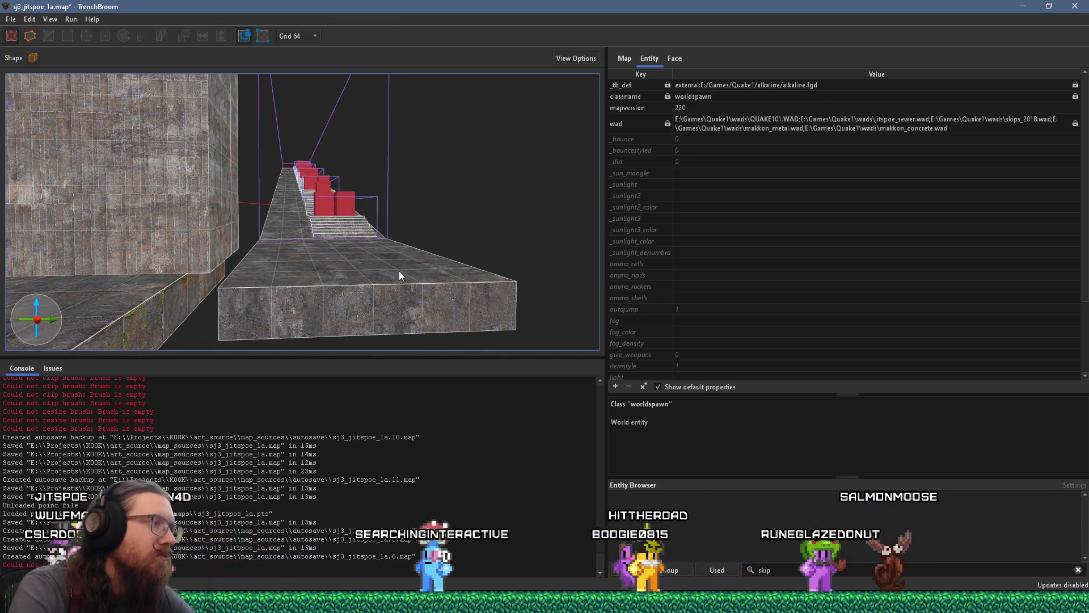
{"action": "left_click", "coordinate": [241, 306]}
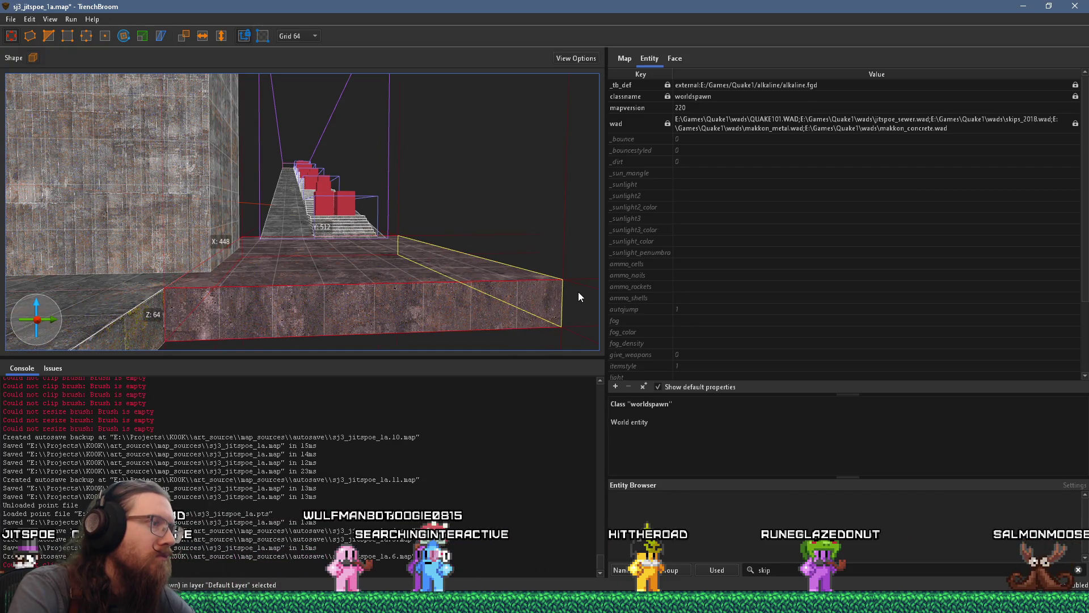
Set the grid to 16 units and the brush shape to a hollow cylinder.
{"action": "left_click", "coordinate": [308, 36]}
{"action": "left_click", "coordinate": [301, 113]}
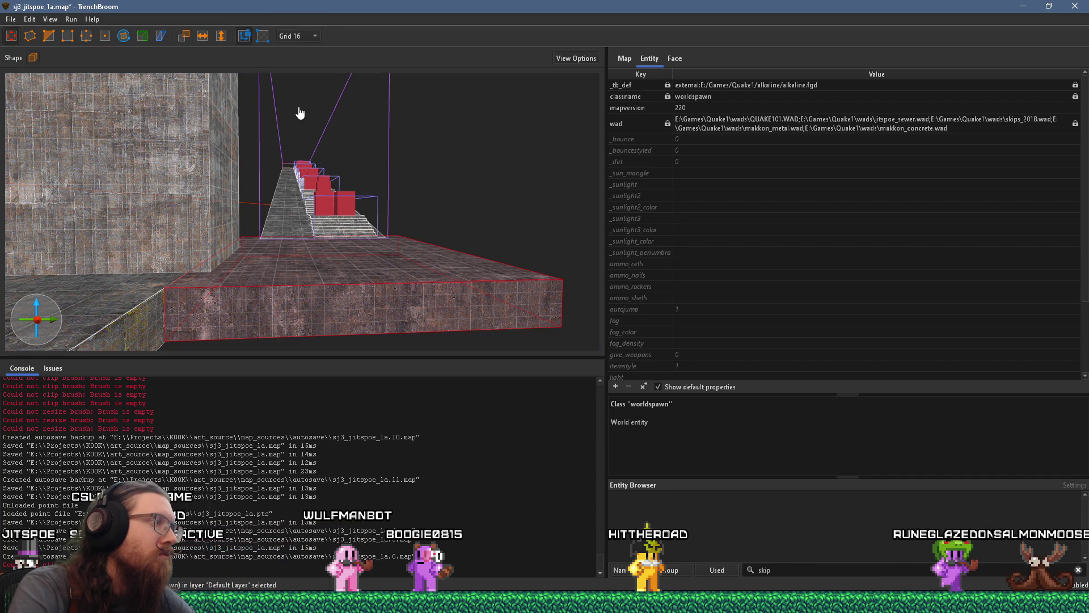
{"action": "left_click", "coordinate": [34, 58]}
{"action": "left_click", "coordinate": [63, 79]}
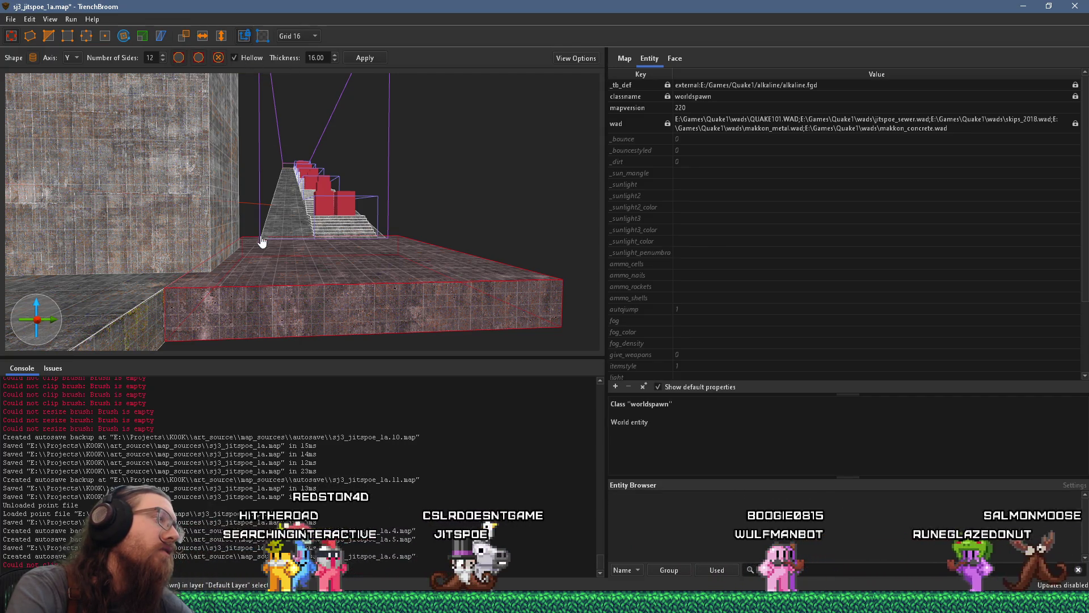
Shift the front floor slab 16 units along X and clear the selection.
{"action": "left_click_drag", "start_coordinate": [216, 278], "coordinate": [220, 288]}
{"action": "key", "text": "Escape"}
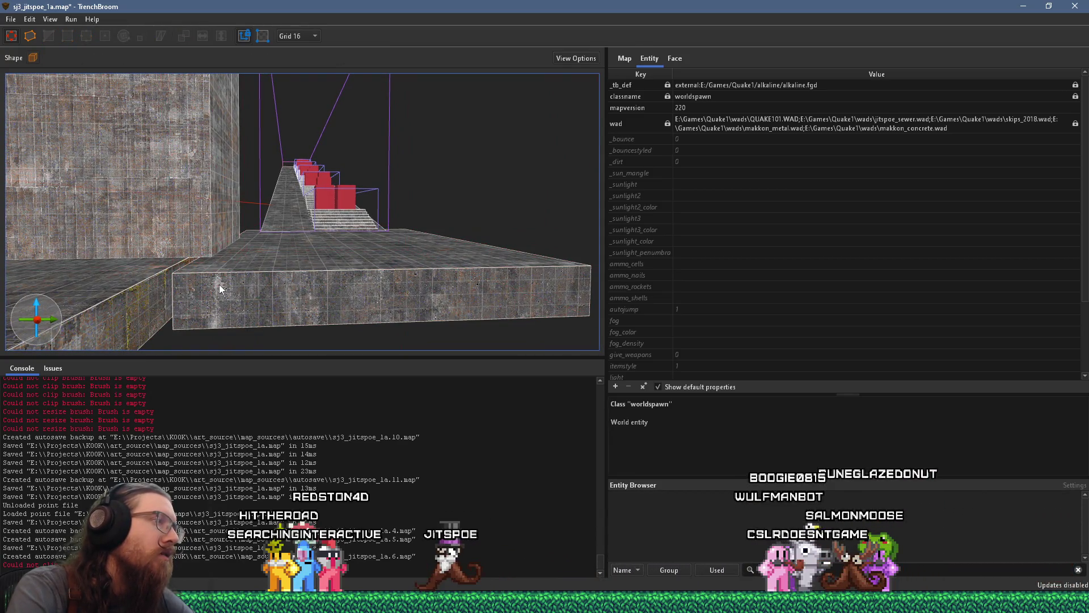
{"action": "left_click", "coordinate": [219, 285]}
{"action": "key", "text": "Escape"}
Choose the Cylinder brush shape running along the X axis.
{"action": "left_click", "coordinate": [32, 53]}
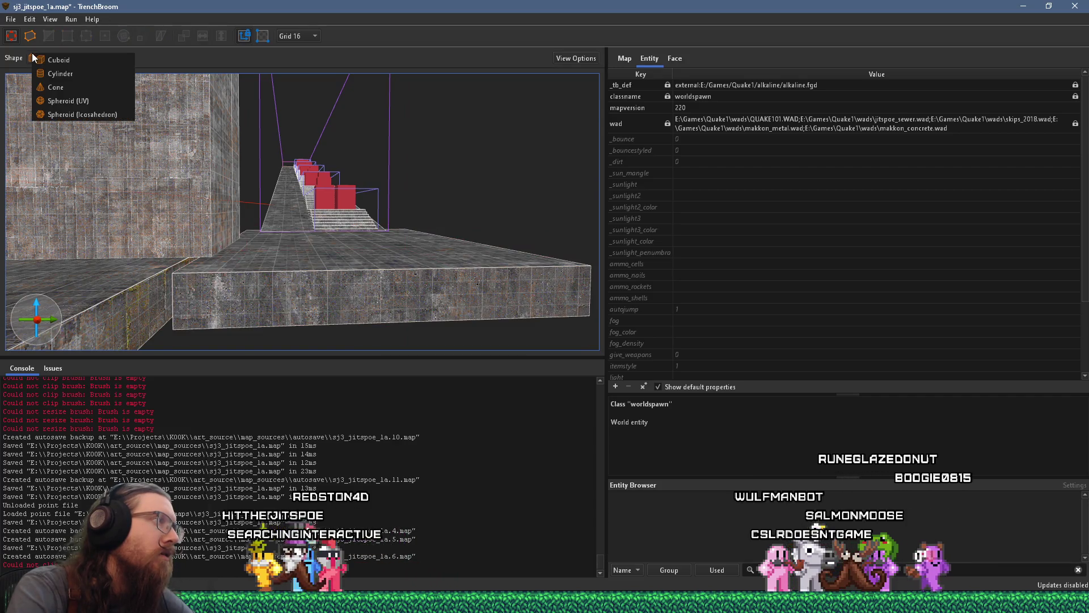
{"action": "left_click", "coordinate": [80, 72]}
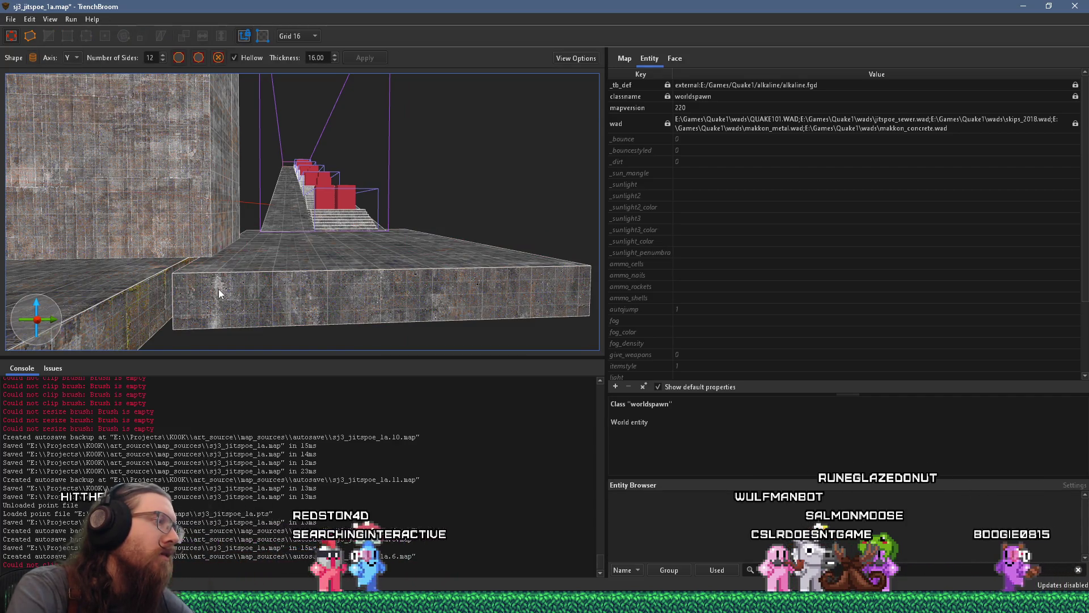
{"action": "type", "text": "skip"}
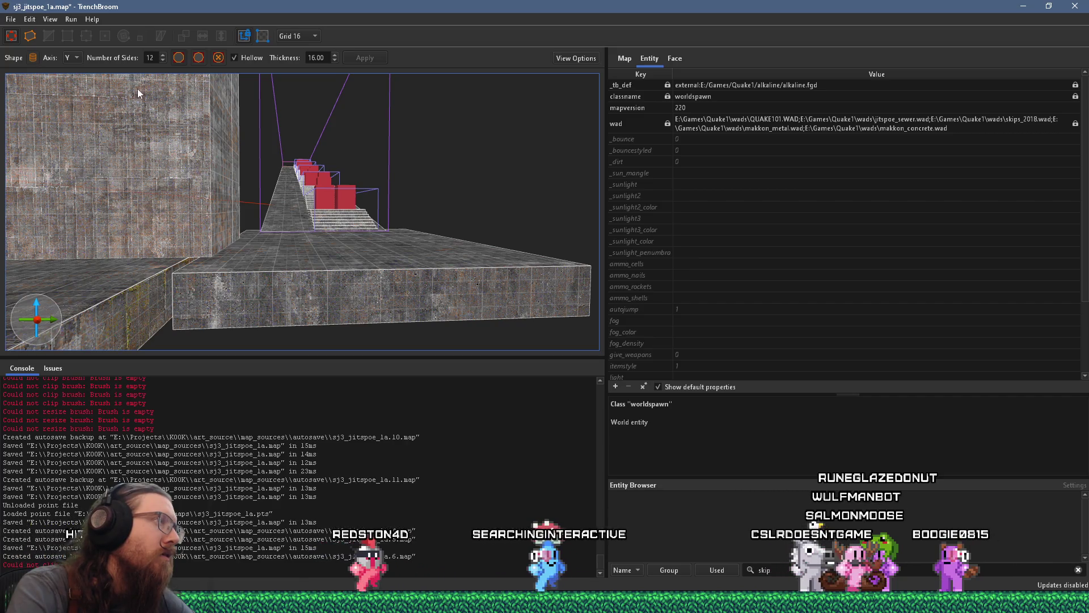
{"action": "left_click", "coordinate": [72, 57]}
{"action": "left_click", "coordinate": [68, 69]}
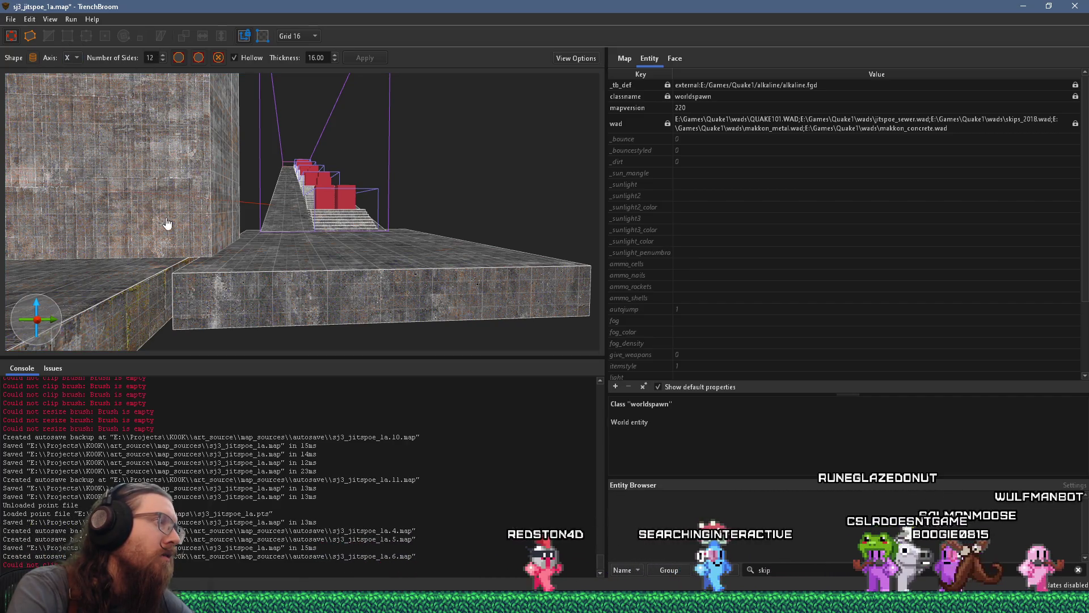
Draw the hollow 12-sided ring across the corridor floor, sized to fit the corridor.
{"action": "mouse_move", "coordinate": [206, 291]}
{"action": "left_mouse_down"}
{"action": "mouse_move", "coordinate": [336, 275]}
{"action": "mouse_move", "coordinate": [383, 220]}
{"action": "mouse_move", "coordinate": [383, 172]}
{"action": "left_mouse_up"}
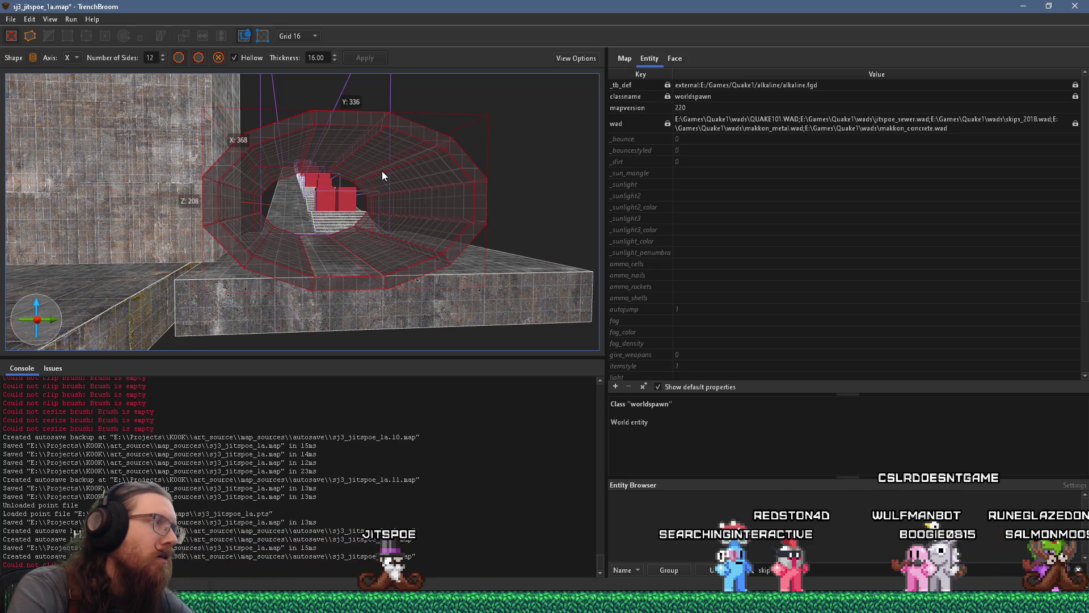
{"action": "left_click_drag", "start_coordinate": [382, 171], "coordinate": [430, 165]}
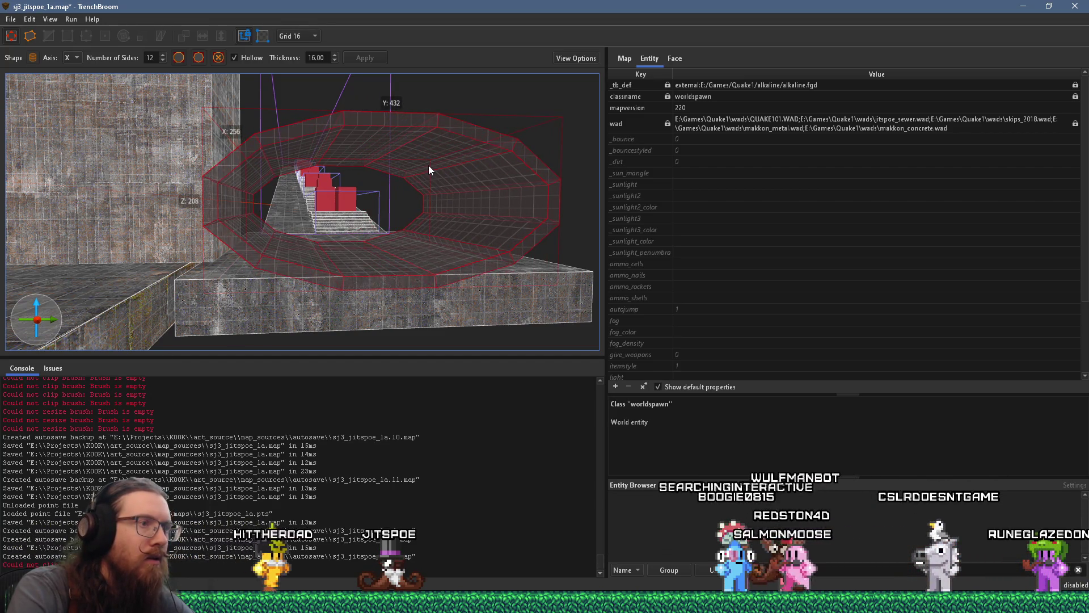
{"action": "mouse_move", "coordinate": [429, 167]}
{"action": "left_mouse_down"}
{"action": "mouse_move", "coordinate": [418, 165]}
{"action": "mouse_move", "coordinate": [434, 162]}
{"action": "left_mouse_up"}
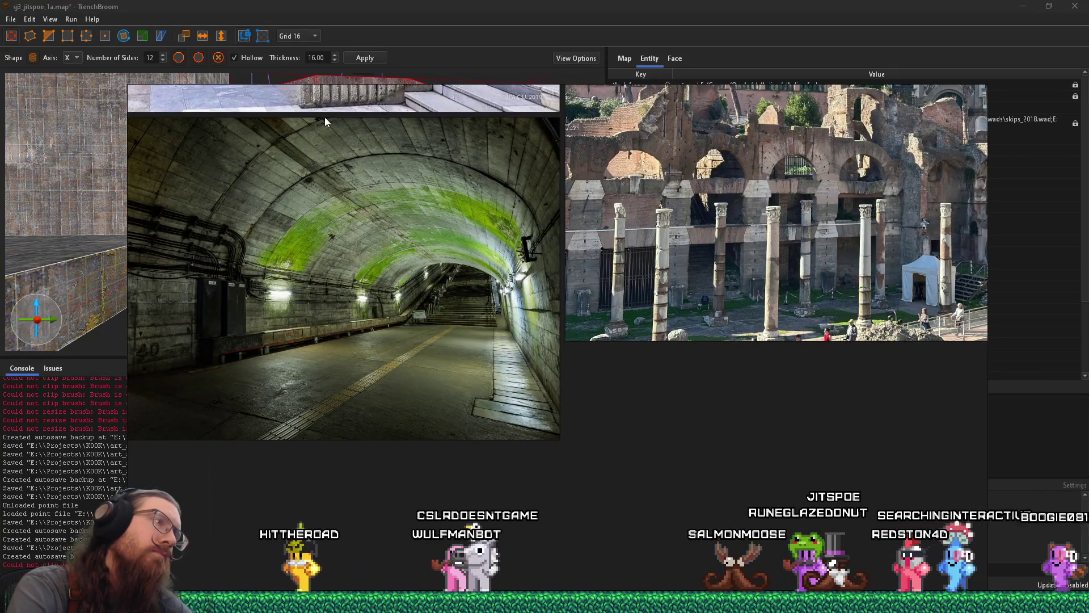
{"action": "key", "text": "alt+Tab"}
{"action": "left_click_drag", "start_coordinate": [131, 208], "coordinate": [274, 214]}
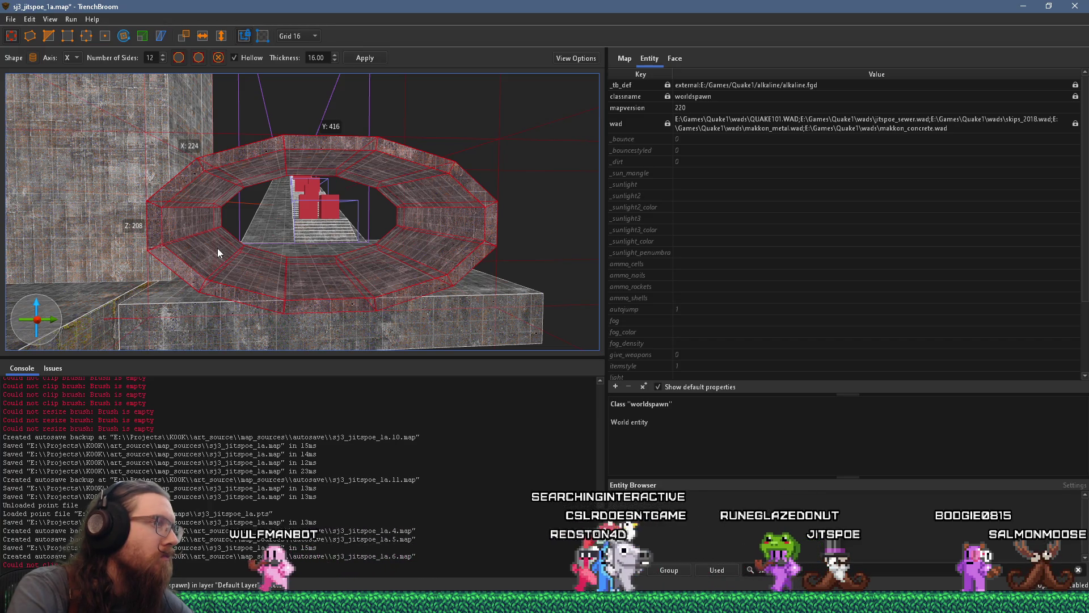
Turn the ring brushes into a func_group brush entity.
{"action": "right_click", "coordinate": [199, 254]}
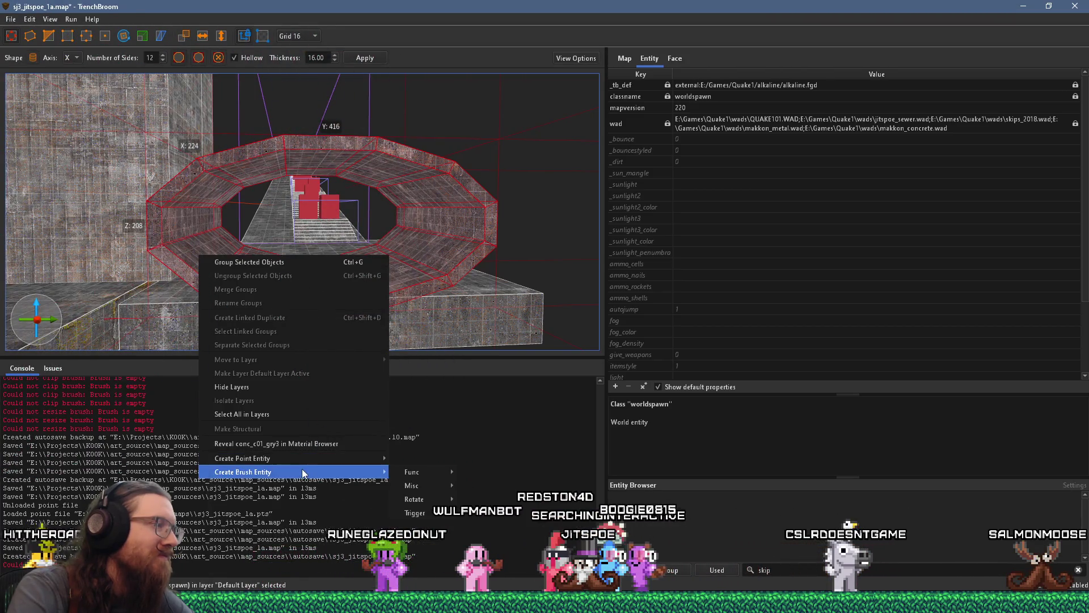
{"action": "mouse_move", "coordinate": [412, 476]}
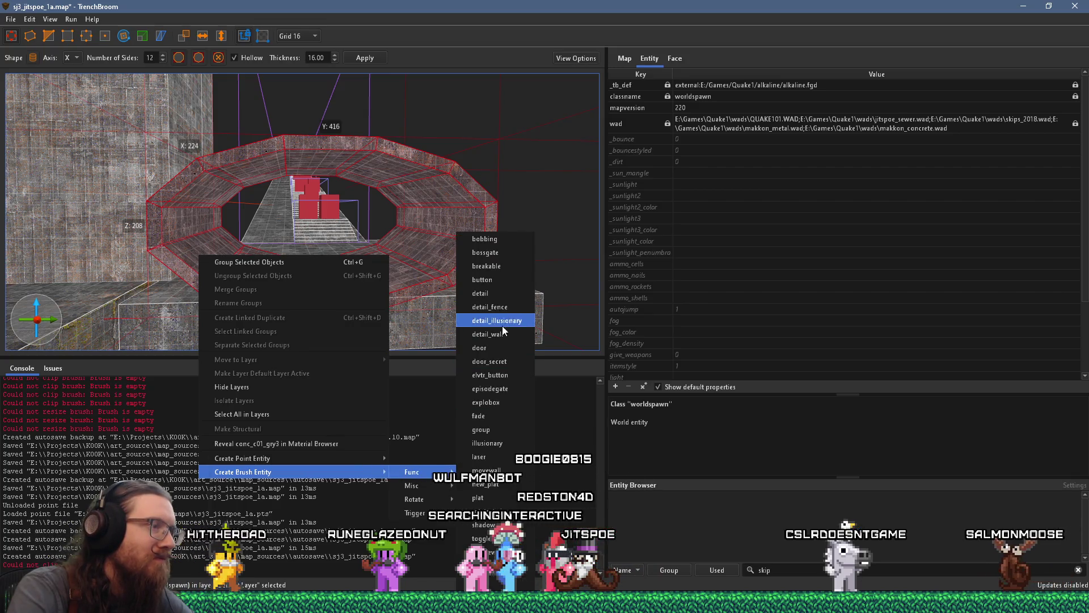
{"action": "left_click", "coordinate": [496, 430]}
Set the group's _phong property to 1 for smooth shading.
{"action": "right_click", "coordinate": [454, 272]}
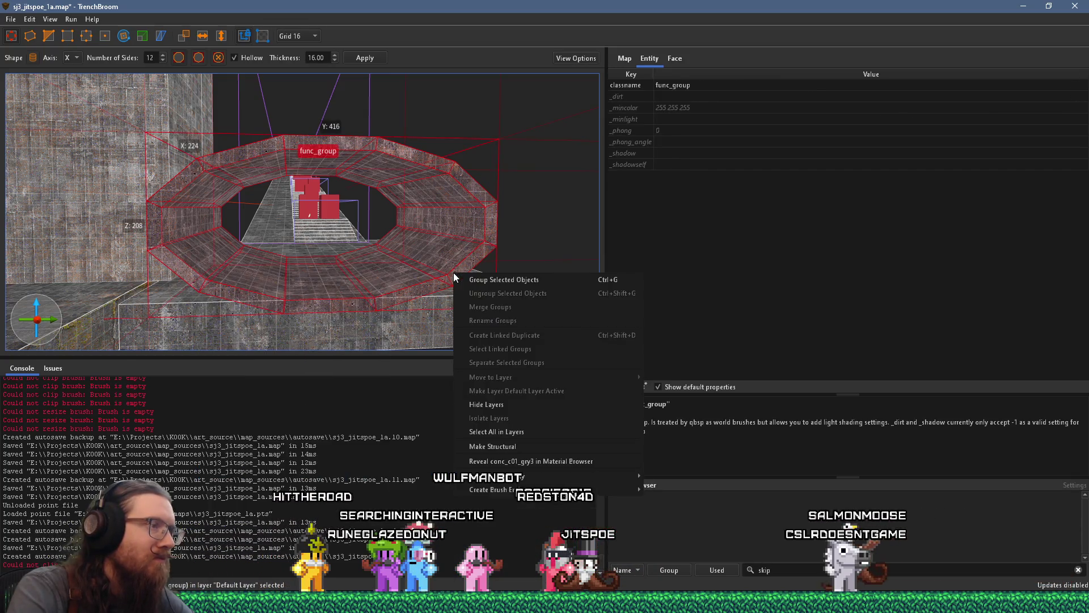
{"action": "left_click", "coordinate": [669, 130]}
{"action": "type", "text": "1"}
{"action": "key", "text": "Return"}
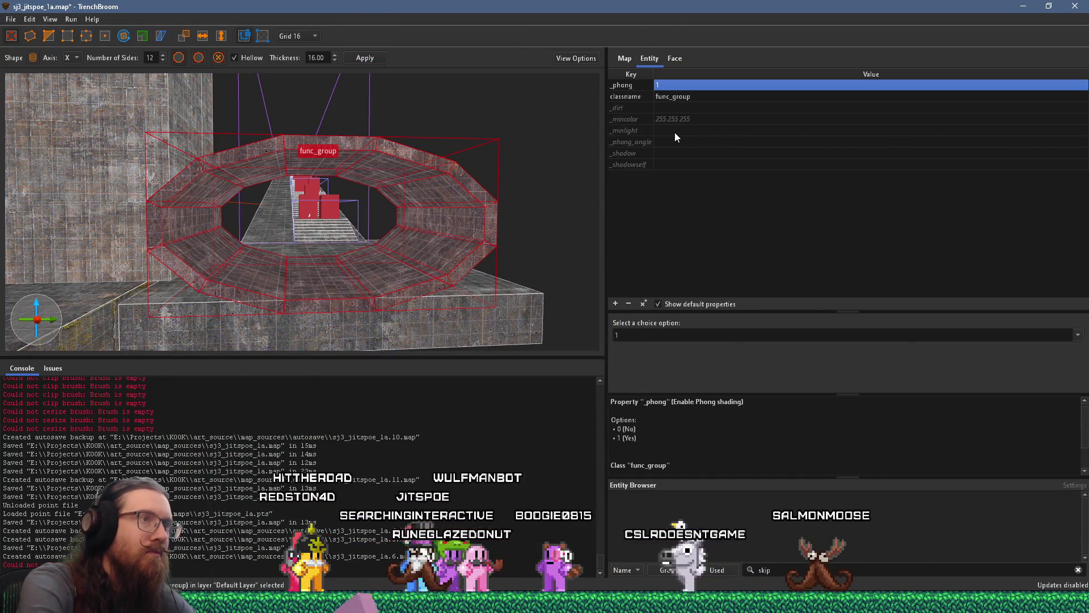
{"action": "scroll", "coordinate": [383, 244], "scroll_direction": "up", "scroll_amount": 5}
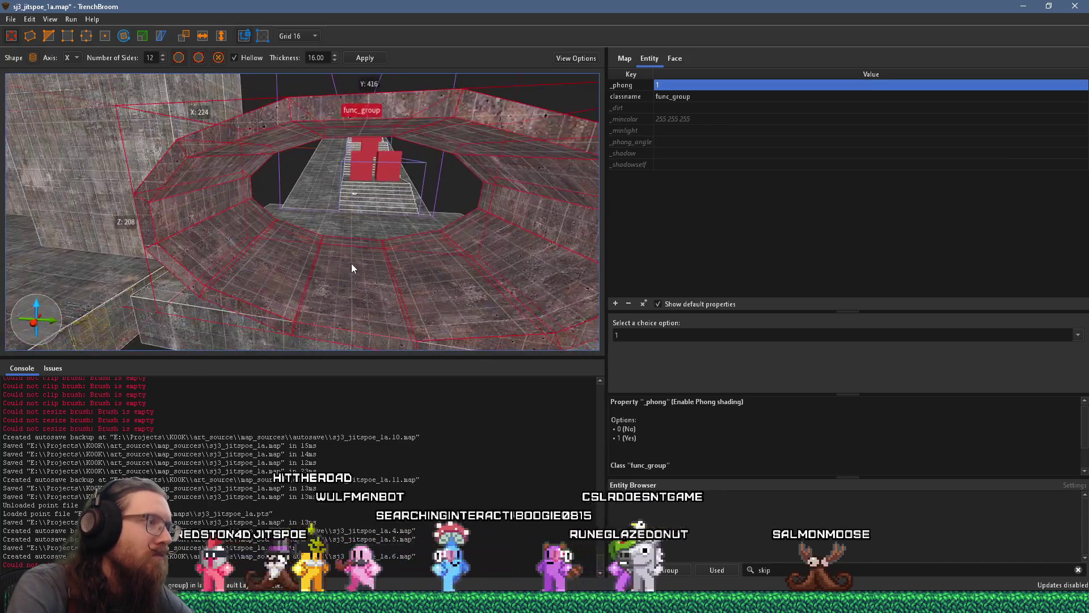
{"action": "scroll", "coordinate": [318, 224], "scroll_direction": "up", "scroll_amount": 1}
{"action": "key", "text": "Escape"}
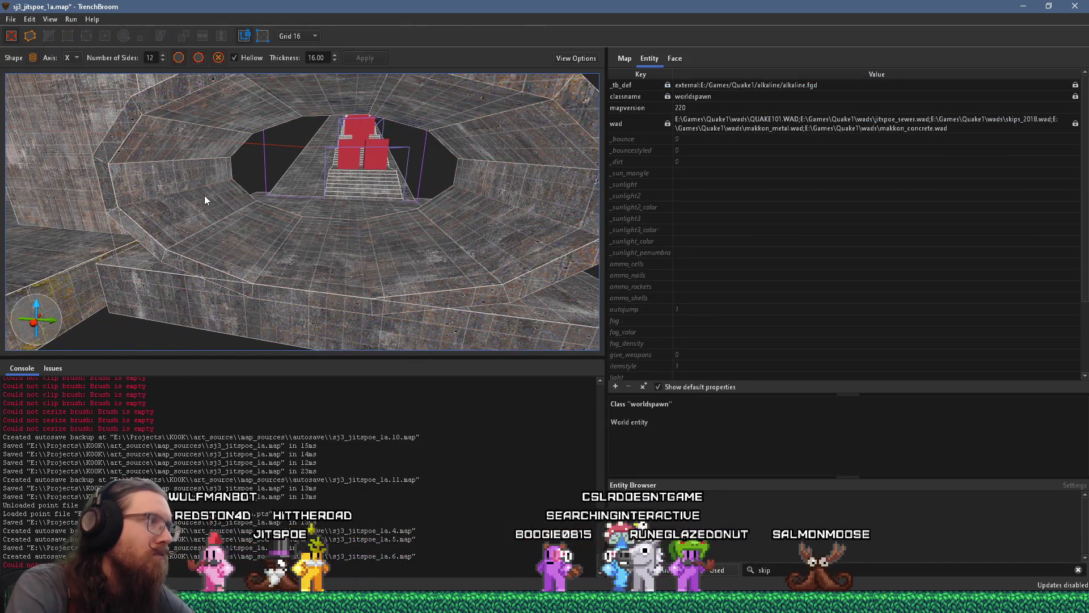
Clip the ring pieces along a two-point line at the wall edge.
{"action": "left_click", "coordinate": [189, 182]}
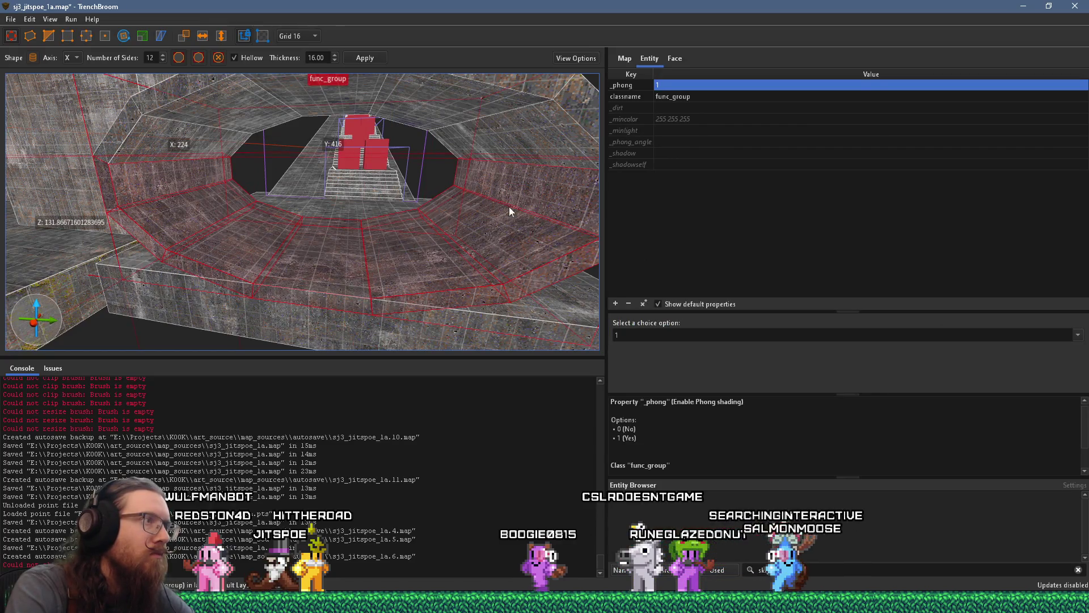
{"action": "left_click", "coordinate": [155, 186]}
{"action": "left_click", "coordinate": [181, 181]}
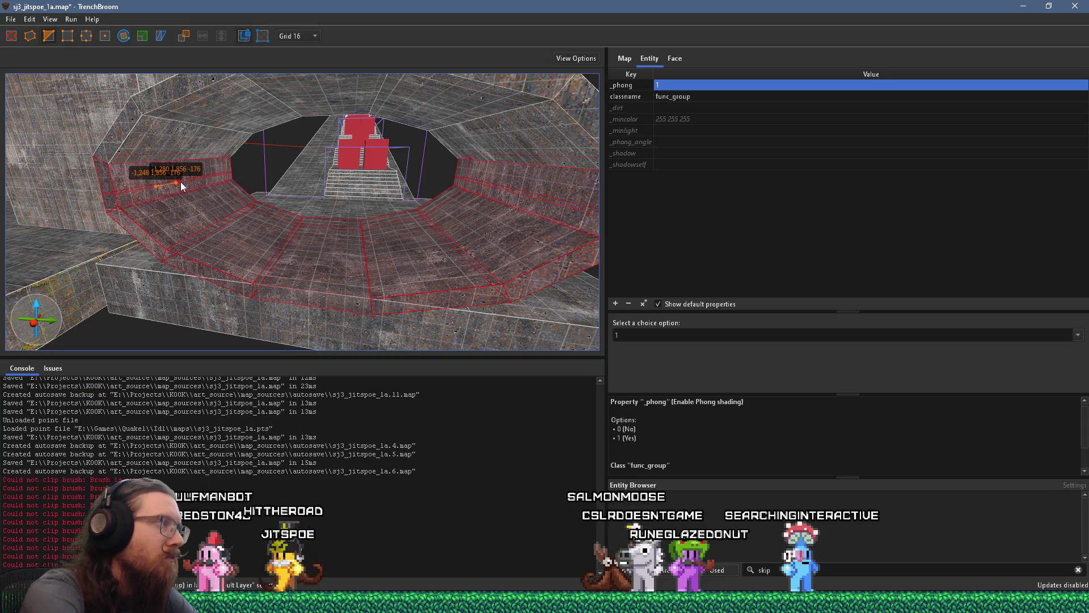
{"action": "key", "text": "Return"}
{"action": "key", "text": "Escape"}
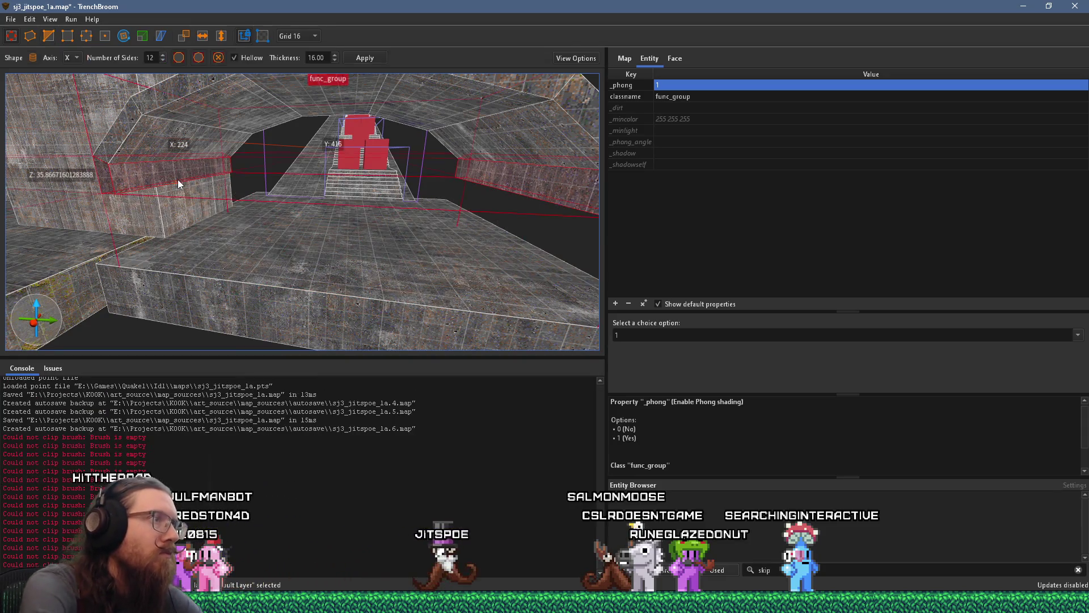
{"action": "key", "text": "Escape"}
Lift the arched tunnel wall func_group upward.
{"action": "left_click", "coordinate": [151, 175]}
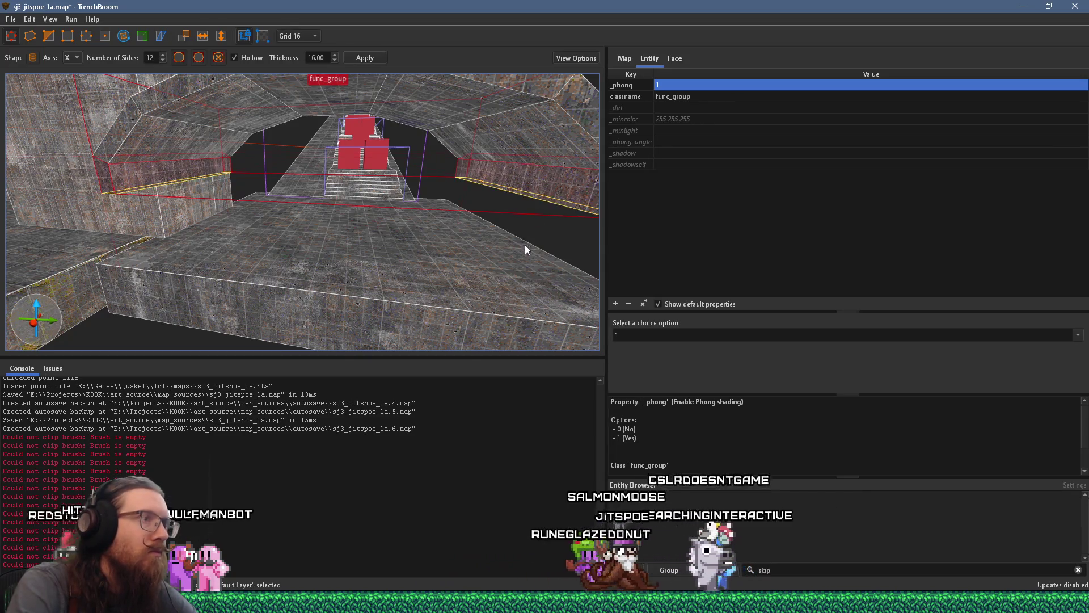
{"action": "scroll", "coordinate": [410, 292], "scroll_direction": "down", "scroll_amount": 6}
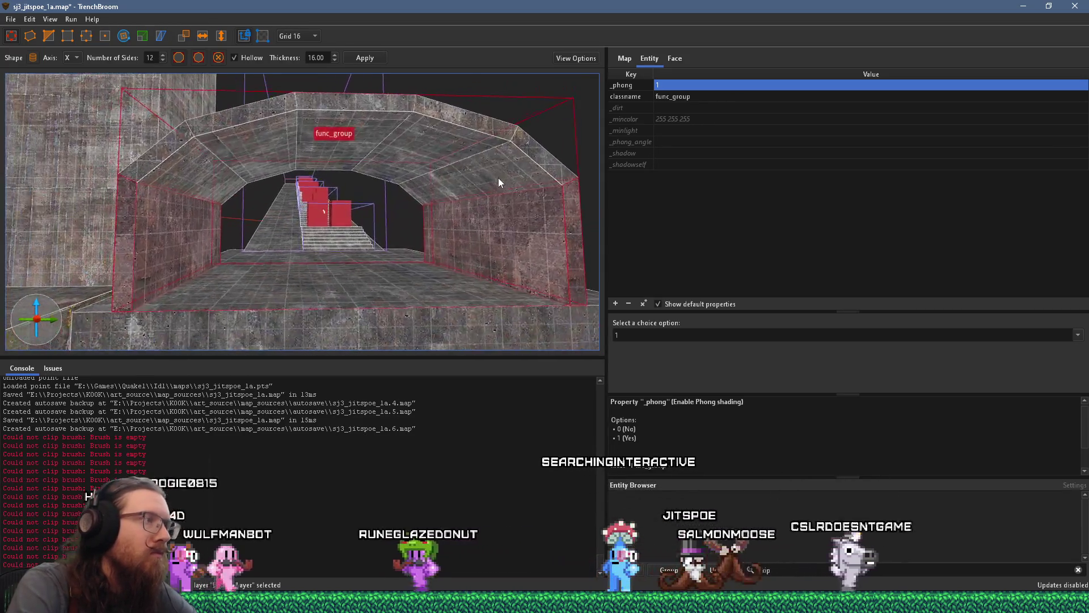
{"action": "key", "text": "Escape"}
{"action": "left_click", "coordinate": [232, 167]}
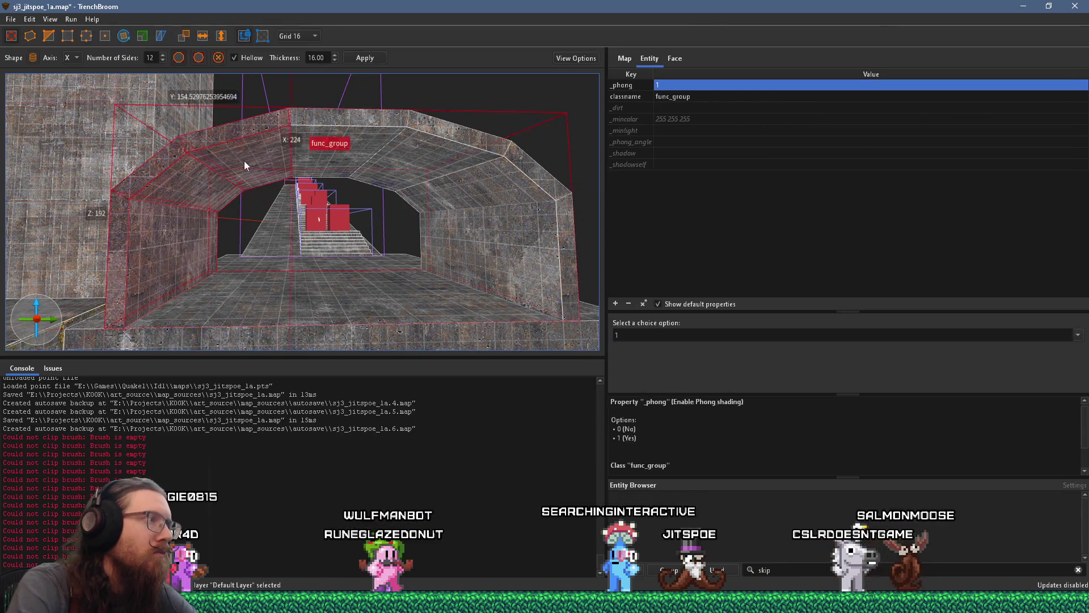
{"action": "mouse_move", "coordinate": [515, 272]}
{"action": "left_mouse_down"}
{"action": "mouse_move", "coordinate": [509, 219]}
{"action": "mouse_move", "coordinate": [503, 230]}
{"action": "left_mouse_up"}
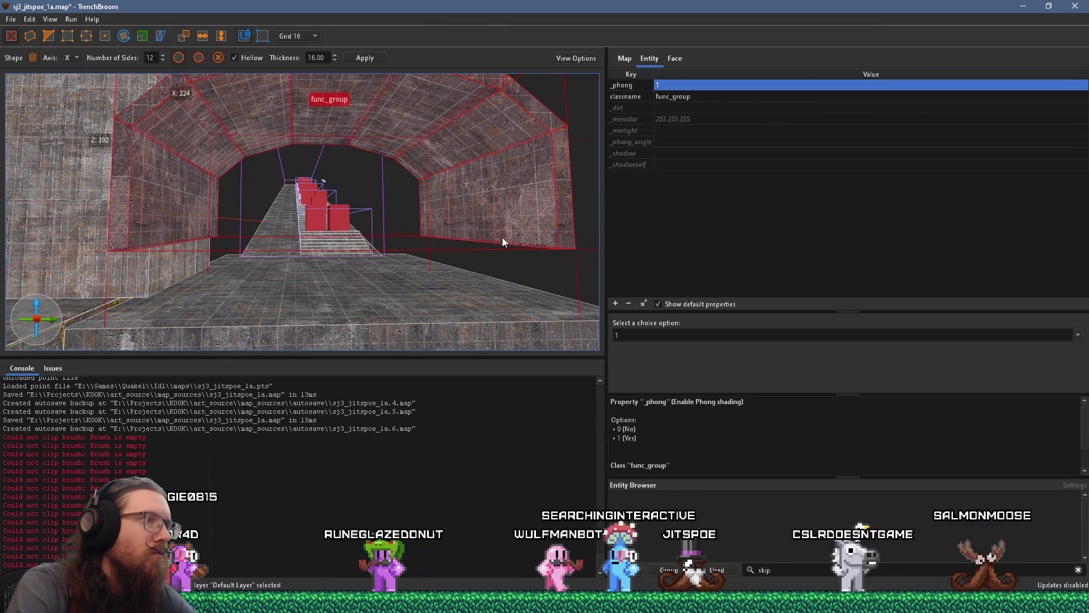
Select the tunnel's left inner wall face and show its material settings.
{"action": "mouse_move", "coordinate": [472, 266]}
{"action": "left_mouse_down"}
{"action": "mouse_move", "coordinate": [428, 273]}
{"action": "mouse_move", "coordinate": [198, 227]}
{"action": "left_mouse_up"}
{"action": "left_click", "coordinate": [222, 224], "text": "shift"}
{"action": "left_click", "coordinate": [667, 58]}
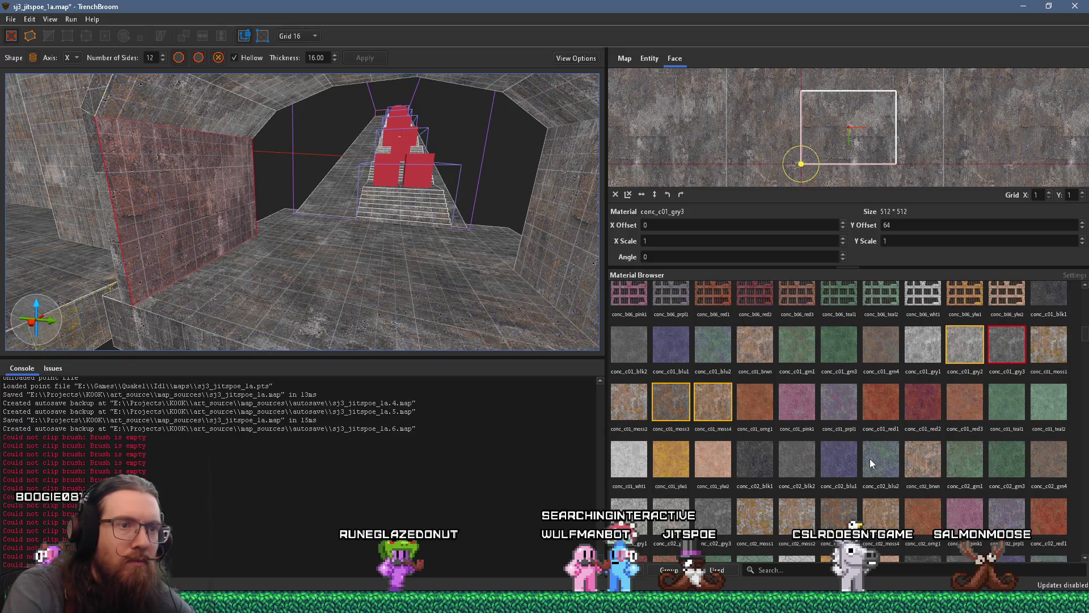
Try conc_c01_blk2 on the wall face, then return to conc_c01_gry3.
{"action": "scroll", "coordinate": [870, 458], "scroll_direction": "up", "scroll_amount": 10}
{"action": "scroll", "coordinate": [871, 460], "scroll_direction": "up", "scroll_amount": 5}
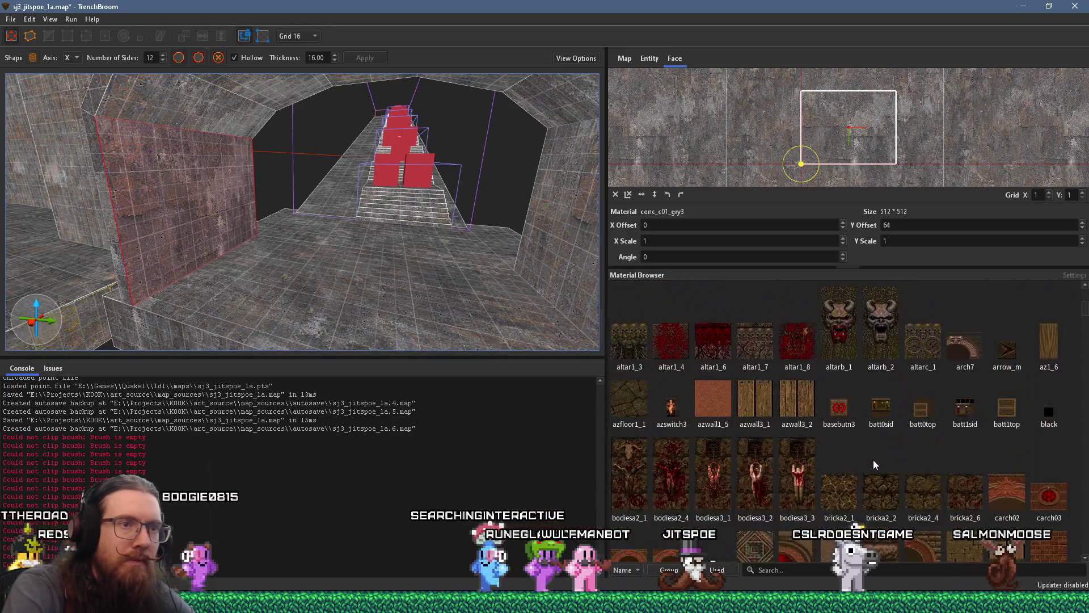
{"action": "scroll", "coordinate": [873, 461], "scroll_direction": "down", "scroll_amount": 3}
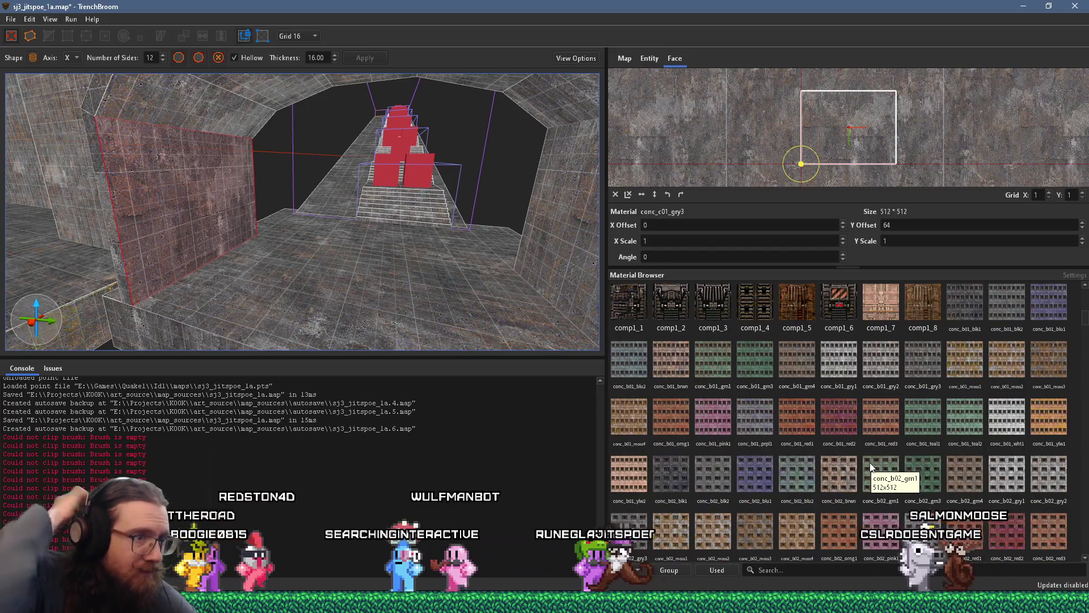
{"action": "scroll", "coordinate": [863, 451], "scroll_direction": "down", "scroll_amount": 5}
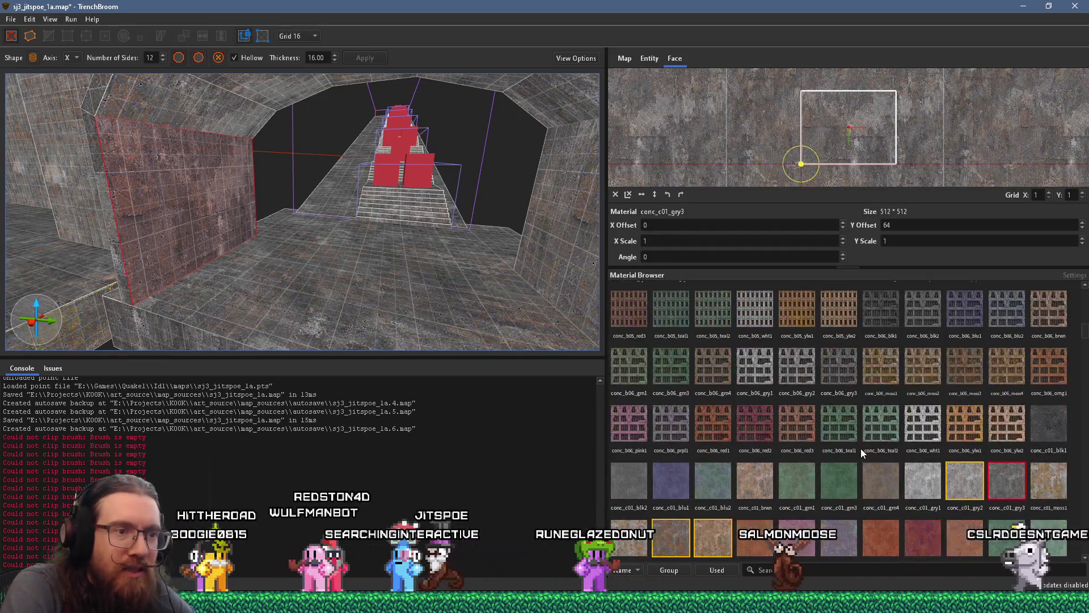
{"action": "scroll", "coordinate": [859, 456], "scroll_direction": "down", "scroll_amount": 6}
{"action": "scroll", "coordinate": [859, 456], "scroll_direction": "up", "scroll_amount": 1}
{"action": "left_click", "coordinate": [717, 484]}
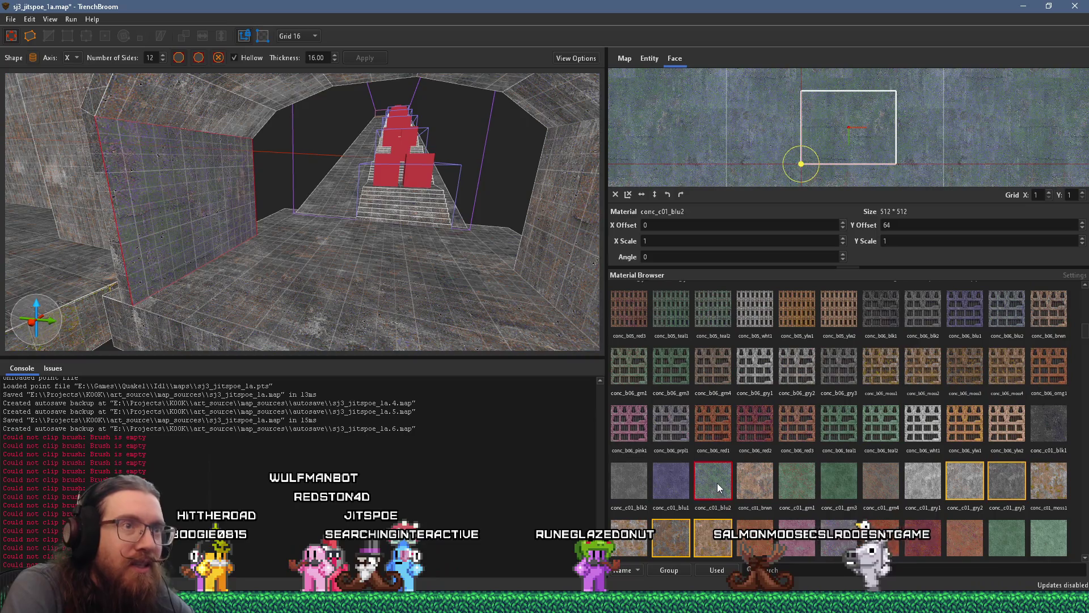
{"action": "left_click", "coordinate": [646, 488]}
{"action": "left_click", "coordinate": [699, 486]}
{"action": "left_click", "coordinate": [1007, 482]}
Try cracked, red and teal concretes, then conc_c02_ylw1 and conc_c03_blk1.
{"action": "scroll", "coordinate": [981, 478], "scroll_direction": "down", "scroll_amount": 3}
{"action": "left_click", "coordinate": [925, 400]}
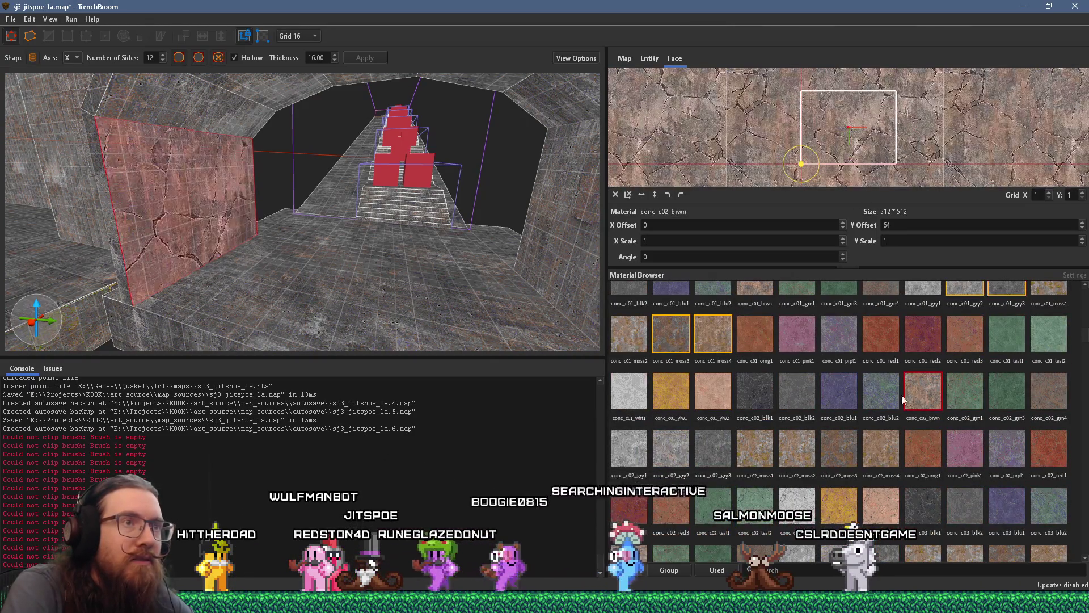
{"action": "left_click", "coordinate": [759, 404]}
{"action": "left_click", "coordinate": [701, 445]}
{"action": "left_click", "coordinate": [681, 471]}
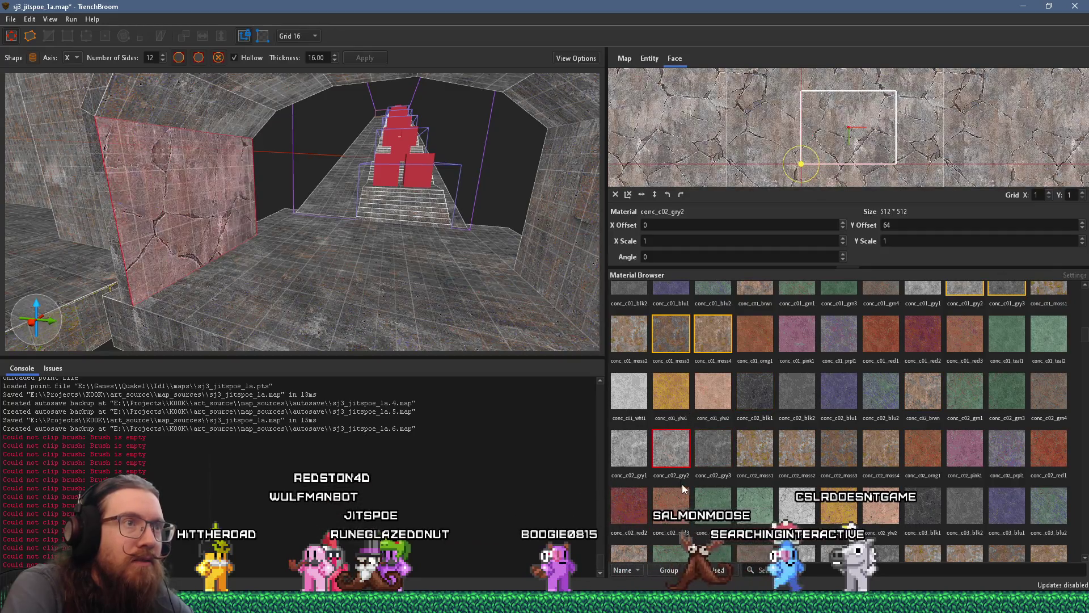
{"action": "left_click", "coordinate": [671, 505]}
{"action": "left_click", "coordinate": [713, 505]}
{"action": "left_click", "coordinate": [839, 505]}
{"action": "left_click", "coordinate": [937, 509]}
{"action": "scroll", "coordinate": [937, 511], "scroll_direction": "down", "scroll_amount": 3}
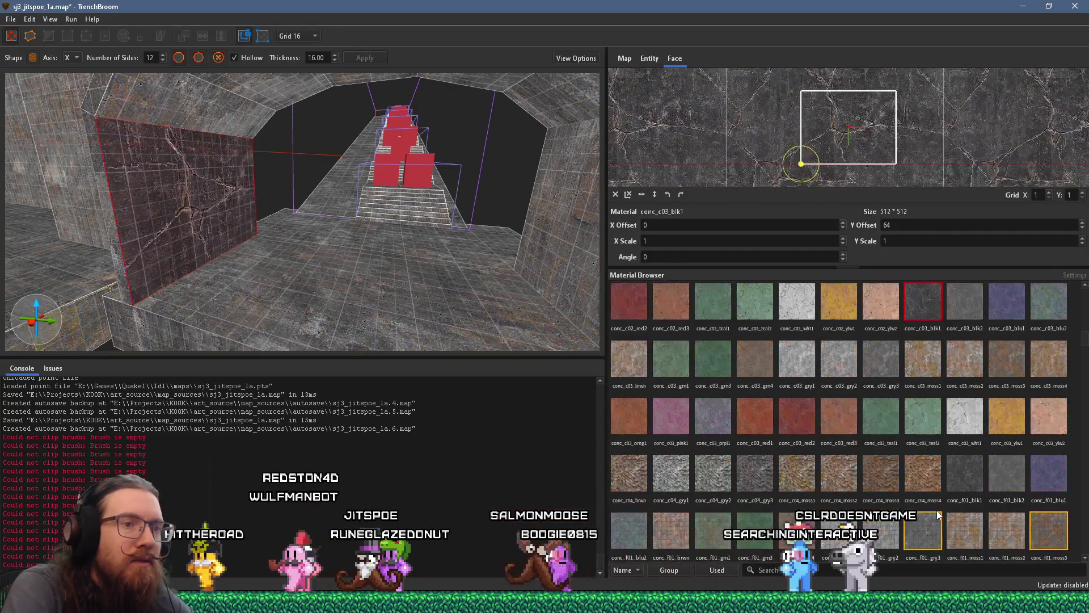
Try conc_f01_blk1, conc_f01_blk2, conc_f02_blk2, conc_f02_wht1, conc_f03_red3 and a green riveted concrete.
{"action": "left_click", "coordinate": [967, 471]}
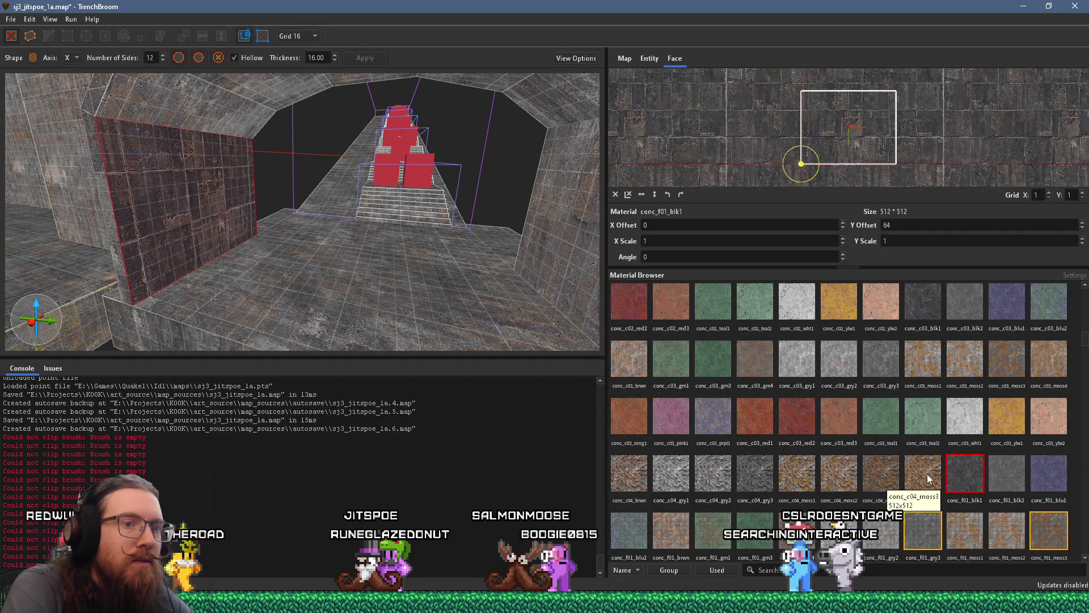
{"action": "scroll", "coordinate": [964, 459], "scroll_direction": "down", "scroll_amount": 1}
{"action": "left_click", "coordinate": [1001, 418]}
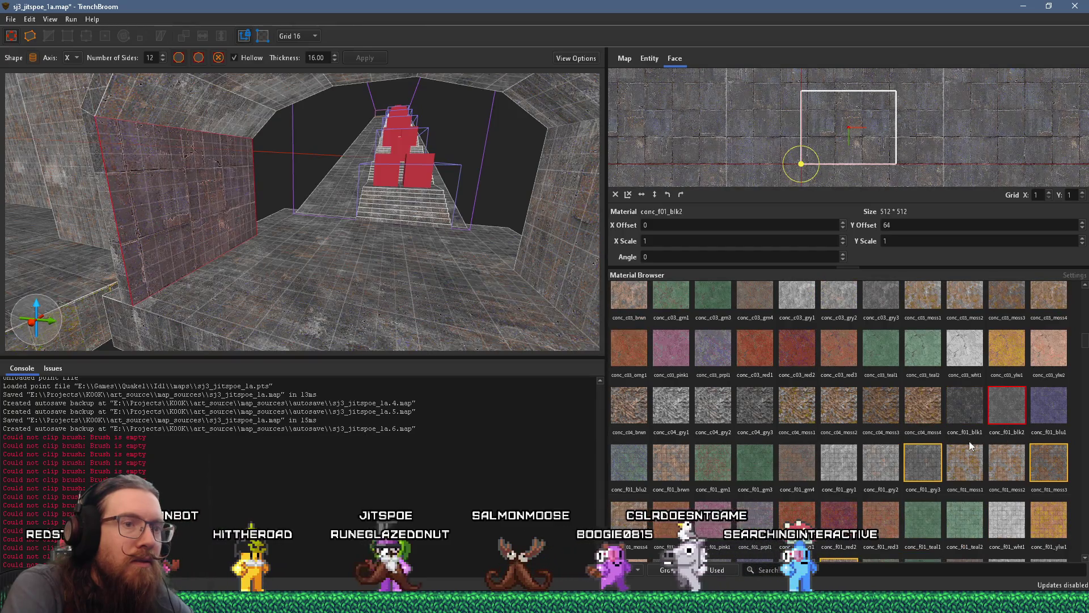
{"action": "scroll", "coordinate": [702, 464], "scroll_direction": "down", "scroll_amount": 2}
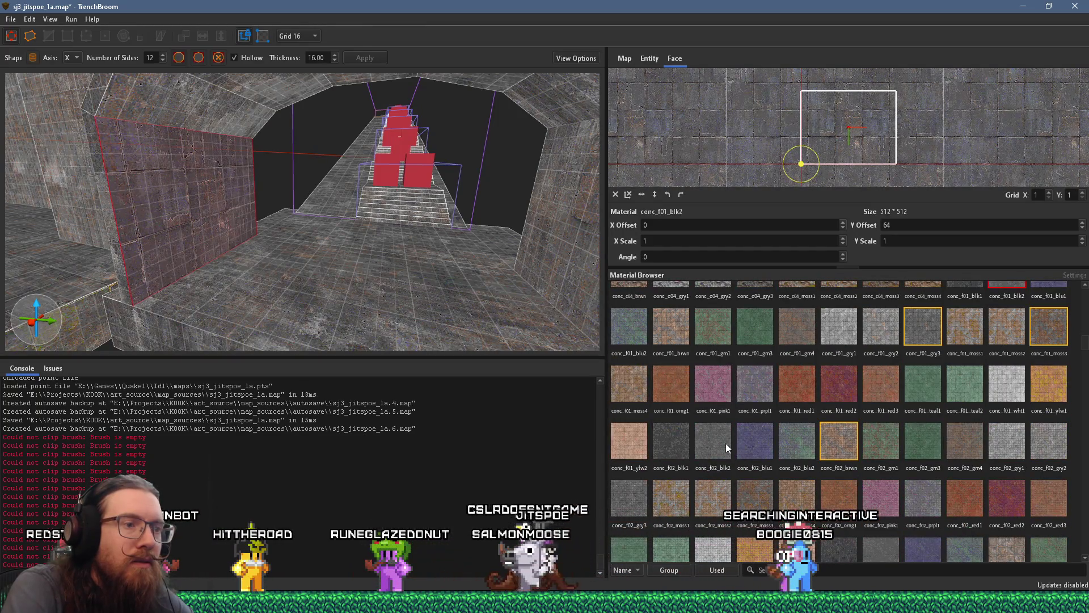
{"action": "left_click", "coordinate": [697, 446]}
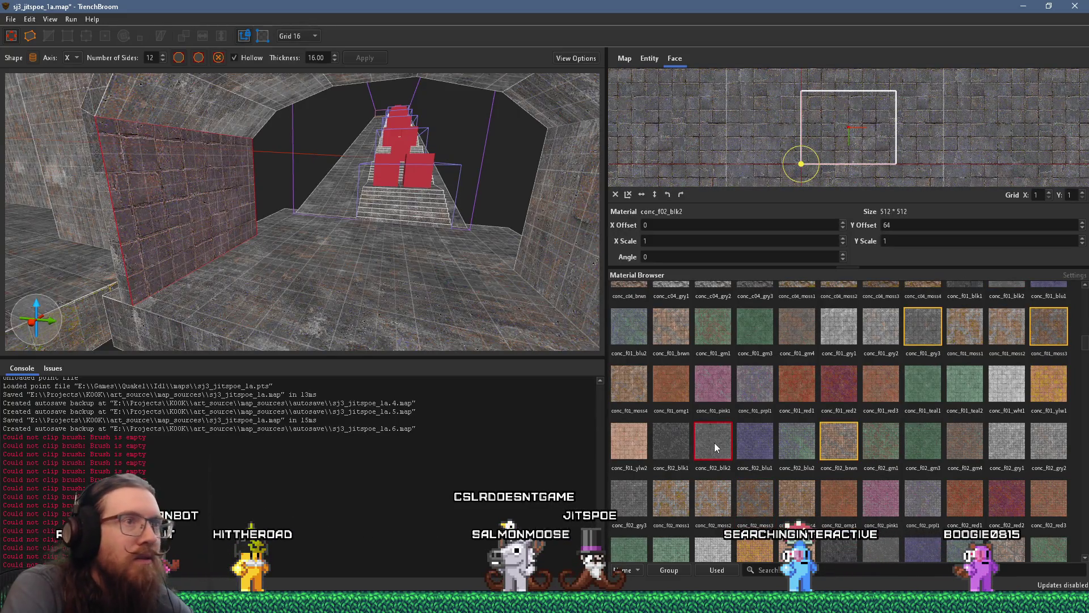
{"action": "scroll", "coordinate": [713, 442], "scroll_direction": "down", "scroll_amount": 1}
{"action": "left_click", "coordinate": [717, 475]}
{"action": "scroll", "coordinate": [717, 481], "scroll_direction": "down", "scroll_amount": 2}
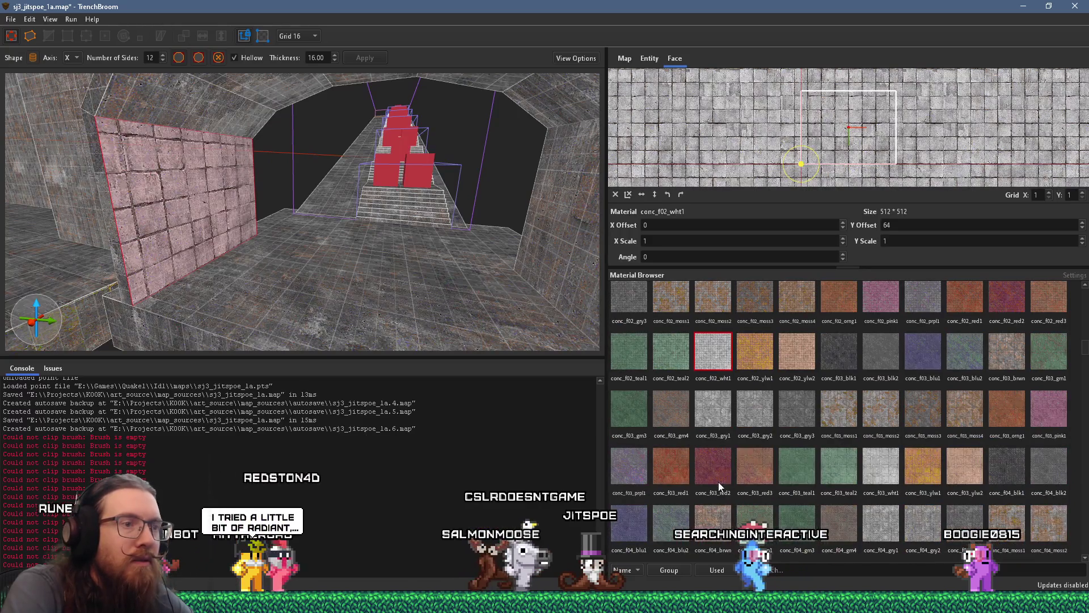
{"action": "left_click", "coordinate": [744, 462]}
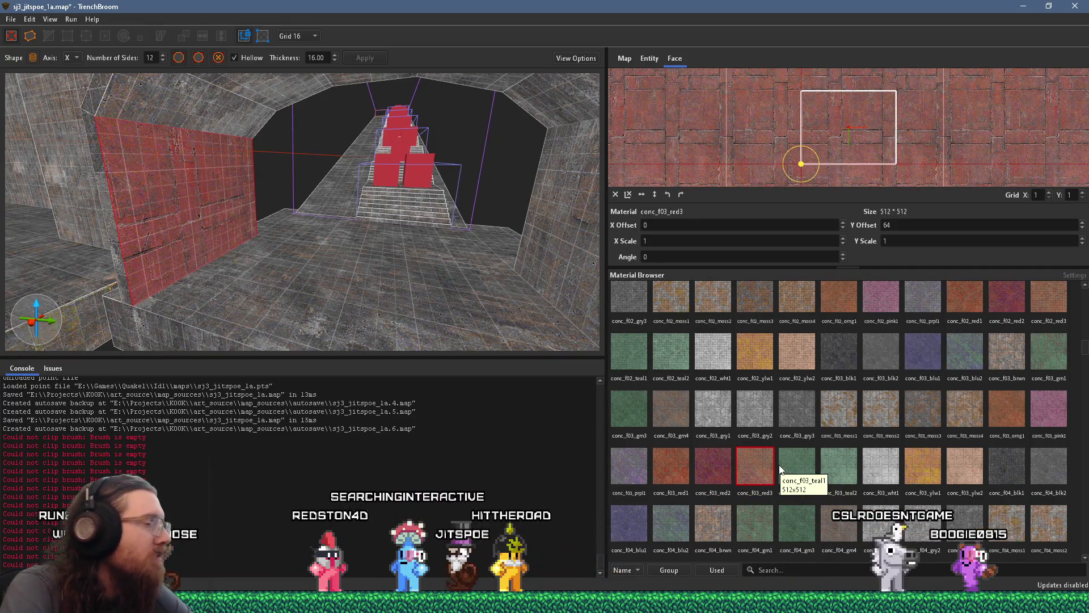
{"action": "scroll", "coordinate": [785, 474], "scroll_direction": "down", "scroll_amount": 1}
{"action": "left_click", "coordinate": [806, 462]}
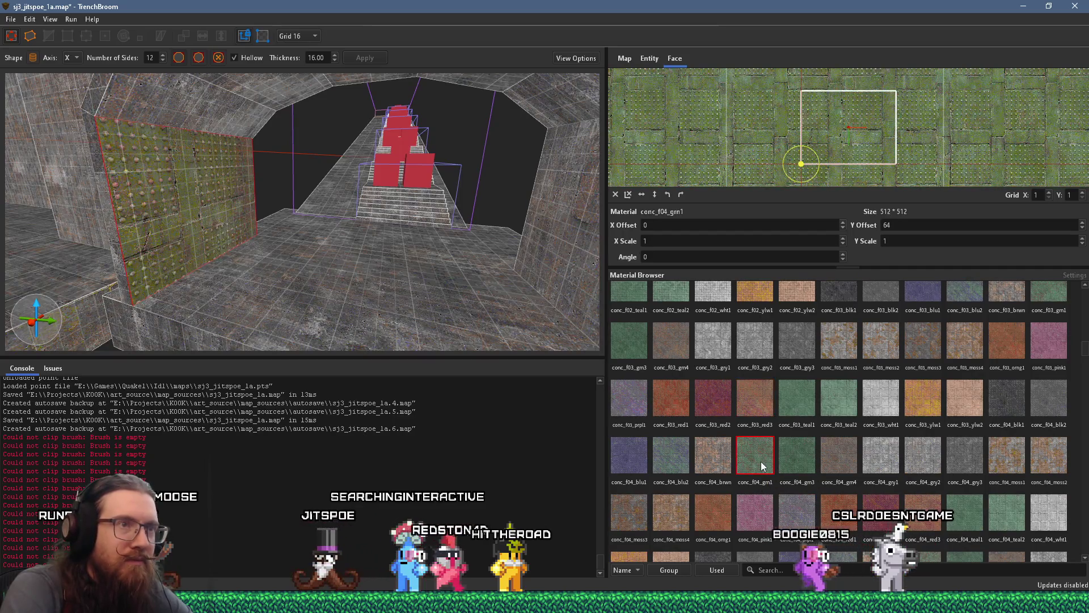
Try hexagonal tiles, conc_f05_gry3, conc_p01_gry1, conc_p02_moss4, ending on conc_st1_gry1.
{"action": "scroll", "coordinate": [797, 128], "scroll_direction": "up", "scroll_amount": 3}
{"action": "left_click_drag", "start_coordinate": [857, 199], "coordinate": [812, 83]}
{"action": "scroll", "coordinate": [825, 456], "scroll_direction": "down", "scroll_amount": 3}
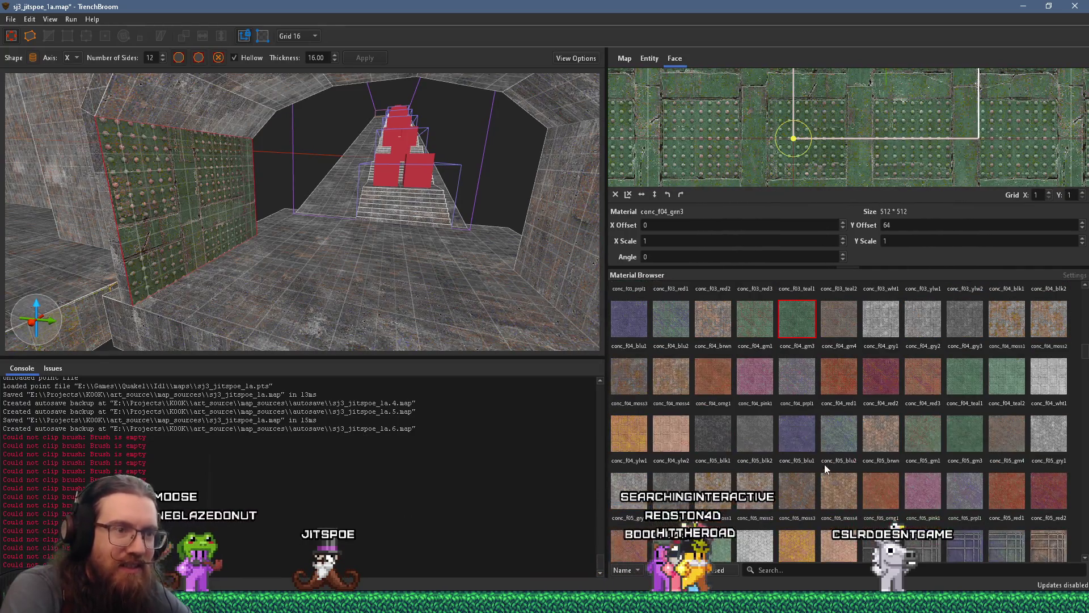
{"action": "left_click", "coordinate": [761, 430]}
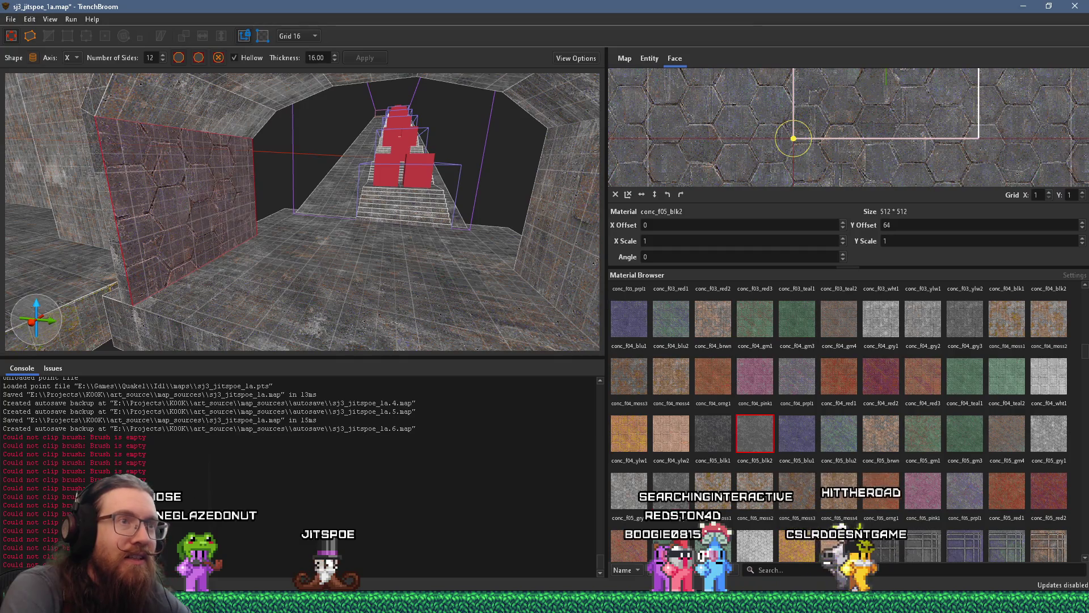
{"action": "left_click", "coordinate": [670, 492]}
{"action": "scroll", "coordinate": [741, 479], "scroll_direction": "down", "scroll_amount": 2}
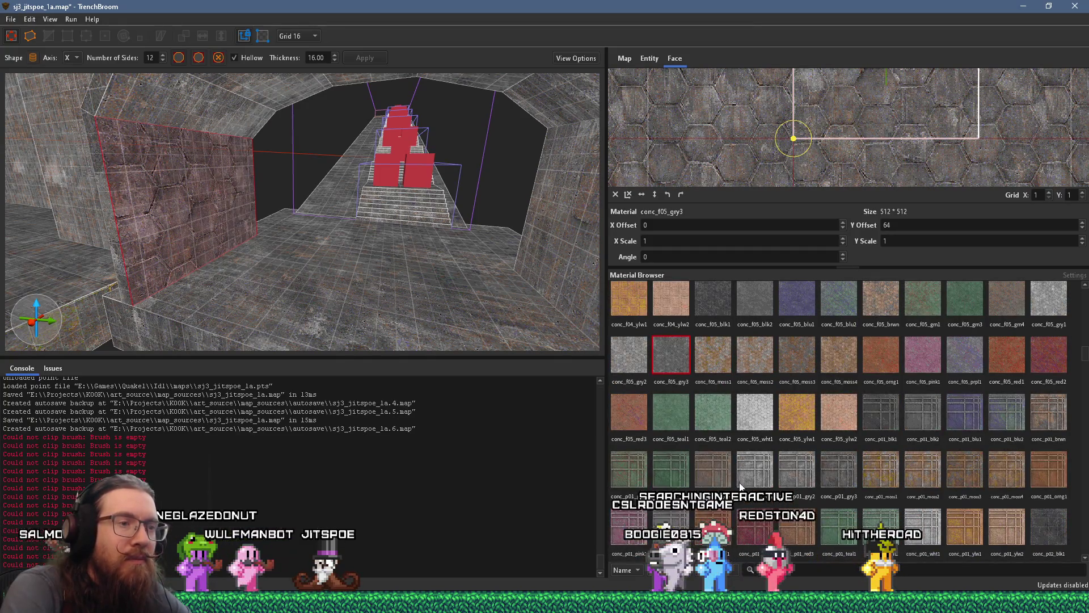
{"action": "left_click", "coordinate": [741, 479]}
{"action": "scroll", "coordinate": [766, 179], "scroll_direction": "down", "scroll_amount": 5}
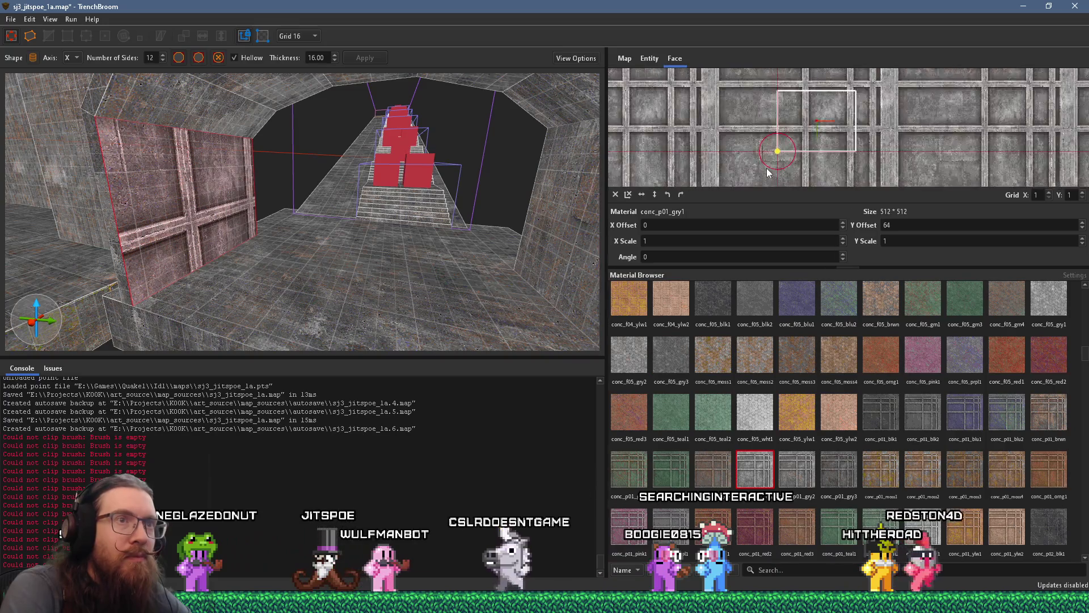
{"action": "scroll", "coordinate": [757, 471], "scroll_direction": "down", "scroll_amount": 4}
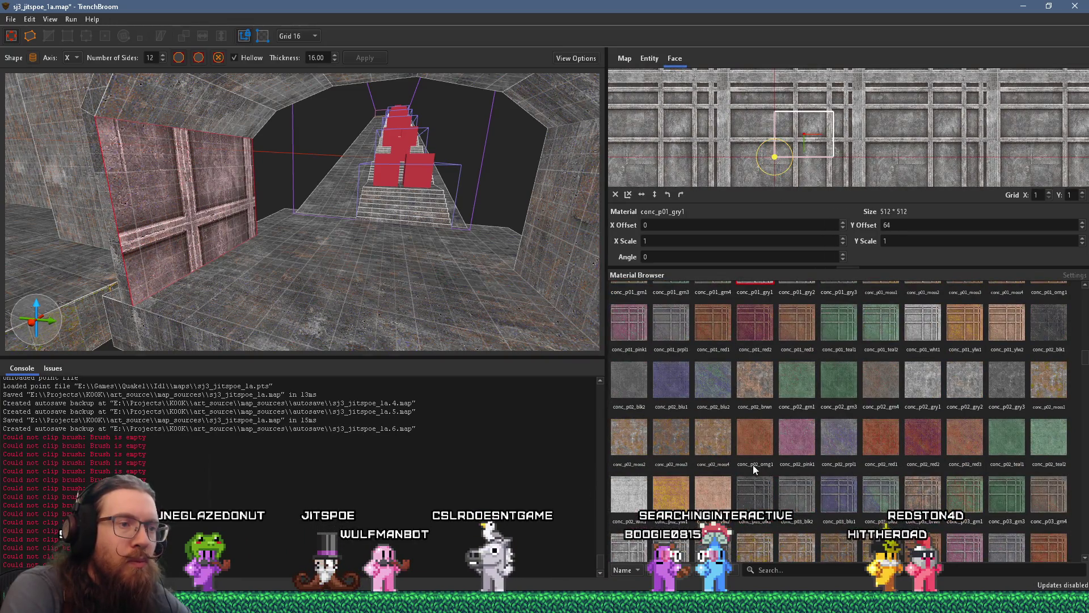
{"action": "left_click", "coordinate": [713, 436]}
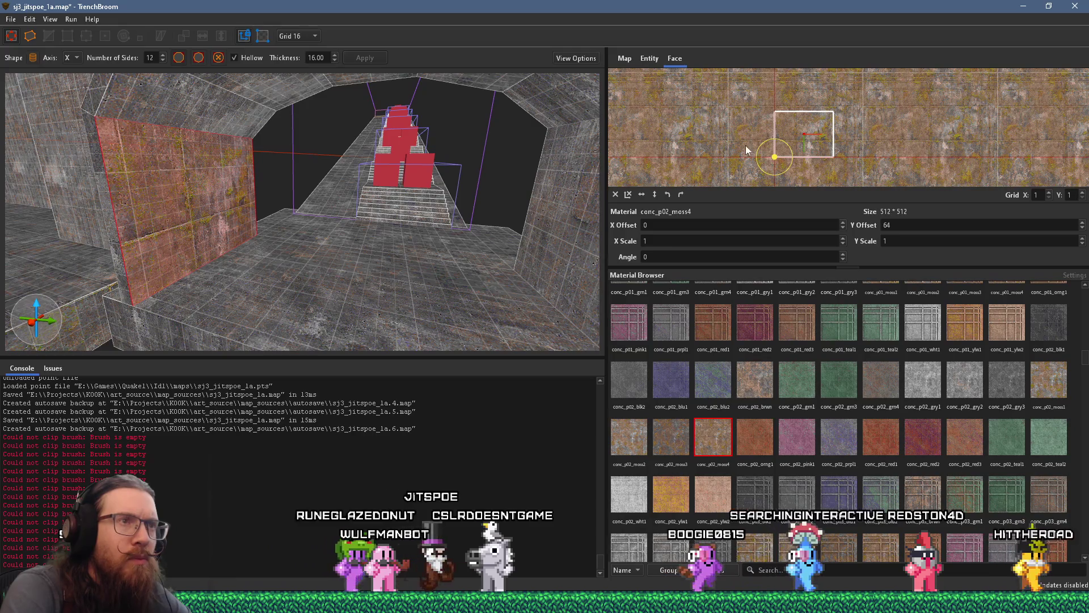
{"action": "scroll", "coordinate": [761, 127], "scroll_direction": "up", "scroll_amount": 3}
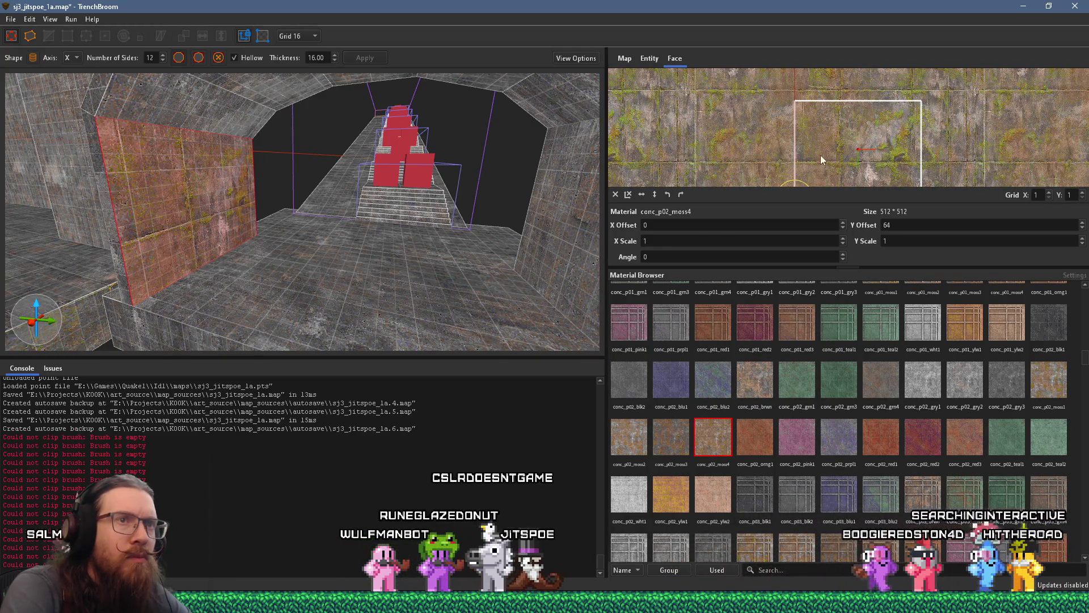
{"action": "scroll", "coordinate": [798, 476], "scroll_direction": "down", "scroll_amount": 4}
{"action": "left_click", "coordinate": [800, 472]}
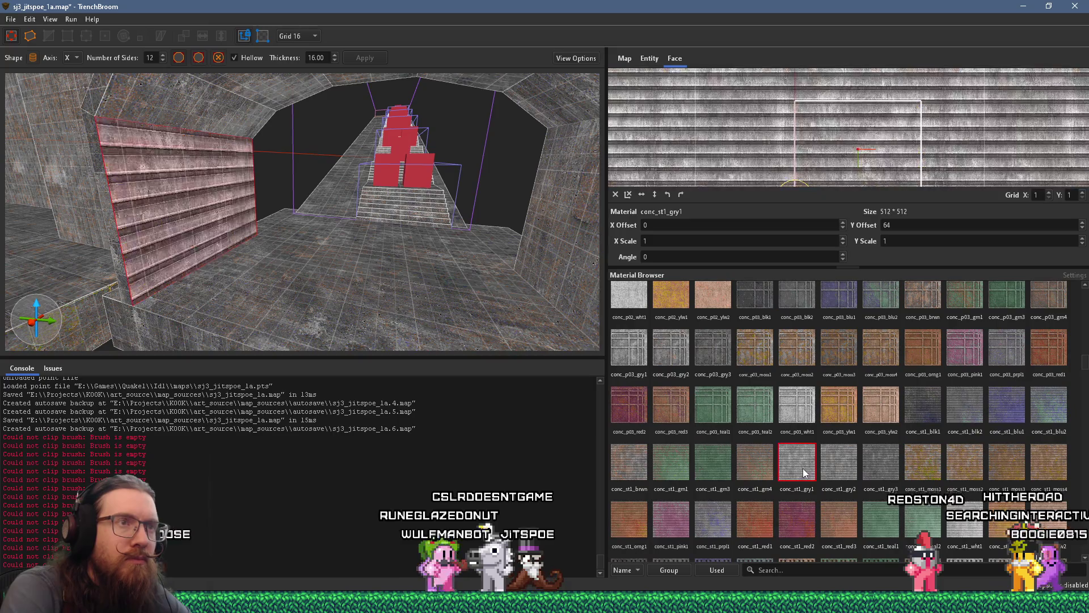
Try conc_t02_moss1 and several other concretes, landing on conc_t04_brwn.
{"action": "scroll", "coordinate": [803, 475], "scroll_direction": "down", "scroll_amount": 3}
{"action": "left_click", "coordinate": [802, 475]}
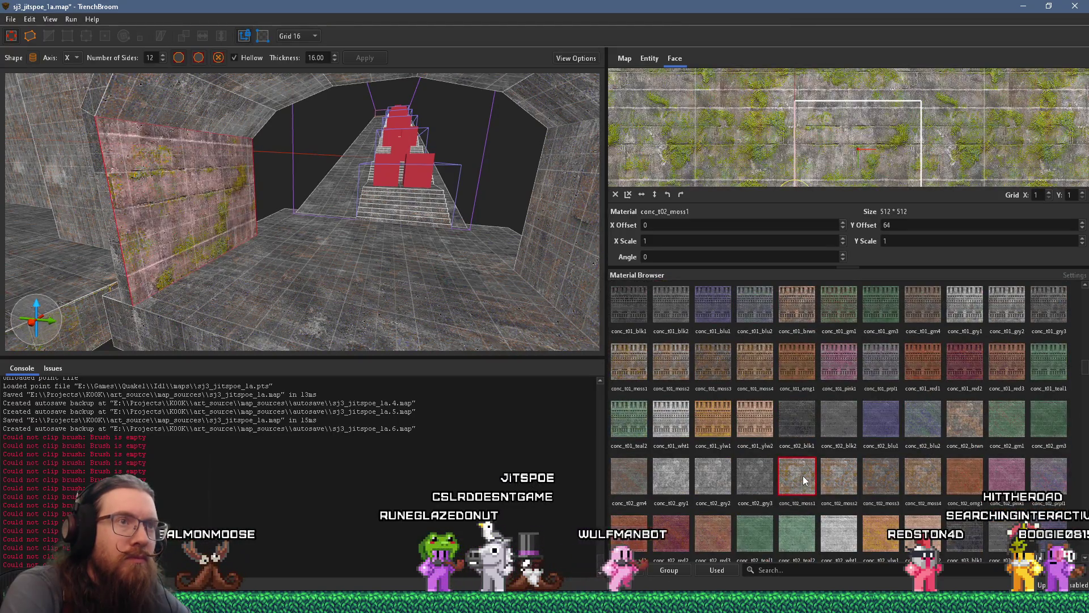
{"action": "scroll", "coordinate": [803, 477], "scroll_direction": "down", "scroll_amount": 3}
{"action": "left_click", "coordinate": [802, 478]}
{"action": "left_click", "coordinate": [832, 458]}
{"action": "left_click", "coordinate": [874, 456]}
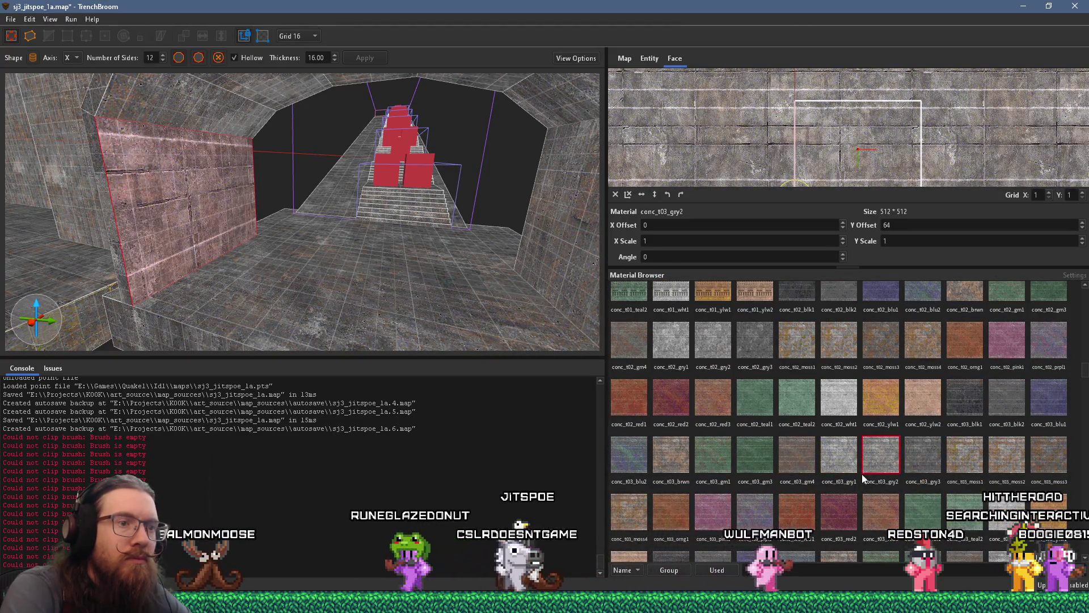
{"action": "left_click", "coordinate": [846, 506]}
{"action": "scroll", "coordinate": [846, 510], "scroll_direction": "down", "scroll_amount": 1}
{"action": "left_click", "coordinate": [846, 512]}
Try conc_t04_orng1, conc_t05_blk1, conc_t05_moss1, conc_t05_teal2, conc_t06_red1, conc_t07_moss4 and conc_t07_ylw2.
{"action": "scroll", "coordinate": [846, 513], "scroll_direction": "down", "scroll_amount": 3}
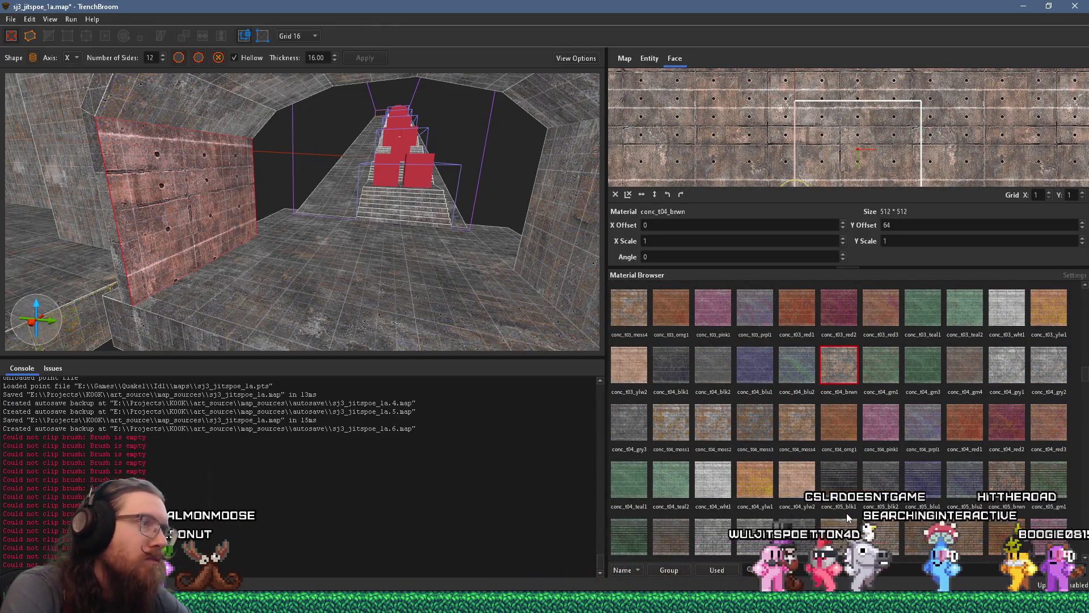
{"action": "left_click", "coordinate": [837, 427]}
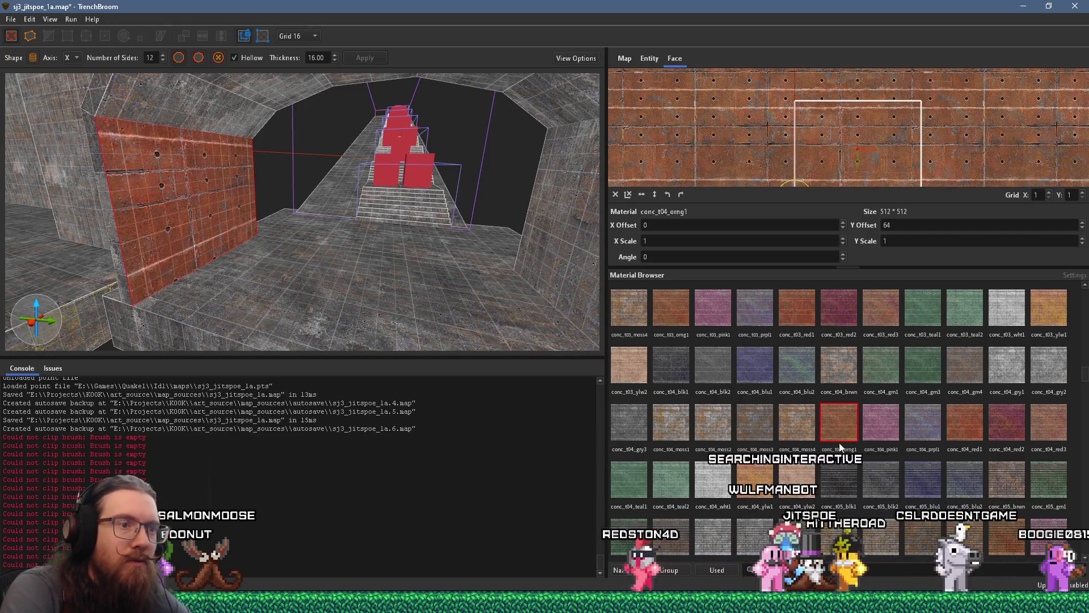
{"action": "left_click", "coordinate": [843, 489]}
{"action": "left_click", "coordinate": [845, 537]}
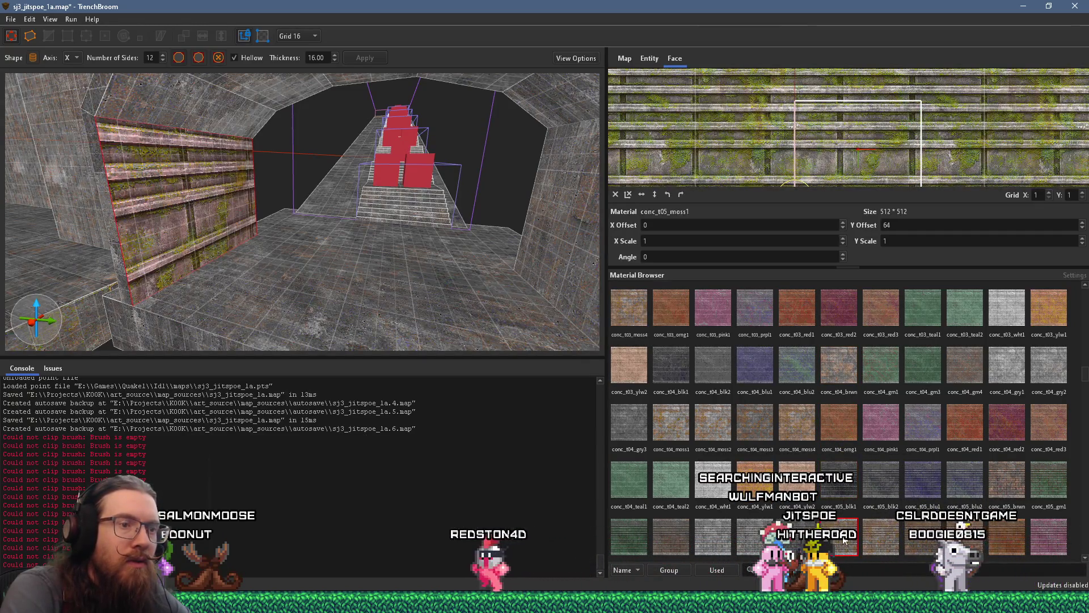
{"action": "scroll", "coordinate": [843, 539], "scroll_direction": "down", "scroll_amount": 2}
{"action": "left_click", "coordinate": [842, 485]}
{"action": "scroll", "coordinate": [841, 489], "scroll_direction": "down", "scroll_amount": 2}
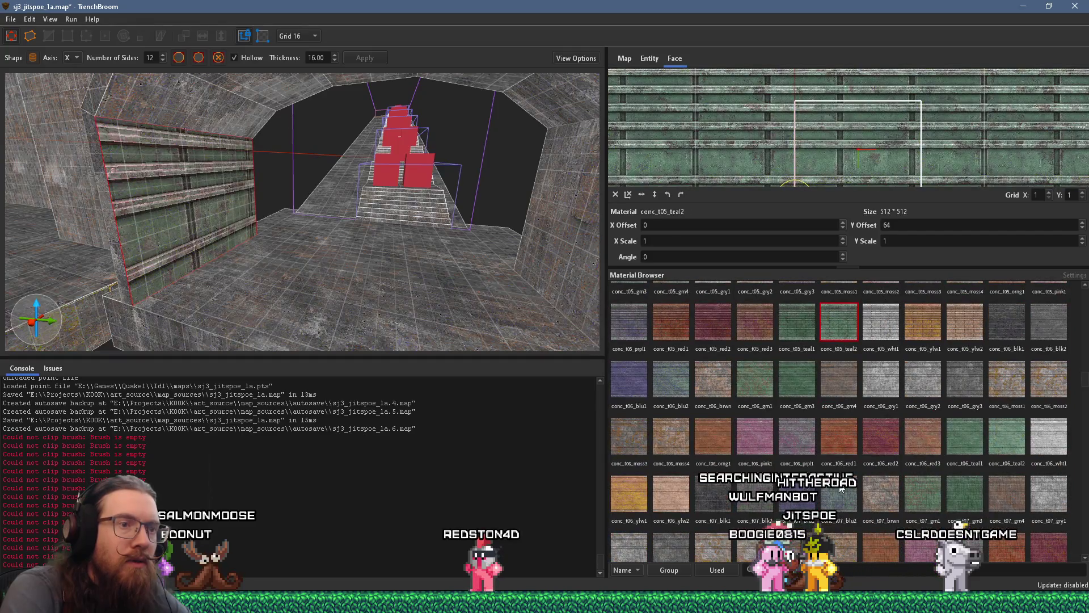
{"action": "left_click", "coordinate": [842, 489]}
{"action": "scroll", "coordinate": [841, 493], "scroll_direction": "down", "scroll_amount": 2}
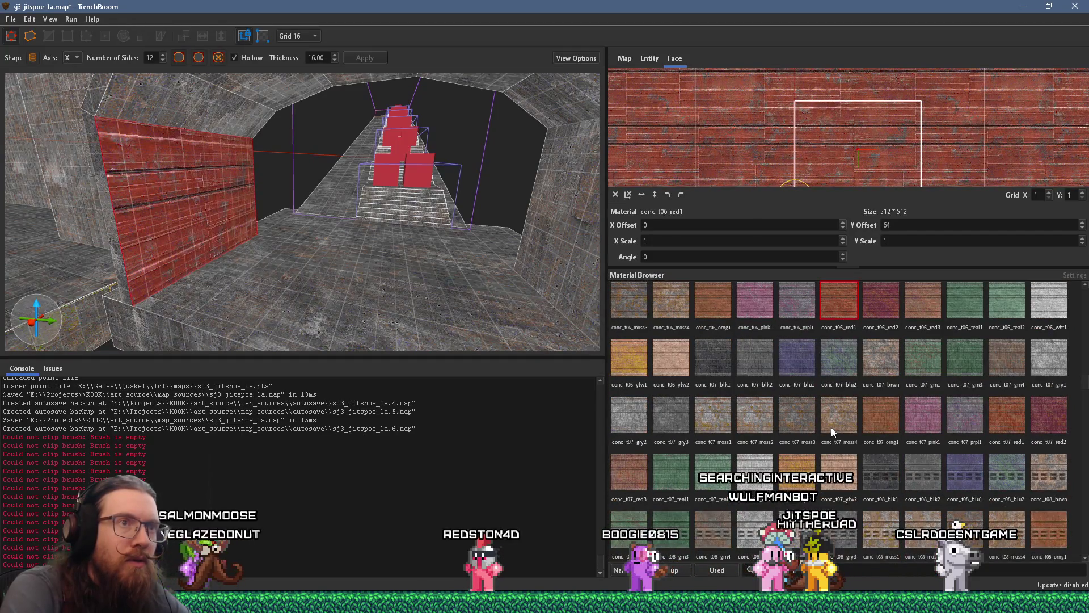
{"action": "left_click", "coordinate": [832, 431]}
{"action": "left_click", "coordinate": [841, 470]}
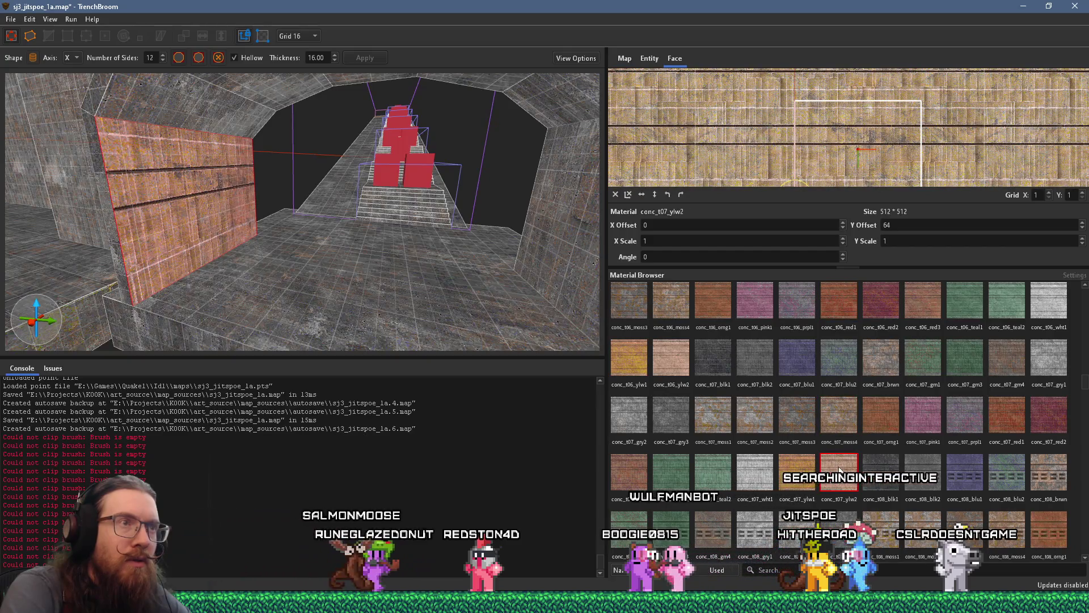
Test green, purple and conc_w01_blu1, then settle on mossy conc_w01_moss3.
{"action": "scroll", "coordinate": [811, 159], "scroll_direction": "down", "scroll_amount": 1}
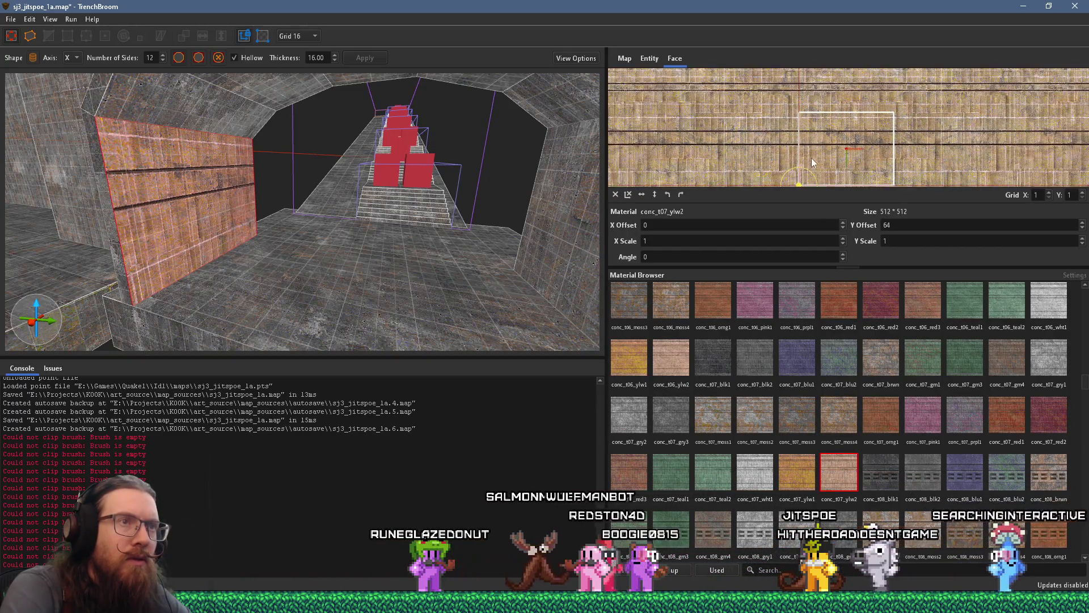
{"action": "scroll", "coordinate": [809, 178], "scroll_direction": "down", "scroll_amount": 1}
{"action": "scroll", "coordinate": [715, 122], "scroll_direction": "up", "scroll_amount": 5}
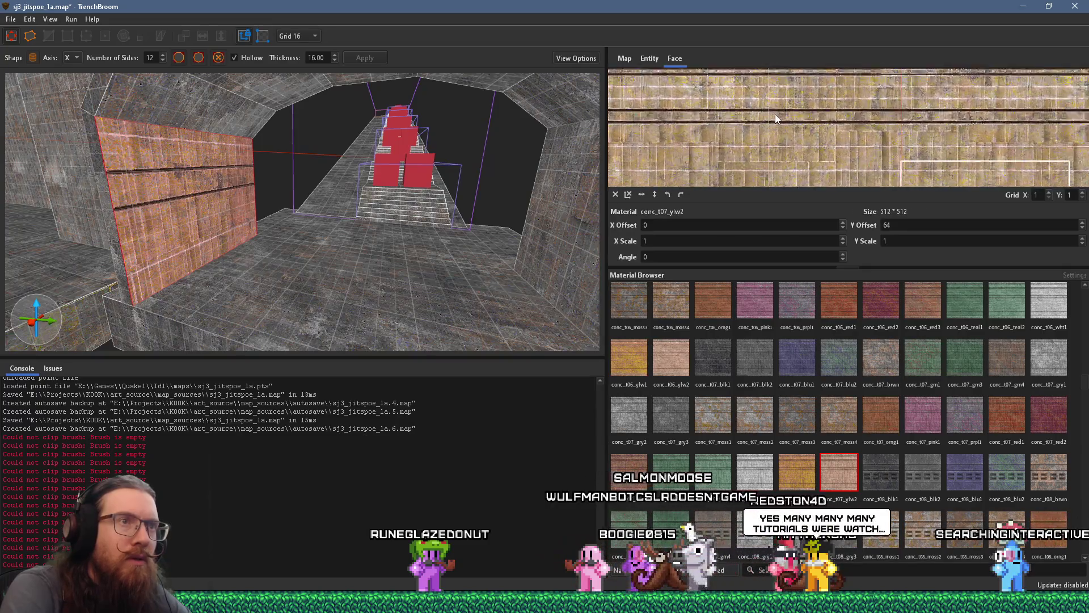
{"action": "scroll", "coordinate": [826, 414], "scroll_direction": "down", "scroll_amount": 3}
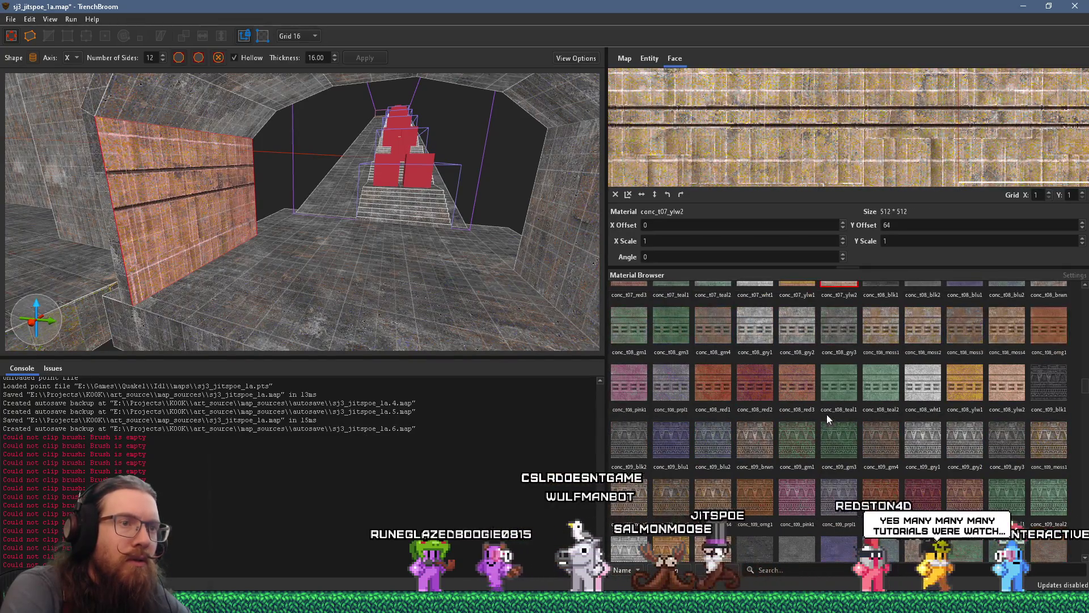
{"action": "left_click", "coordinate": [836, 446]}
{"action": "left_click", "coordinate": [832, 492]}
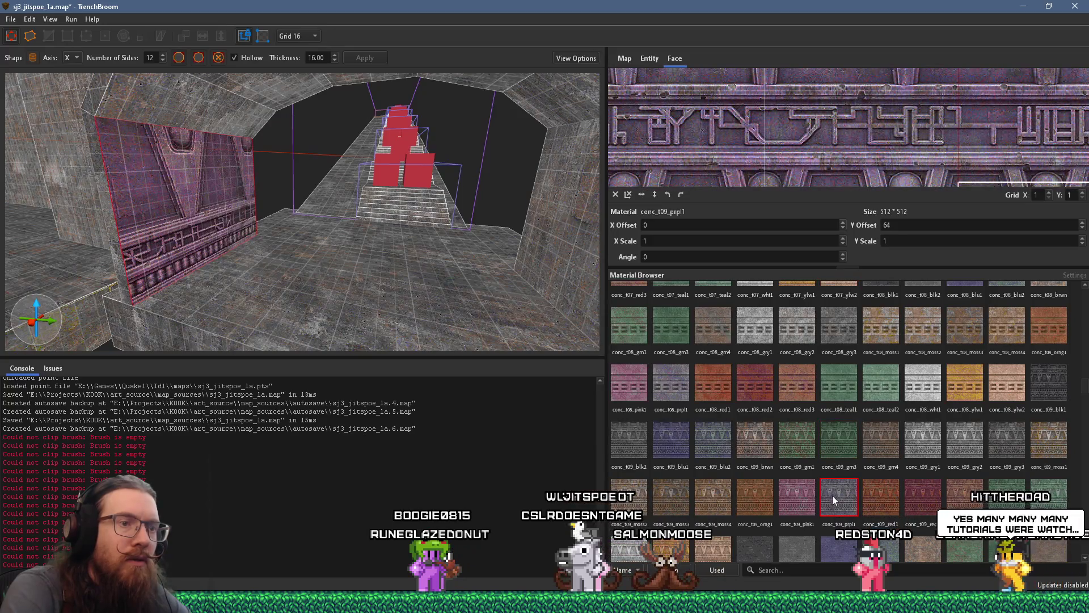
{"action": "scroll", "coordinate": [833, 495], "scroll_direction": "down", "scroll_amount": 1}
{"action": "left_click", "coordinate": [833, 494]}
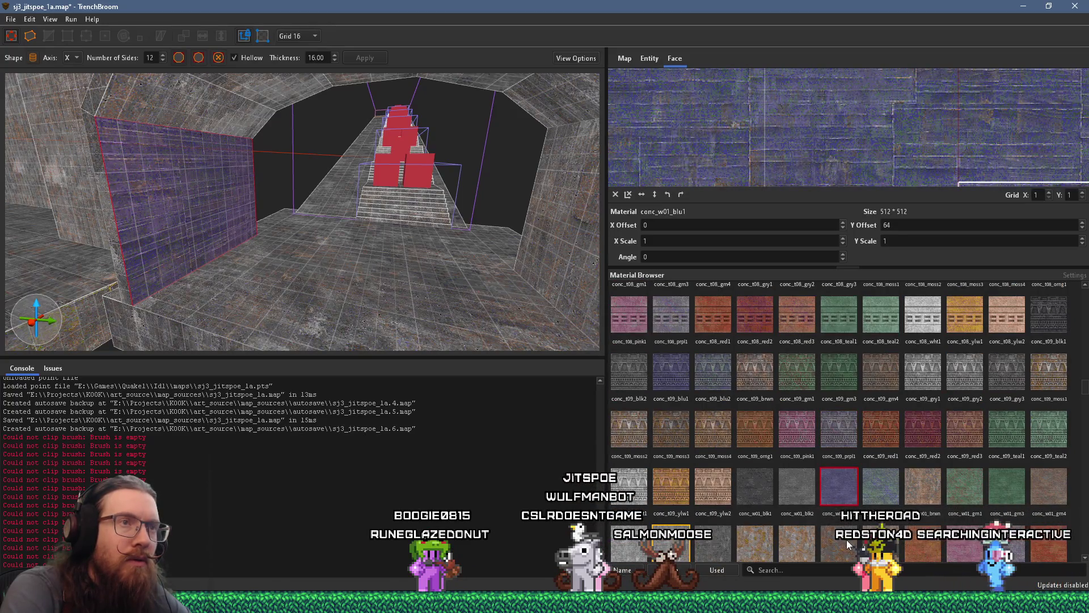
{"action": "left_click_drag", "start_coordinate": [857, 172], "coordinate": [794, 163]}
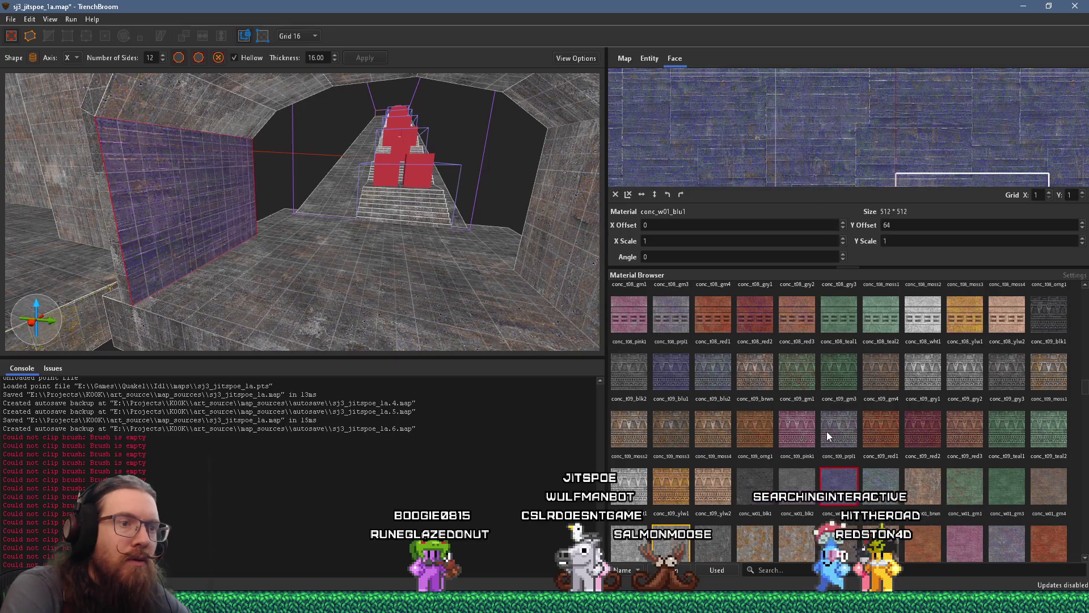
{"action": "scroll", "coordinate": [831, 478], "scroll_direction": "down", "scroll_amount": 2}
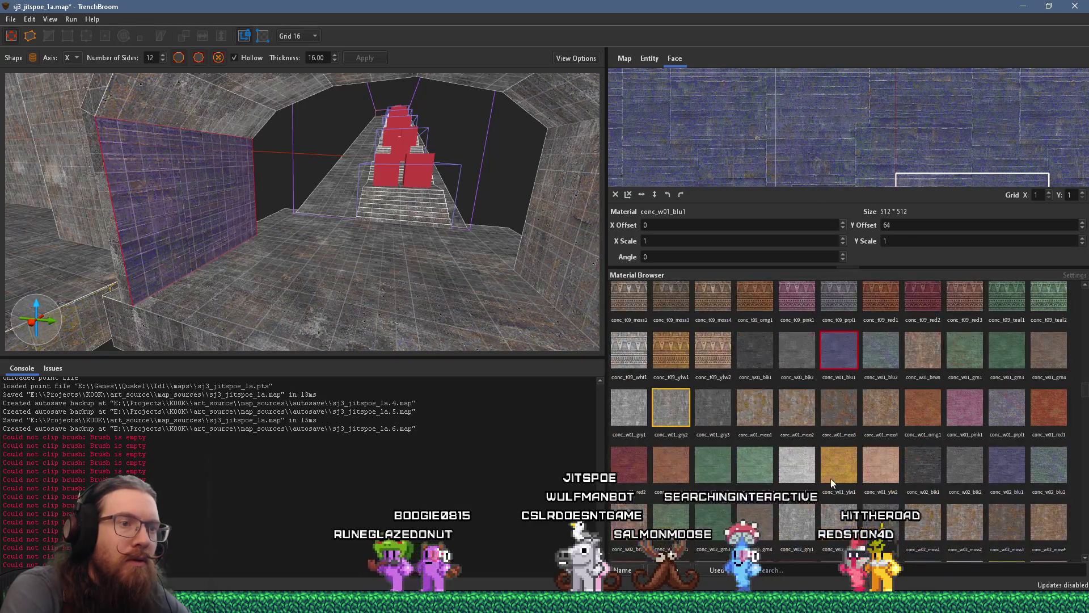
{"action": "left_click", "coordinate": [830, 410]}
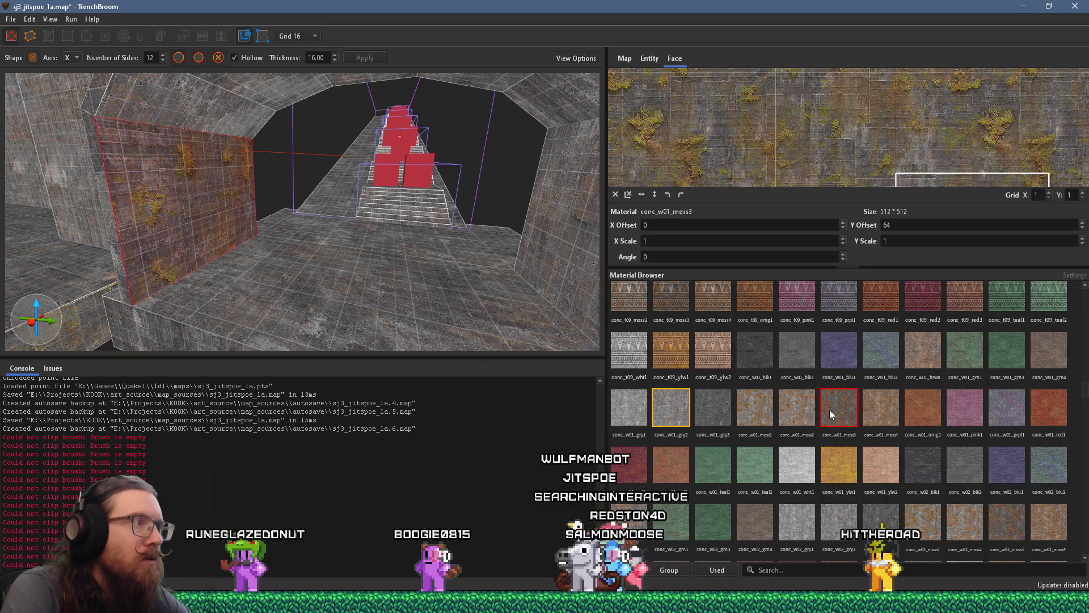
{"action": "key", "text": "alt+Tab"}
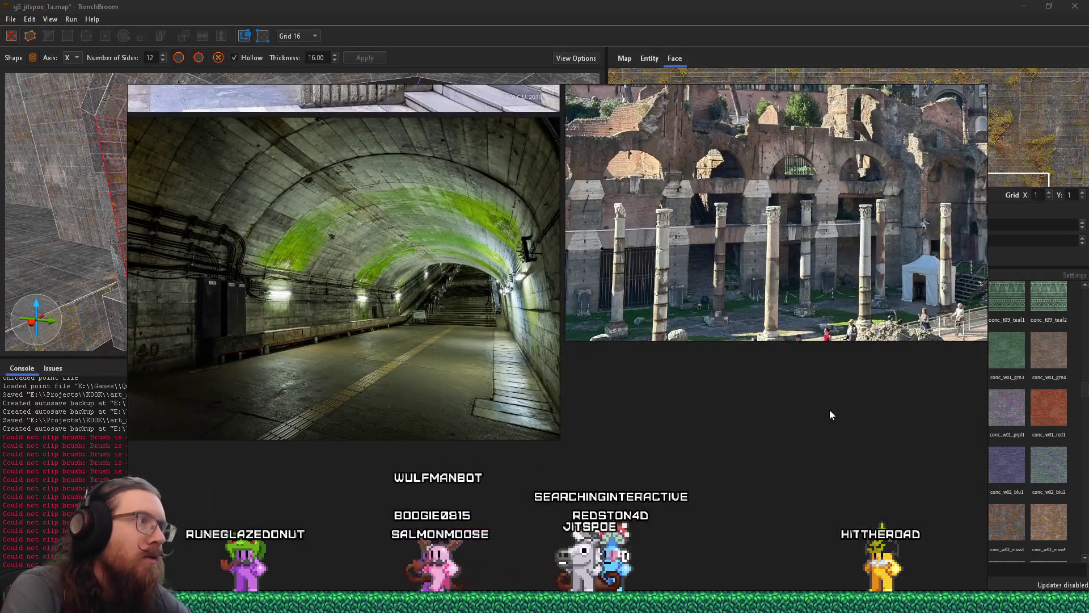
{"action": "key", "text": "alt+Tab"}
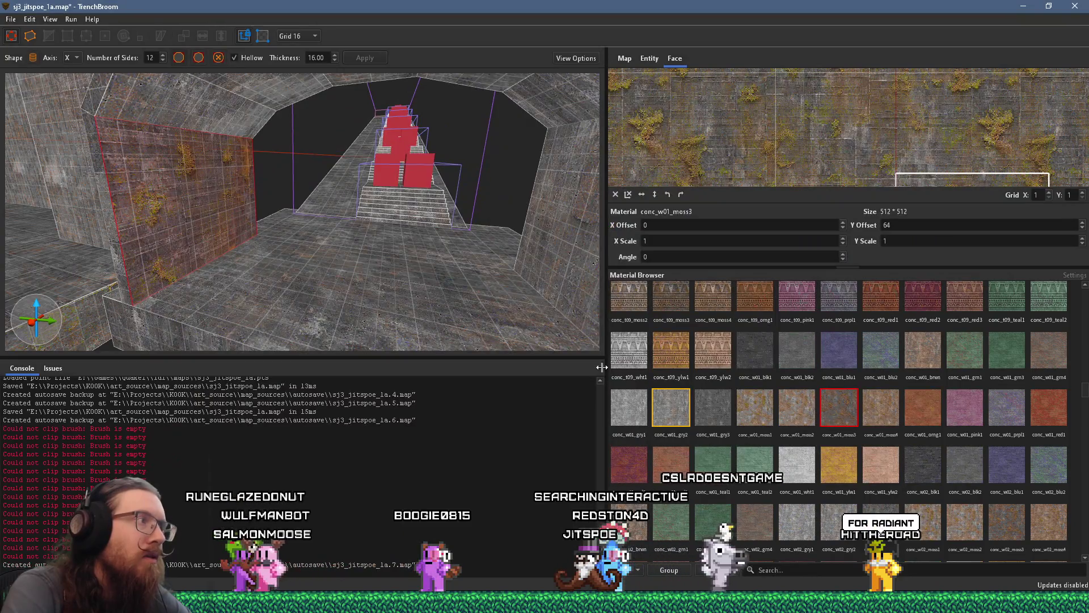
{"action": "scroll", "coordinate": [250, 230], "scroll_direction": "up", "scroll_amount": 8}
{"action": "left_click_drag", "start_coordinate": [183, 84], "coordinate": [142, 96]}
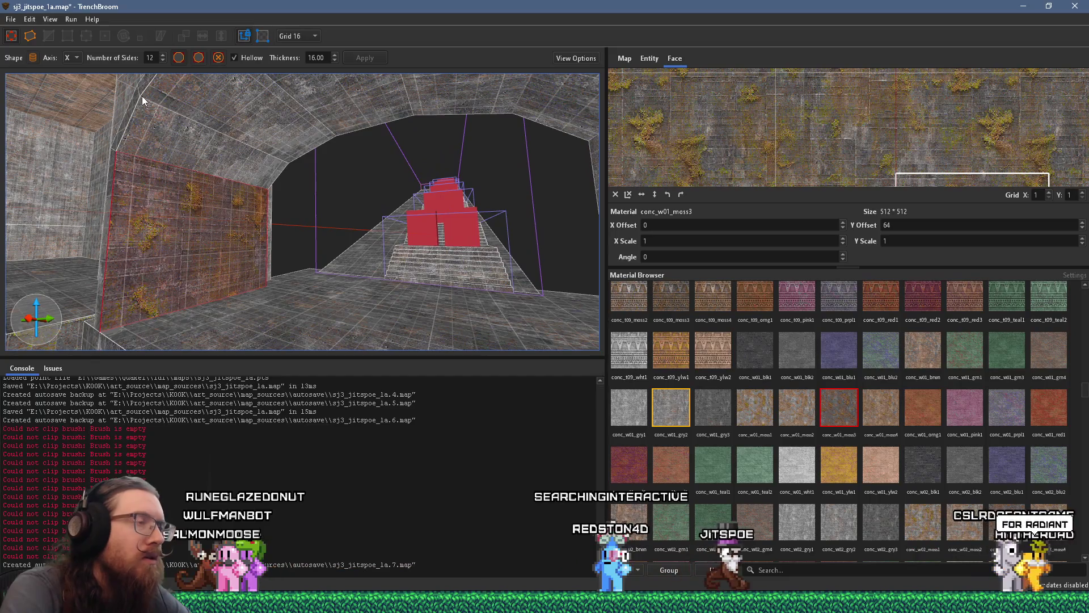
{"action": "mouse_move", "coordinate": [186, 155]}
{"action": "left_mouse_down"}
{"action": "mouse_move", "coordinate": [278, 190]}
{"action": "mouse_move", "coordinate": [227, 189]}
{"action": "left_mouse_up"}
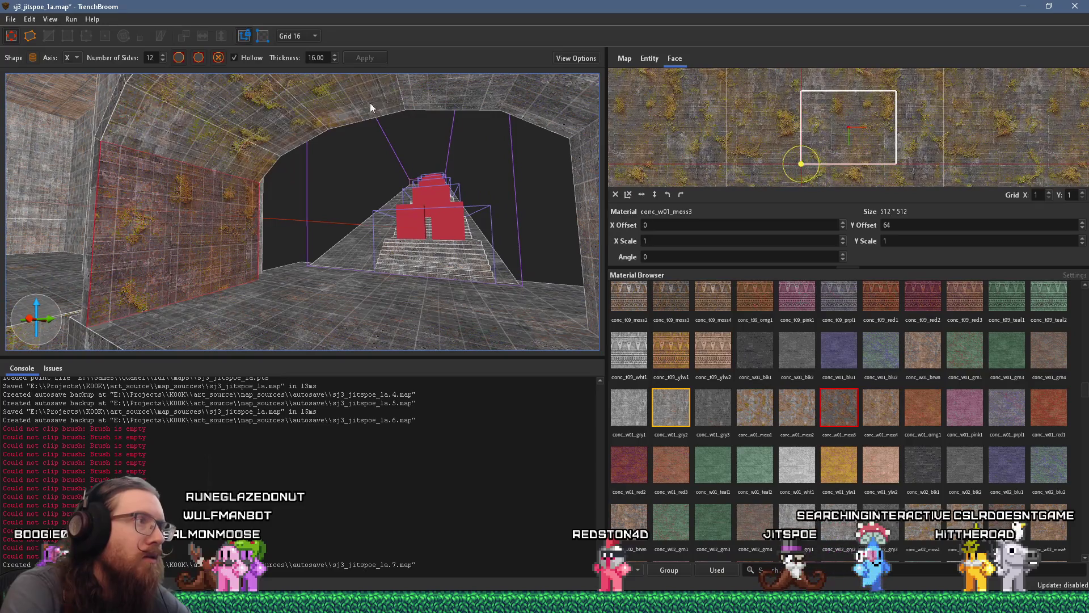
{"action": "mouse_move", "coordinate": [552, 217]}
{"action": "left_mouse_down"}
{"action": "mouse_move", "coordinate": [484, 250]}
{"action": "mouse_move", "coordinate": [509, 240]}
{"action": "mouse_move", "coordinate": [306, 223]}
{"action": "mouse_move", "coordinate": [352, 237]}
{"action": "left_mouse_up"}
{"action": "mouse_move", "coordinate": [468, 261]}
{"action": "left_mouse_down"}
{"action": "mouse_move", "coordinate": [511, 275]}
{"action": "mouse_move", "coordinate": [445, 255]}
{"action": "mouse_move", "coordinate": [489, 262]}
{"action": "mouse_move", "coordinate": [483, 248]}
{"action": "mouse_move", "coordinate": [591, 264]}
{"action": "mouse_move", "coordinate": [596, 282]}
{"action": "mouse_move", "coordinate": [386, 267]}
{"action": "mouse_move", "coordinate": [290, 292]}
{"action": "mouse_move", "coordinate": [307, 296]}
{"action": "mouse_move", "coordinate": [185, 305]}
{"action": "left_mouse_up"}
{"action": "key", "text": "Escape"}
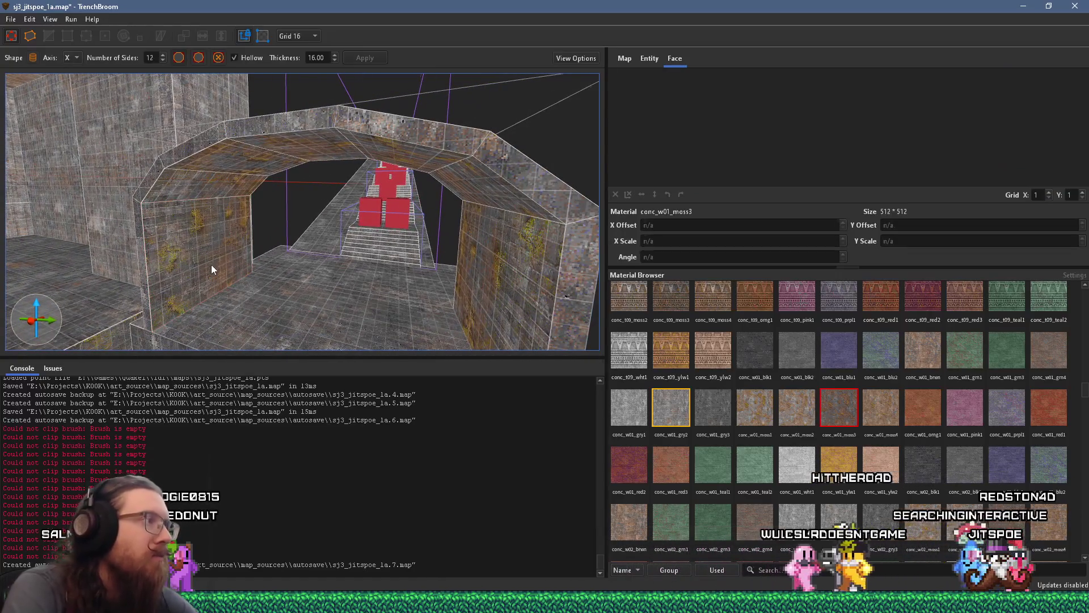
{"action": "left_click", "coordinate": [206, 263]}
{"action": "mouse_move", "coordinate": [519, 291]}
{"action": "left_mouse_down"}
{"action": "mouse_move", "coordinate": [518, 318]}
{"action": "mouse_move", "coordinate": [493, 322]}
{"action": "mouse_move", "coordinate": [285, 293]}
{"action": "mouse_move", "coordinate": [296, 278]}
{"action": "mouse_move", "coordinate": [158, 297]}
{"action": "mouse_move", "coordinate": [202, 318]}
{"action": "mouse_move", "coordinate": [349, 313]}
{"action": "mouse_move", "coordinate": [32, 256]}
{"action": "mouse_move", "coordinate": [458, 253]}
{"action": "mouse_move", "coordinate": [312, 272]}
{"action": "left_mouse_up"}
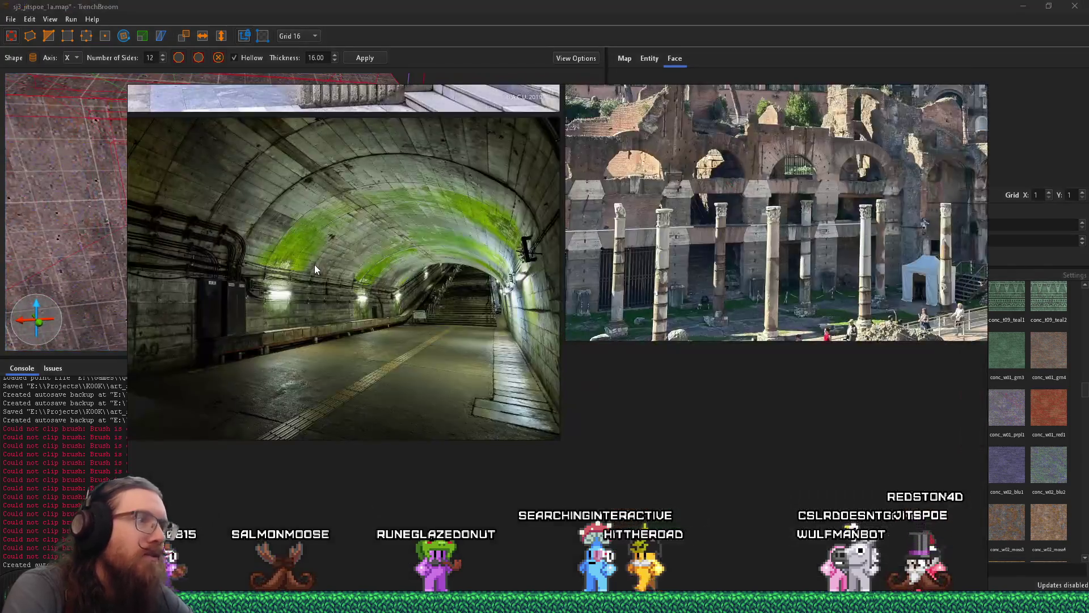
{"action": "key", "text": "alt+Tab"}
{"action": "mouse_move", "coordinate": [314, 265]}
{"action": "left_mouse_down"}
{"action": "mouse_move", "coordinate": [149, 274]}
{"action": "mouse_move", "coordinate": [144, 225]}
{"action": "mouse_move", "coordinate": [411, 144]}
{"action": "mouse_move", "coordinate": [536, 171]}
{"action": "mouse_move", "coordinate": [142, 244]}
{"action": "mouse_move", "coordinate": [322, 199]}
{"action": "mouse_move", "coordinate": [247, 209]}
{"action": "mouse_move", "coordinate": [189, 243]}
{"action": "mouse_move", "coordinate": [219, 244]}
{"action": "left_mouse_up"}
Stretch the arch brush's end face along X until the tunnel is about 256 units deep beside the stairs.
{"action": "scroll", "coordinate": [535, 171], "scroll_direction": "up", "scroll_amount": 5}
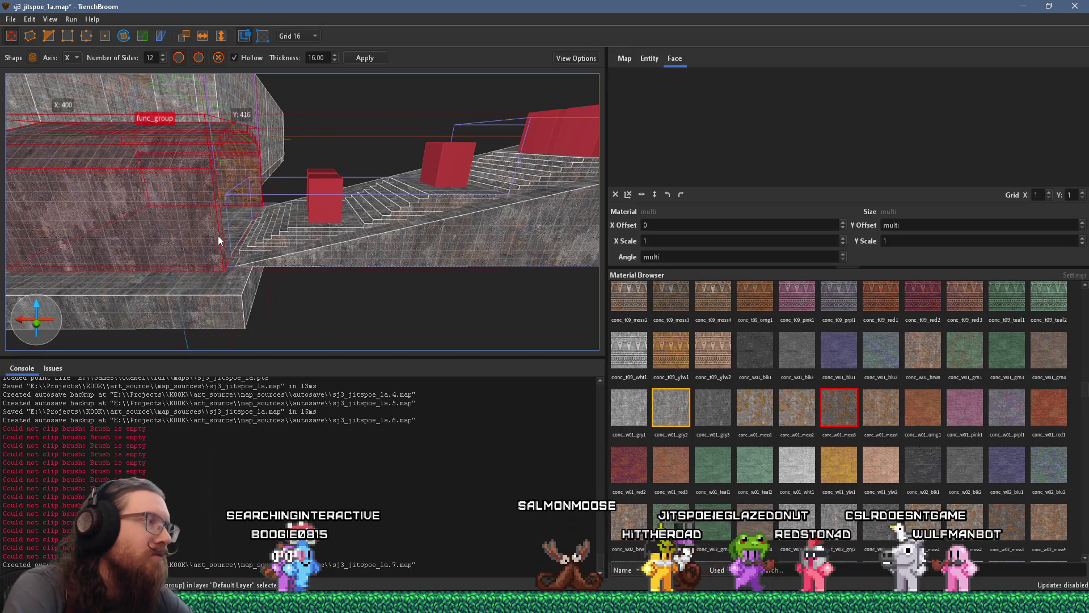
{"action": "mouse_move", "coordinate": [222, 237]}
{"action": "left_mouse_down"}
{"action": "mouse_move", "coordinate": [376, 263]}
{"action": "mouse_move", "coordinate": [200, 253]}
{"action": "left_mouse_up"}
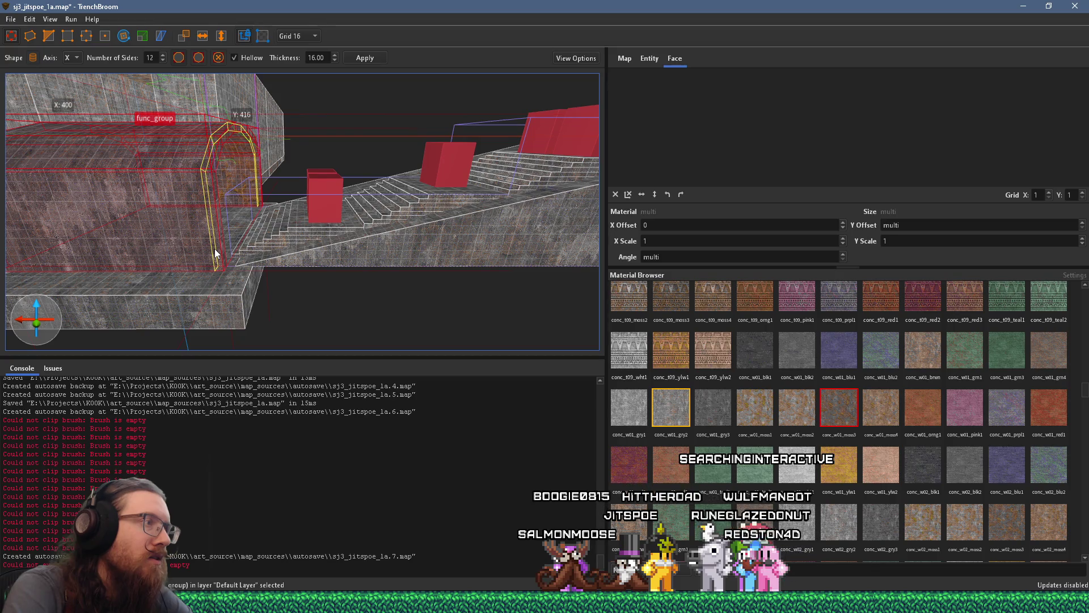
{"action": "left_click_drag", "start_coordinate": [215, 248], "coordinate": [368, 270]}
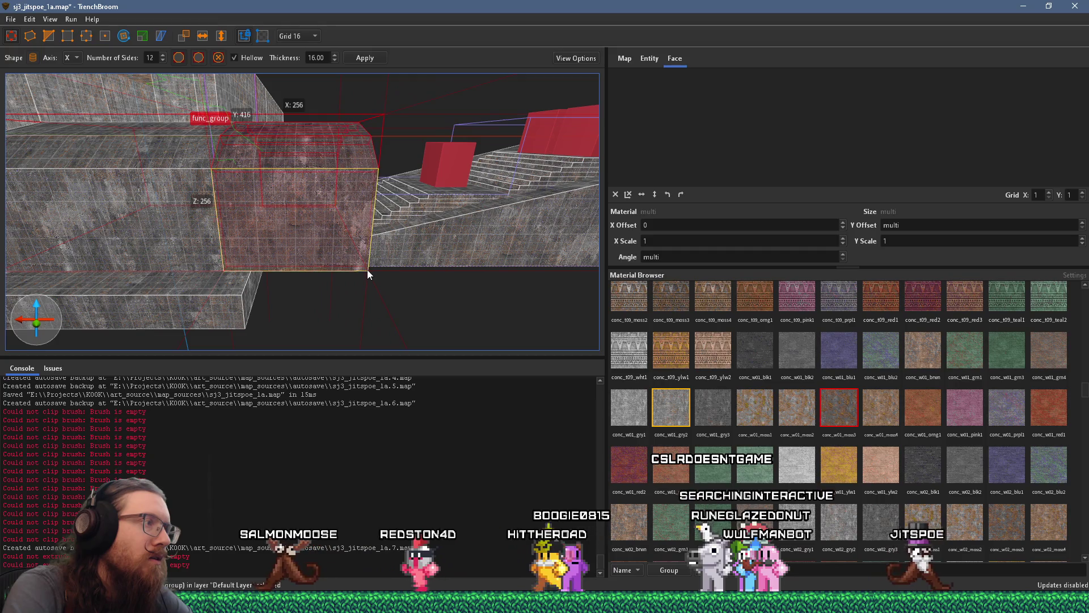
{"action": "scroll", "coordinate": [152, 284], "scroll_direction": "up", "scroll_amount": 3}
{"action": "scroll", "coordinate": [192, 264], "scroll_direction": "down", "scroll_amount": 3}
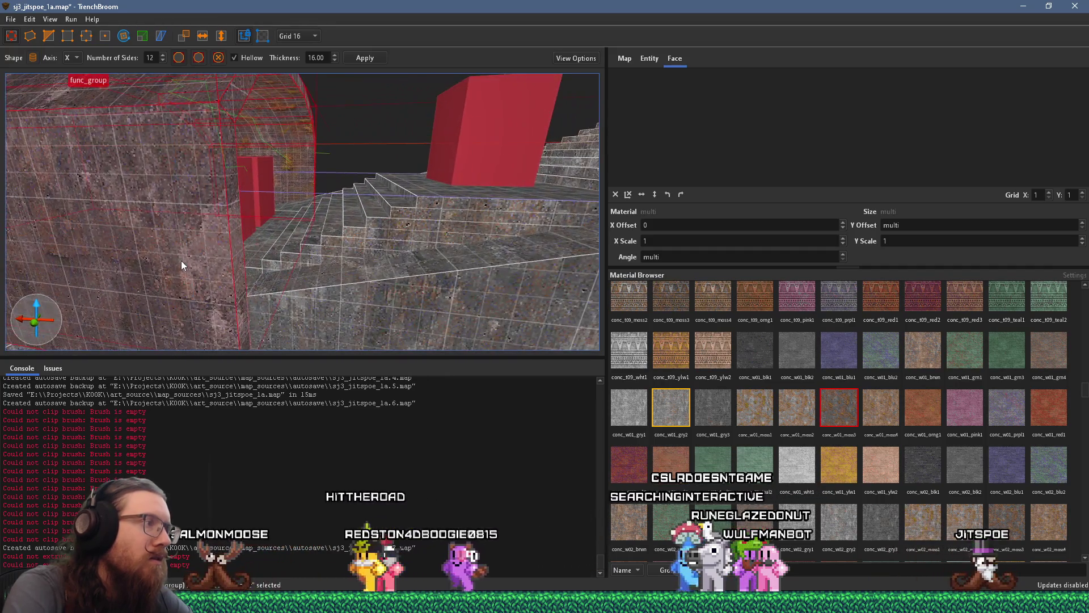
{"action": "left_click", "coordinate": [259, 38]}
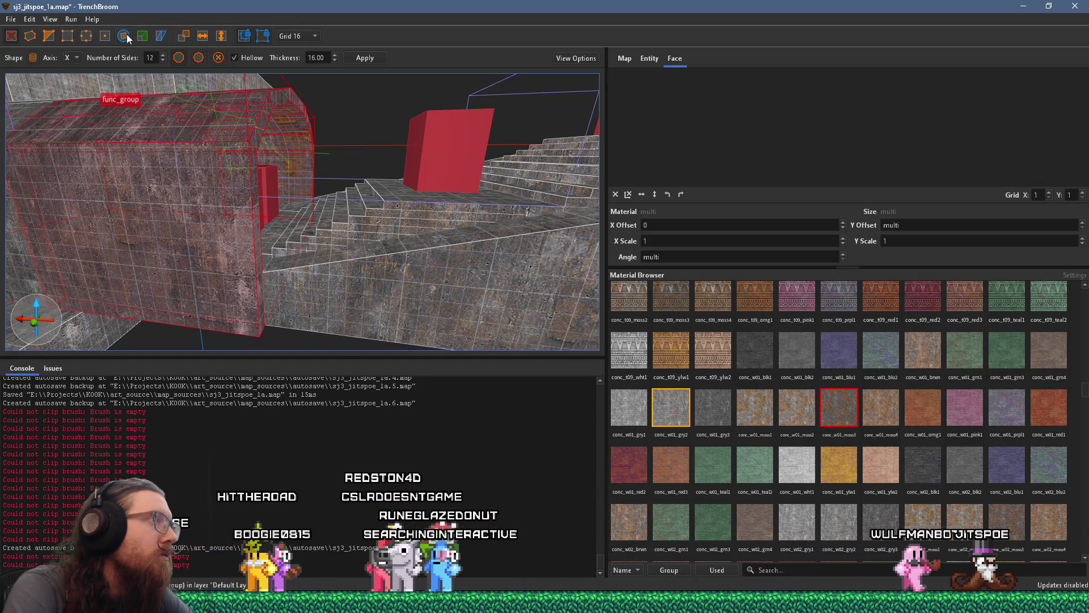
{"action": "left_click", "coordinate": [102, 36]}
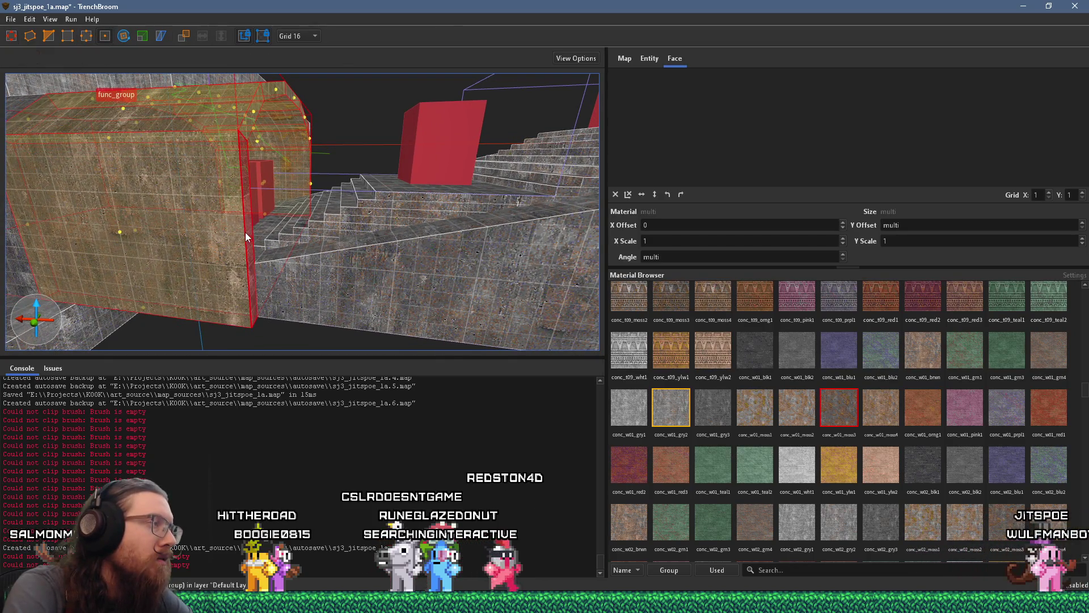
Fly toward the tunnel's left wall and try reshaping the selected wall brush.
{"action": "key", "text": "s"}
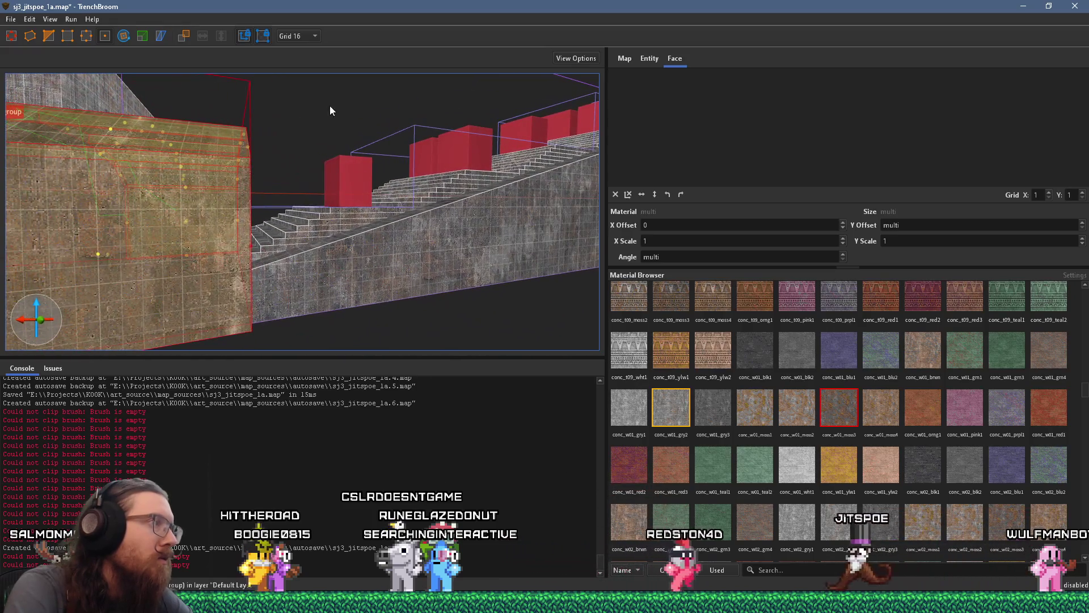
{"action": "scroll", "coordinate": [256, 287], "scroll_direction": "up", "scroll_amount": 2}
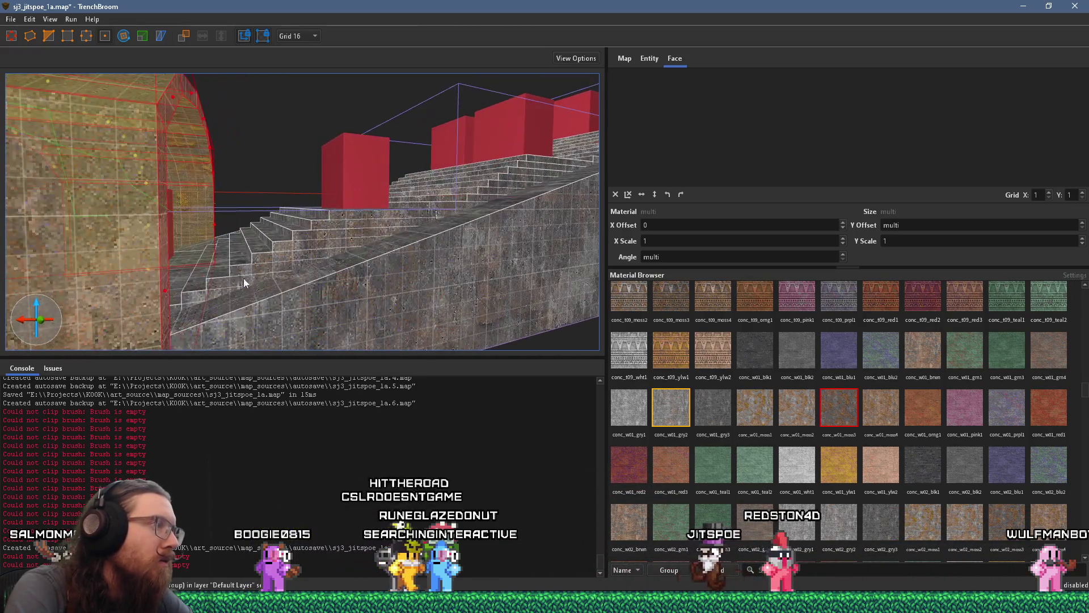
{"action": "key", "text": "a"}
{"action": "left_click_drag", "start_coordinate": [211, 230], "coordinate": [196, 168]}
Select the side wall brush and extrude its bottom face down below the stair block.
{"action": "scroll", "coordinate": [197, 170], "scroll_direction": "up", "scroll_amount": 3}
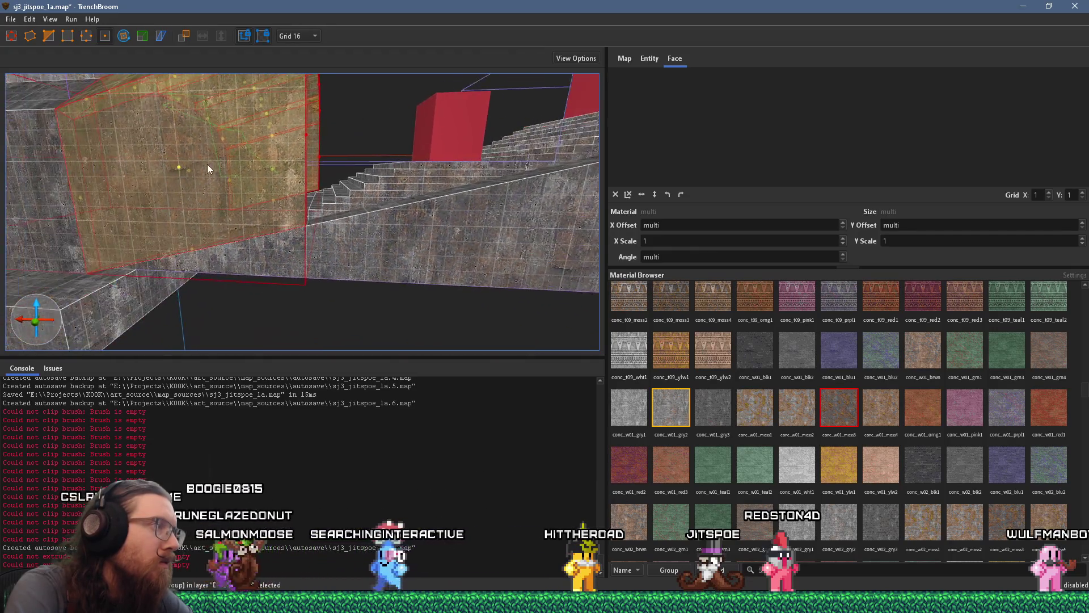
{"action": "key", "text": "a"}
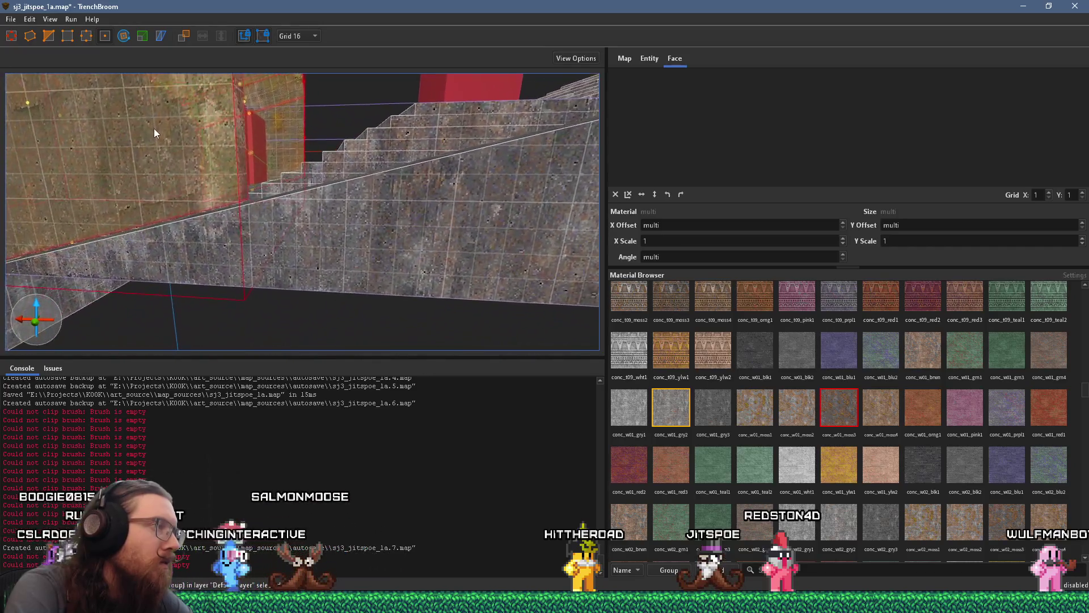
{"action": "key", "text": "a"}
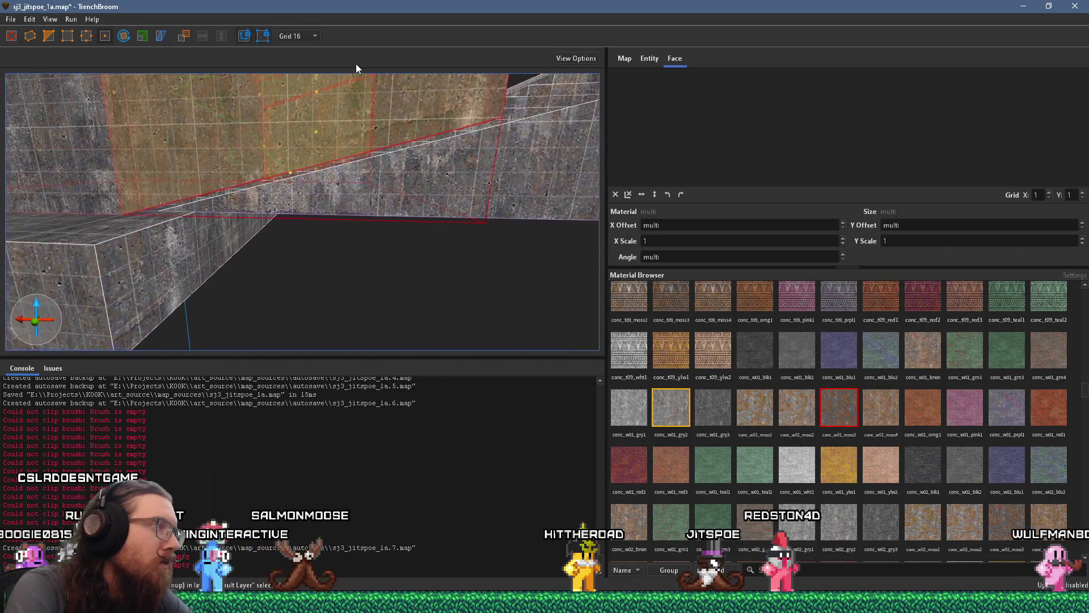
{"action": "key", "text": "w"}
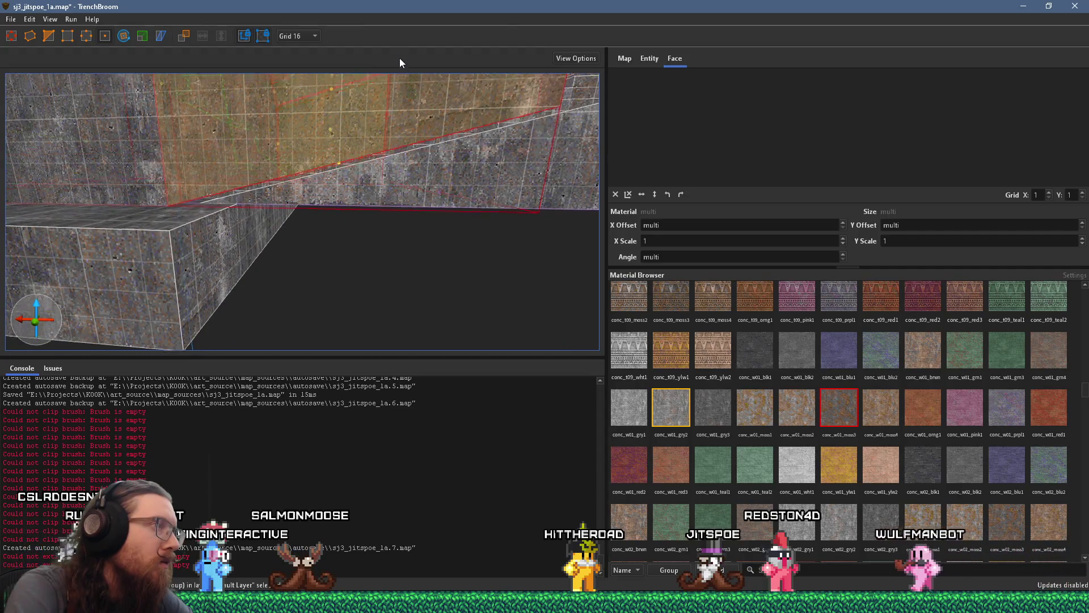
{"action": "left_click", "coordinate": [26, 39]}
{"action": "left_click_drag", "start_coordinate": [328, 267], "coordinate": [336, 346]}
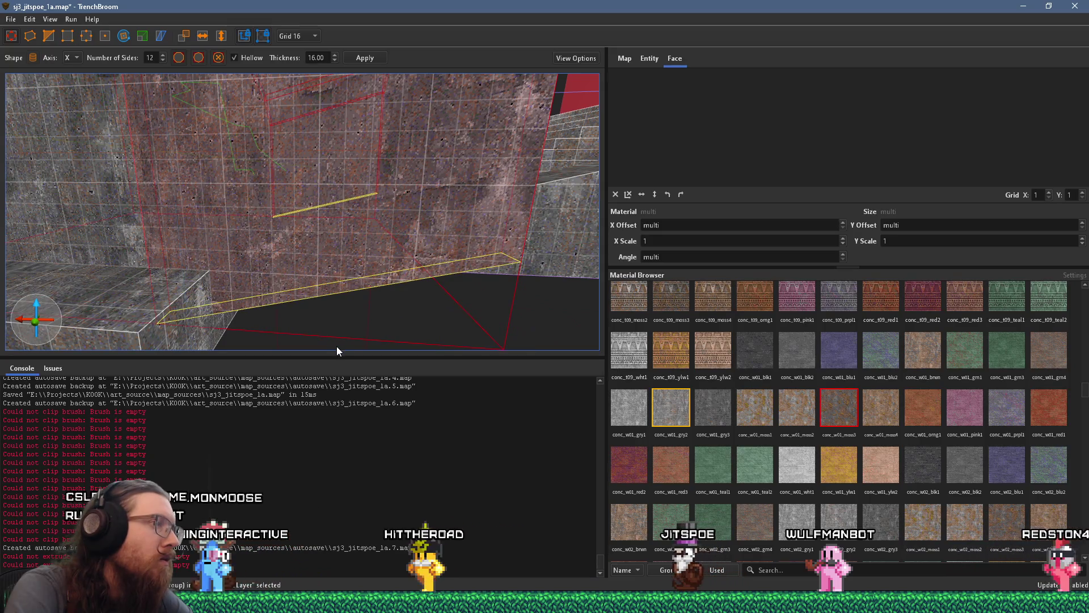
{"action": "key", "text": "s"}
{"action": "key", "text": "s"}
{"action": "key", "text": "s"}
Deselect everything, save the map, and open the Compile dialog on the alkaline dev profile.
{"action": "key", "text": "w"}
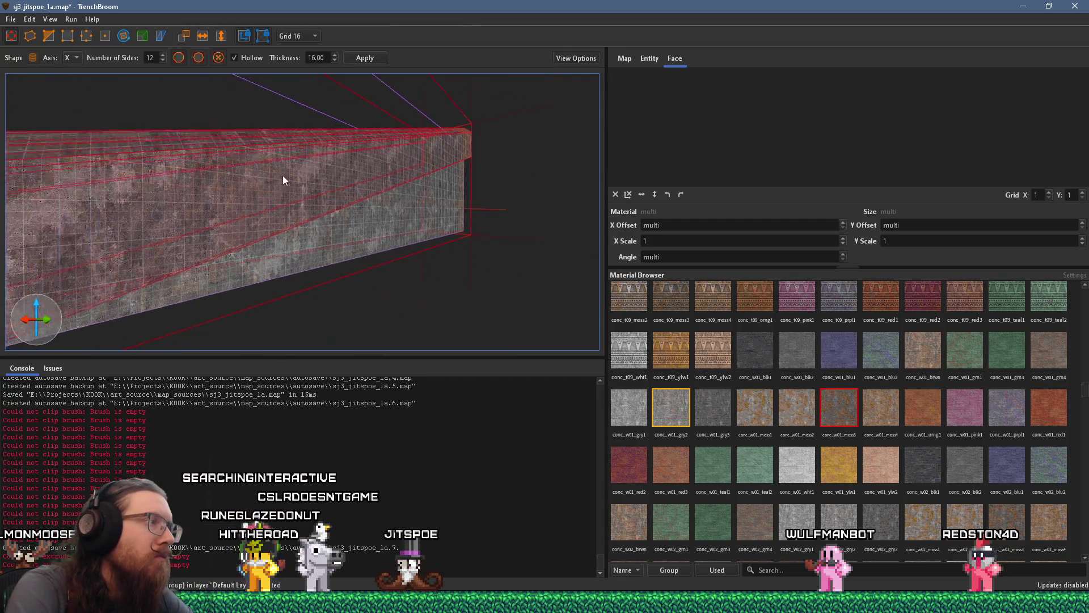
{"action": "key", "text": "s"}
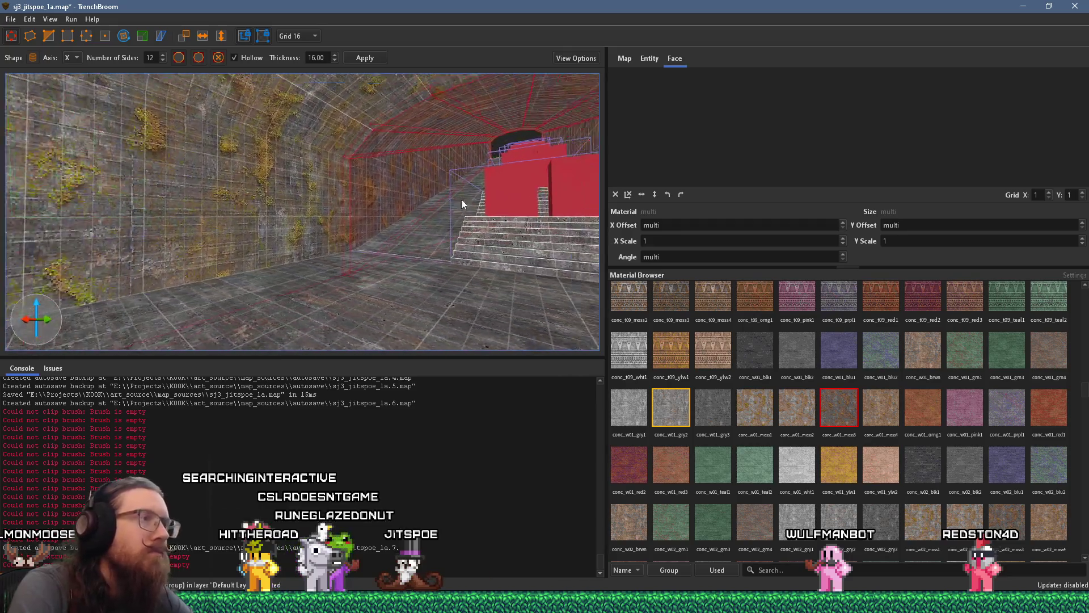
{"action": "key", "text": "Escape"}
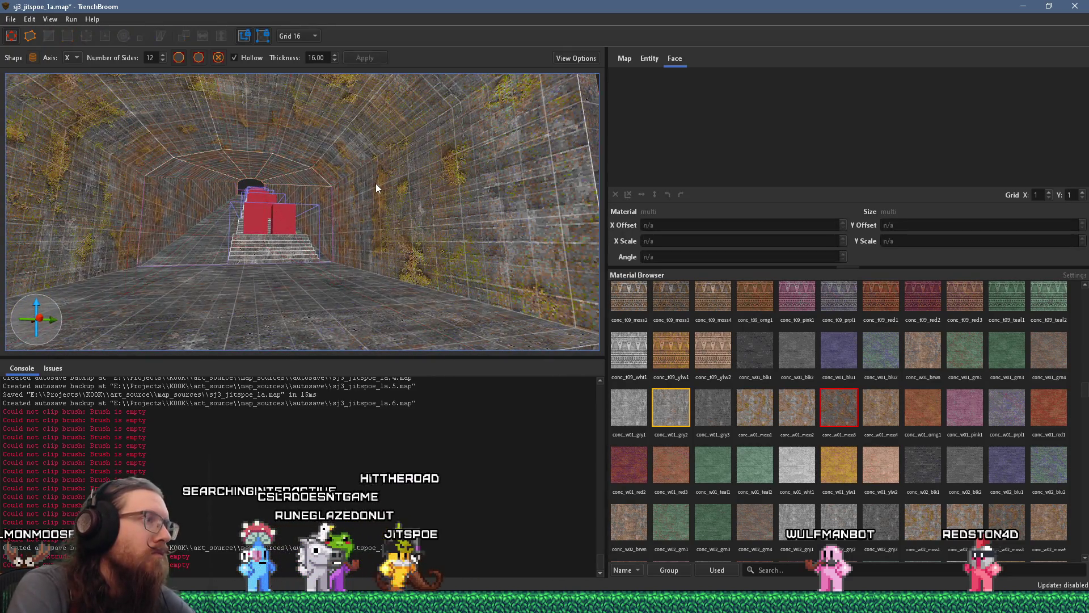
{"action": "left_click", "coordinate": [11, 19]}
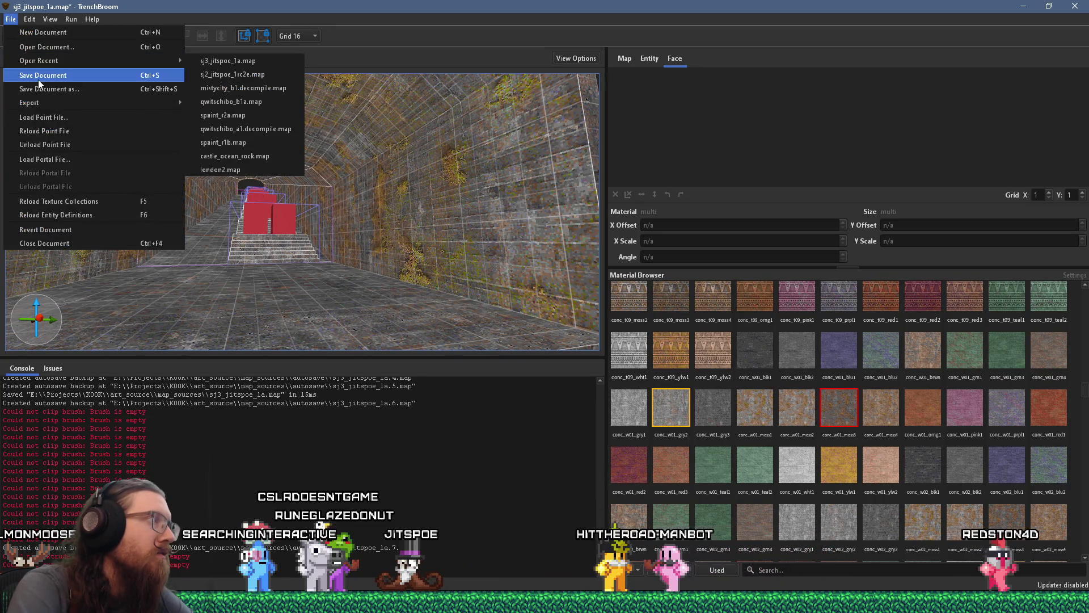
{"action": "left_click", "coordinate": [39, 80]}
{"action": "left_click", "coordinate": [71, 19]}
{"action": "left_click", "coordinate": [80, 30]}
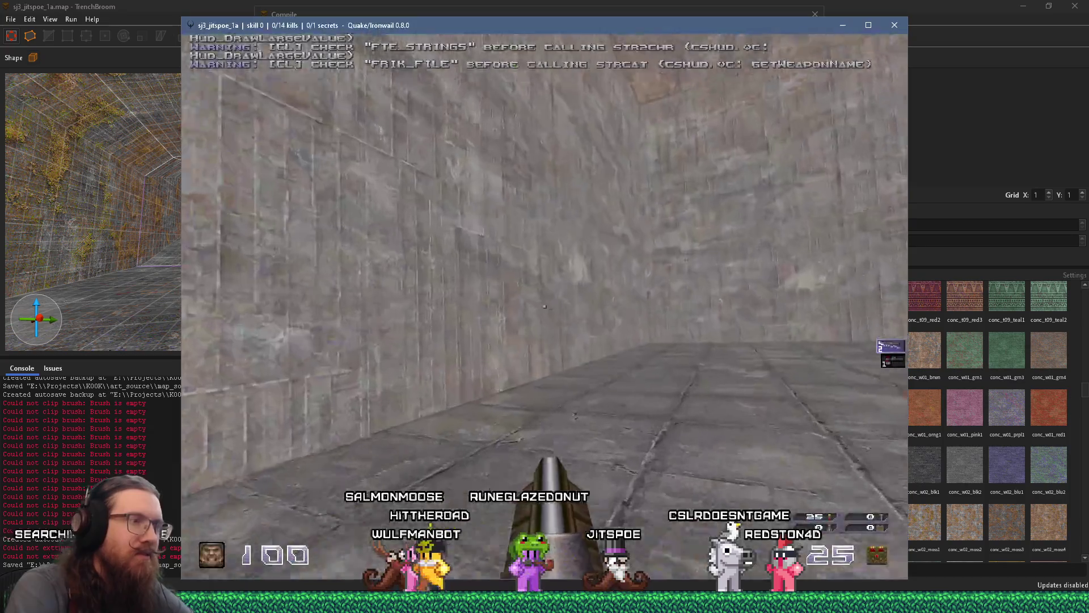
Grab the nailgun, kill the first two enemies, and advance down the long tunnel.
{"action": "key", "text": "Left"}
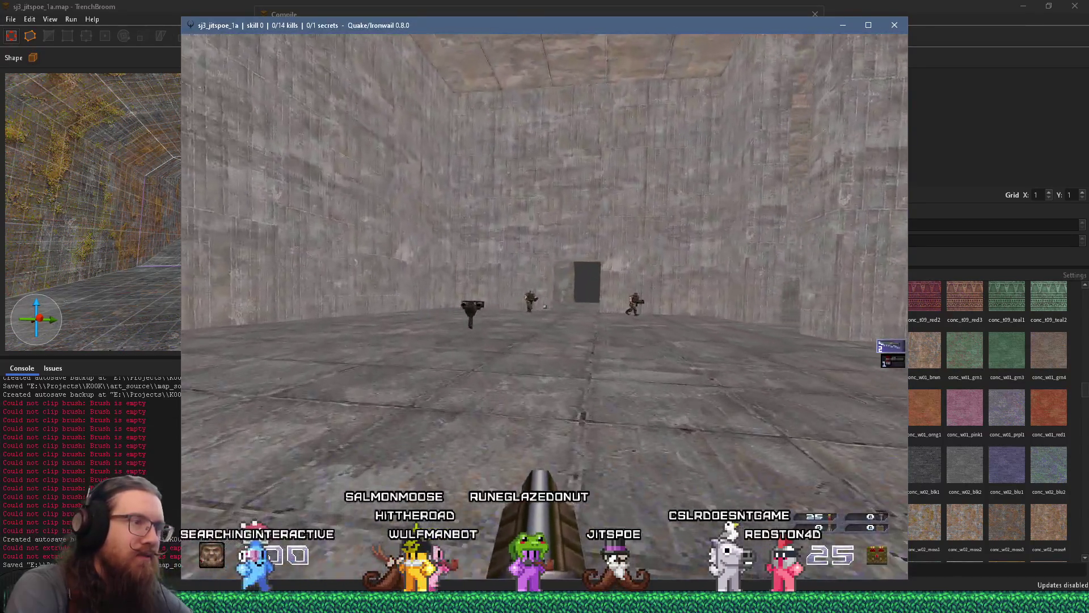
{"action": "key", "text": "Up"}
{"action": "key", "text": "ctrl"}
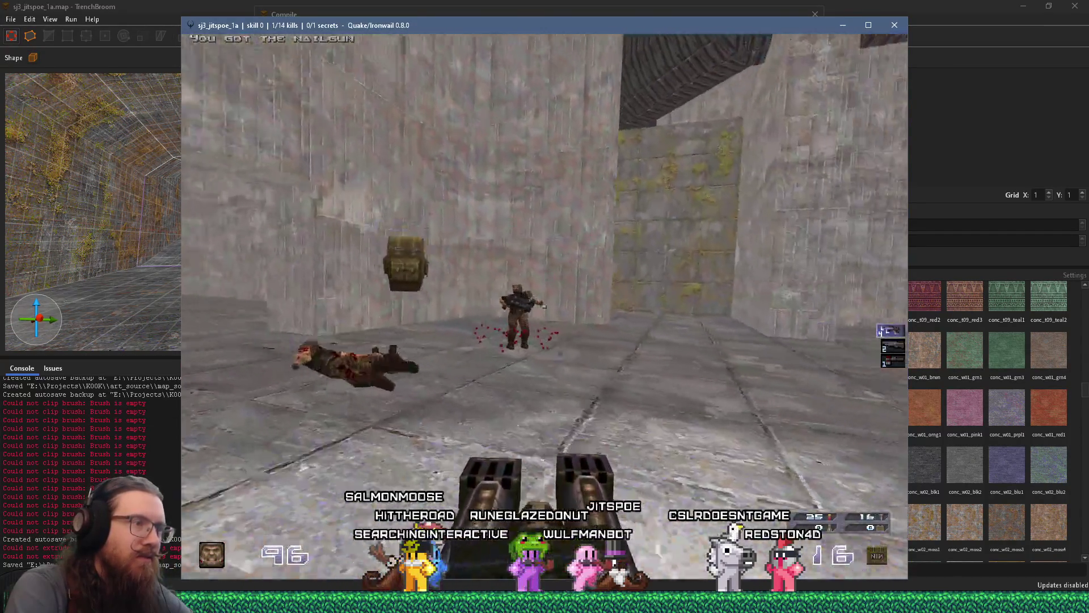
{"action": "key", "text": "ctrl"}
{"action": "key", "text": "Up"}
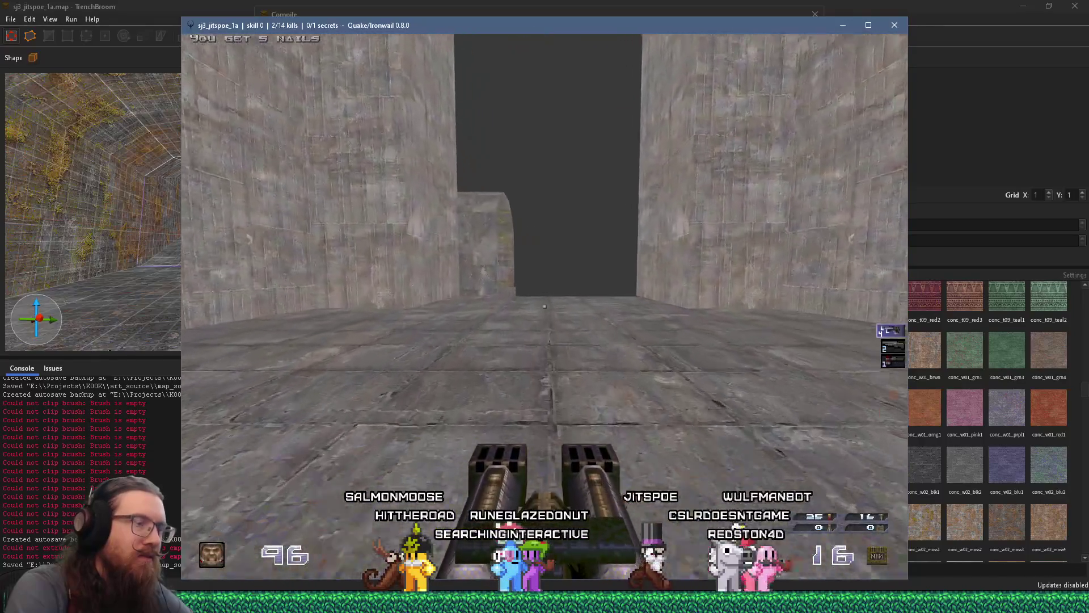
{"action": "key", "text": "Up"}
{"action": "key", "text": "Left"}
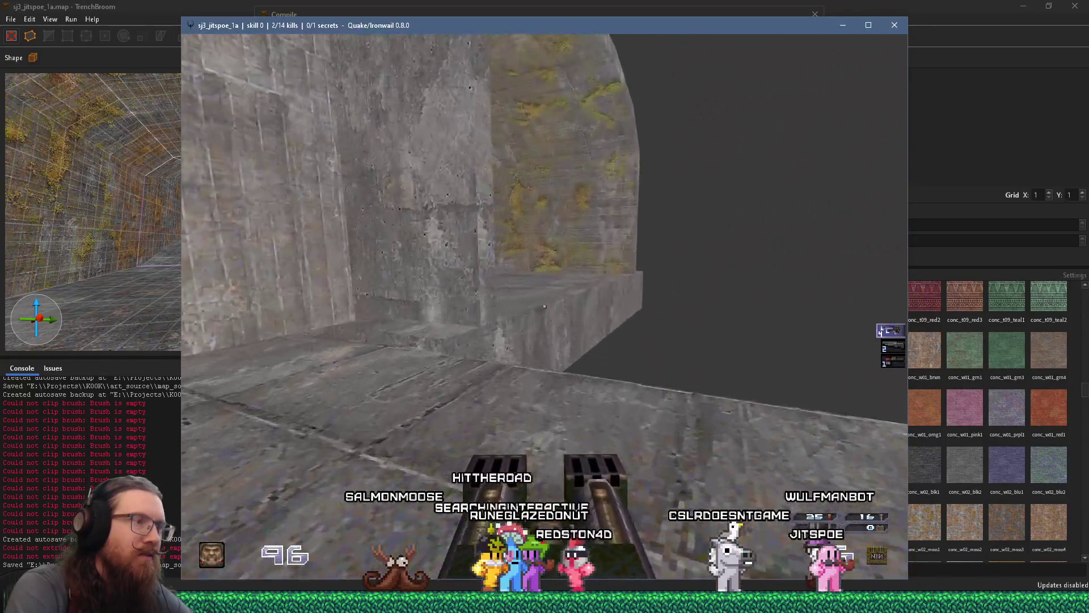
{"action": "key", "text": "Right"}
{"action": "key", "text": "Up"}
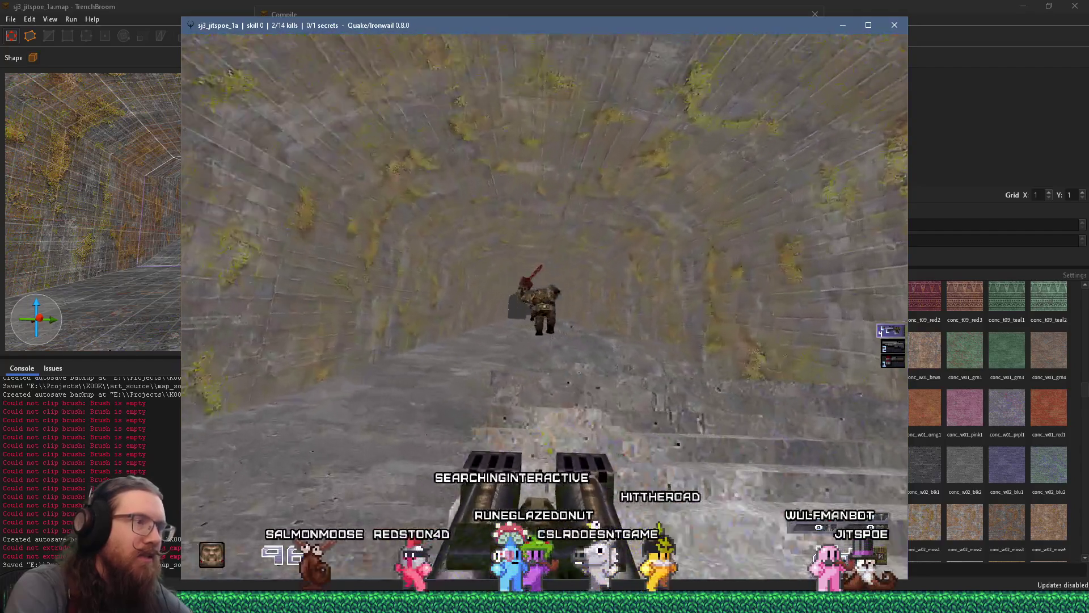
{"action": "key", "text": "Up"}
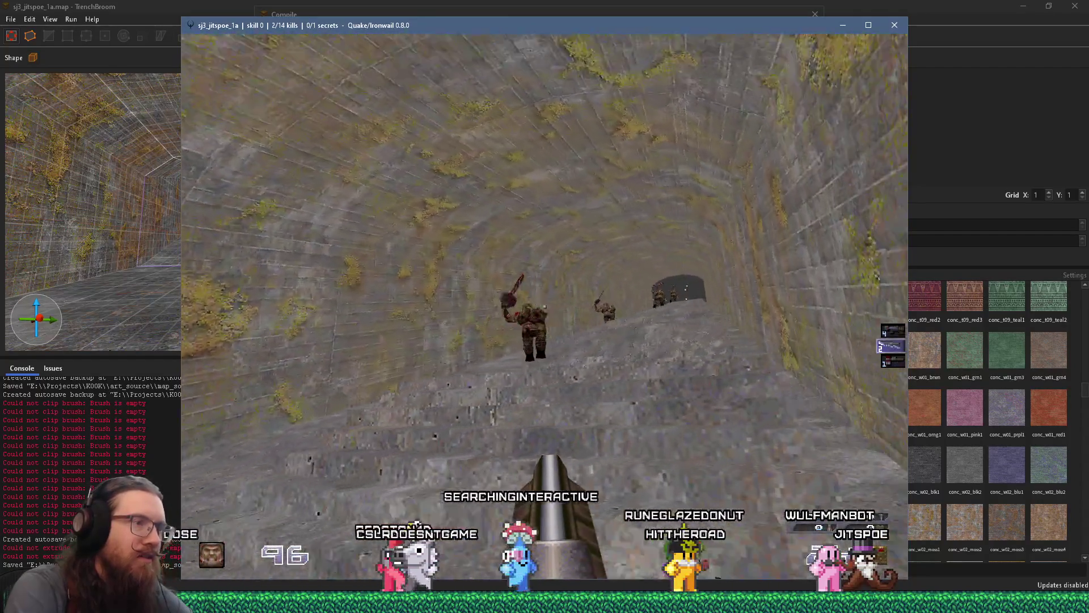
{"action": "key", "text": "Up"}
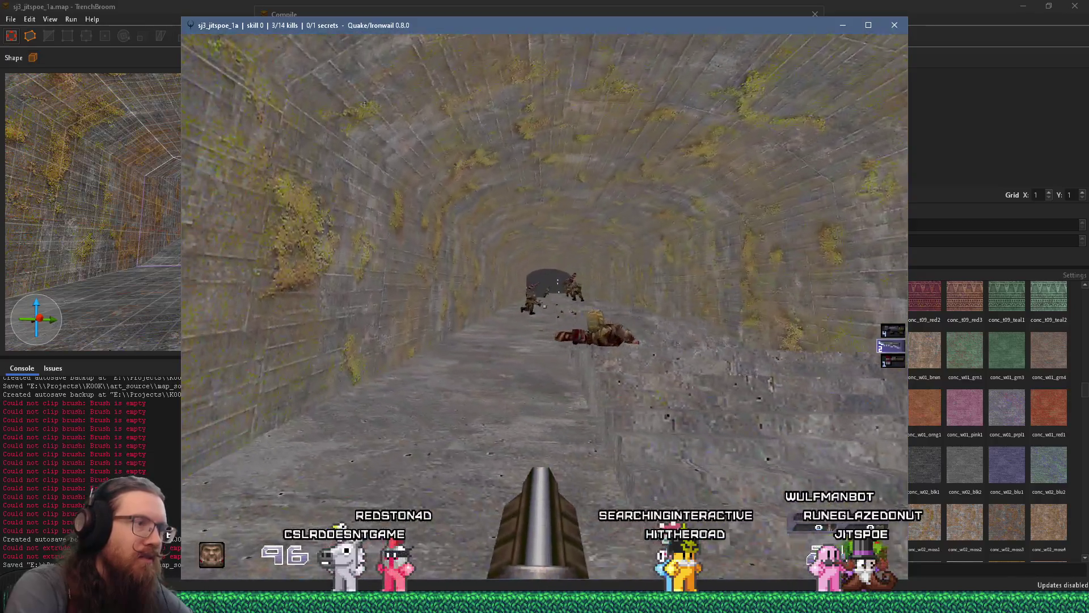
Switch to the melee weapon and hack down the ogres on the tunnel slope.
{"action": "key", "text": "1"}
{"action": "key", "text": "ctrl"}
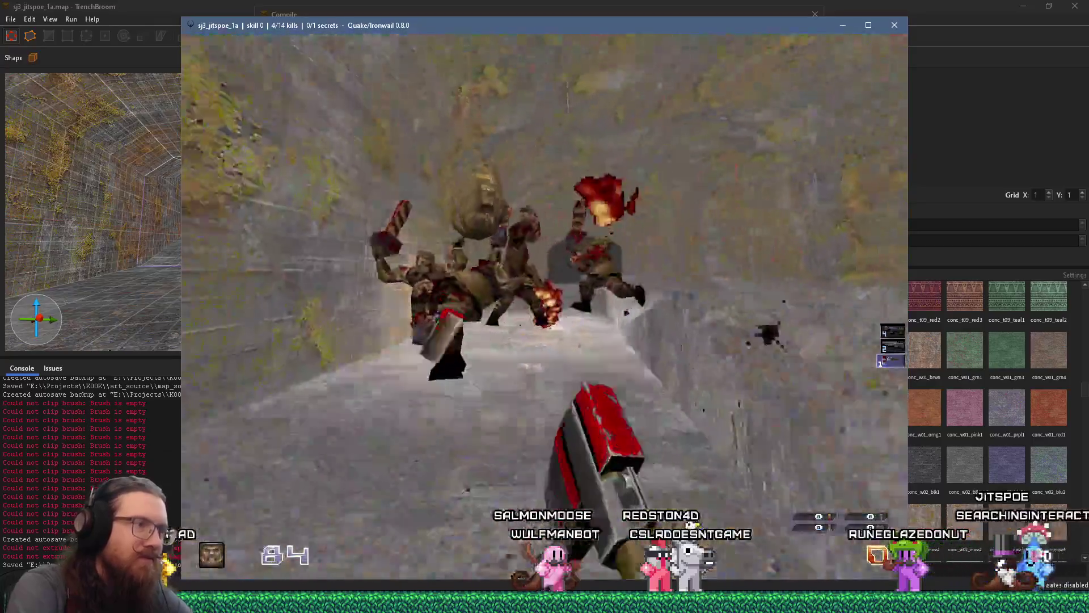
{"action": "key", "text": "Up"}
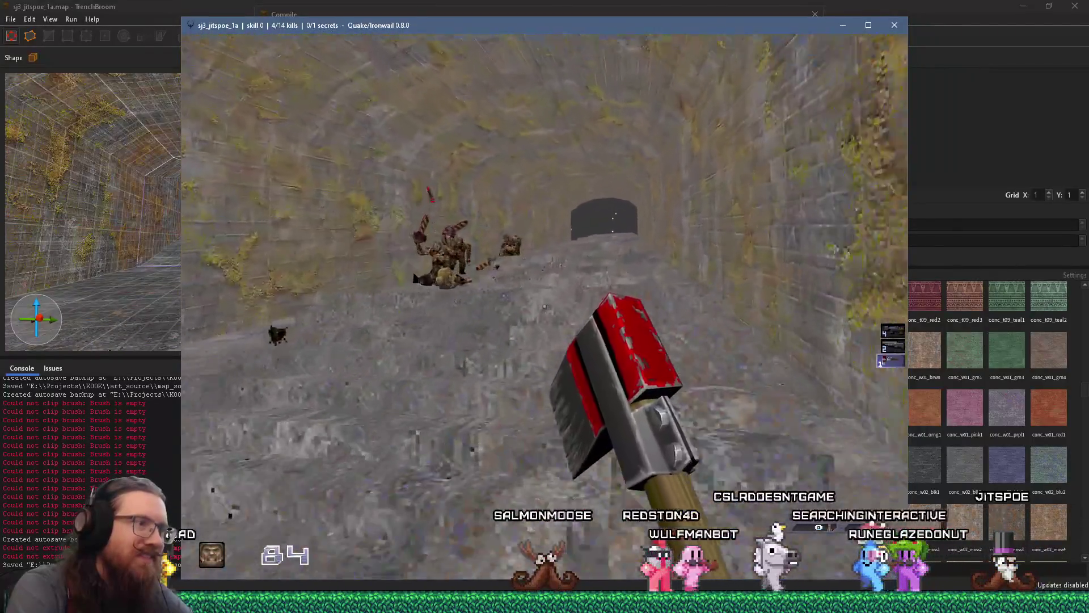
{"action": "key", "text": "ctrl"}
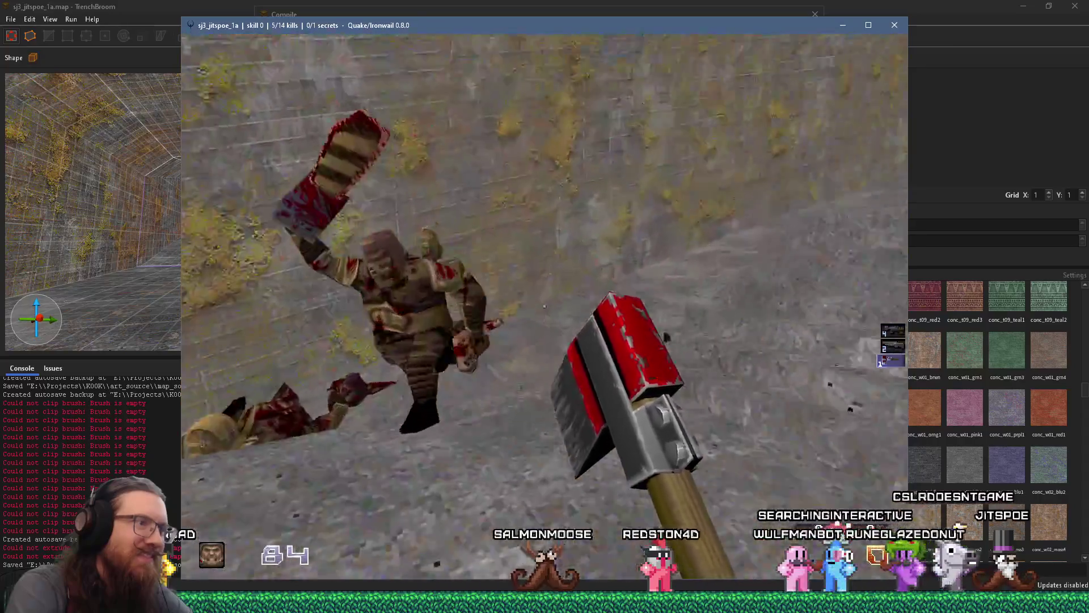
{"action": "key", "text": "ctrl"}
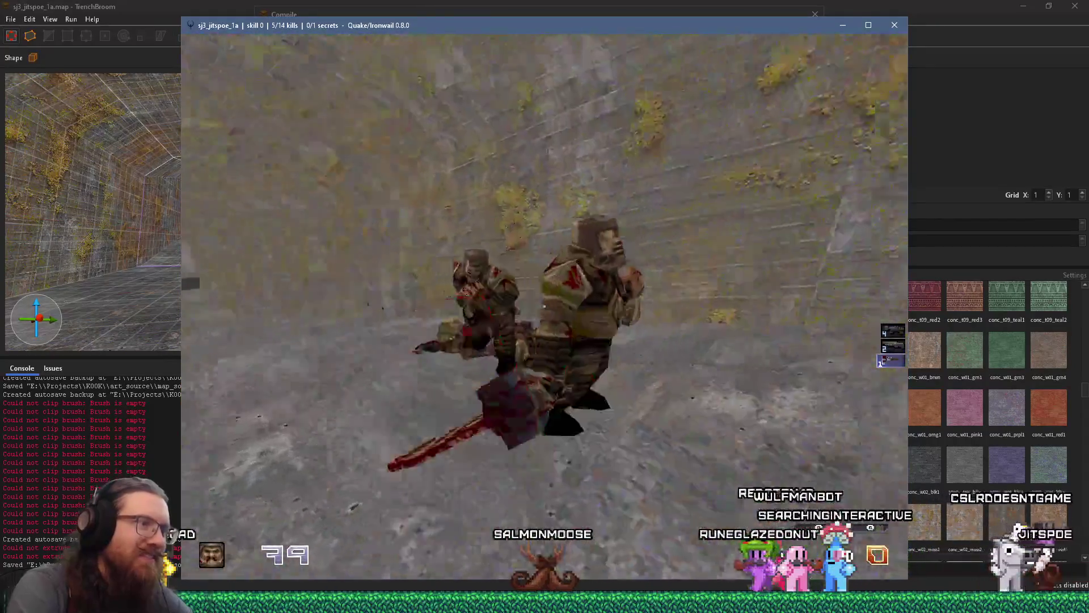
{"action": "key", "text": "ctrl"}
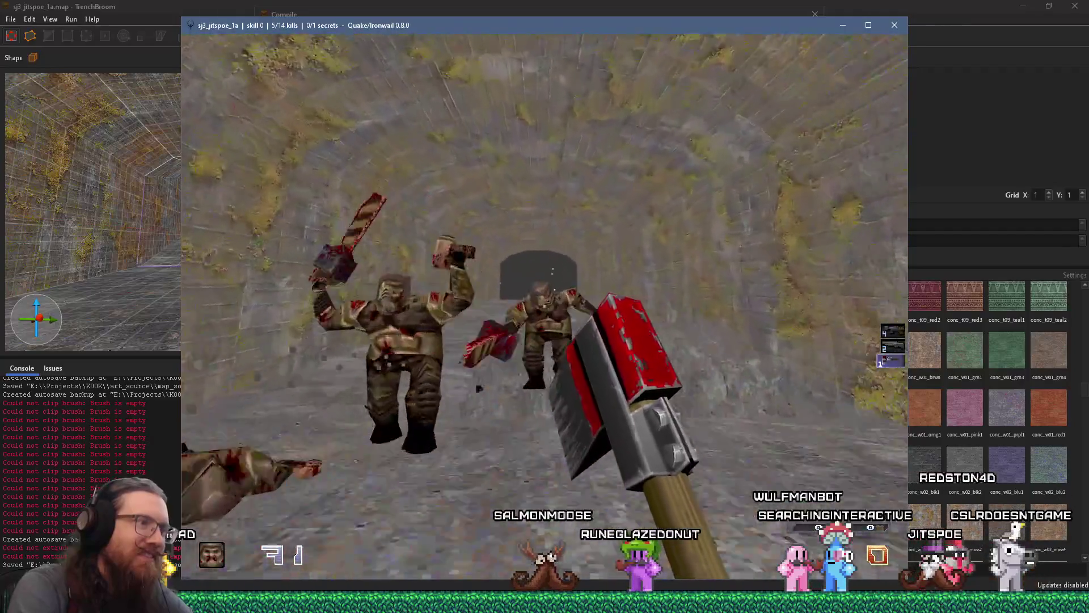
{"action": "key", "text": "ctrl"}
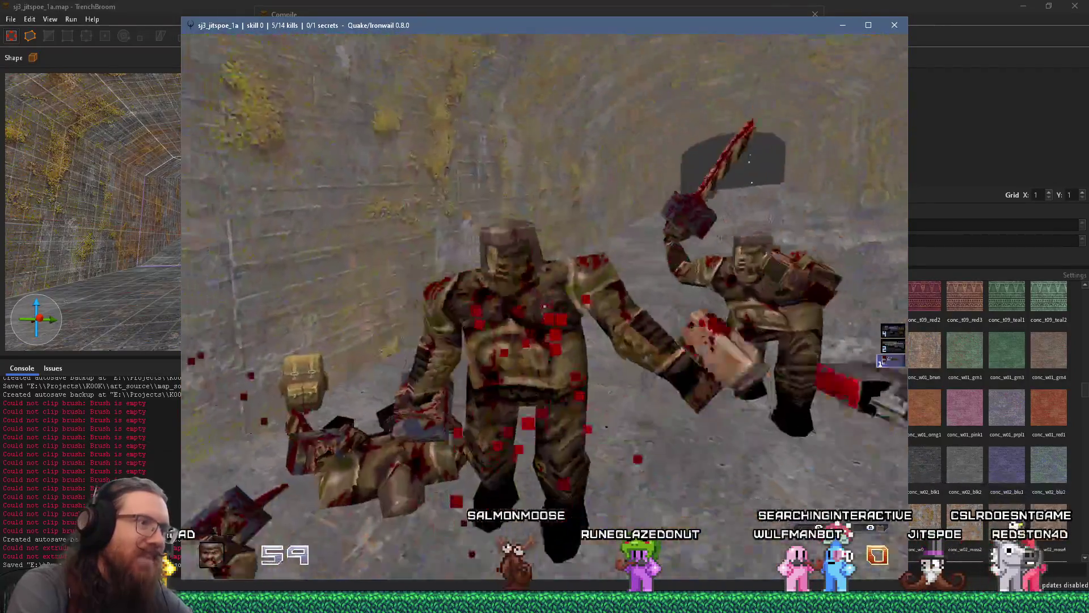
{"action": "key", "text": "ctrl"}
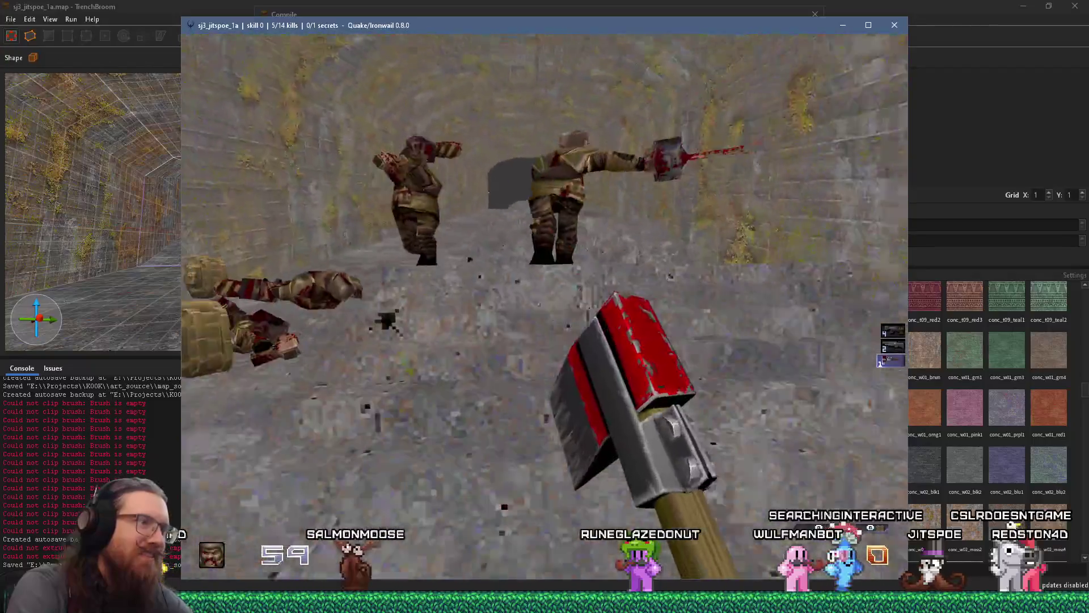
{"action": "key", "text": "ctrl"}
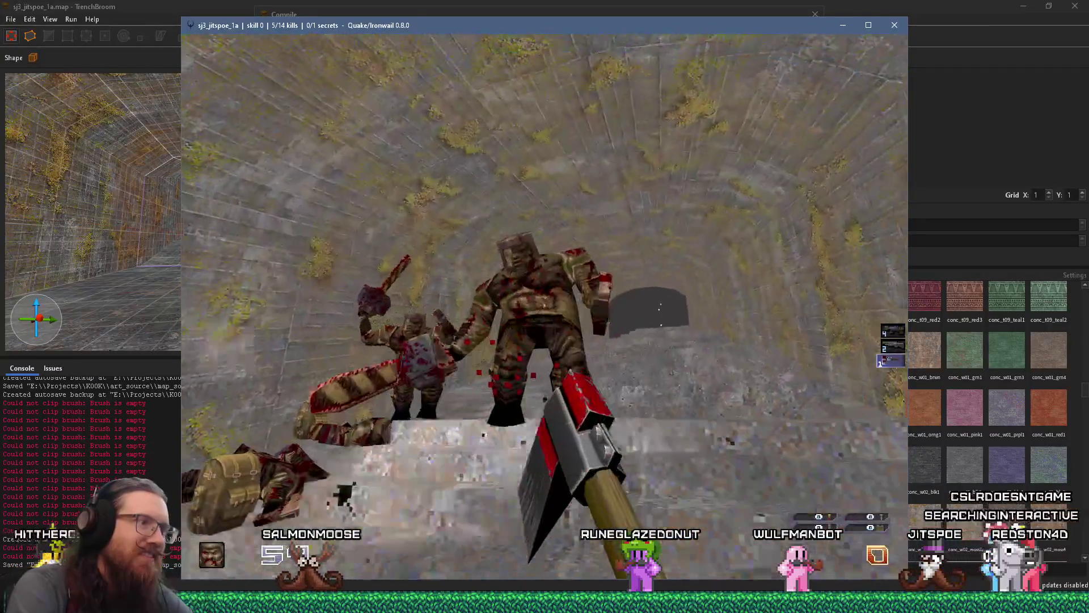
{"action": "key", "text": "ctrl"}
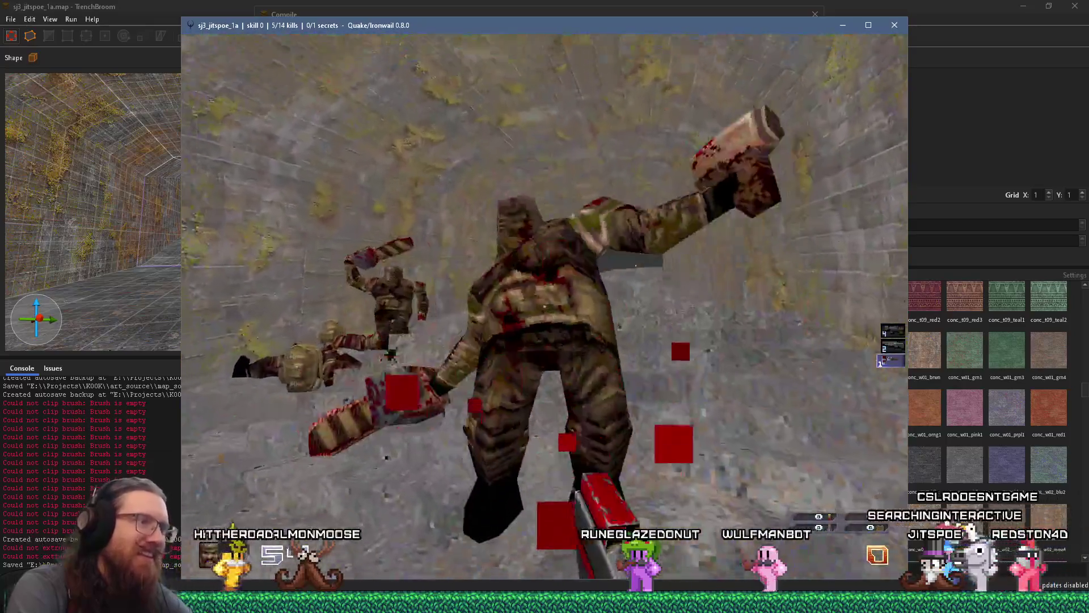
{"action": "key", "text": "ctrl"}
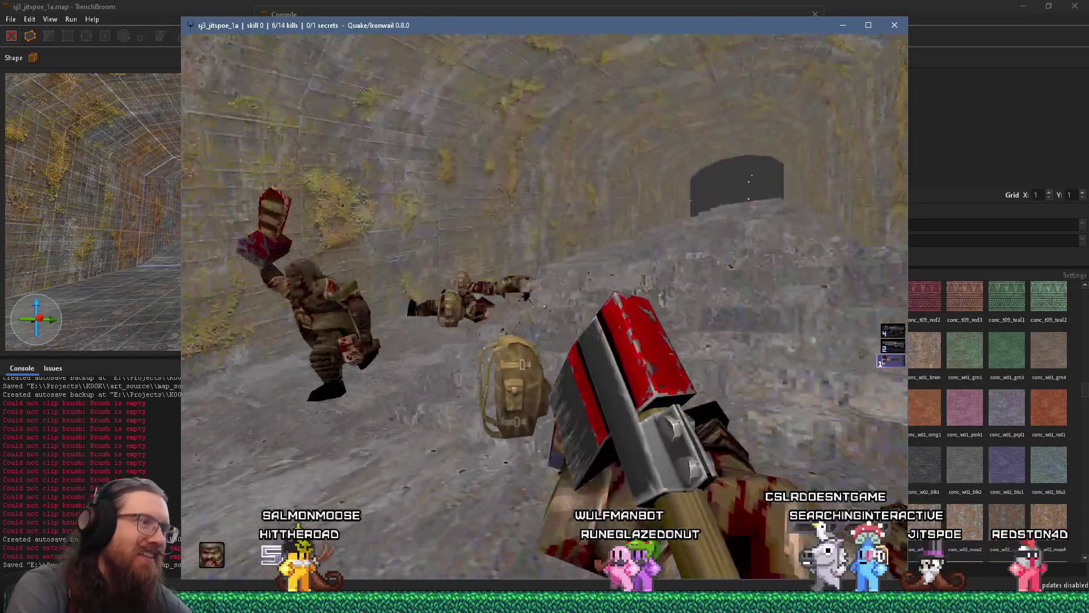
{"action": "key", "text": "ctrl"}
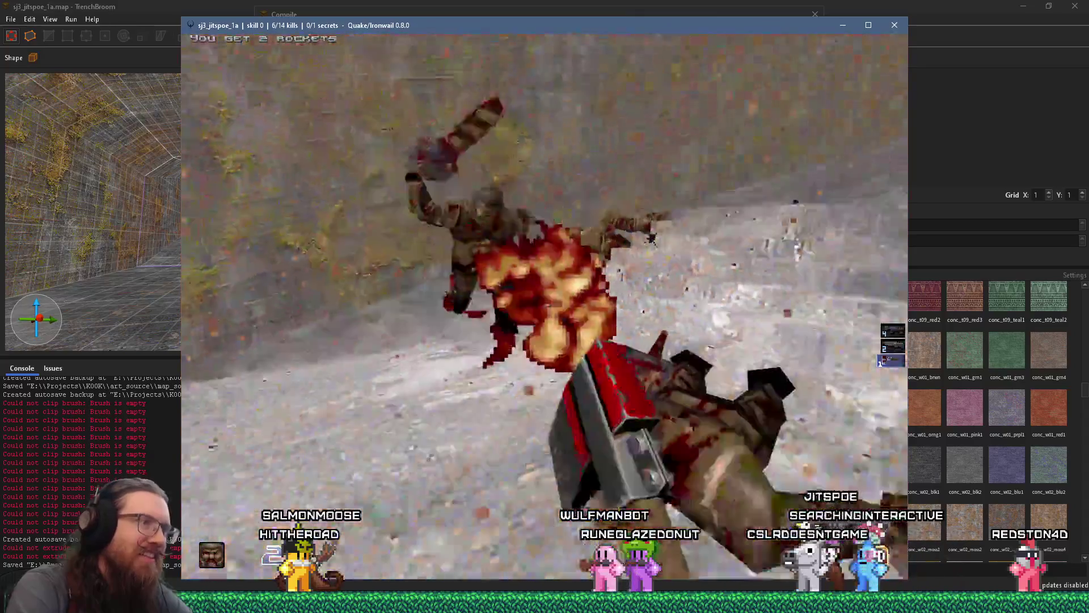
{"action": "key", "text": "ctrl"}
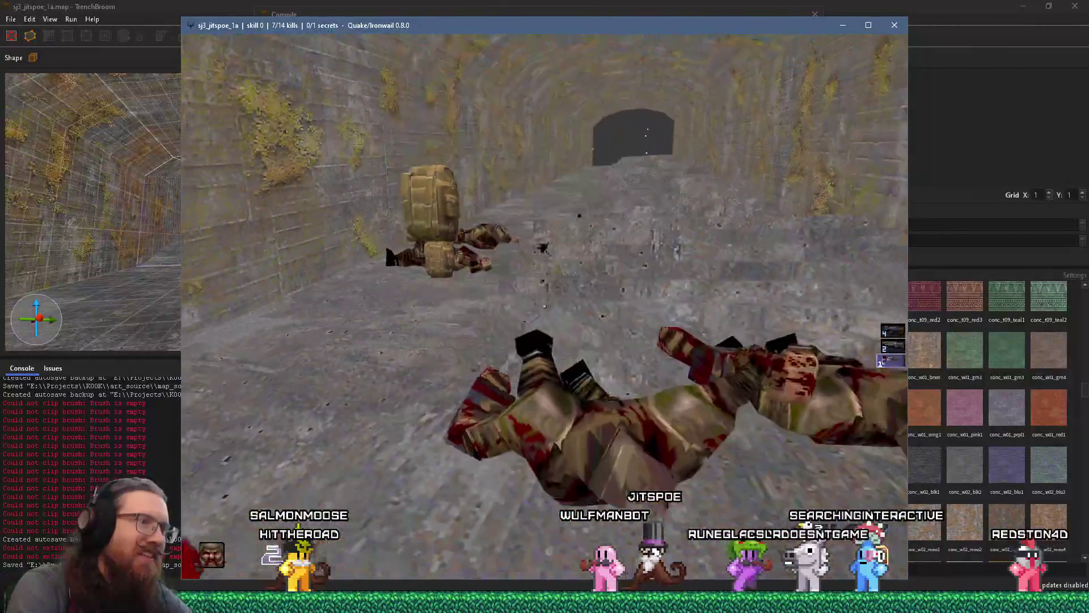
{"action": "key", "text": "ctrl"}
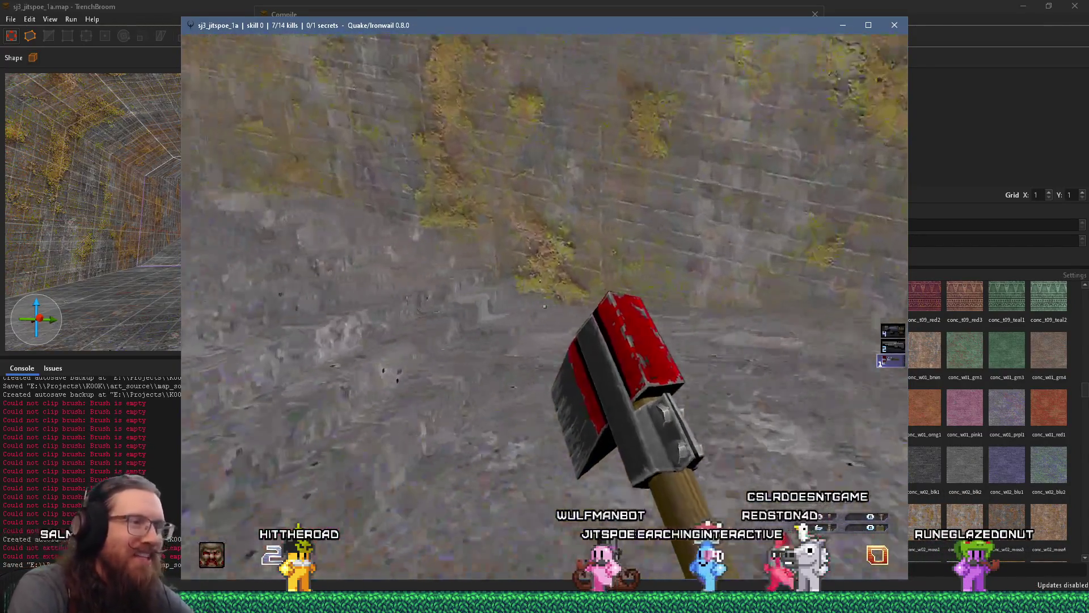
{"action": "key", "text": "ctrl"}
Look over the corridor, quit the game from the console, and close the Compile window.
{"action": "key", "text": "w"}
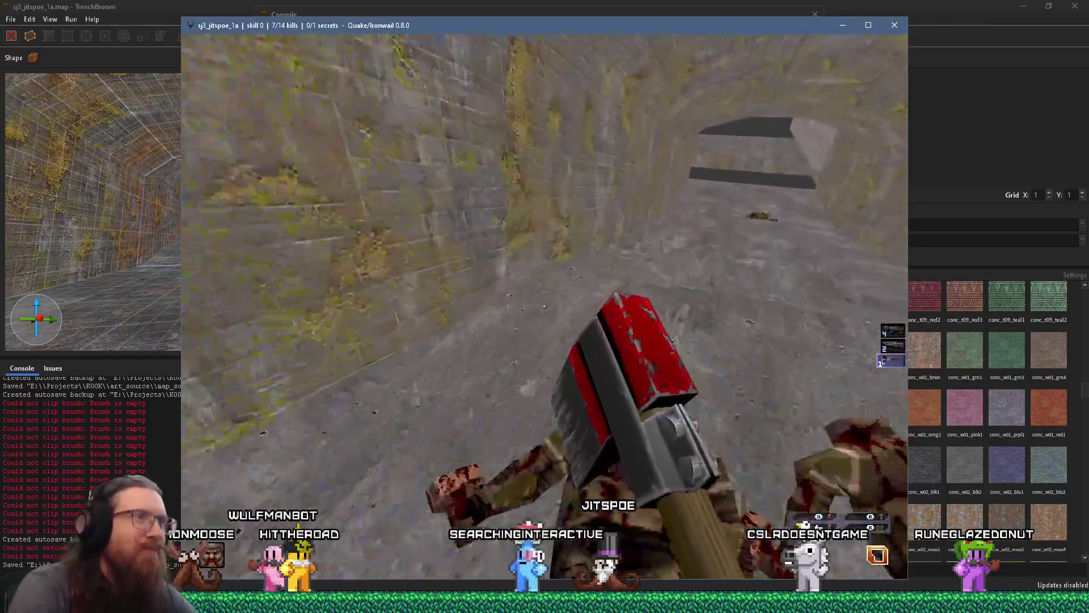
{"action": "key", "text": "w"}
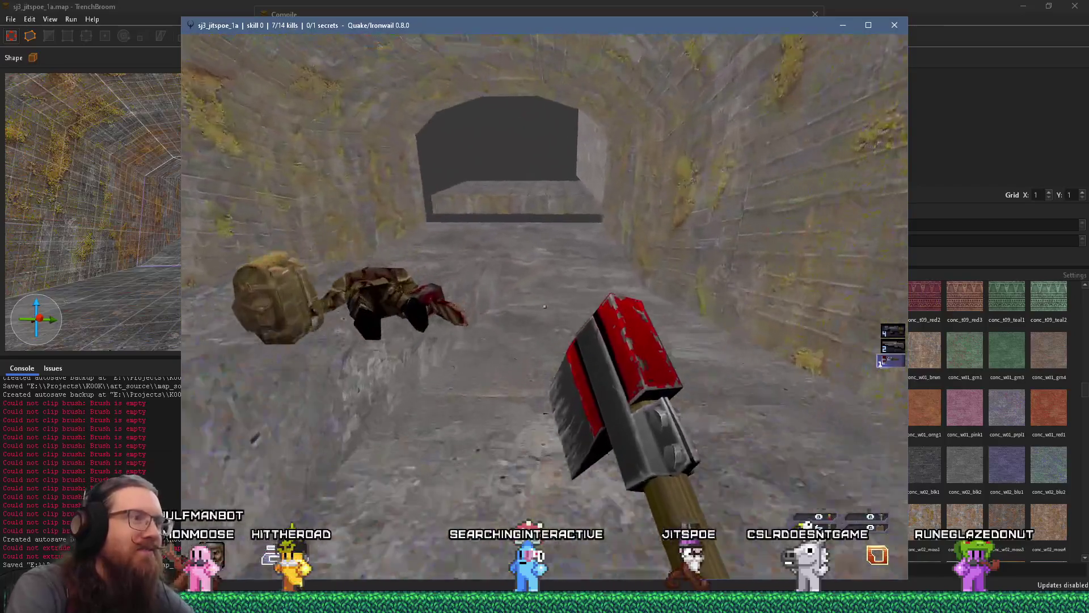
{"action": "key", "text": "w"}
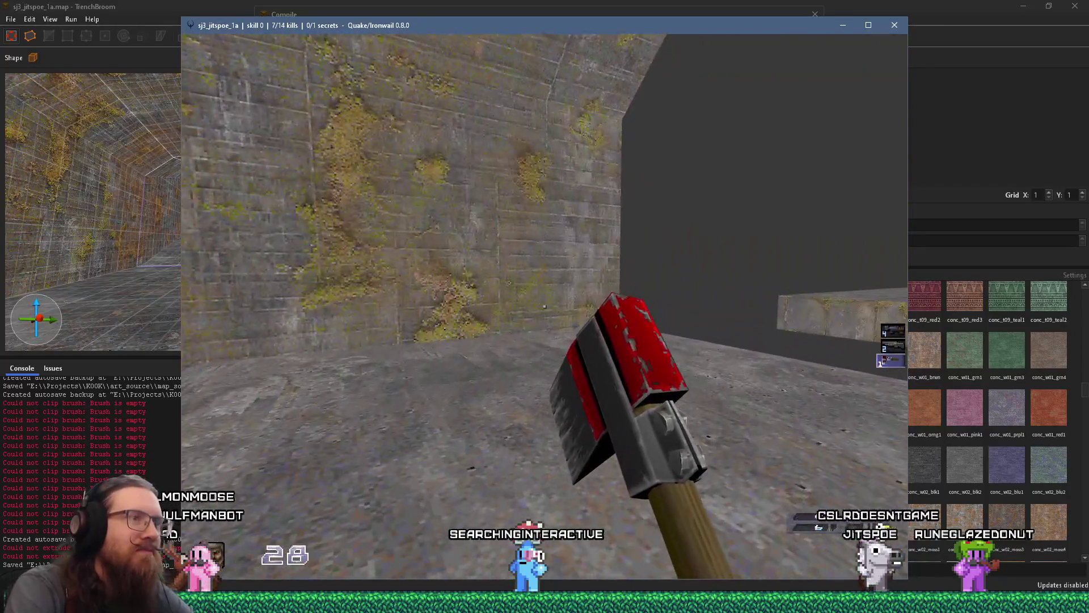
{"action": "key", "text": "w"}
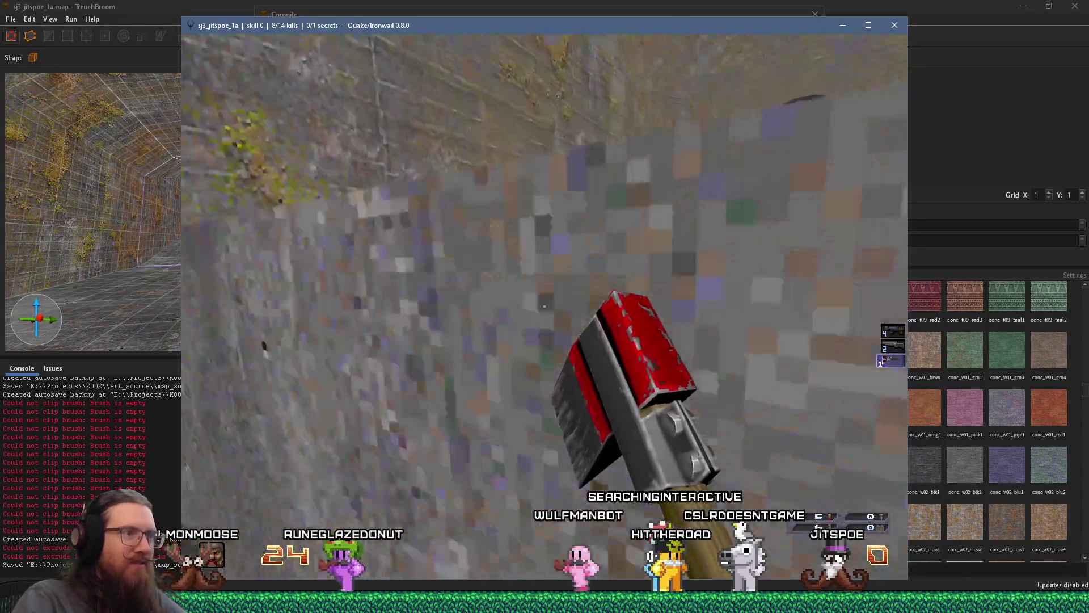
{"action": "key", "text": "grave"}
{"action": "type", "text": "QUIT"}
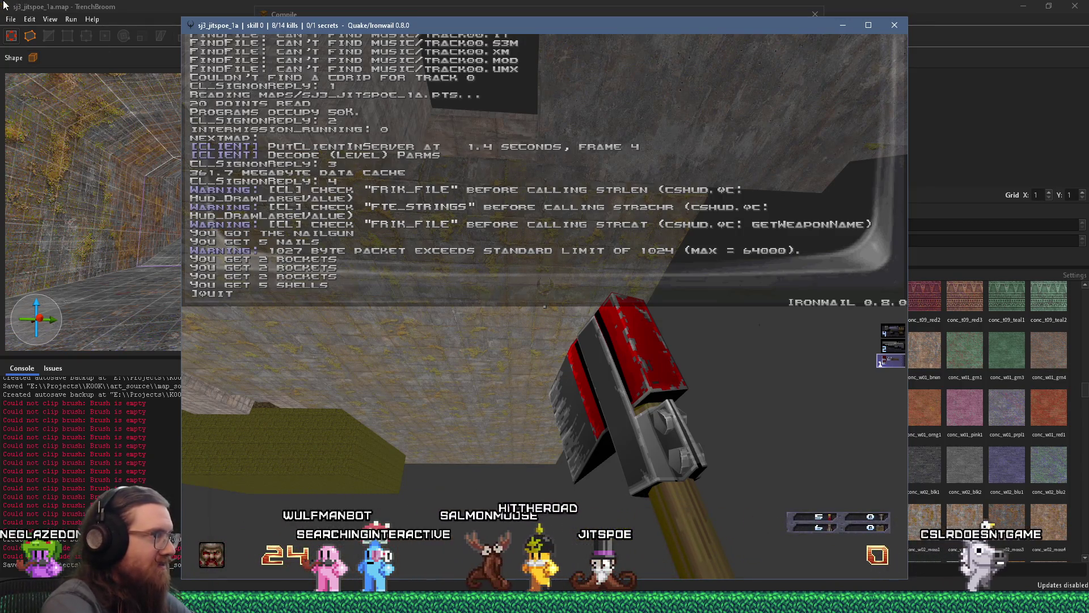
{"action": "key", "text": "Return"}
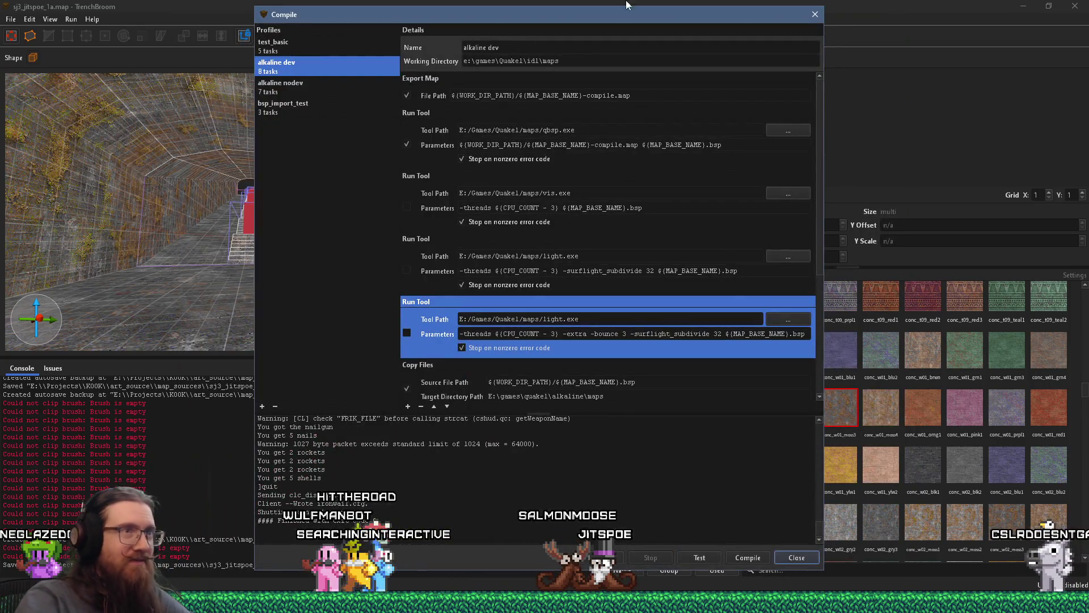
{"action": "left_click", "coordinate": [815, 16]}
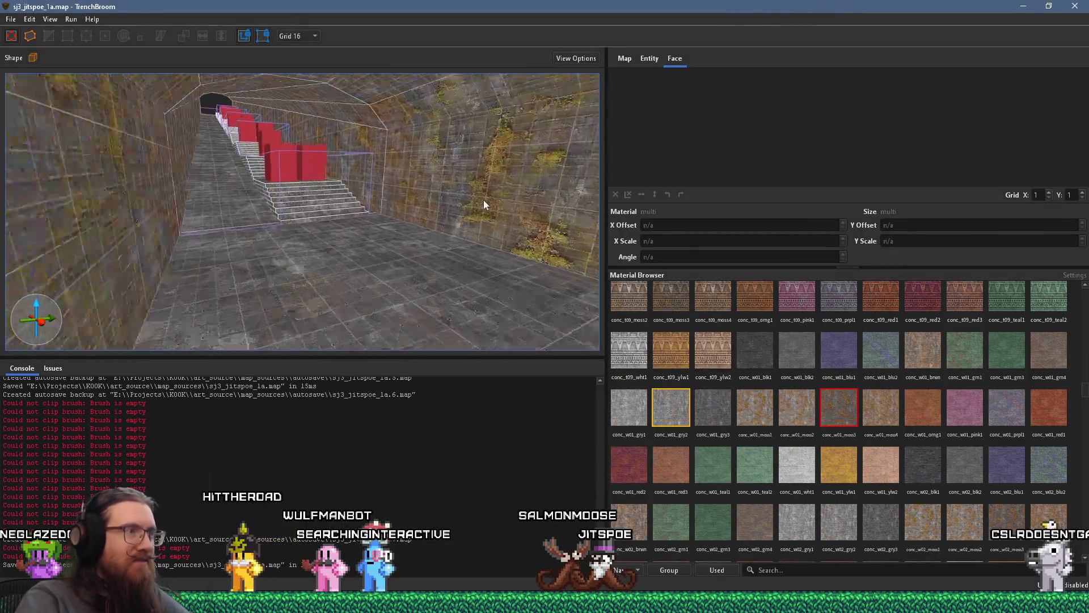
Survey the walkway tunnel and compare it against the reference images.
{"action": "key", "text": "w"}
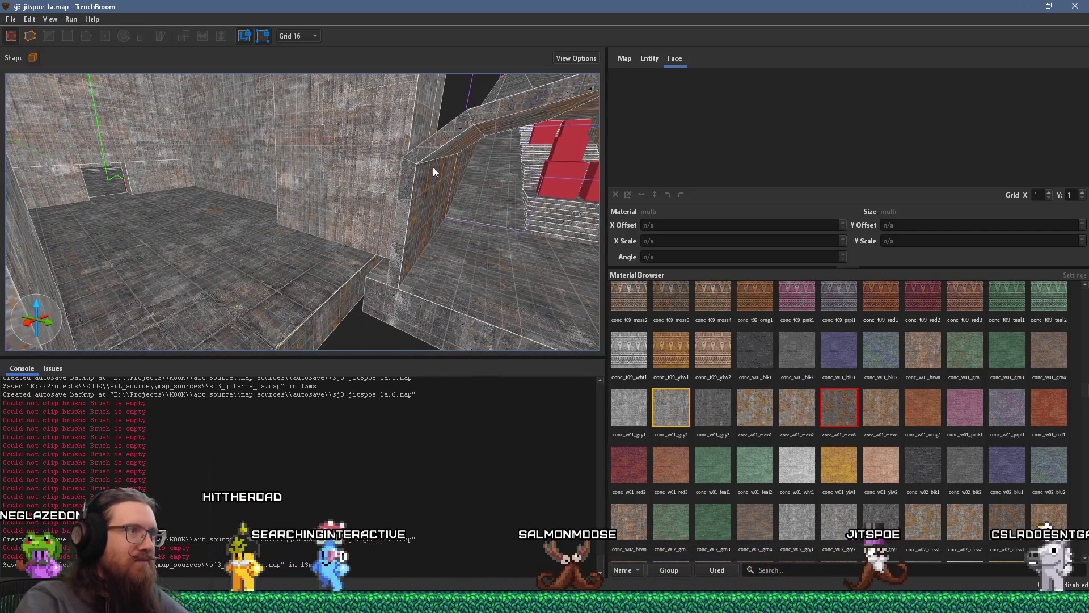
{"action": "key", "text": "s"}
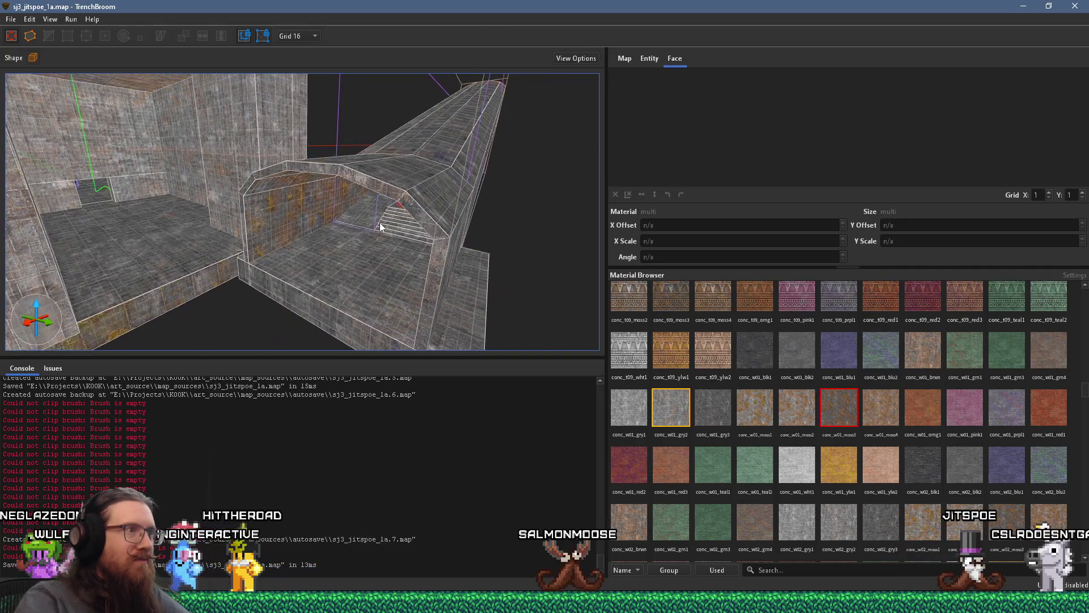
{"action": "key", "text": "alt+Tab"}
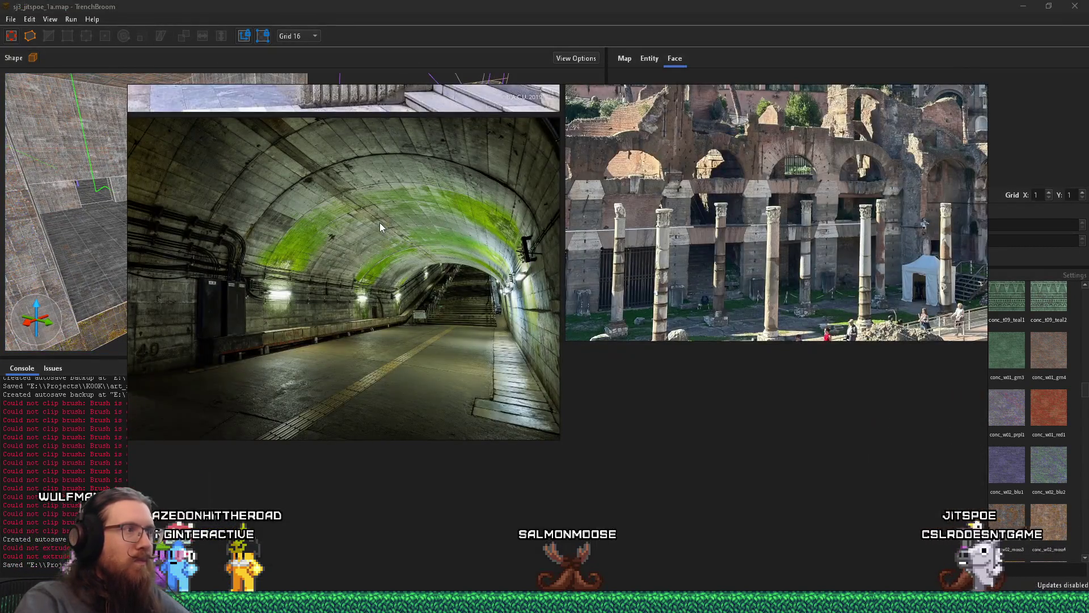
{"action": "key", "text": "alt+Tab"}
{"action": "key", "text": "w"}
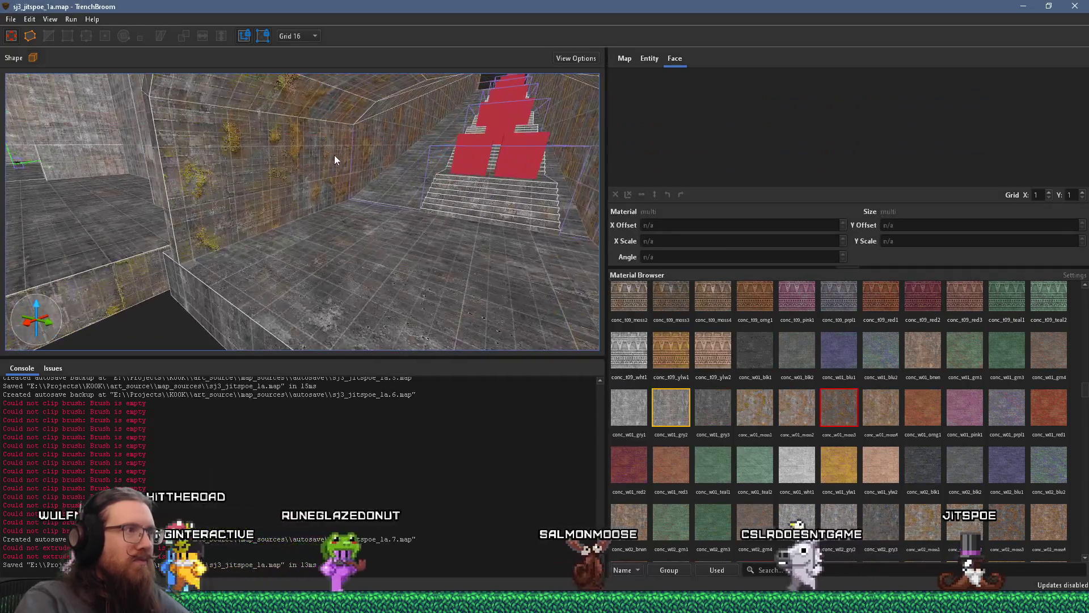
Apply conc_w01_gry3 to the tunnel wall and adjoining ceiling brushes, then deselect.
{"action": "left_click", "coordinate": [333, 159]}
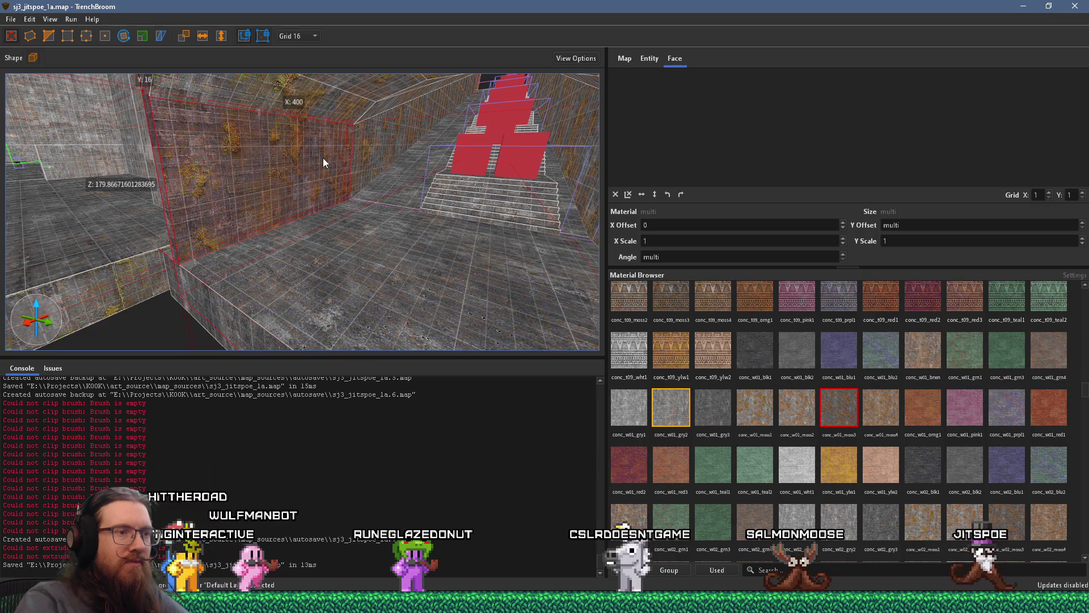
{"action": "key", "text": "ctrl+t"}
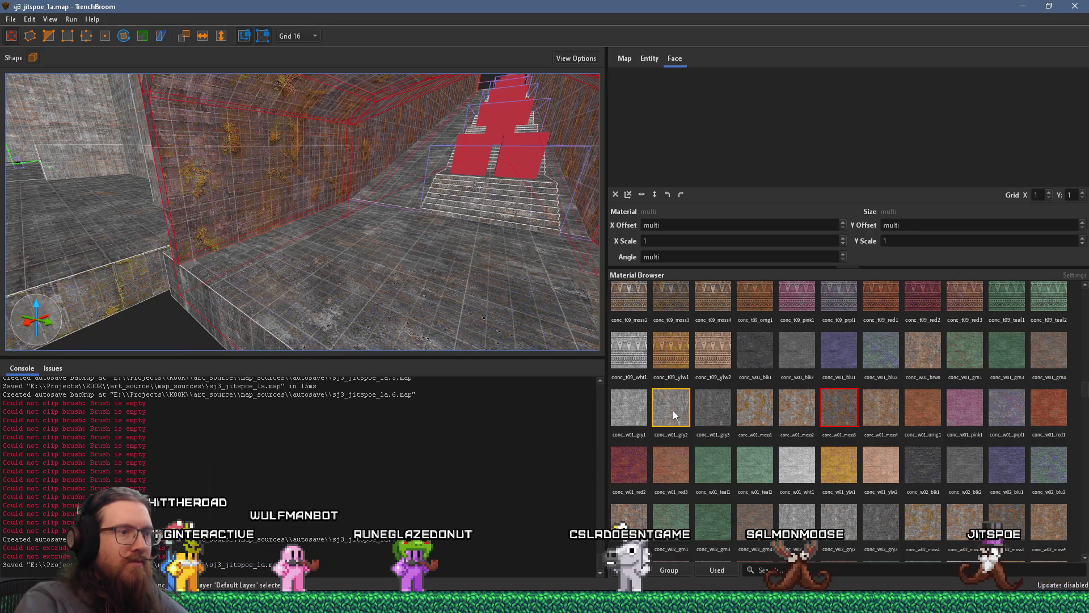
{"action": "left_click", "coordinate": [702, 405]}
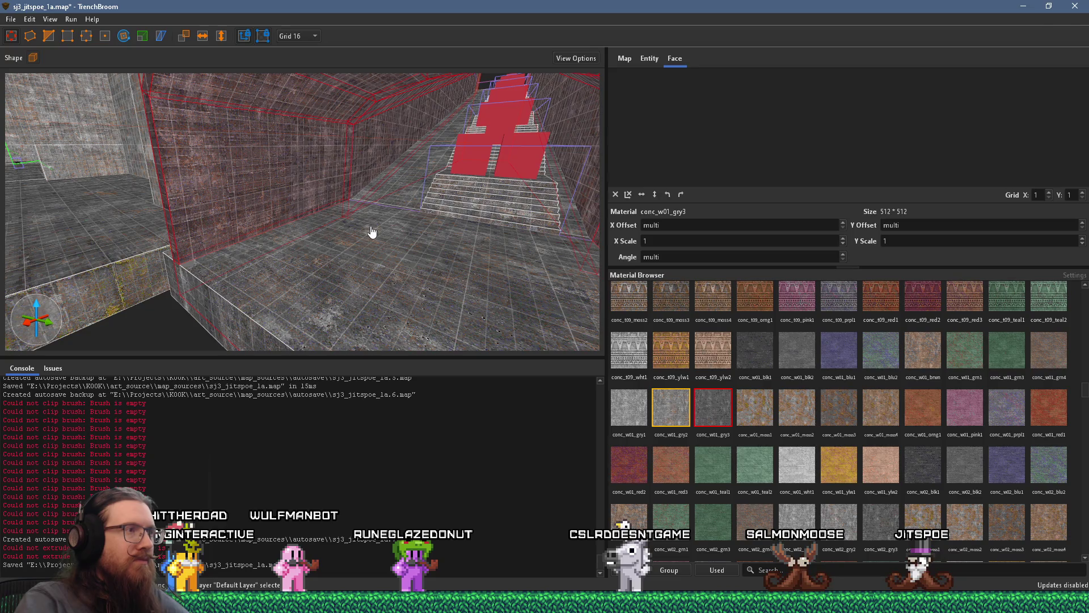
{"action": "scroll", "coordinate": [357, 233], "scroll_direction": "up", "scroll_amount": 5}
{"action": "scroll", "coordinate": [323, 252], "scroll_direction": "up", "scroll_amount": 10}
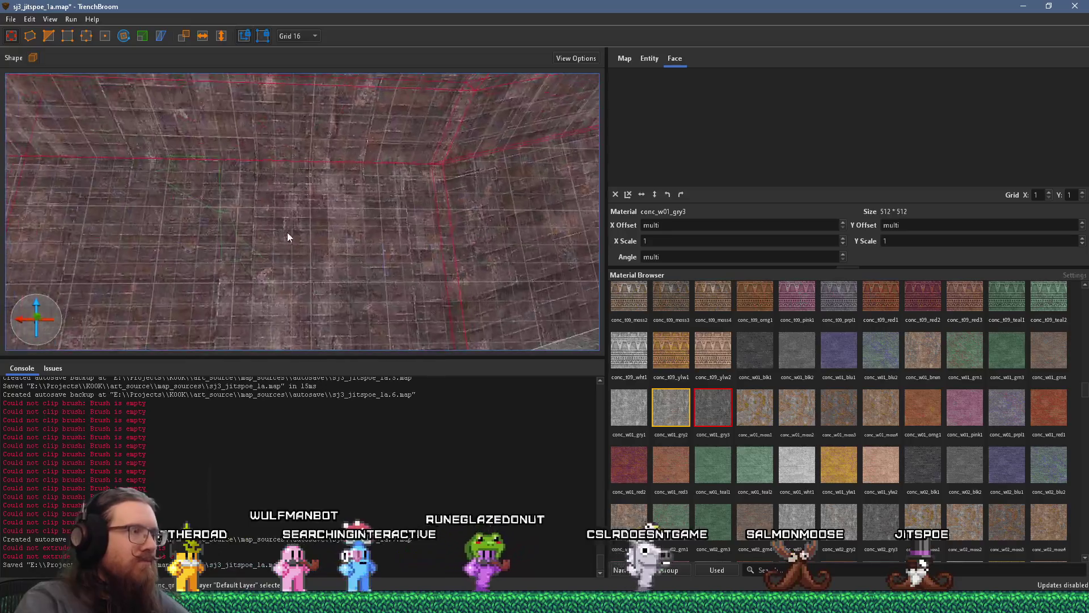
{"action": "key", "text": "Escape"}
{"action": "scroll", "coordinate": [286, 237], "scroll_direction": "down", "scroll_amount": 10}
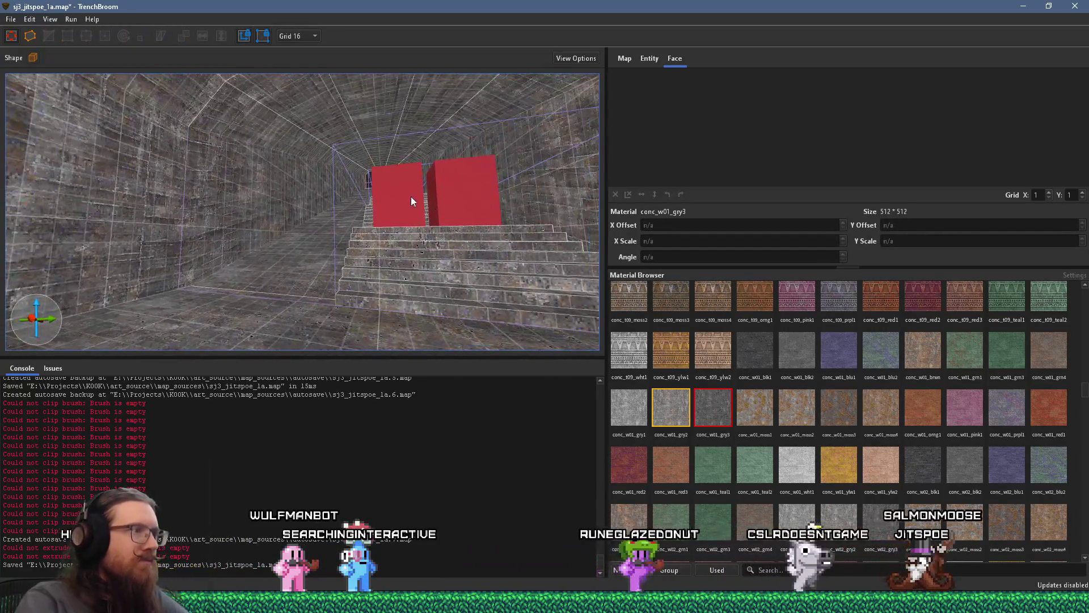
{"action": "scroll", "coordinate": [410, 196], "scroll_direction": "down", "scroll_amount": 3}
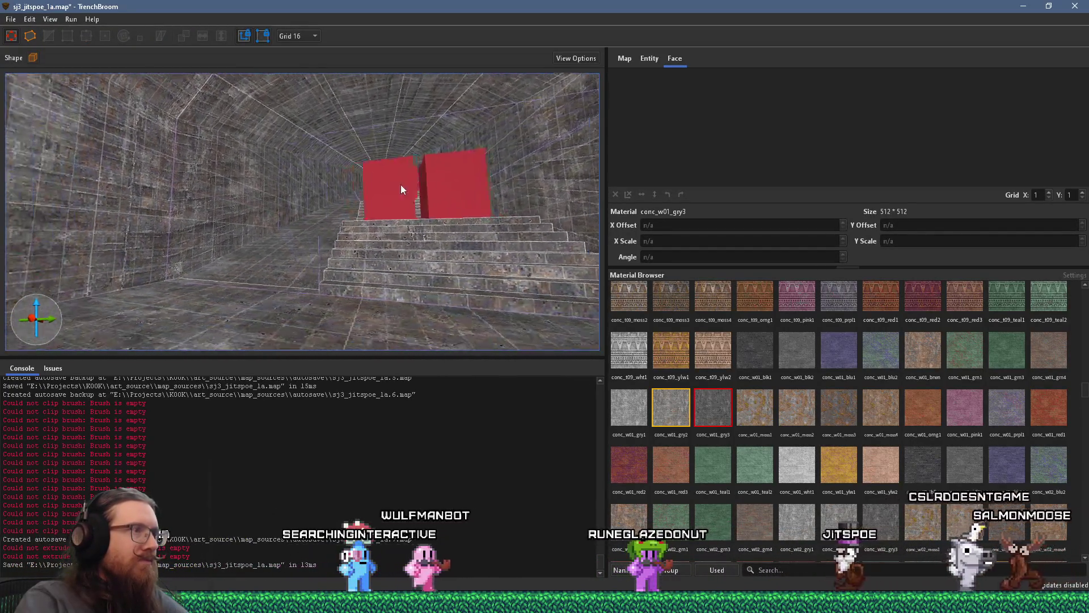
{"action": "scroll", "coordinate": [480, 244], "scroll_direction": "down", "scroll_amount": 10}
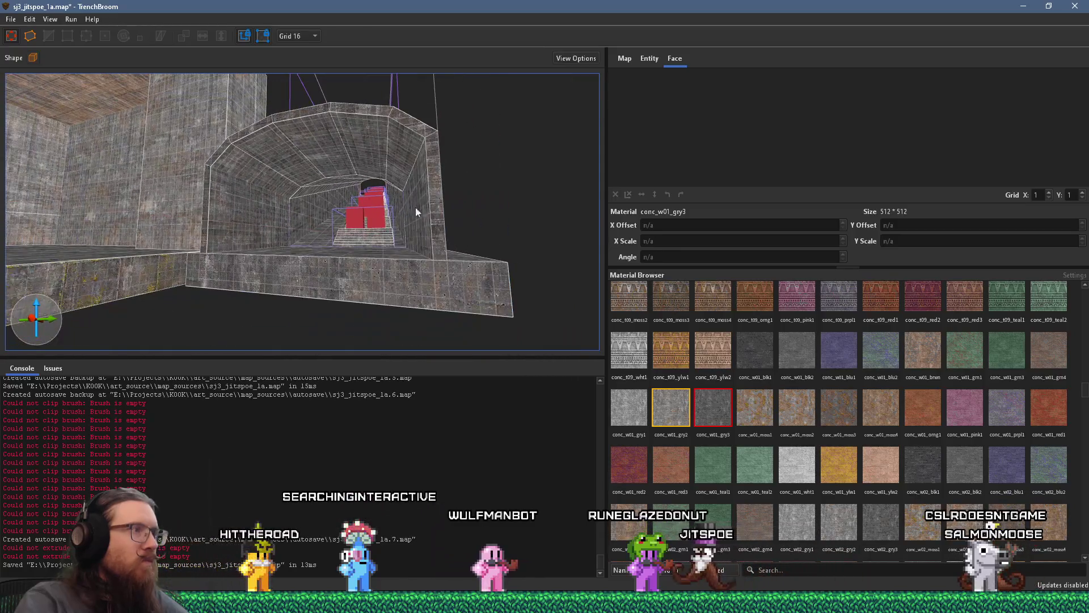
{"action": "scroll", "coordinate": [424, 217], "scroll_direction": "up", "scroll_amount": 5}
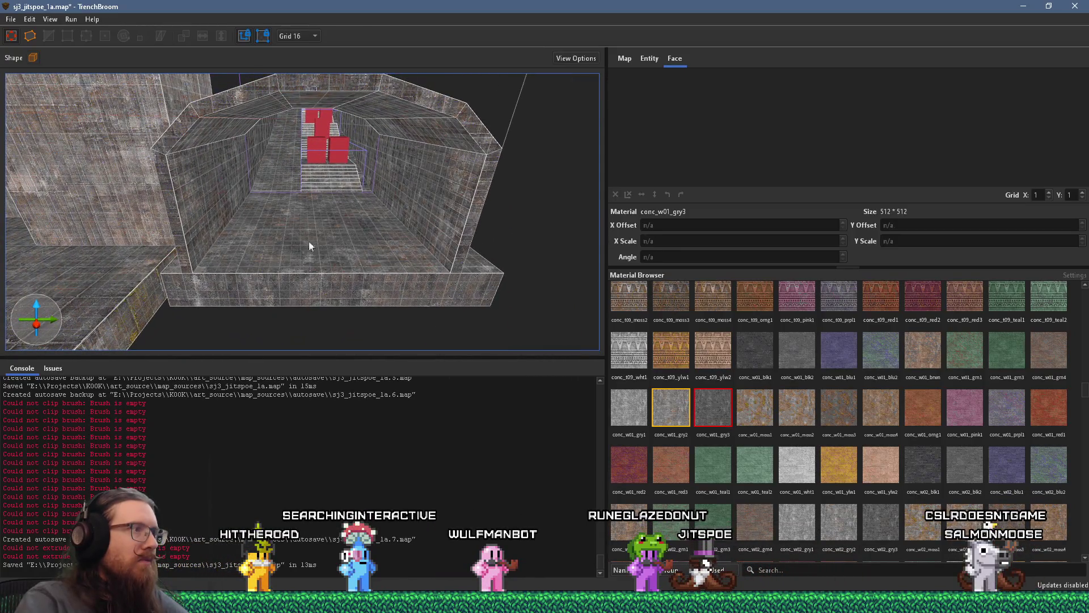
Select the end arch brushes and turn them into a new func_group brush entity.
{"action": "left_click", "coordinate": [198, 235]}
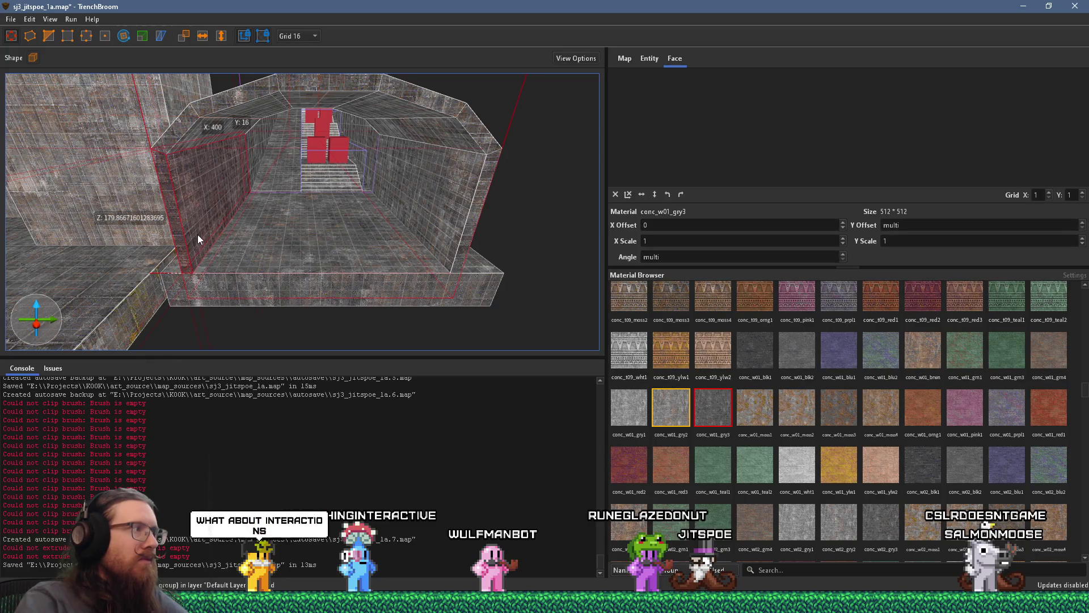
{"action": "double_click", "coordinate": [197, 234]}
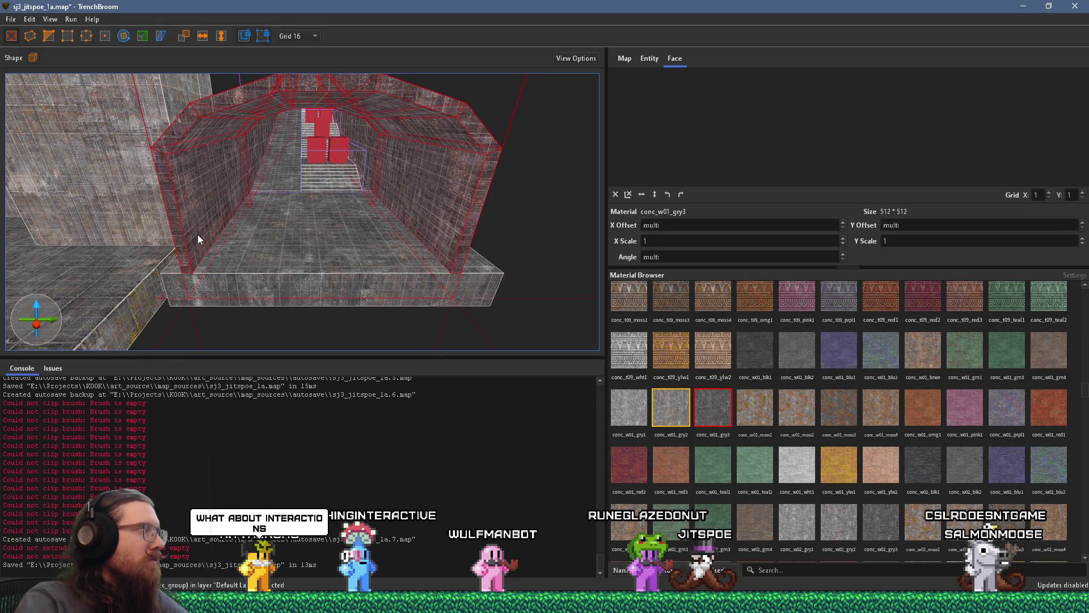
{"action": "mouse_move", "coordinate": [245, 256]}
{"action": "left_mouse_down"}
{"action": "mouse_move", "coordinate": [188, 262]}
{"action": "mouse_move", "coordinate": [231, 199]}
{"action": "mouse_move", "coordinate": [13, 329]}
{"action": "mouse_move", "coordinate": [219, 206]}
{"action": "mouse_move", "coordinate": [21, 198]}
{"action": "mouse_move", "coordinate": [169, 157]}
{"action": "mouse_move", "coordinate": [129, 321]}
{"action": "mouse_move", "coordinate": [246, 209]}
{"action": "mouse_move", "coordinate": [312, 205]}
{"action": "mouse_move", "coordinate": [366, 328]}
{"action": "mouse_move", "coordinate": [237, 264]}
{"action": "mouse_move", "coordinate": [560, 152]}
{"action": "mouse_move", "coordinate": [466, 171]}
{"action": "left_mouse_up"}
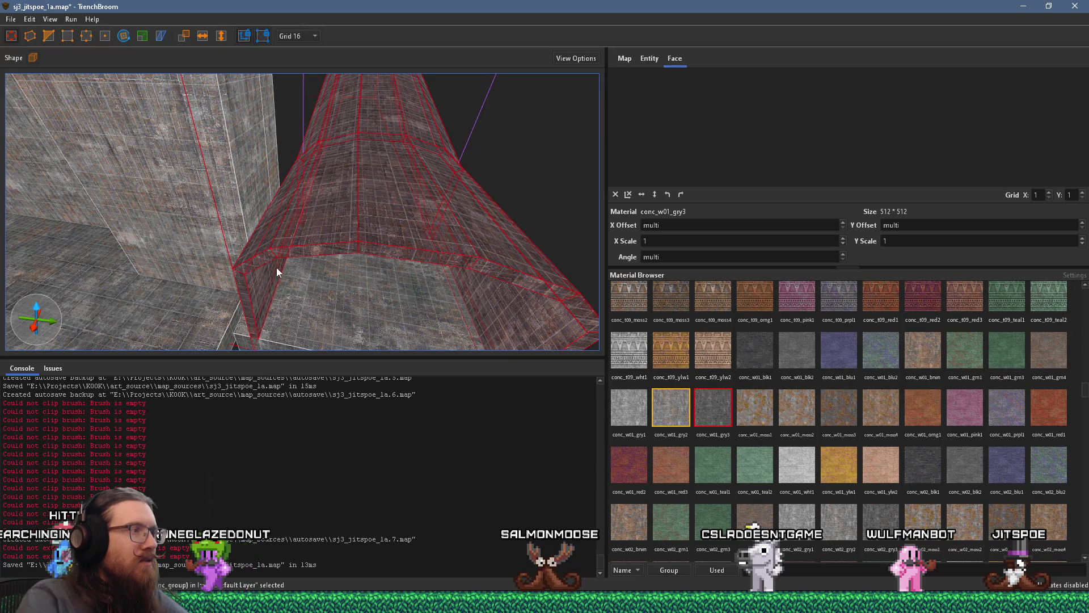
{"action": "left_click", "coordinate": [252, 301]}
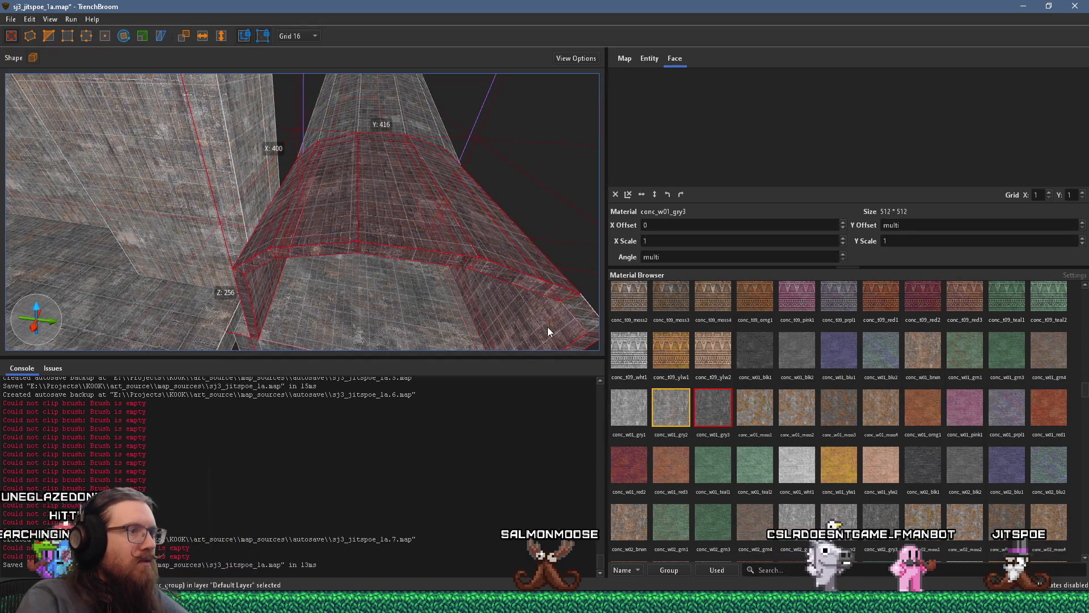
{"action": "right_click", "coordinate": [568, 305]}
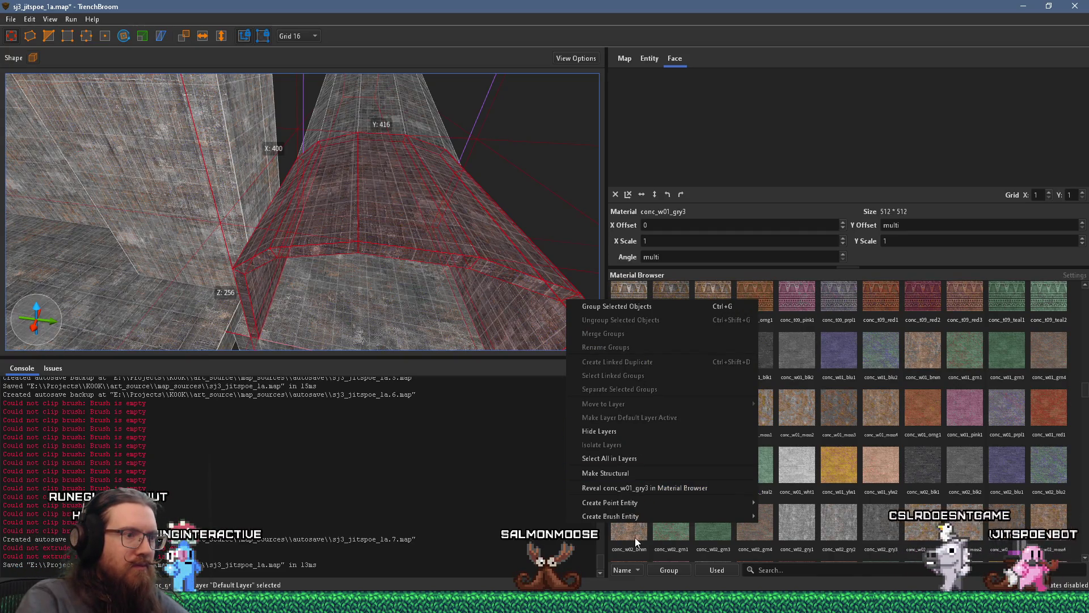
{"action": "mouse_move", "coordinate": [649, 521]}
{"action": "mouse_move", "coordinate": [783, 516]}
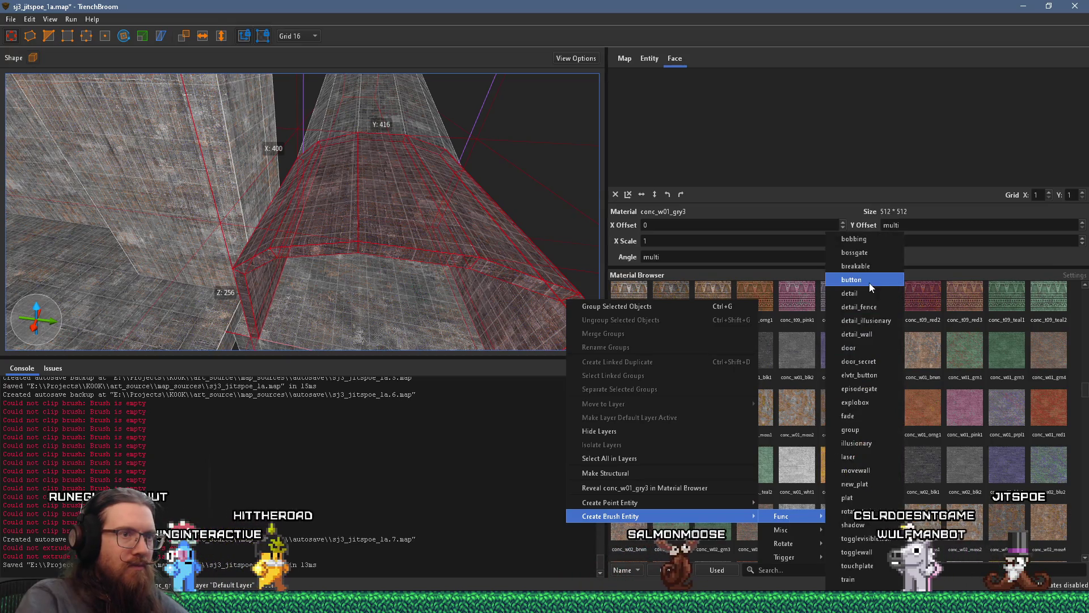
{"action": "left_click", "coordinate": [865, 430]}
{"action": "scroll", "coordinate": [445, 274], "scroll_direction": "down", "scroll_amount": 5}
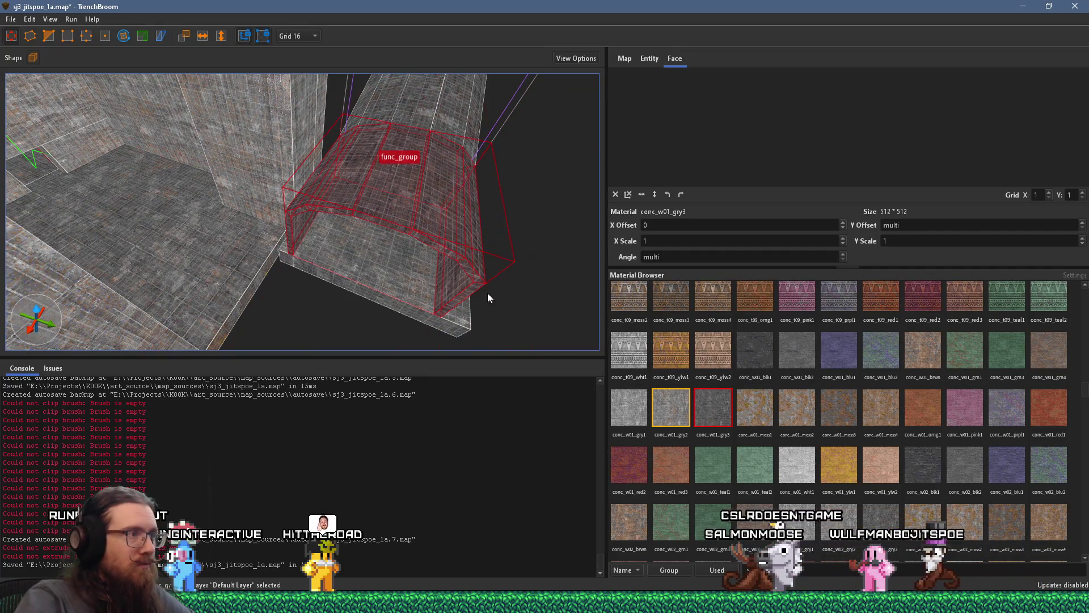
Rotate the arch func_group to a new orientation, then orbit to view it beside the stairs.
{"action": "scroll", "coordinate": [471, 289], "scroll_direction": "up", "scroll_amount": 5}
{"action": "scroll", "coordinate": [338, 304], "scroll_direction": "down", "scroll_amount": 3}
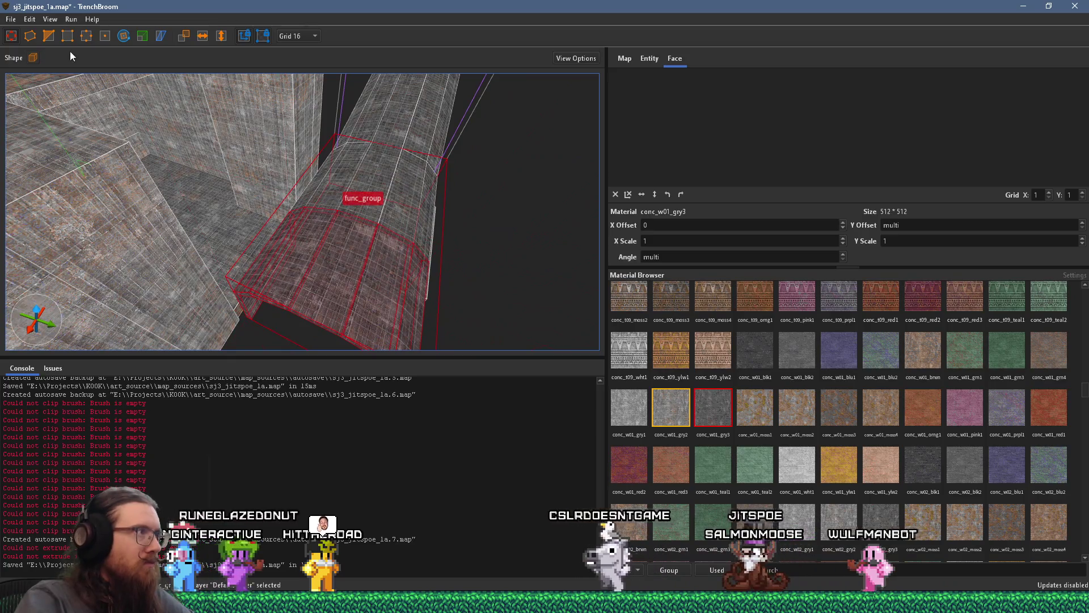
{"action": "left_click", "coordinate": [123, 36]}
{"action": "mouse_move", "coordinate": [382, 239]}
{"action": "left_mouse_down"}
{"action": "mouse_move", "coordinate": [308, 184]}
{"action": "mouse_move", "coordinate": [260, 339]}
{"action": "mouse_move", "coordinate": [283, 271]}
{"action": "left_mouse_up"}
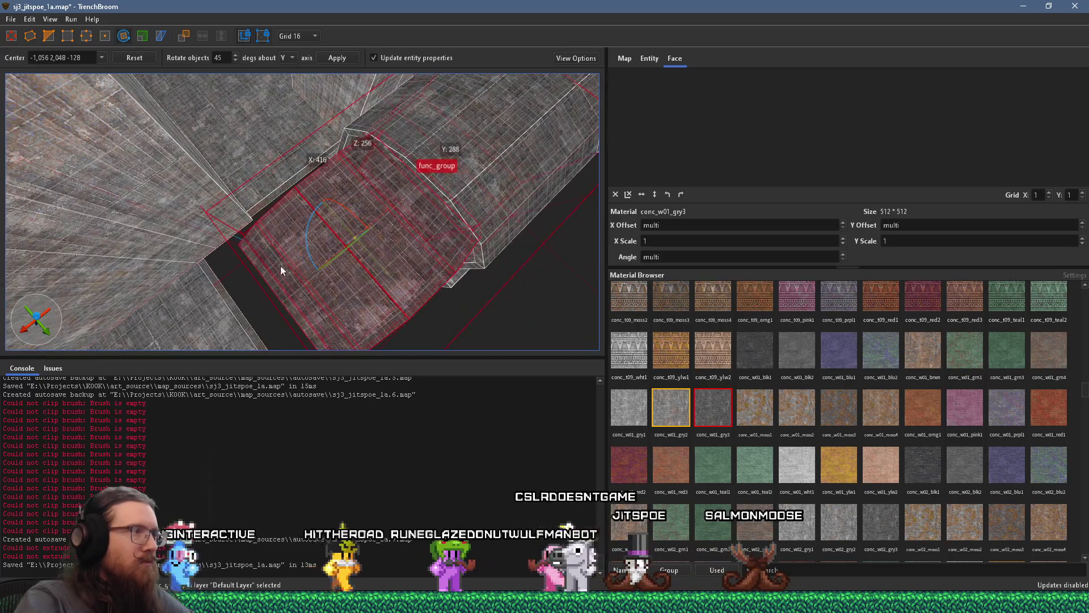
{"action": "left_click", "coordinate": [11, 36]}
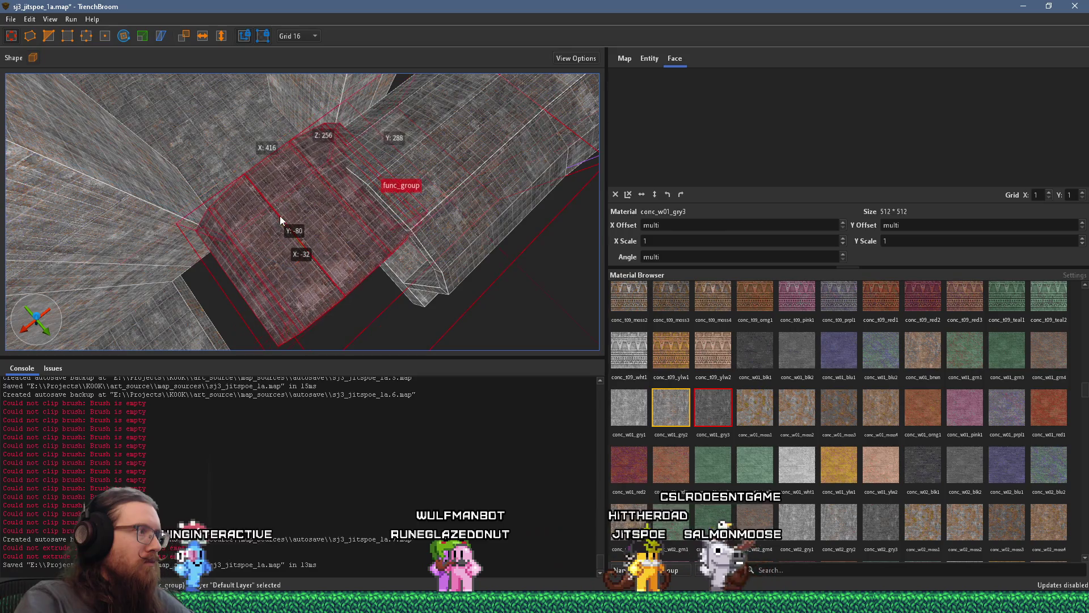
{"action": "mouse_move", "coordinate": [278, 212]}
{"action": "left_mouse_down"}
{"action": "mouse_move", "coordinate": [276, 186]}
{"action": "mouse_move", "coordinate": [483, 240]}
{"action": "mouse_move", "coordinate": [295, 230]}
{"action": "mouse_move", "coordinate": [359, 232]}
{"action": "mouse_move", "coordinate": [372, 105]}
{"action": "mouse_move", "coordinate": [427, 234]}
{"action": "mouse_move", "coordinate": [257, 249]}
{"action": "mouse_move", "coordinate": [410, 213]}
{"action": "mouse_move", "coordinate": [414, 183]}
{"action": "mouse_move", "coordinate": [428, 225]}
{"action": "left_mouse_up"}
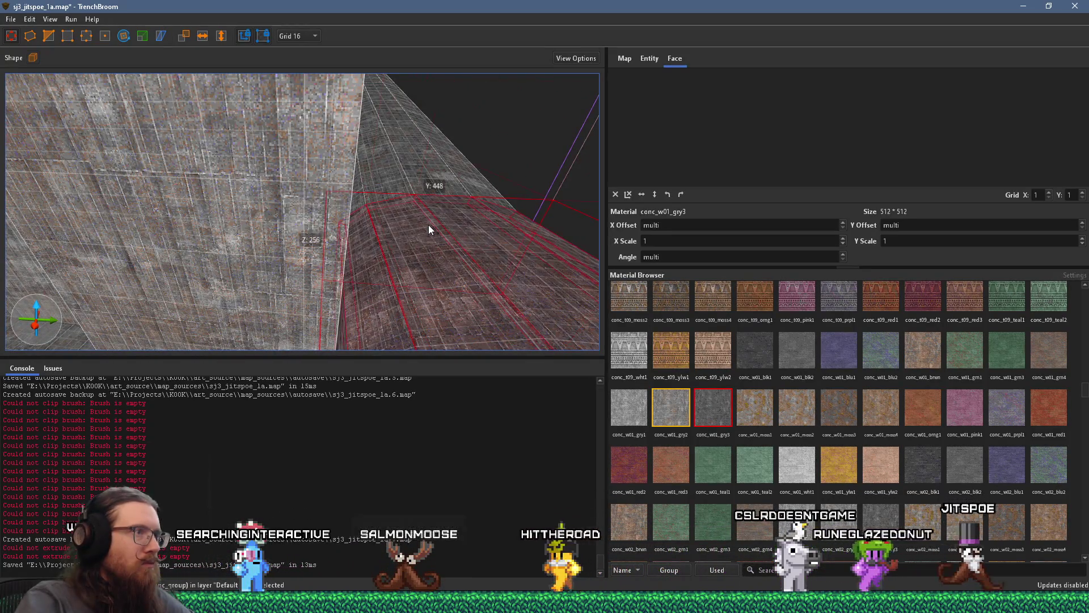
{"action": "mouse_move", "coordinate": [421, 169]}
{"action": "left_mouse_down"}
{"action": "mouse_move", "coordinate": [115, 97]}
{"action": "mouse_move", "coordinate": [327, 48]}
{"action": "mouse_move", "coordinate": [368, 182]}
{"action": "left_mouse_up"}
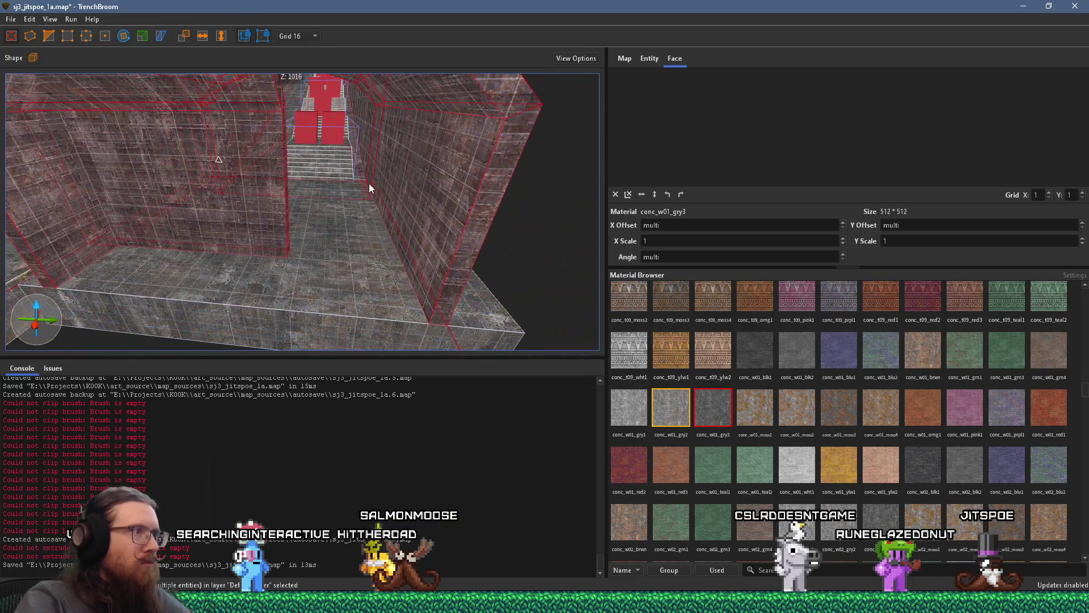
{"action": "left_click", "coordinate": [345, 162], "text": "ctrl"}
Add the selected arch and stairs to the stairsTheLONGway group and inspect the stair brushes.
{"action": "right_click", "coordinate": [348, 163]}
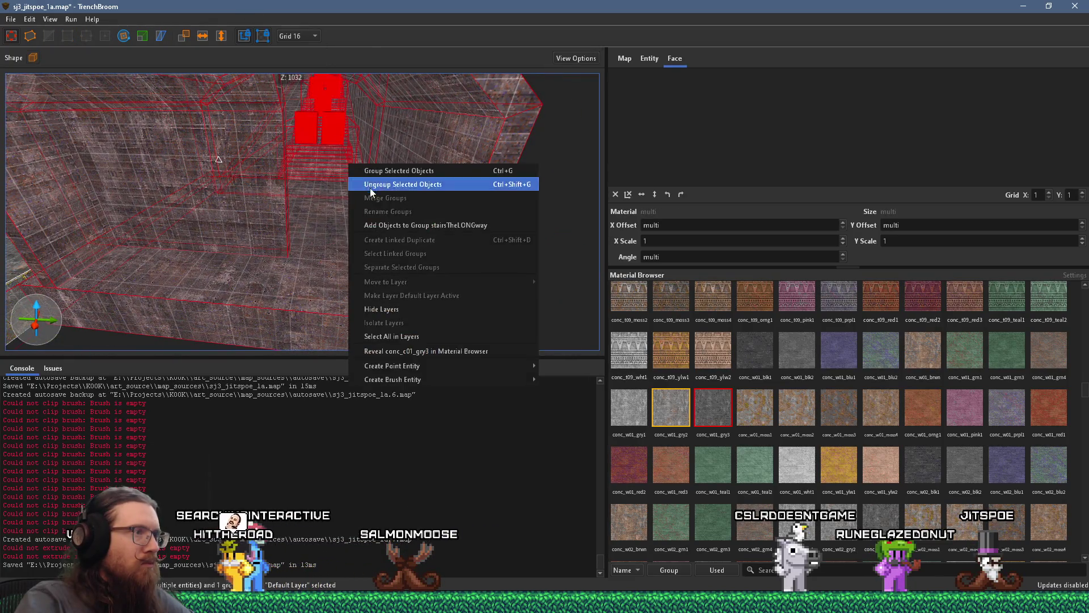
{"action": "left_click", "coordinate": [400, 224]}
{"action": "mouse_move", "coordinate": [404, 224]}
{"action": "left_mouse_down"}
{"action": "mouse_move", "coordinate": [361, 227]}
{"action": "mouse_move", "coordinate": [377, 329]}
{"action": "mouse_move", "coordinate": [339, 261]}
{"action": "mouse_move", "coordinate": [386, 359]}
{"action": "left_mouse_up"}
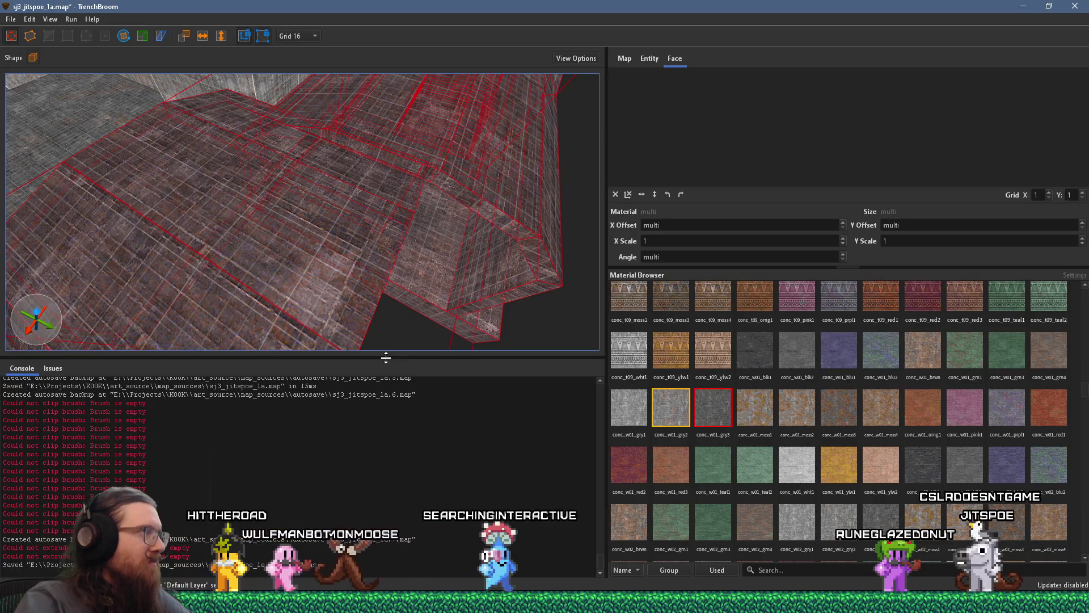
{"action": "mouse_move", "coordinate": [372, 274]}
{"action": "left_mouse_down"}
{"action": "mouse_move", "coordinate": [365, 223]}
{"action": "mouse_move", "coordinate": [423, 372]}
{"action": "left_mouse_up"}
{"action": "mouse_move", "coordinate": [424, 186]}
{"action": "left_mouse_down"}
{"action": "mouse_move", "coordinate": [406, 315]}
{"action": "mouse_move", "coordinate": [322, 387]}
{"action": "left_mouse_up"}
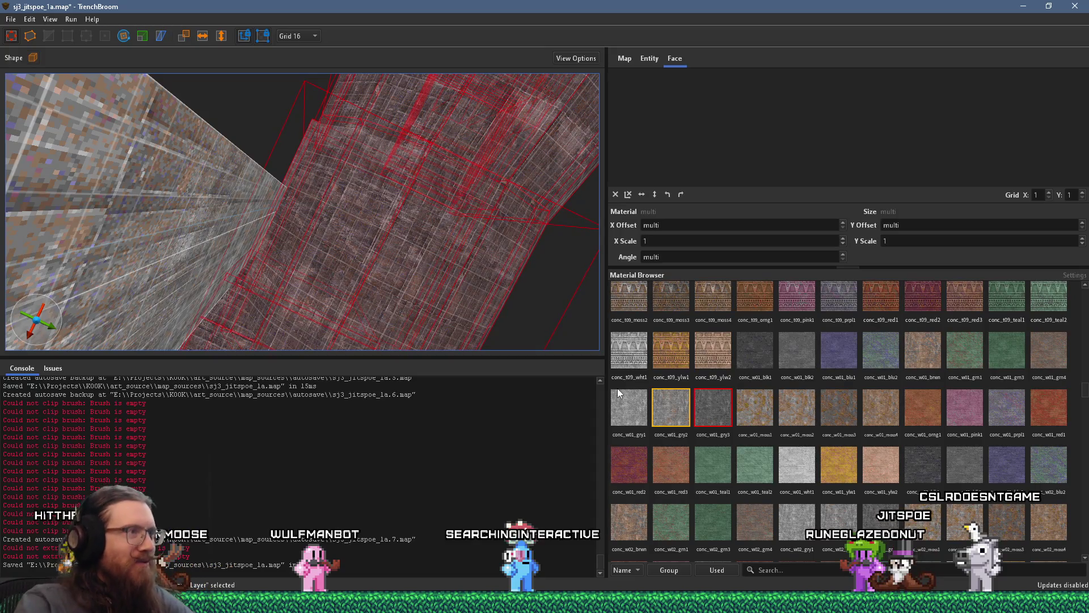
{"action": "key", "text": "Escape"}
Select the curved arch brushes, try sliding them sideways, then undo the move.
{"action": "mouse_move", "coordinate": [314, 250]}
{"action": "left_mouse_down"}
{"action": "mouse_move", "coordinate": [366, 271]}
{"action": "mouse_move", "coordinate": [291, 234]}
{"action": "mouse_move", "coordinate": [322, 213]}
{"action": "mouse_move", "coordinate": [163, 212]}
{"action": "mouse_move", "coordinate": [247, 88]}
{"action": "mouse_move", "coordinate": [305, 200]}
{"action": "mouse_move", "coordinate": [280, 205]}
{"action": "mouse_move", "coordinate": [251, 253]}
{"action": "mouse_move", "coordinate": [320, 241]}
{"action": "mouse_move", "coordinate": [264, 256]}
{"action": "mouse_move", "coordinate": [268, 274]}
{"action": "mouse_move", "coordinate": [236, 240]}
{"action": "mouse_move", "coordinate": [233, 271]}
{"action": "mouse_move", "coordinate": [486, 218]}
{"action": "mouse_move", "coordinate": [305, 349]}
{"action": "left_mouse_up"}
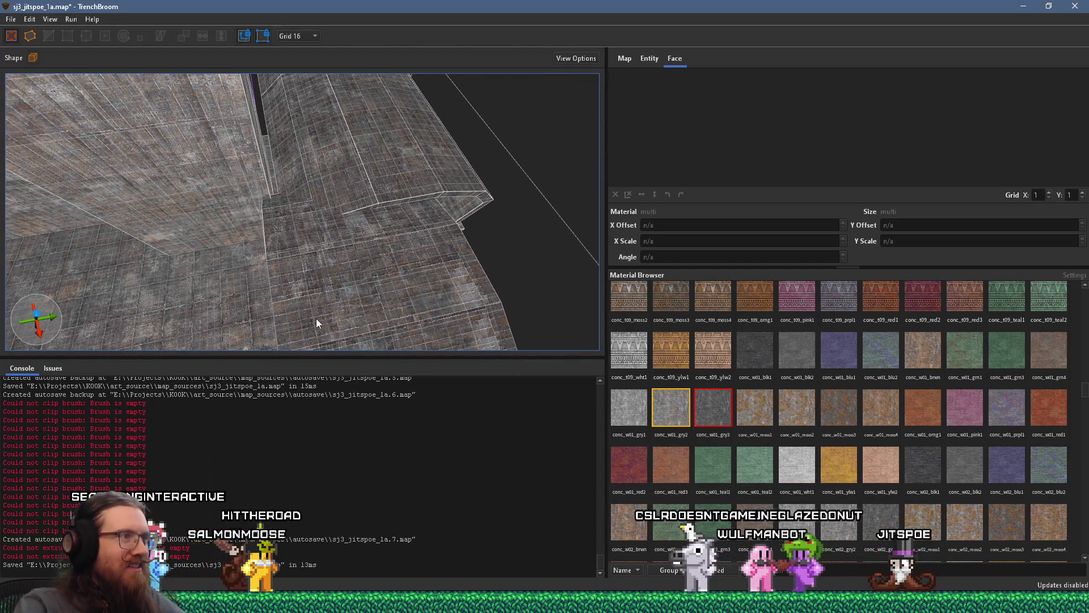
{"action": "mouse_move", "coordinate": [399, 222]}
{"action": "left_mouse_down"}
{"action": "mouse_move", "coordinate": [329, 337]}
{"action": "mouse_move", "coordinate": [347, 310]}
{"action": "left_mouse_up"}
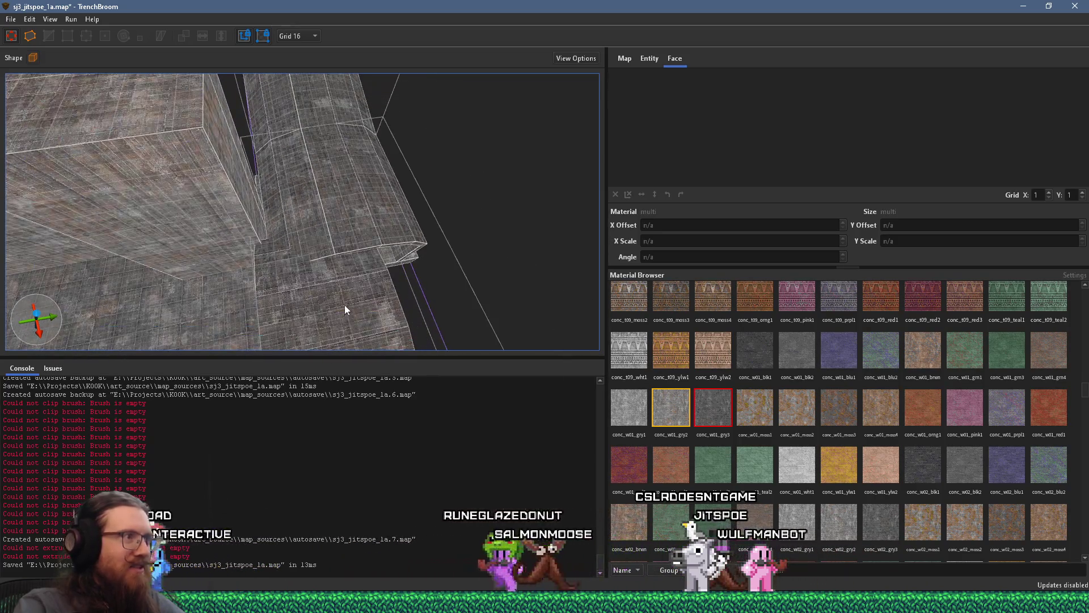
{"action": "left_click", "coordinate": [344, 223]}
{"action": "left_click_drag", "start_coordinate": [329, 227], "coordinate": [366, 227]}
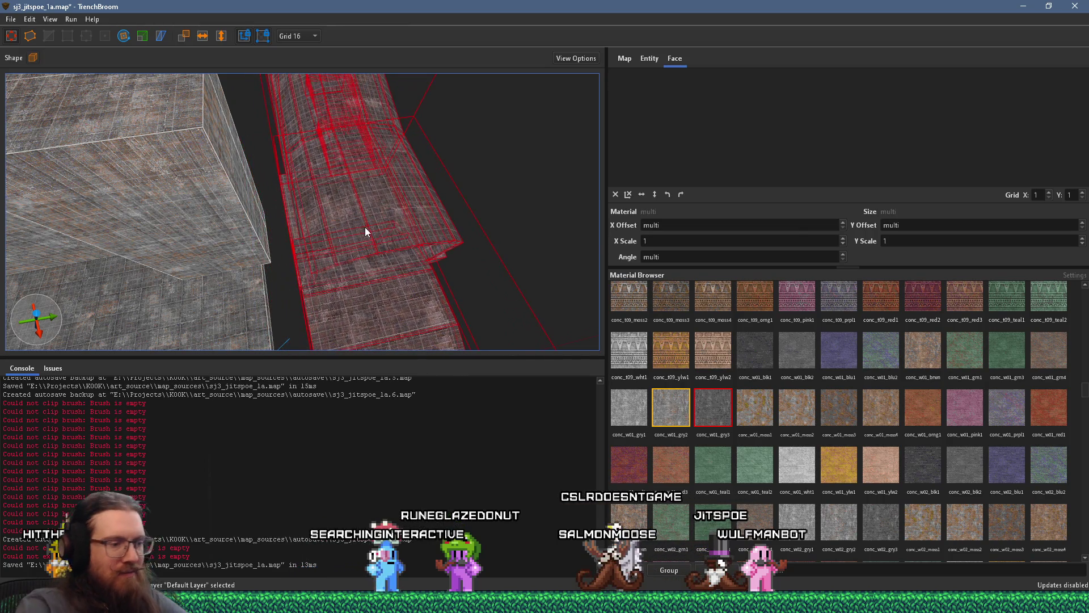
{"action": "key", "text": "ctrl+z"}
Set the grid to 64 and move the curved arch pieces 192 units along Y.
{"action": "left_click", "coordinate": [306, 36]}
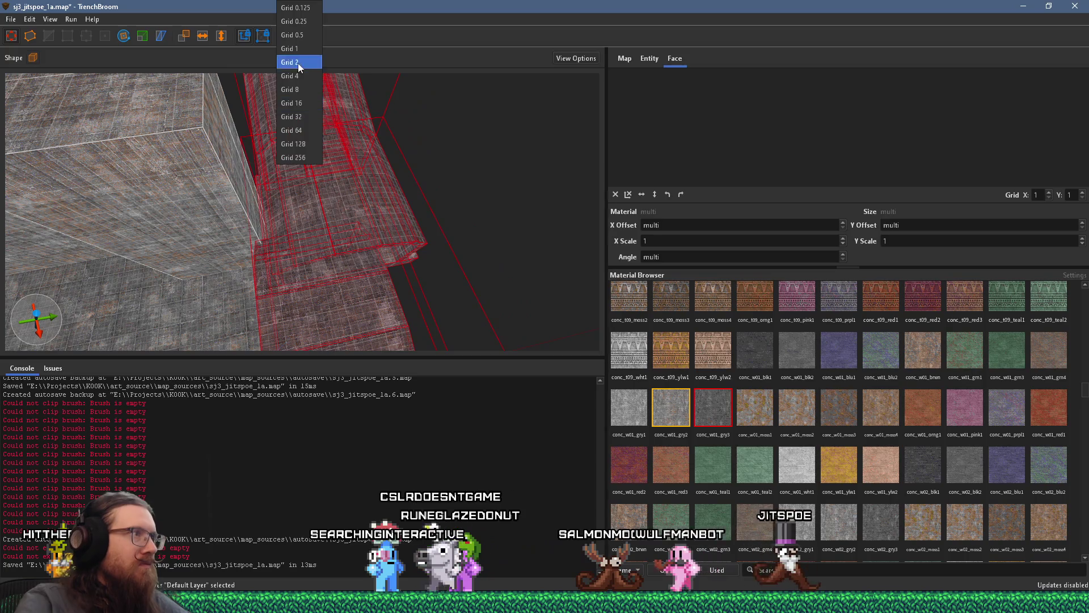
{"action": "left_click", "coordinate": [308, 130]}
{"action": "mouse_move", "coordinate": [315, 213]}
{"action": "left_mouse_down"}
{"action": "mouse_move", "coordinate": [362, 203]}
{"action": "mouse_move", "coordinate": [399, 215]}
{"action": "left_mouse_up"}
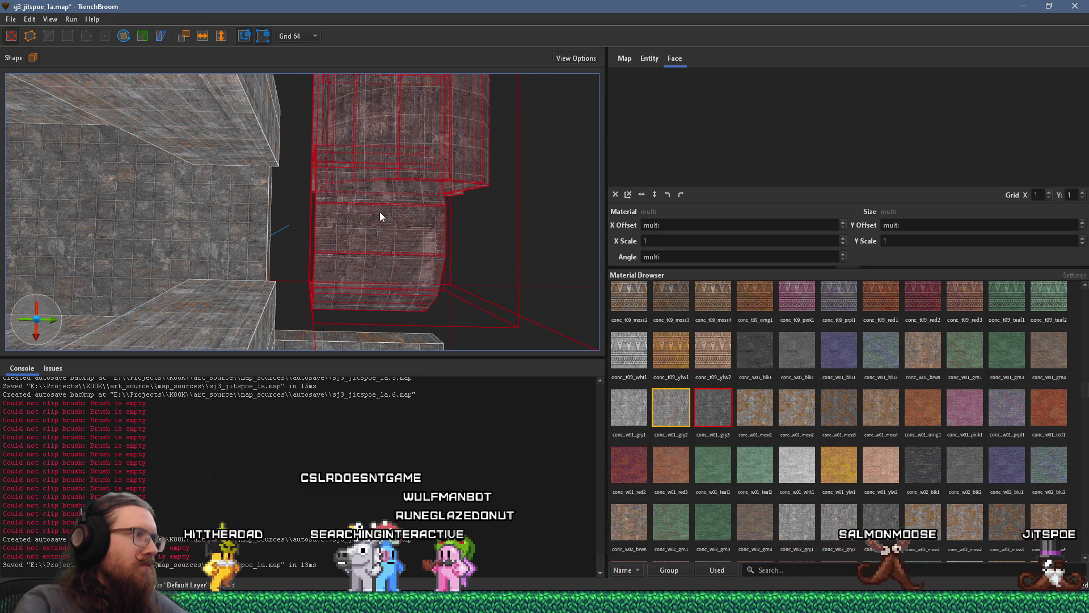
{"action": "key", "text": "Escape"}
Open the arch func_group, select one of its brushes, and bring up its context menu.
{"action": "left_click", "coordinate": [376, 241]}
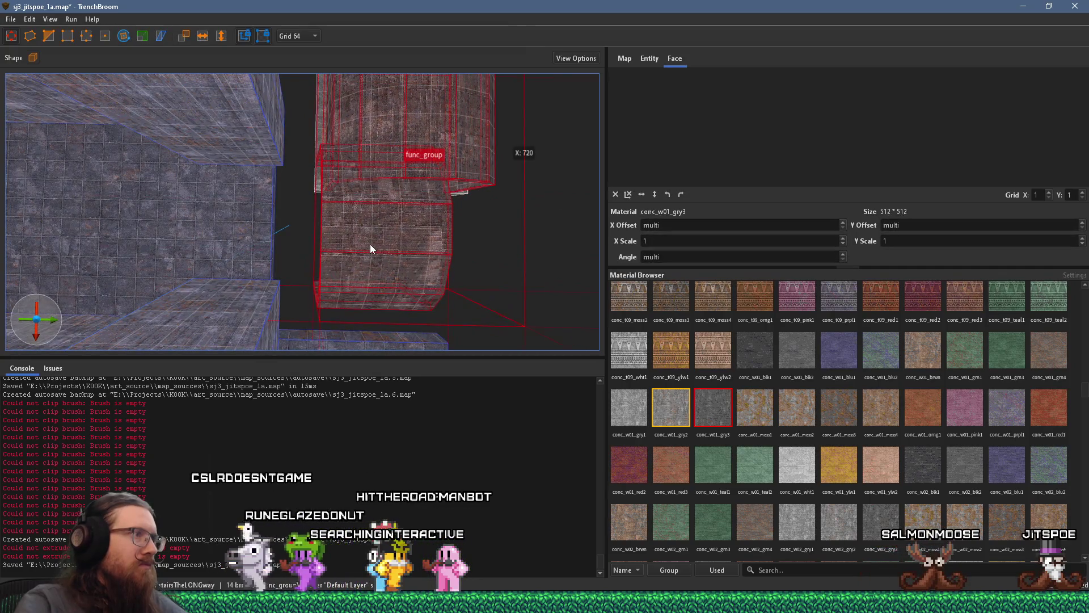
{"action": "double_click", "coordinate": [379, 257]}
{"action": "mouse_move", "coordinate": [320, 177]}
{"action": "left_mouse_down"}
{"action": "mouse_move", "coordinate": [465, 223]}
{"action": "mouse_move", "coordinate": [349, 275]}
{"action": "mouse_move", "coordinate": [441, 200]}
{"action": "mouse_move", "coordinate": [341, 230]}
{"action": "left_mouse_up"}
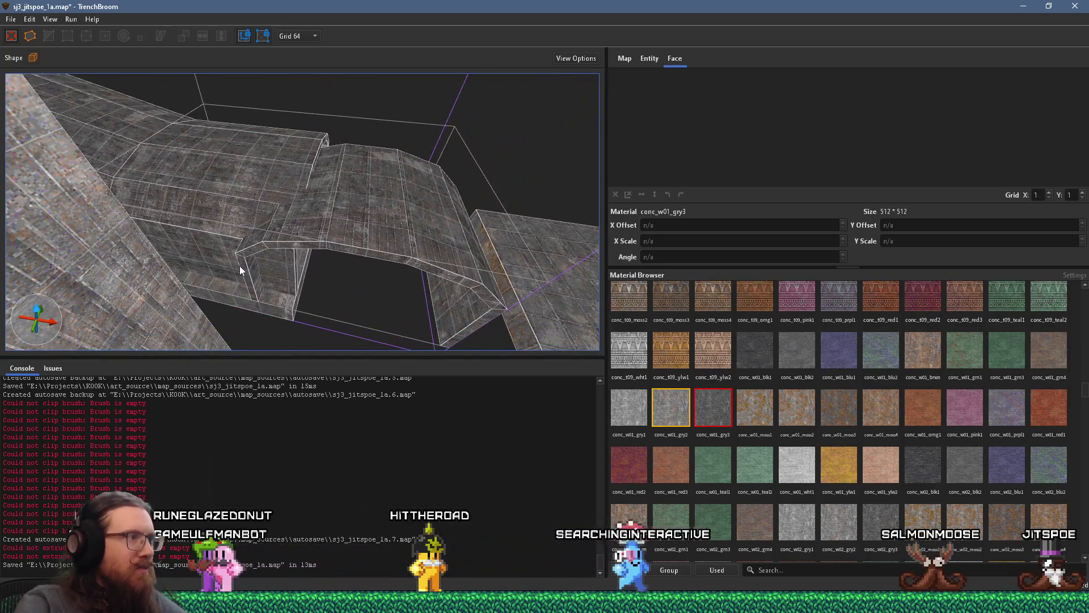
{"action": "key", "text": "ctrl+a"}
{"action": "key", "text": "Escape"}
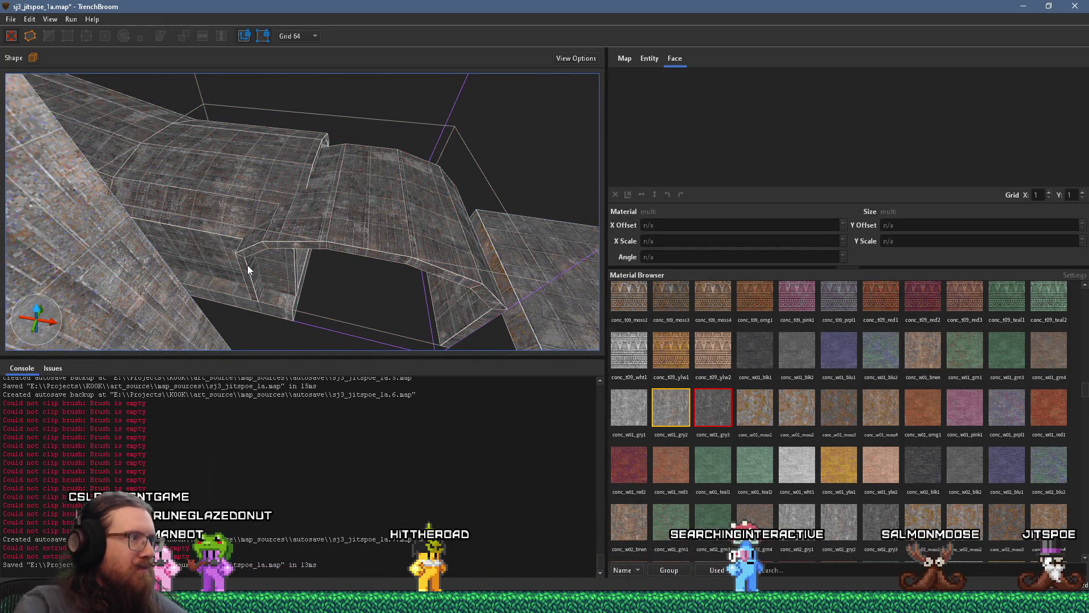
{"action": "key", "text": "ctrl+a"}
{"action": "key", "text": "Escape"}
{"action": "left_click", "coordinate": [243, 253]}
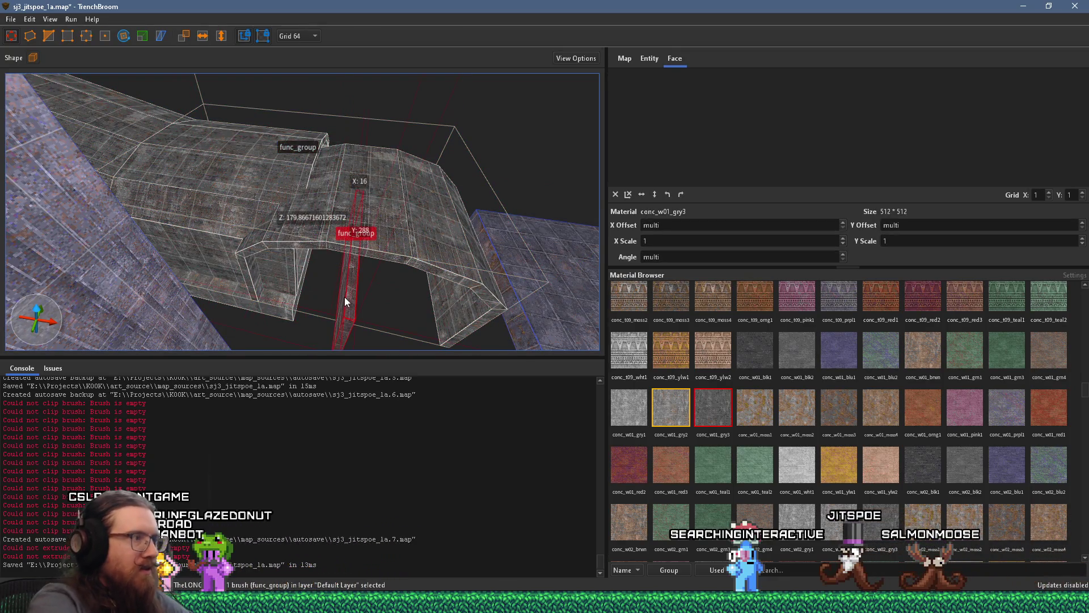
{"action": "left_click", "coordinate": [345, 297]}
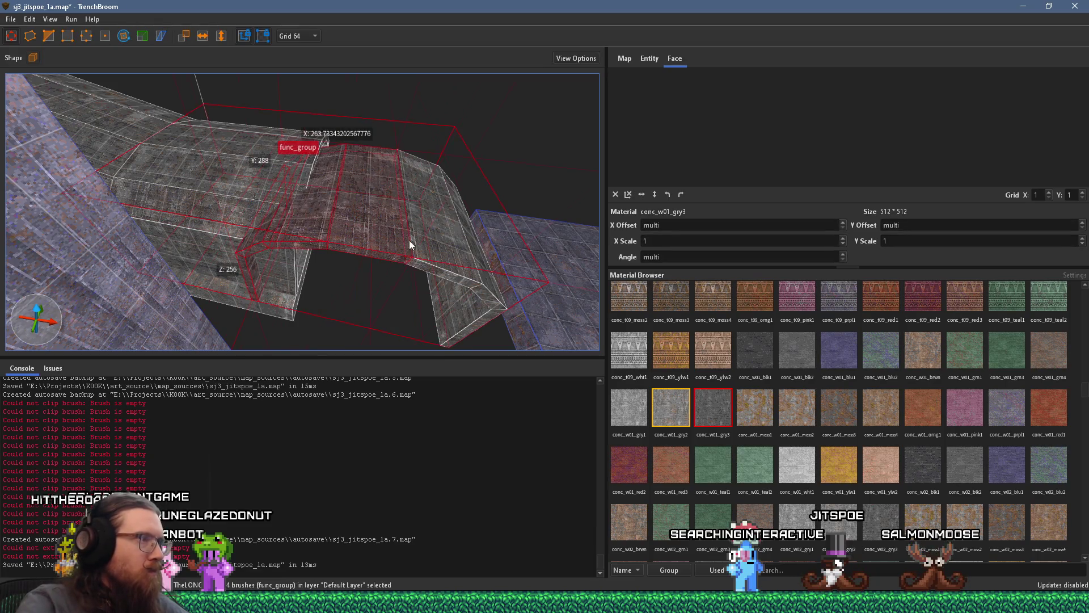
{"action": "right_click", "coordinate": [446, 226]}
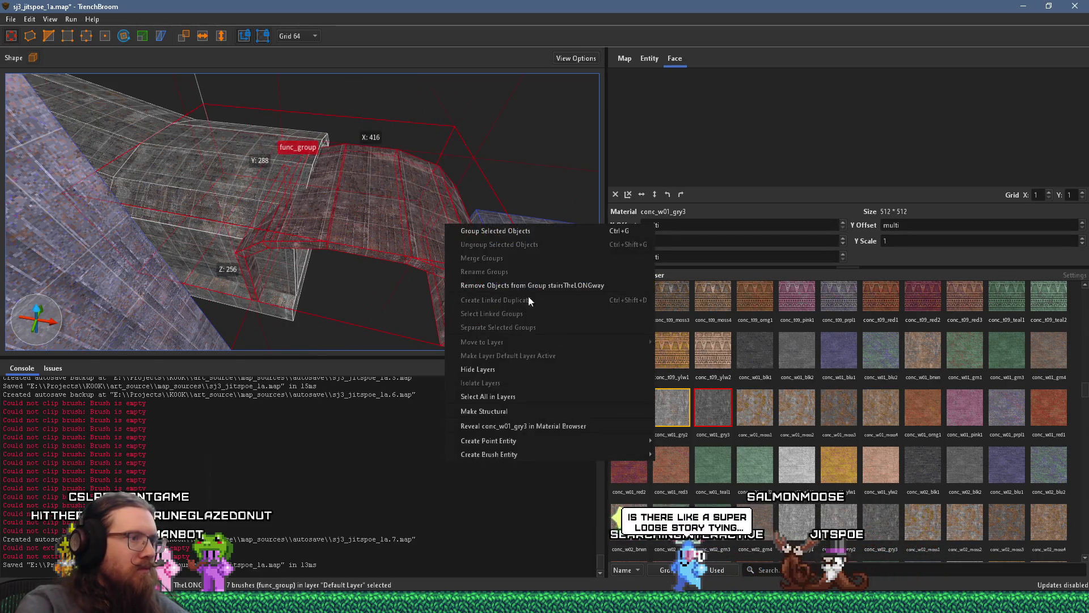
{"action": "mouse_move", "coordinate": [515, 435]}
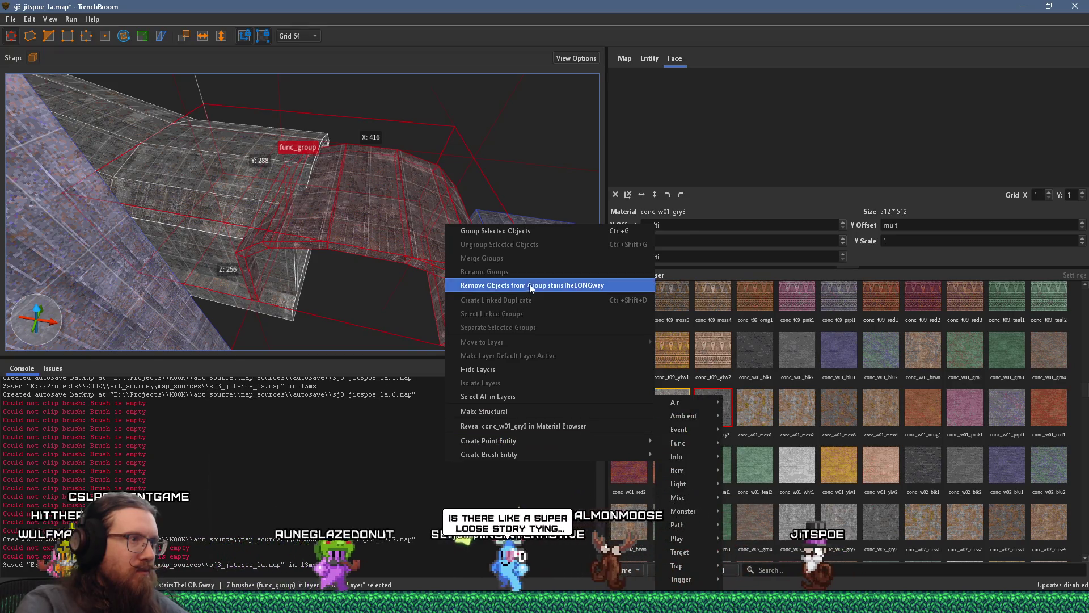
Check the func_group's entity properties (_phong 1), then place a first clip point on the arch.
{"action": "mouse_move", "coordinate": [500, 454]}
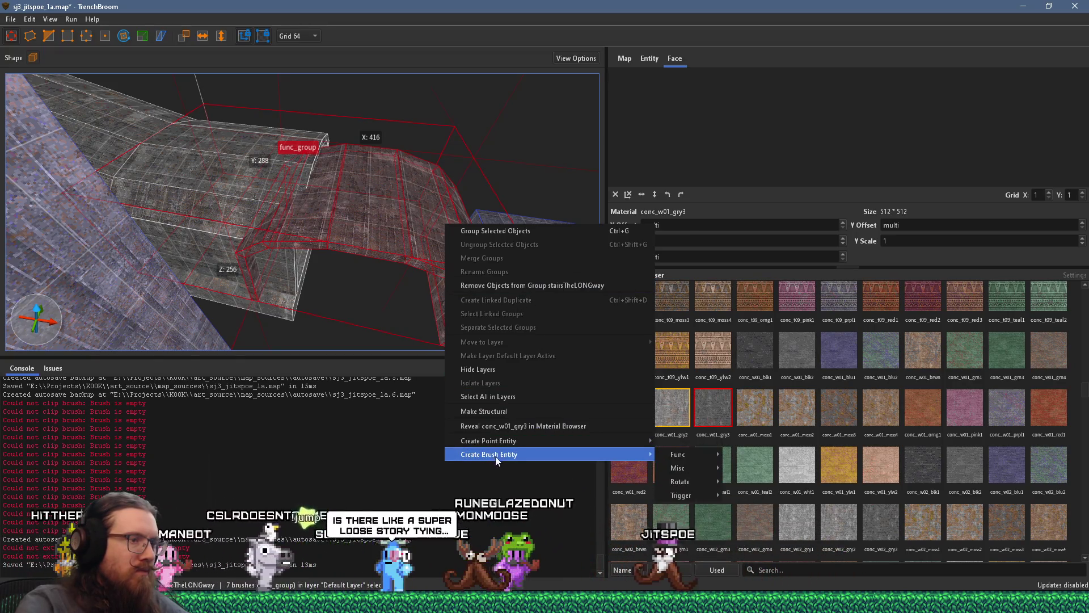
{"action": "mouse_move", "coordinate": [687, 452]}
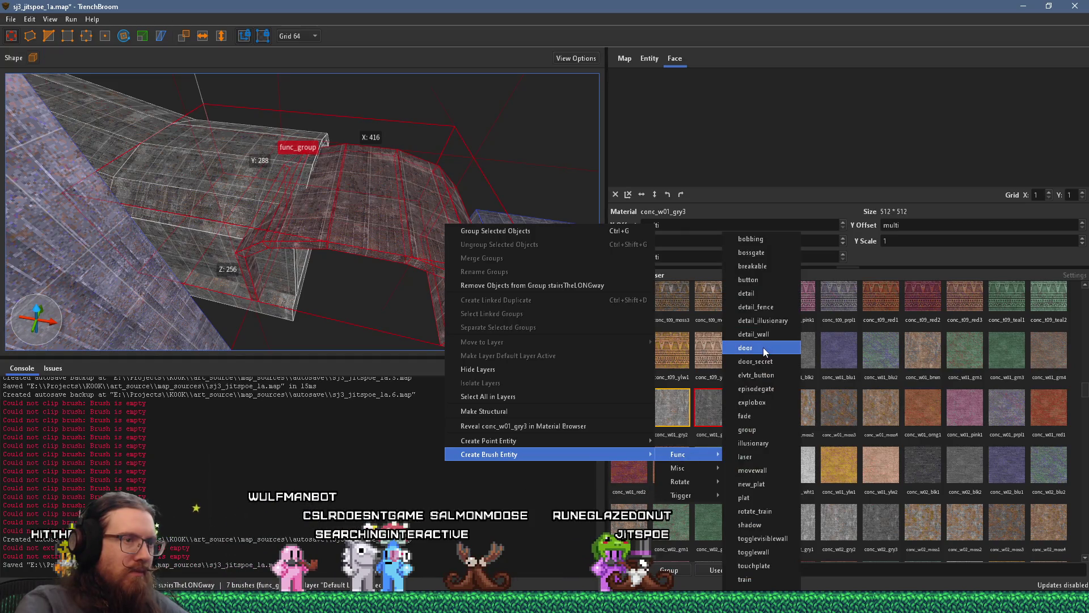
{"action": "key", "text": "Escape"}
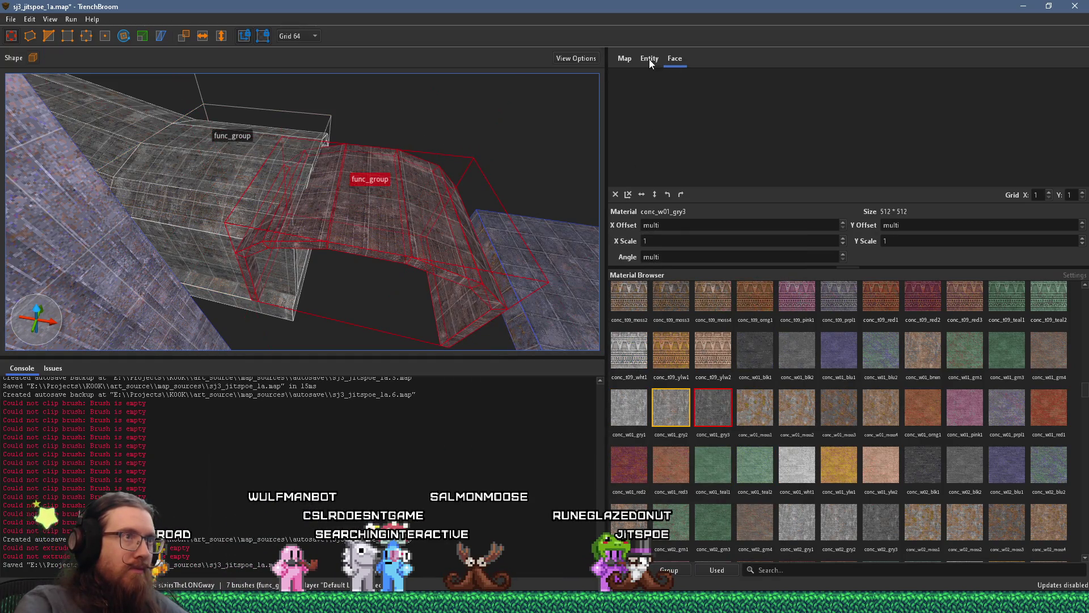
{"action": "left_click", "coordinate": [651, 59]}
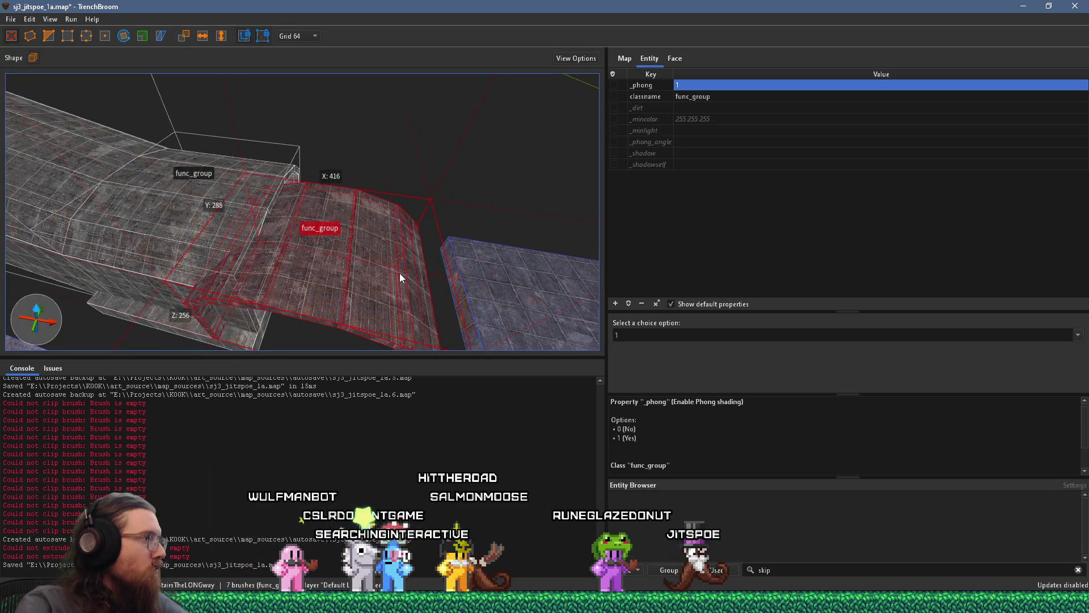
{"action": "scroll", "coordinate": [399, 272], "scroll_direction": "up", "scroll_amount": 3}
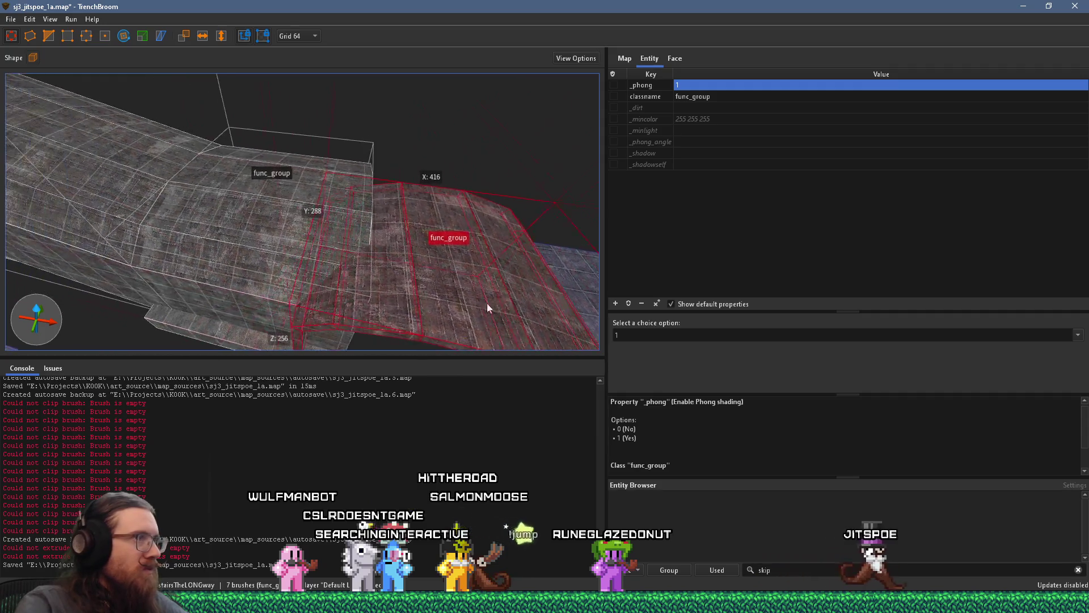
{"action": "scroll", "coordinate": [366, 295], "scroll_direction": "up", "scroll_amount": 5}
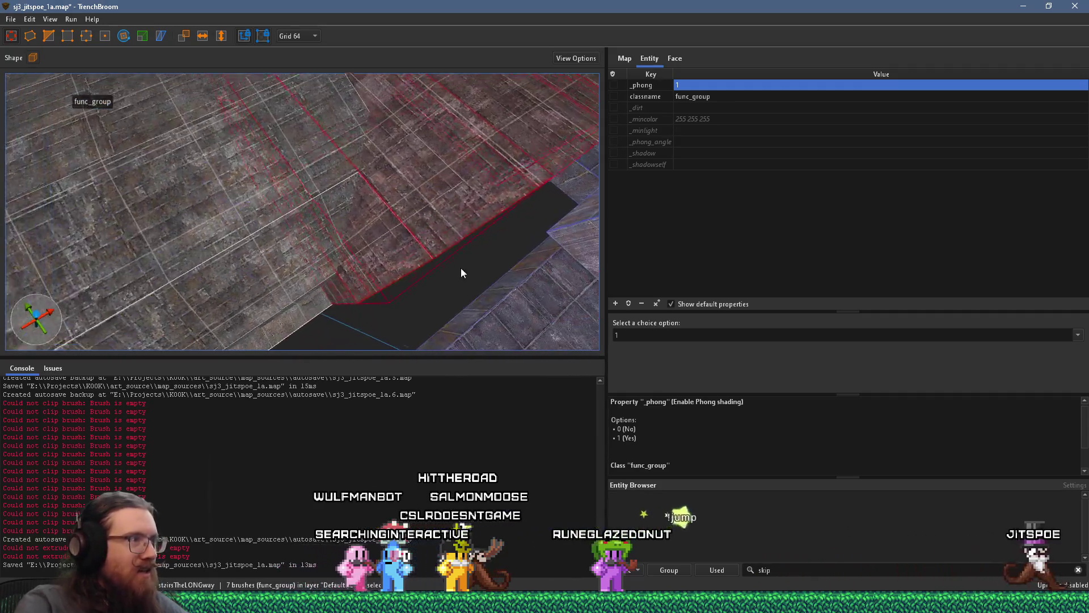
{"action": "scroll", "coordinate": [455, 265], "scroll_direction": "up", "scroll_amount": 4}
{"action": "key", "text": "c"}
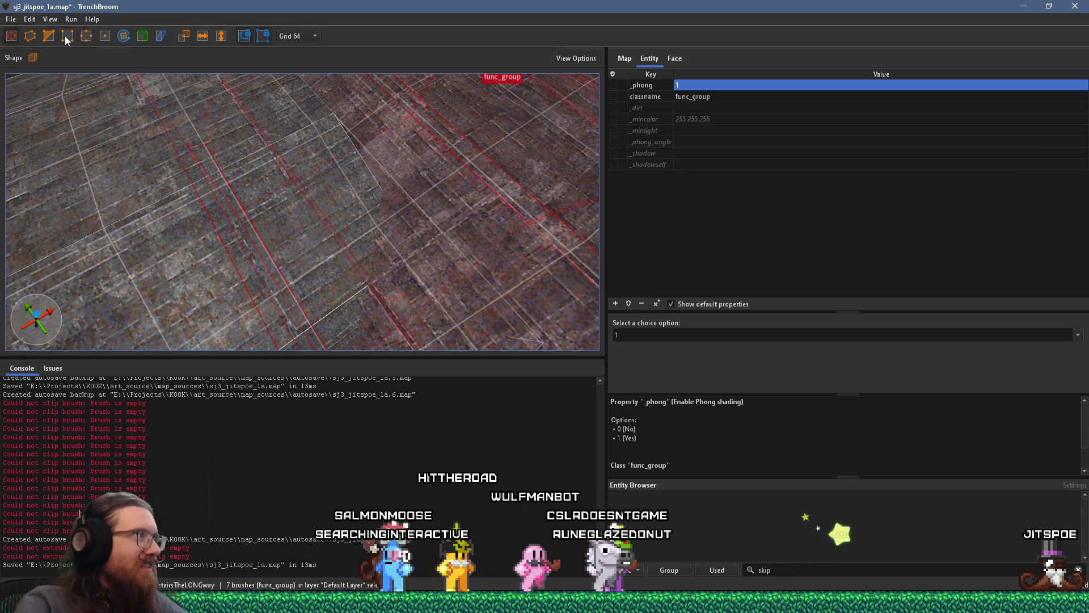
{"action": "left_click", "coordinate": [377, 227]}
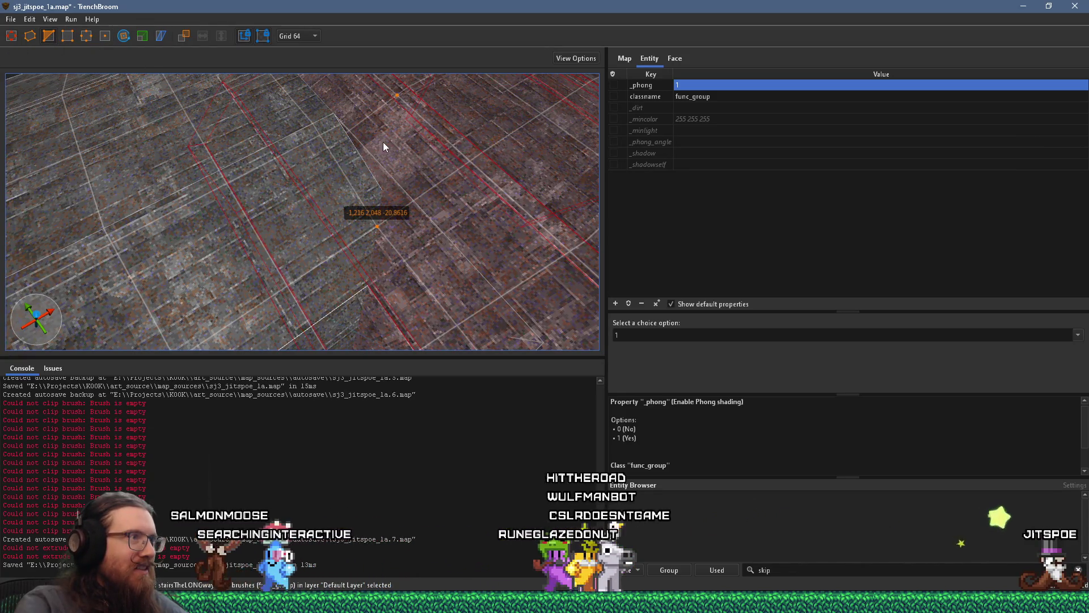
Finish the arch brush clip, keeping the other side, and exit the Clip tool.
{"action": "left_click", "coordinate": [386, 139]}
{"action": "key", "text": "Tab"}
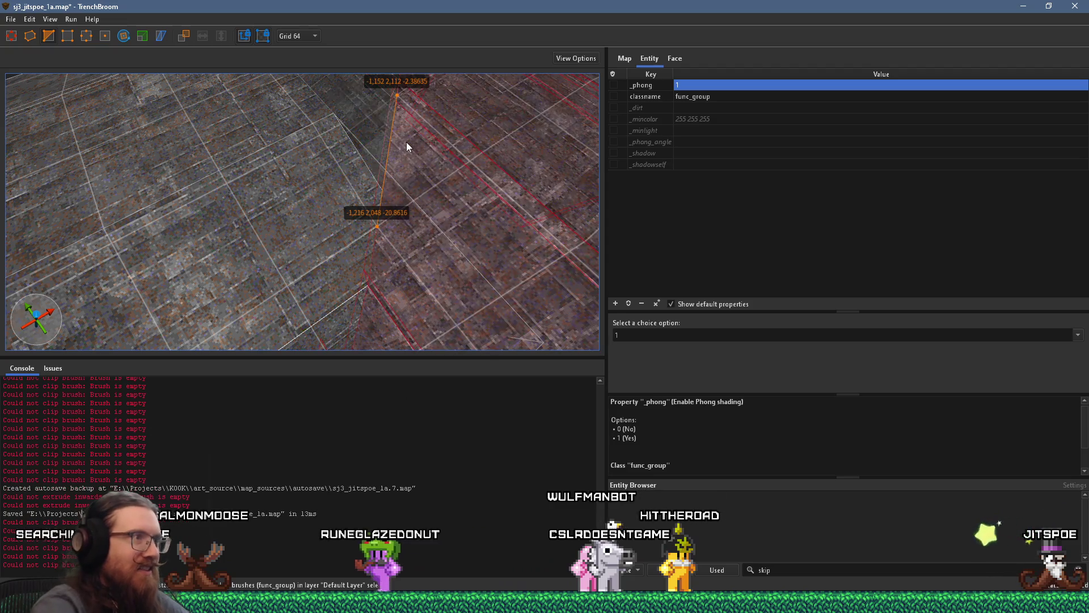
{"action": "key", "text": "Return"}
{"action": "scroll", "coordinate": [436, 155], "scroll_direction": "down", "scroll_amount": 5}
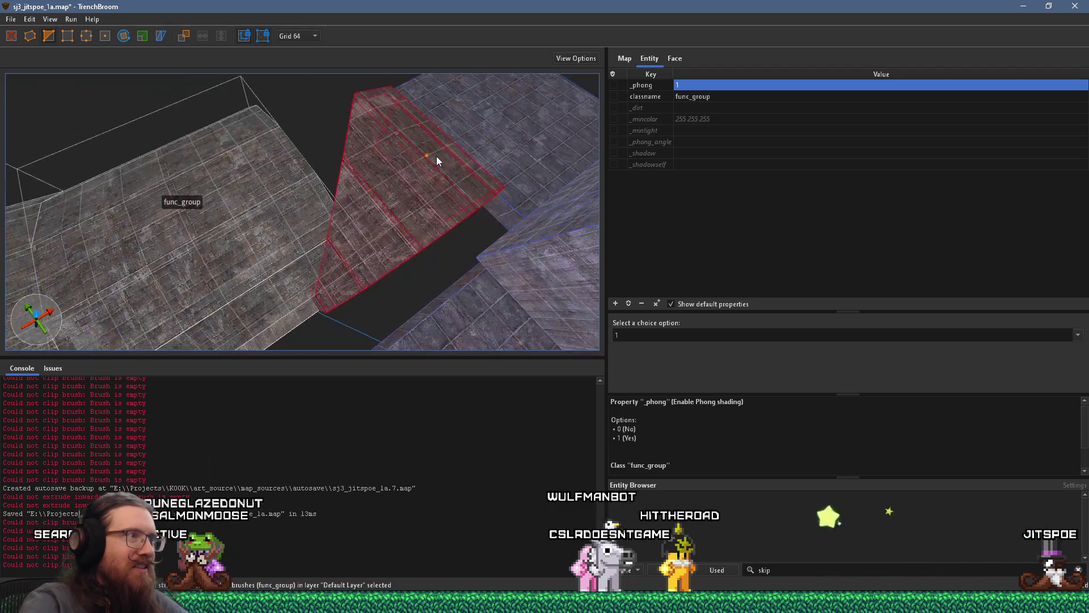
{"action": "mouse_move", "coordinate": [362, 251]}
{"action": "left_mouse_down"}
{"action": "mouse_move", "coordinate": [324, 127]}
{"action": "mouse_move", "coordinate": [366, 179]}
{"action": "left_mouse_up"}
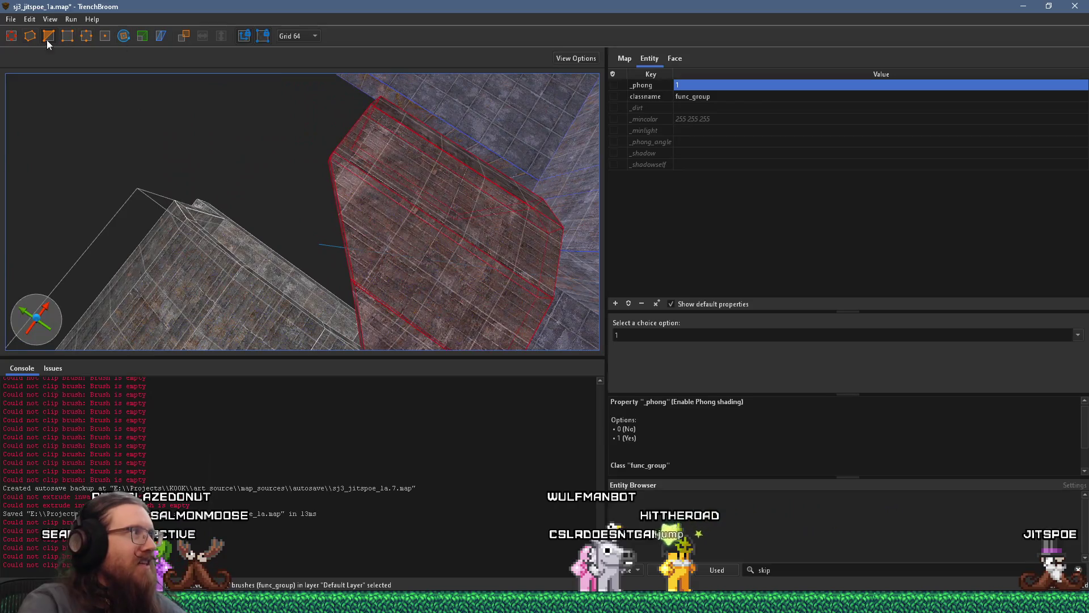
{"action": "left_click", "coordinate": [10, 36]}
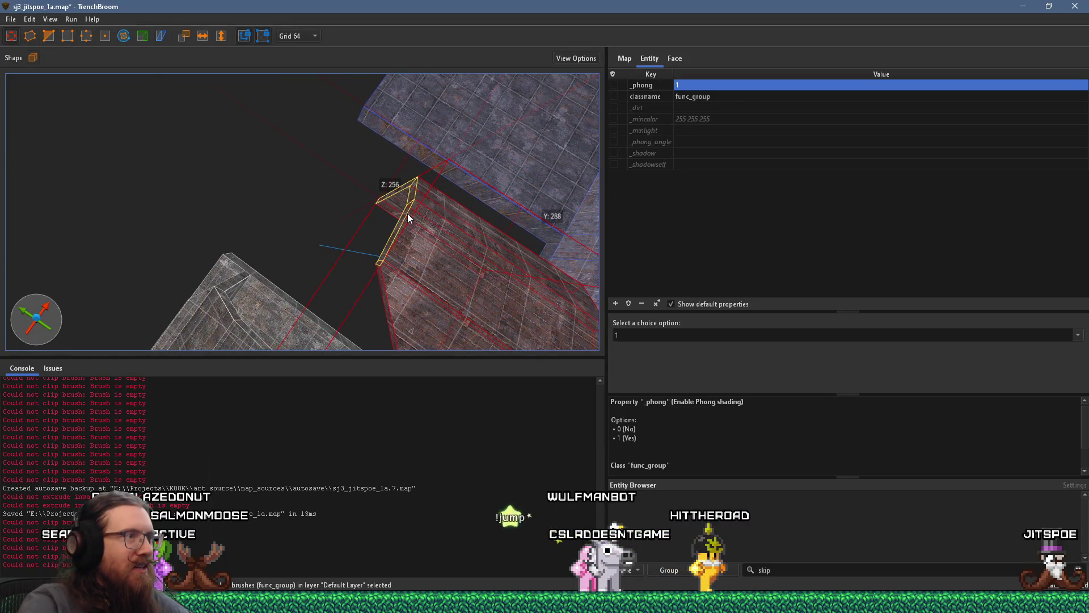
Stretch the arch group lengthwise so it spans 560 units along Y.
{"action": "mouse_move", "coordinate": [400, 204]}
{"action": "left_mouse_down"}
{"action": "mouse_move", "coordinate": [281, 145]}
{"action": "mouse_move", "coordinate": [328, 185]}
{"action": "mouse_move", "coordinate": [255, 107]}
{"action": "left_mouse_up"}
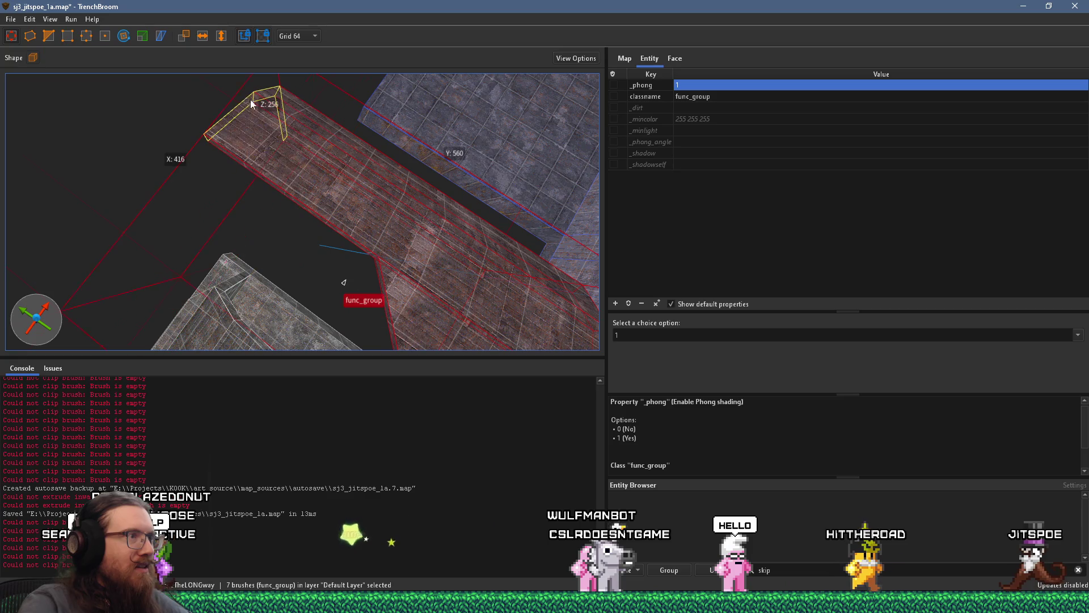
{"action": "left_click_drag", "start_coordinate": [350, 159], "coordinate": [227, 107]}
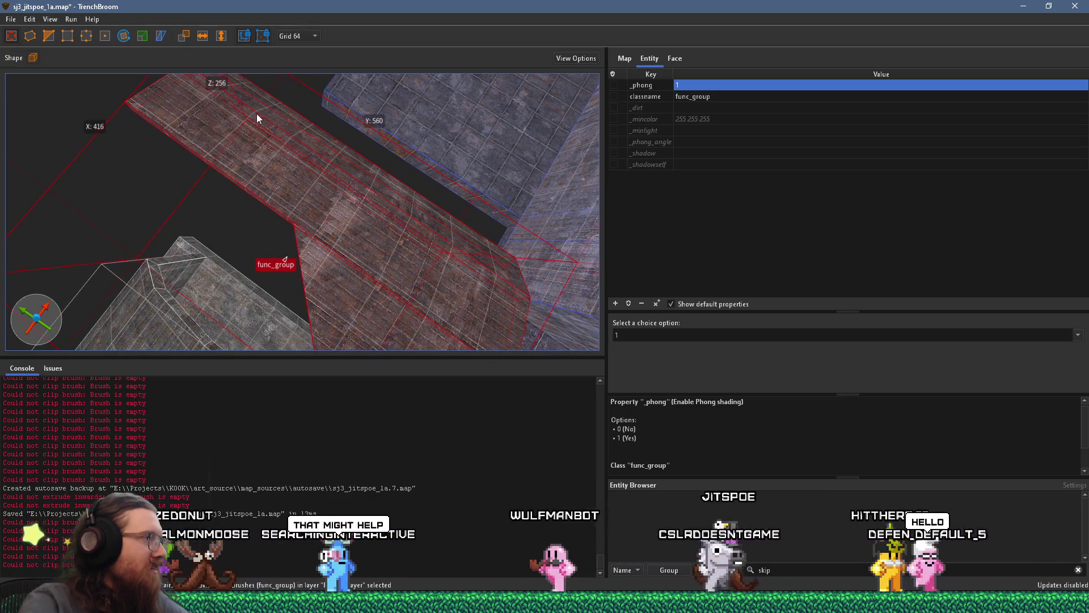
{"action": "mouse_move", "coordinate": [272, 130]}
{"action": "left_mouse_down"}
{"action": "mouse_move", "coordinate": [353, 221]}
{"action": "mouse_move", "coordinate": [312, 192]}
{"action": "left_mouse_up"}
{"action": "mouse_move", "coordinate": [248, 108]}
{"action": "left_mouse_down"}
{"action": "mouse_move", "coordinate": [288, 158]}
{"action": "mouse_move", "coordinate": [280, 42]}
{"action": "mouse_move", "coordinate": [318, 151]}
{"action": "mouse_move", "coordinate": [284, 83]}
{"action": "mouse_move", "coordinate": [292, 161]}
{"action": "mouse_move", "coordinate": [370, 15]}
{"action": "mouse_move", "coordinate": [336, 50]}
{"action": "mouse_move", "coordinate": [316, 134]}
{"action": "mouse_move", "coordinate": [344, 176]}
{"action": "mouse_move", "coordinate": [323, 171]}
{"action": "mouse_move", "coordinate": [299, 136]}
{"action": "mouse_move", "coordinate": [327, 197]}
{"action": "mouse_move", "coordinate": [350, 284]}
{"action": "mouse_move", "coordinate": [349, 331]}
{"action": "mouse_move", "coordinate": [368, 368]}
{"action": "left_mouse_up"}
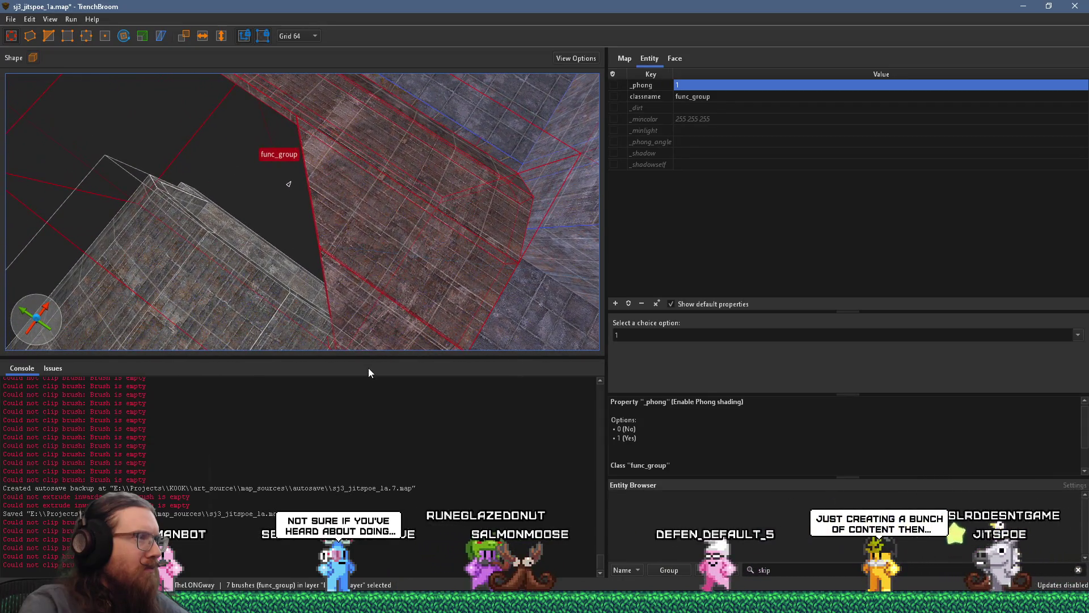
{"action": "mouse_move", "coordinate": [338, 275]}
{"action": "left_mouse_down"}
{"action": "mouse_move", "coordinate": [392, 12]}
{"action": "mouse_move", "coordinate": [396, 211]}
{"action": "mouse_move", "coordinate": [290, 84]}
{"action": "mouse_move", "coordinate": [293, 67]}
{"action": "mouse_move", "coordinate": [371, 220]}
{"action": "left_mouse_up"}
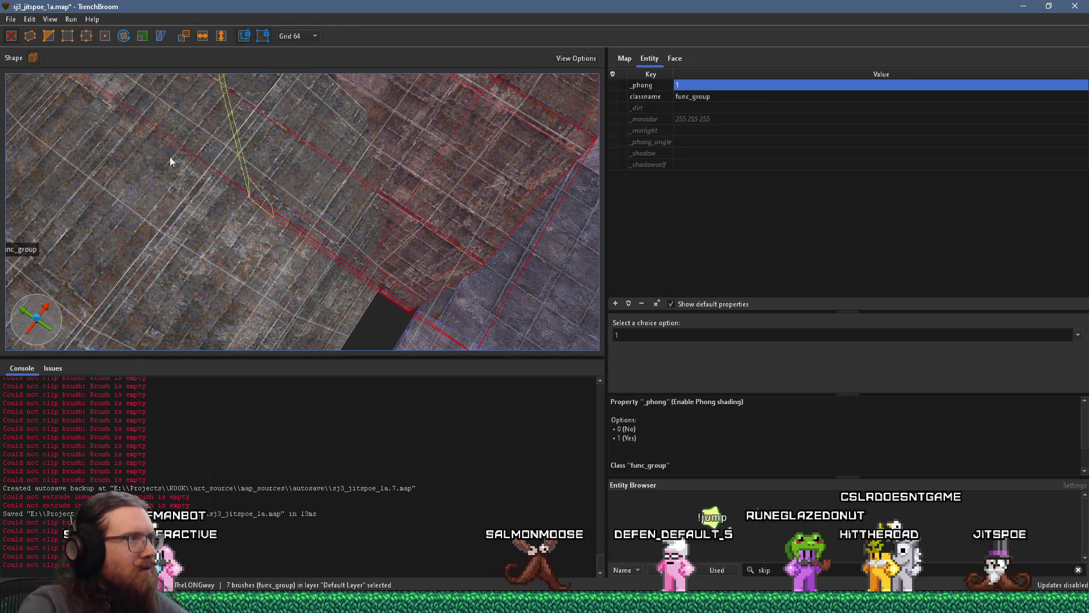
{"action": "scroll", "coordinate": [223, 125], "scroll_direction": "up", "scroll_amount": 3}
{"action": "scroll", "coordinate": [269, 271], "scroll_direction": "down", "scroll_amount": 5}
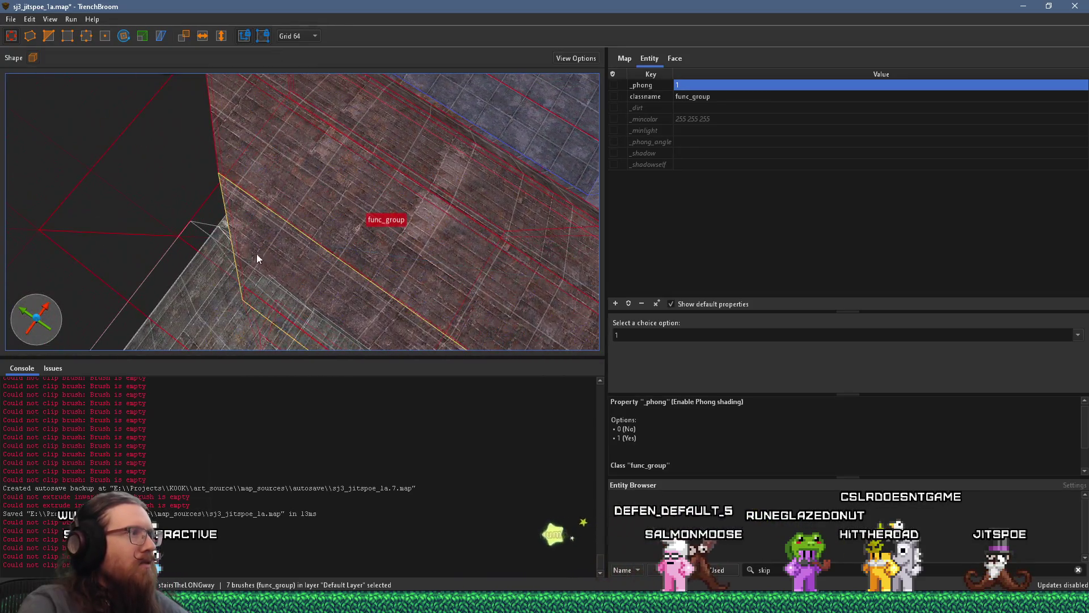
{"action": "mouse_move", "coordinate": [199, 226]}
{"action": "left_mouse_down"}
{"action": "mouse_move", "coordinate": [61, 162]}
{"action": "mouse_move", "coordinate": [80, 202]}
{"action": "mouse_move", "coordinate": [189, 202]}
{"action": "mouse_move", "coordinate": [268, 183]}
{"action": "left_mouse_up"}
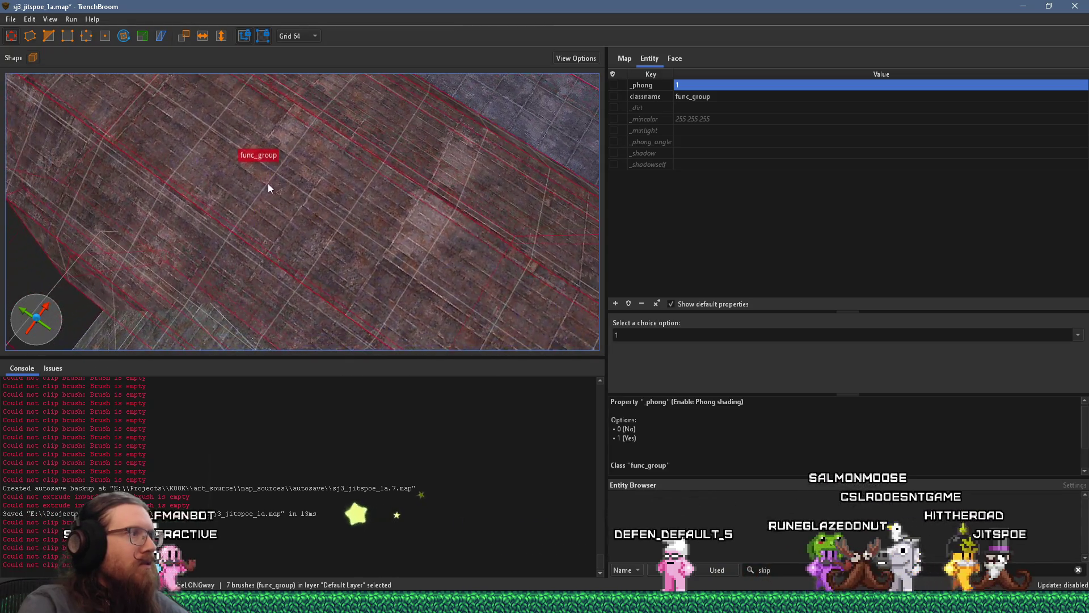
Clip the first arch corner with a diagonal cut.
{"action": "left_click", "coordinate": [48, 36]}
{"action": "left_click", "coordinate": [365, 236]}
{"action": "left_click", "coordinate": [328, 145]}
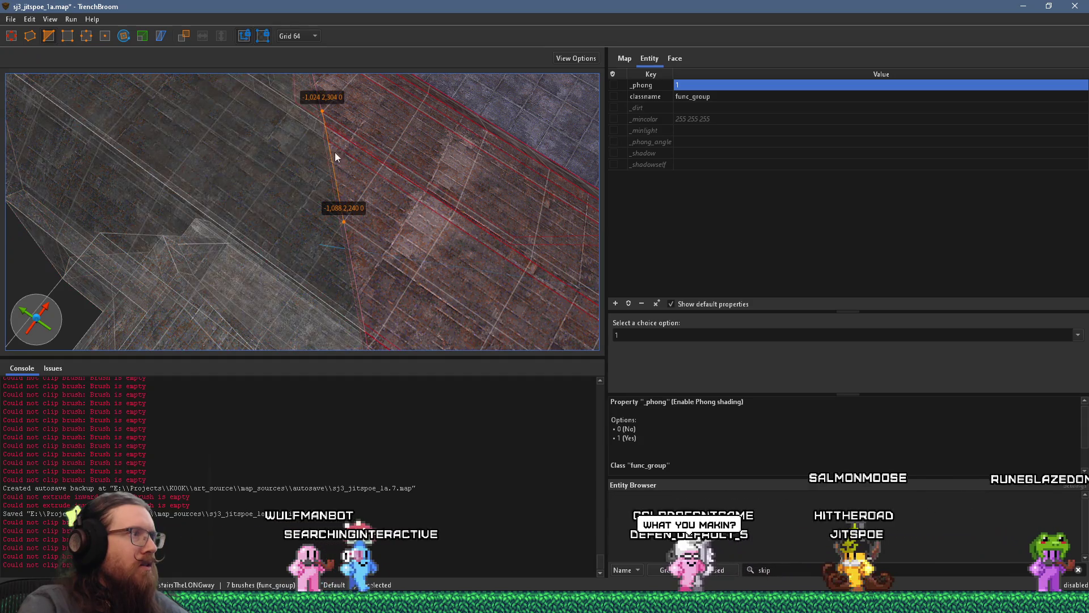
{"action": "key", "text": "Return"}
{"action": "mouse_move", "coordinate": [366, 171]}
{"action": "left_mouse_down"}
{"action": "mouse_move", "coordinate": [373, 206]}
{"action": "mouse_move", "coordinate": [360, 110]}
{"action": "mouse_move", "coordinate": [288, 70]}
{"action": "mouse_move", "coordinate": [180, 66]}
{"action": "mouse_move", "coordinate": [272, 162]}
{"action": "left_mouse_up"}
{"action": "key", "text": "w"}
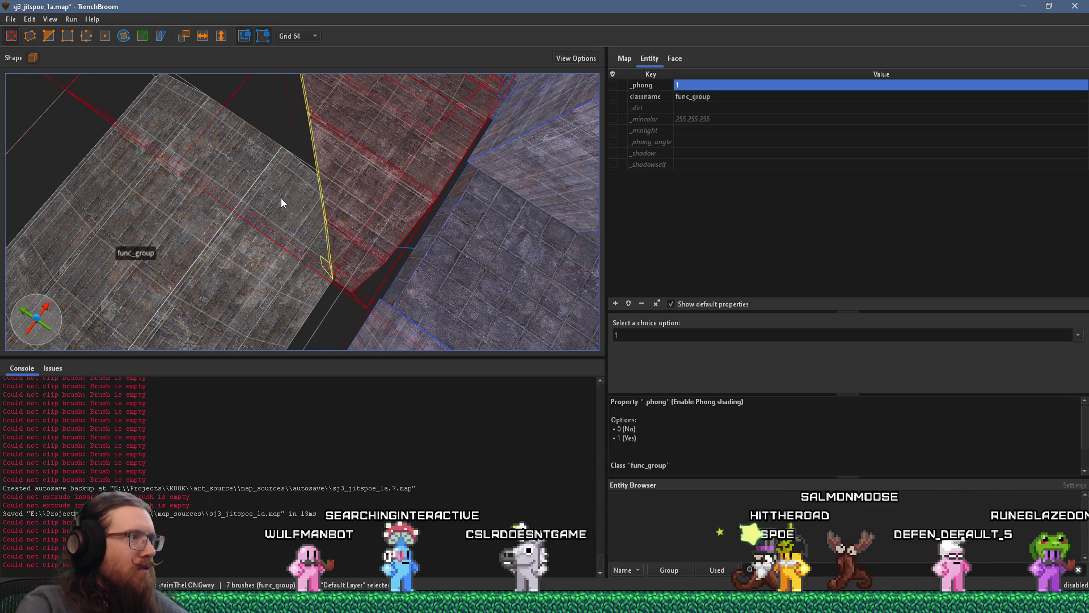
{"action": "mouse_move", "coordinate": [278, 204]}
{"action": "left_mouse_down"}
{"action": "mouse_move", "coordinate": [260, 288]}
{"action": "mouse_move", "coordinate": [270, 311]}
{"action": "mouse_move", "coordinate": [304, 226]}
{"action": "mouse_move", "coordinate": [270, 293]}
{"action": "mouse_move", "coordinate": [258, 216]}
{"action": "mouse_move", "coordinate": [283, 186]}
{"action": "mouse_move", "coordinate": [255, 344]}
{"action": "mouse_move", "coordinate": [260, 197]}
{"action": "mouse_move", "coordinate": [225, 151]}
{"action": "mouse_move", "coordinate": [238, 163]}
{"action": "mouse_move", "coordinate": [242, 244]}
{"action": "mouse_move", "coordinate": [280, 185]}
{"action": "left_mouse_up"}
Make the second diagonal corner cut, leave clipping mode and reselect the arch brushes.
{"action": "key", "text": "Escape"}
{"action": "left_click", "coordinate": [247, 284]}
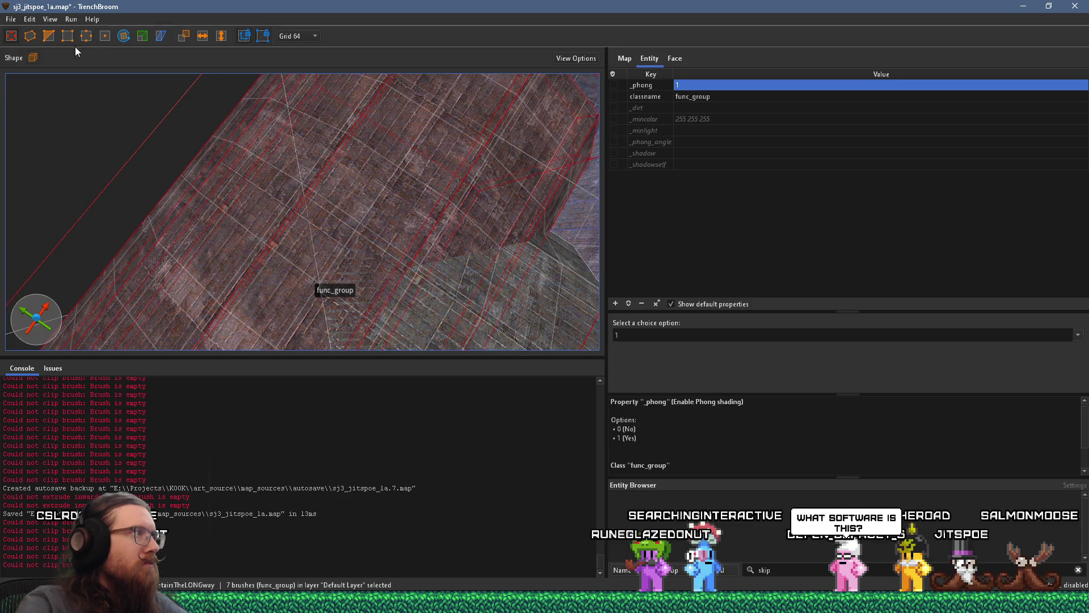
{"action": "left_click", "coordinate": [359, 223]}
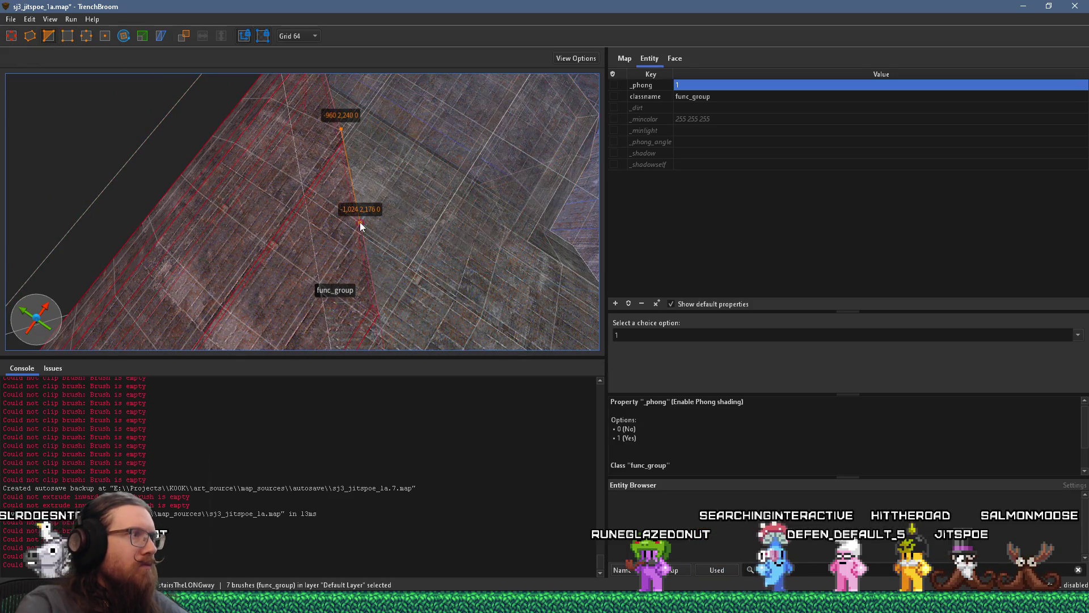
{"action": "key", "text": "Escape"}
{"action": "scroll", "coordinate": [368, 210], "scroll_direction": "up", "scroll_amount": 2}
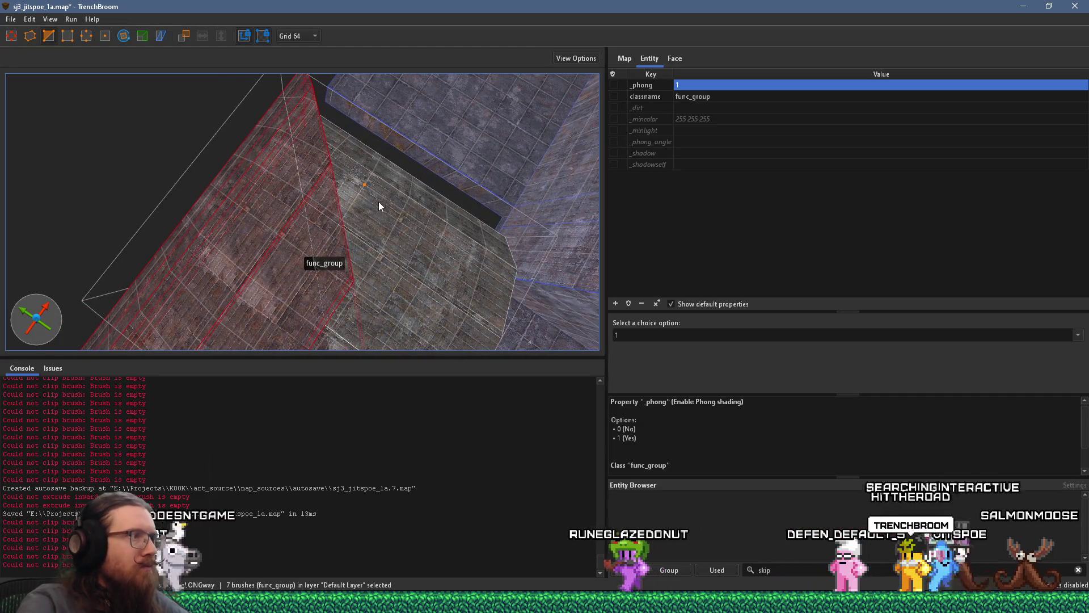
{"action": "key", "text": "Escape"}
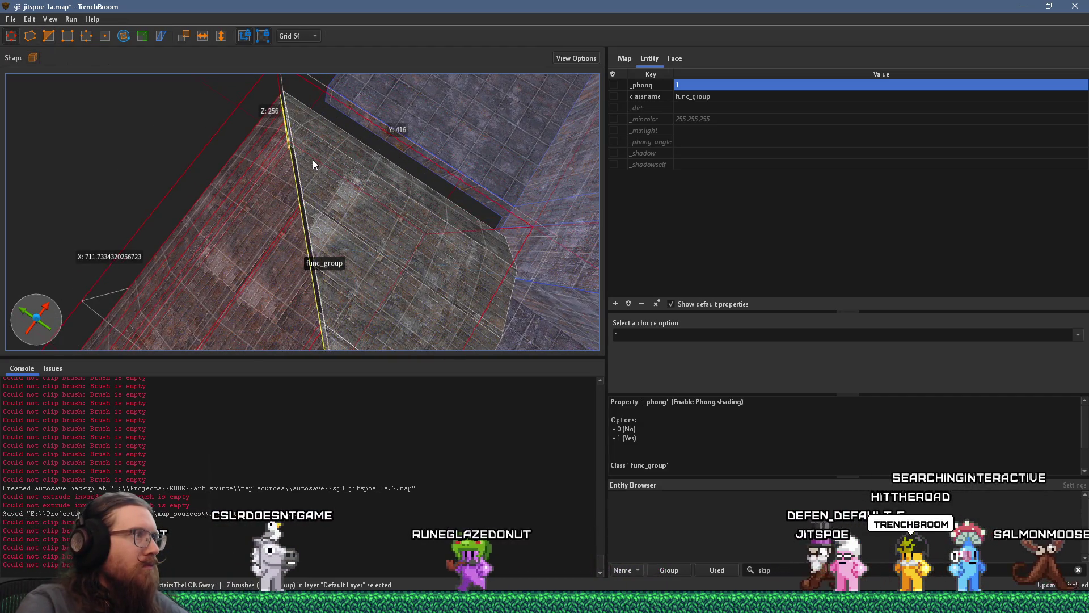
{"action": "mouse_move", "coordinate": [317, 157]}
{"action": "left_mouse_down"}
{"action": "mouse_move", "coordinate": [219, 102]}
{"action": "mouse_move", "coordinate": [260, 300]}
{"action": "mouse_move", "coordinate": [255, 91]}
{"action": "mouse_move", "coordinate": [269, 243]}
{"action": "mouse_move", "coordinate": [198, 69]}
{"action": "mouse_move", "coordinate": [161, 338]}
{"action": "left_mouse_up"}
{"action": "left_click", "coordinate": [161, 338]}
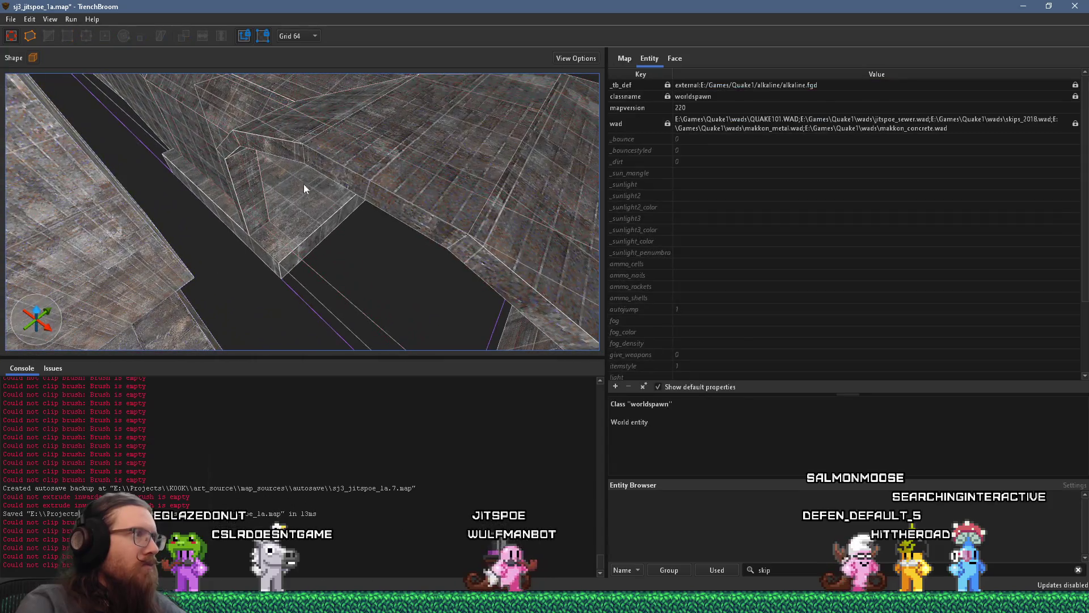
Move the arch group down and toward the near end of the tunnel.
{"action": "left_click", "coordinate": [369, 172]}
{"action": "mouse_move", "coordinate": [384, 177]}
{"action": "left_mouse_down"}
{"action": "mouse_move", "coordinate": [399, 209]}
{"action": "mouse_move", "coordinate": [257, 345]}
{"action": "mouse_move", "coordinate": [319, 219]}
{"action": "mouse_move", "coordinate": [304, 233]}
{"action": "mouse_move", "coordinate": [260, 145]}
{"action": "mouse_move", "coordinate": [261, 175]}
{"action": "mouse_move", "coordinate": [318, 224]}
{"action": "mouse_move", "coordinate": [168, 301]}
{"action": "mouse_move", "coordinate": [126, 284]}
{"action": "mouse_move", "coordinate": [316, 189]}
{"action": "left_mouse_up"}
{"action": "mouse_move", "coordinate": [366, 155]}
{"action": "left_mouse_down"}
{"action": "mouse_move", "coordinate": [278, 229]}
{"action": "mouse_move", "coordinate": [152, 267]}
{"action": "mouse_move", "coordinate": [273, 206]}
{"action": "mouse_move", "coordinate": [295, 215]}
{"action": "left_mouse_up"}
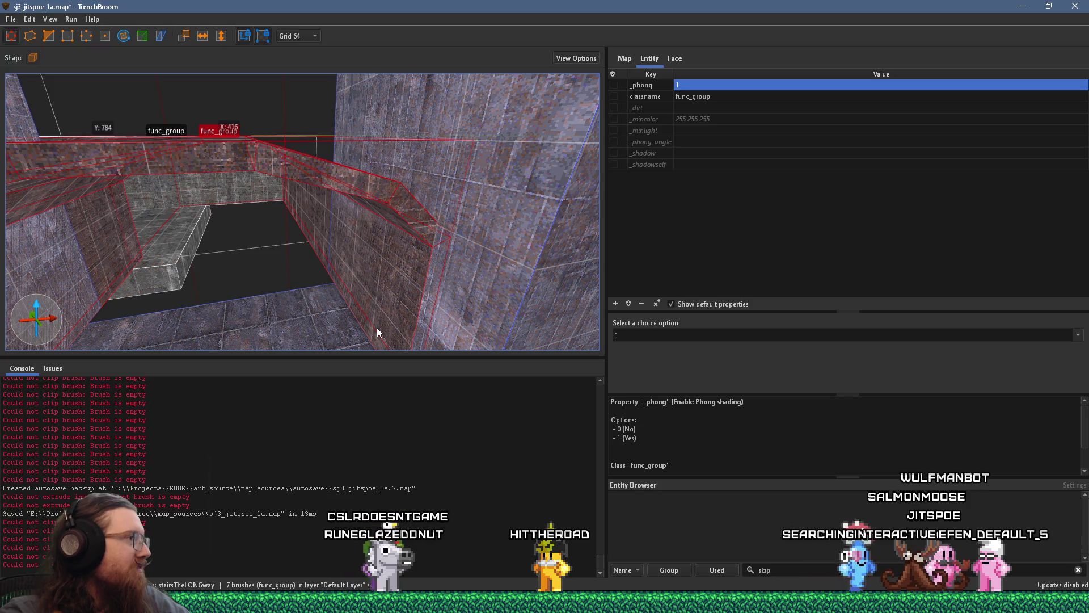
{"action": "mouse_move", "coordinate": [377, 328]}
{"action": "left_mouse_down"}
{"action": "mouse_move", "coordinate": [296, 312]}
{"action": "mouse_move", "coordinate": [306, 265]}
{"action": "mouse_move", "coordinate": [388, 299]}
{"action": "left_mouse_up"}
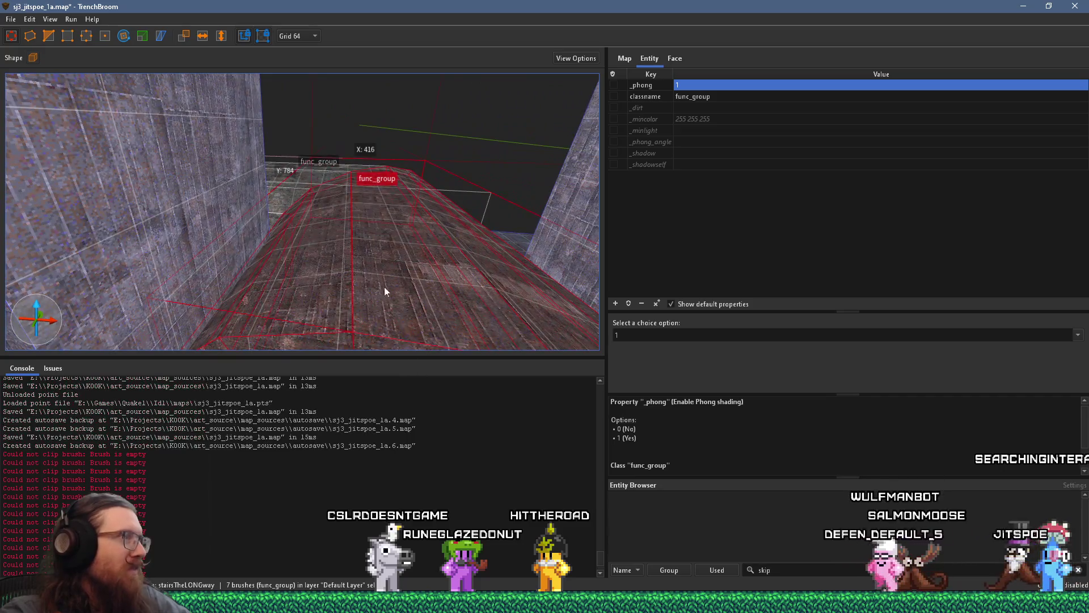
Select the wall brush at the tunnel corner and undo the last change.
{"action": "key", "text": "Escape"}
{"action": "mouse_move", "coordinate": [377, 244]}
{"action": "left_mouse_down"}
{"action": "mouse_move", "coordinate": [339, 233]}
{"action": "mouse_move", "coordinate": [331, 194]}
{"action": "mouse_move", "coordinate": [372, 175]}
{"action": "mouse_move", "coordinate": [263, 219]}
{"action": "mouse_move", "coordinate": [332, 230]}
{"action": "mouse_move", "coordinate": [360, 220]}
{"action": "mouse_move", "coordinate": [314, 222]}
{"action": "left_mouse_up"}
{"action": "left_click", "coordinate": [331, 195]}
{"action": "scroll", "coordinate": [304, 241], "scroll_direction": "down", "scroll_amount": 3}
{"action": "key", "text": "ctrl+z"}
{"action": "key", "text": "ctrl+z"}
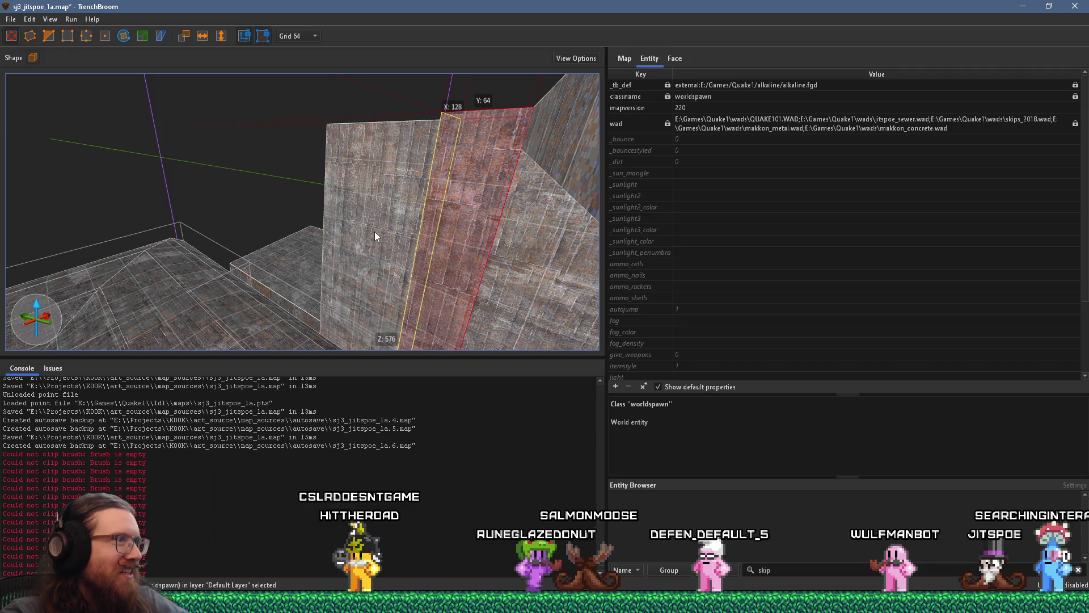
Survey the corridor, step and arch, looking over the ledge toward the distant stairs.
{"action": "mouse_move", "coordinate": [402, 310]}
{"action": "left_mouse_down"}
{"action": "mouse_move", "coordinate": [289, 98]}
{"action": "mouse_move", "coordinate": [313, 302]}
{"action": "mouse_move", "coordinate": [478, 69]}
{"action": "mouse_move", "coordinate": [451, 179]}
{"action": "mouse_move", "coordinate": [278, 220]}
{"action": "mouse_move", "coordinate": [226, 199]}
{"action": "left_mouse_up"}
{"action": "mouse_move", "coordinate": [279, 240]}
{"action": "left_mouse_down"}
{"action": "mouse_move", "coordinate": [227, 165]}
{"action": "mouse_move", "coordinate": [167, 111]}
{"action": "mouse_move", "coordinate": [166, 134]}
{"action": "mouse_move", "coordinate": [221, 255]}
{"action": "mouse_move", "coordinate": [224, 307]}
{"action": "left_mouse_up"}
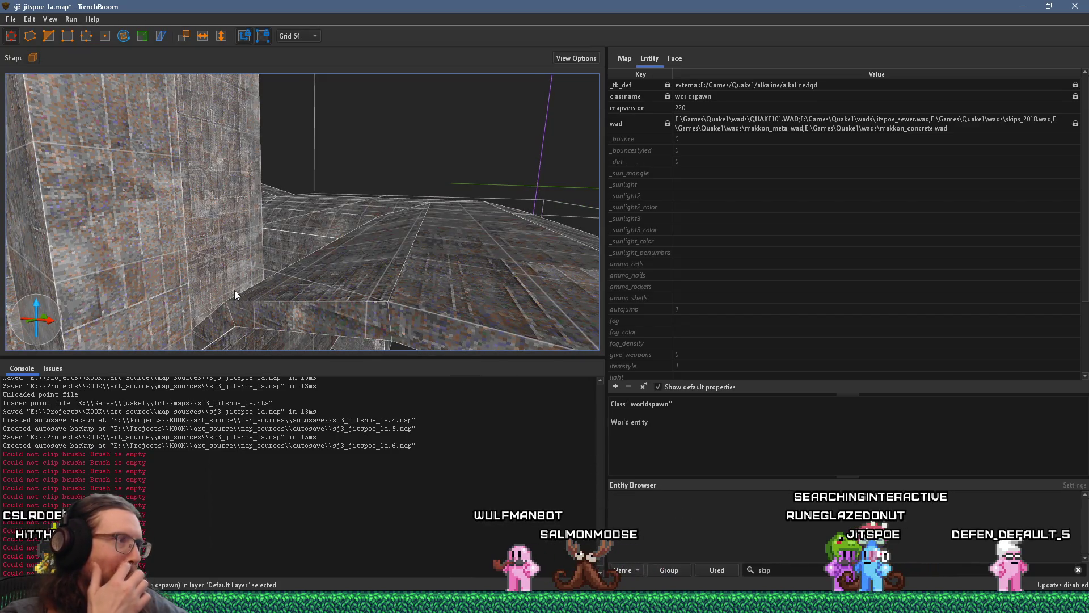
{"action": "mouse_move", "coordinate": [234, 291]}
{"action": "left_mouse_down"}
{"action": "mouse_move", "coordinate": [285, 302]}
{"action": "mouse_move", "coordinate": [250, 164]}
{"action": "mouse_move", "coordinate": [260, 200]}
{"action": "mouse_move", "coordinate": [281, 199]}
{"action": "mouse_move", "coordinate": [288, 185]}
{"action": "mouse_move", "coordinate": [296, 237]}
{"action": "mouse_move", "coordinate": [335, 293]}
{"action": "left_mouse_up"}
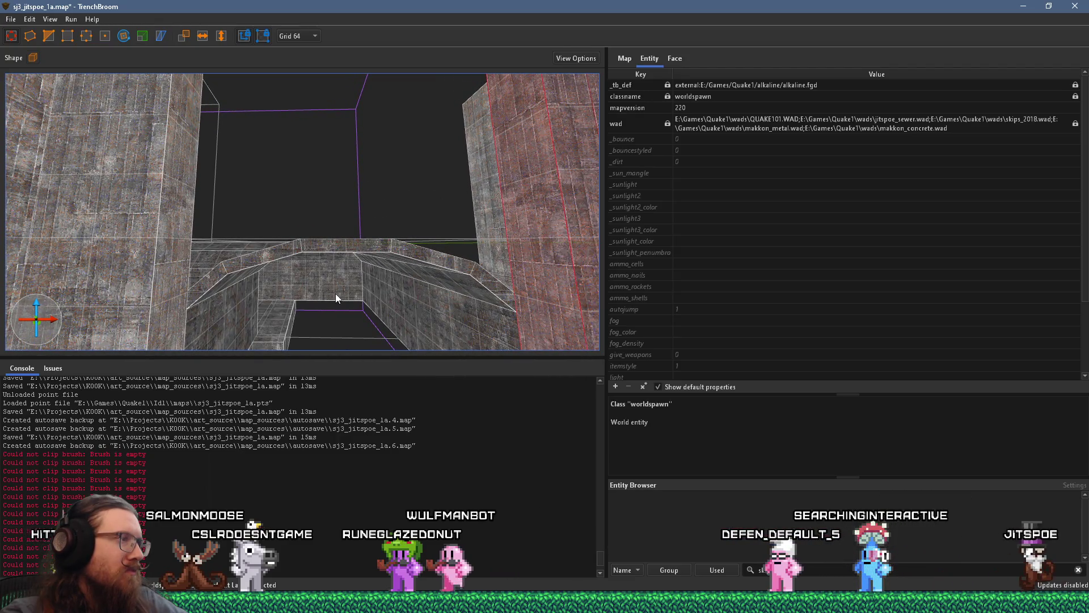
{"action": "mouse_move", "coordinate": [336, 296]}
{"action": "left_mouse_down"}
{"action": "mouse_move", "coordinate": [344, 278]}
{"action": "mouse_move", "coordinate": [444, 269]}
{"action": "mouse_move", "coordinate": [496, 312]}
{"action": "mouse_move", "coordinate": [424, 266]}
{"action": "mouse_move", "coordinate": [384, 273]}
{"action": "left_mouse_up"}
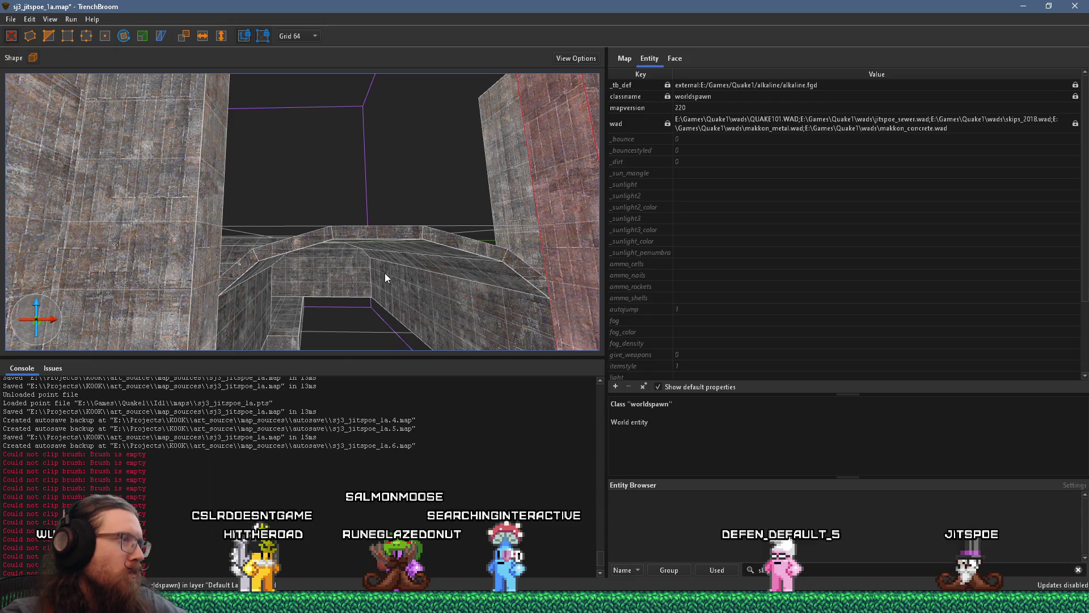
{"action": "mouse_move", "coordinate": [385, 273]}
{"action": "left_mouse_down"}
{"action": "mouse_move", "coordinate": [249, 202]}
{"action": "mouse_move", "coordinate": [261, 185]}
{"action": "mouse_move", "coordinate": [321, 167]}
{"action": "left_mouse_up"}
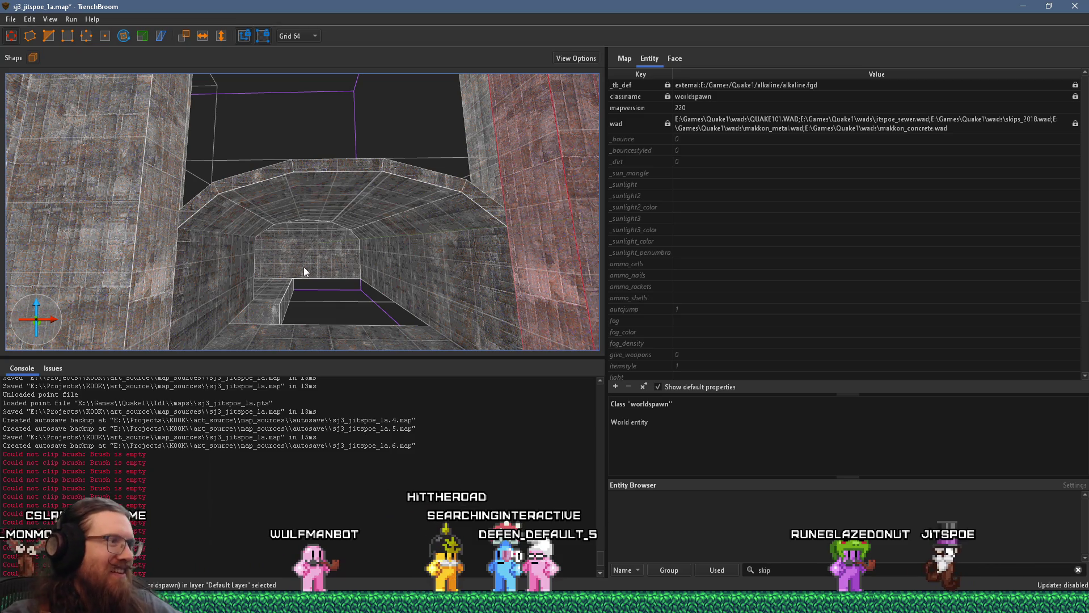
{"action": "scroll", "coordinate": [304, 271], "scroll_direction": "down", "scroll_amount": 5}
{"action": "mouse_move", "coordinate": [285, 254]}
{"action": "left_mouse_down"}
{"action": "mouse_move", "coordinate": [142, 331]}
{"action": "mouse_move", "coordinate": [254, 307]}
{"action": "mouse_move", "coordinate": [264, 290]}
{"action": "left_mouse_up"}
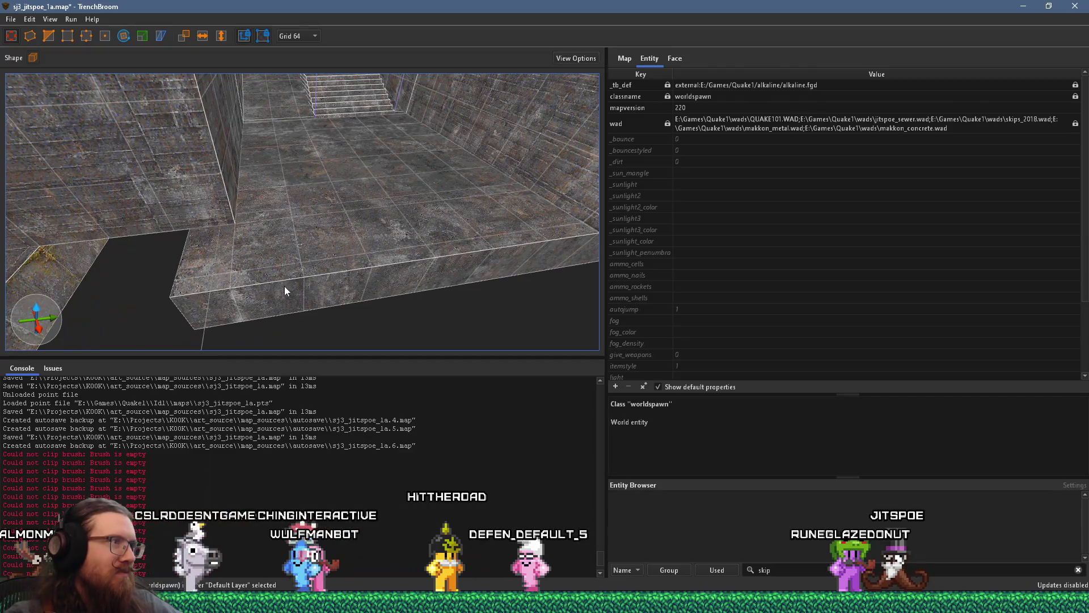
Select the step brush and lower it to fill the dark pit in the floor.
{"action": "key", "text": "ctrl+a"}
{"action": "key", "text": "Escape"}
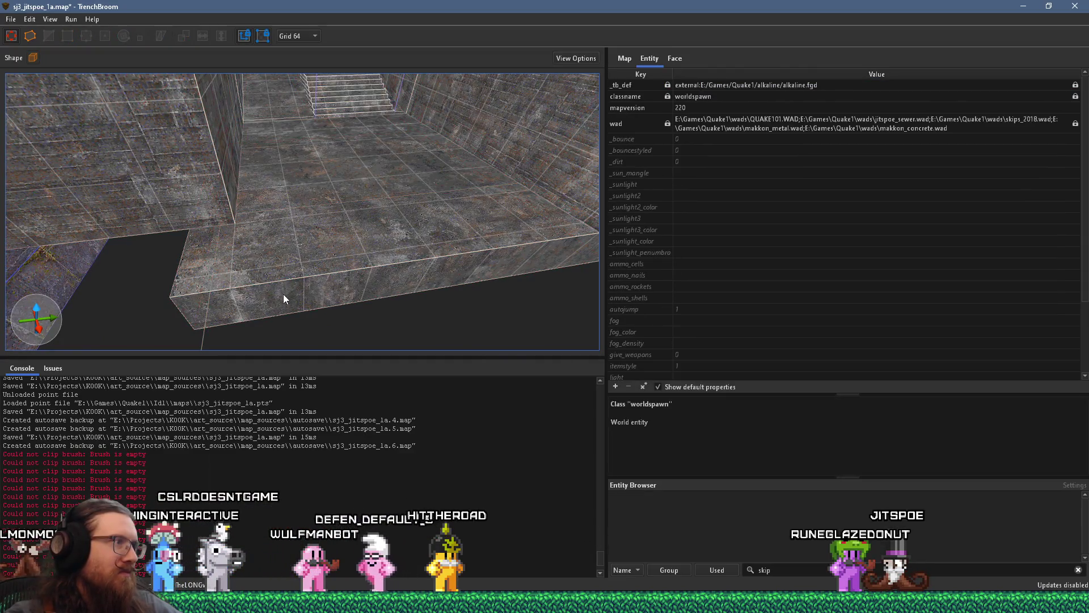
{"action": "left_click", "coordinate": [288, 291]}
{"action": "mouse_move", "coordinate": [243, 291]}
{"action": "left_mouse_down"}
{"action": "mouse_move", "coordinate": [287, 294]}
{"action": "mouse_move", "coordinate": [432, 204]}
{"action": "mouse_move", "coordinate": [357, 248]}
{"action": "mouse_move", "coordinate": [224, 270]}
{"action": "mouse_move", "coordinate": [507, 179]}
{"action": "mouse_move", "coordinate": [403, 265]}
{"action": "mouse_move", "coordinate": [269, 82]}
{"action": "left_mouse_up"}
{"action": "mouse_move", "coordinate": [308, 191]}
{"action": "left_mouse_down"}
{"action": "mouse_move", "coordinate": [312, 283]}
{"action": "mouse_move", "coordinate": [336, 281]}
{"action": "mouse_move", "coordinate": [302, 104]}
{"action": "mouse_move", "coordinate": [315, 239]}
{"action": "mouse_move", "coordinate": [154, 286]}
{"action": "left_mouse_up"}
{"action": "key", "text": "Escape"}
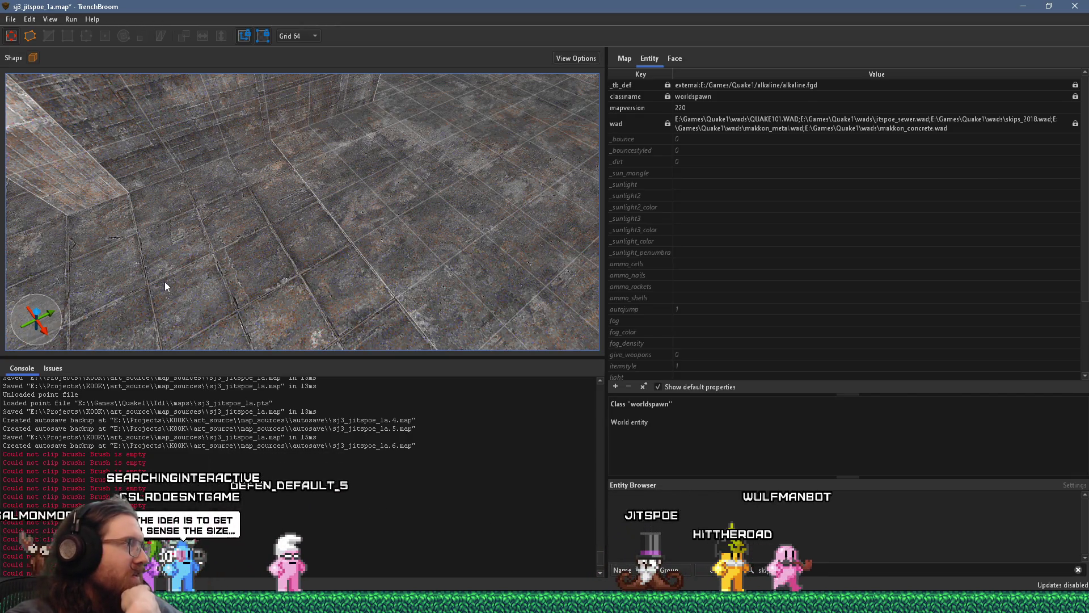
{"action": "left_click_drag", "start_coordinate": [165, 281], "coordinate": [300, 210]}
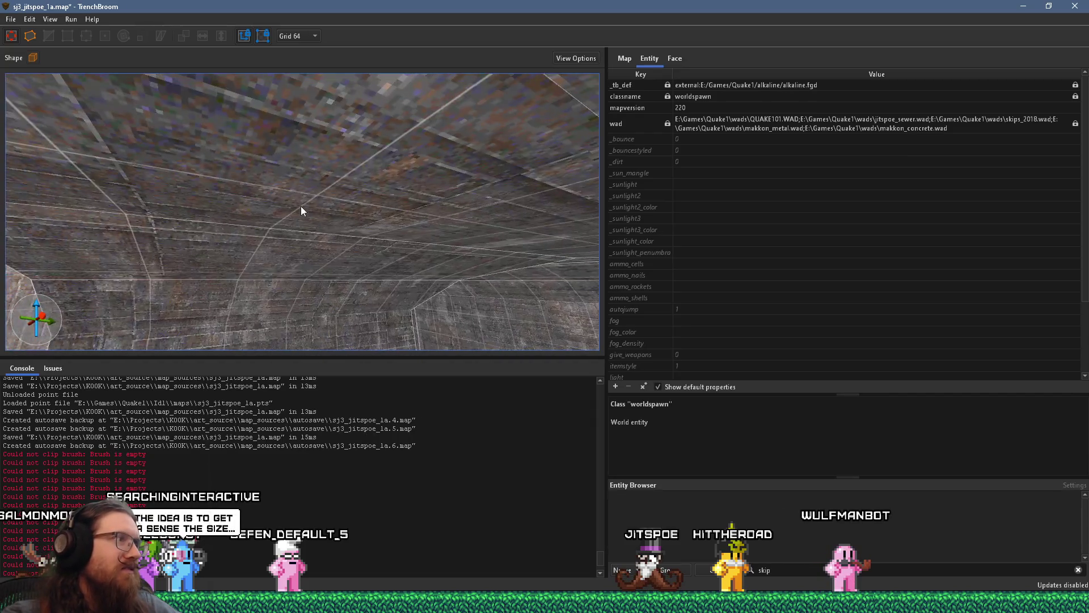
{"action": "mouse_move", "coordinate": [347, 316]}
{"action": "left_mouse_down"}
{"action": "mouse_move", "coordinate": [282, 112]}
{"action": "mouse_move", "coordinate": [261, 214]}
{"action": "mouse_move", "coordinate": [192, 221]}
{"action": "mouse_move", "coordinate": [351, 275]}
{"action": "mouse_move", "coordinate": [343, 262]}
{"action": "mouse_move", "coordinate": [275, 250]}
{"action": "mouse_move", "coordinate": [444, 260]}
{"action": "mouse_move", "coordinate": [367, 257]}
{"action": "mouse_move", "coordinate": [420, 258]}
{"action": "mouse_move", "coordinate": [393, 262]}
{"action": "mouse_move", "coordinate": [238, 233]}
{"action": "mouse_move", "coordinate": [278, 259]}
{"action": "left_mouse_up"}
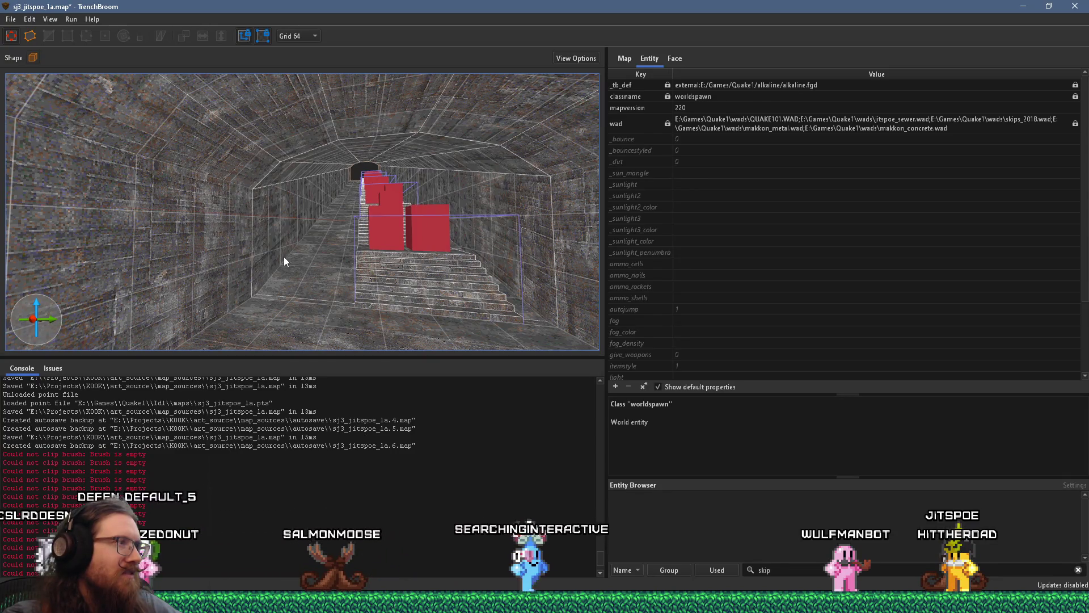
{"action": "mouse_move", "coordinate": [314, 264]}
{"action": "left_mouse_down"}
{"action": "mouse_move", "coordinate": [204, 278]}
{"action": "mouse_move", "coordinate": [506, 317]}
{"action": "mouse_move", "coordinate": [279, 278]}
{"action": "mouse_move", "coordinate": [278, 264]}
{"action": "mouse_move", "coordinate": [277, 272]}
{"action": "mouse_move", "coordinate": [371, 275]}
{"action": "mouse_move", "coordinate": [365, 286]}
{"action": "mouse_move", "coordinate": [386, 309]}
{"action": "left_mouse_up"}
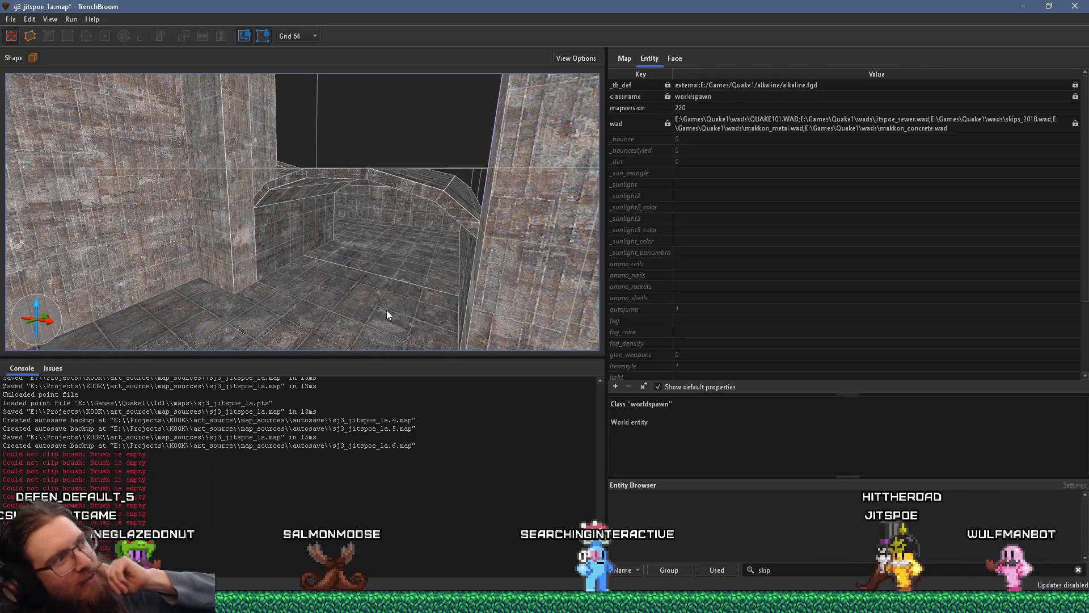
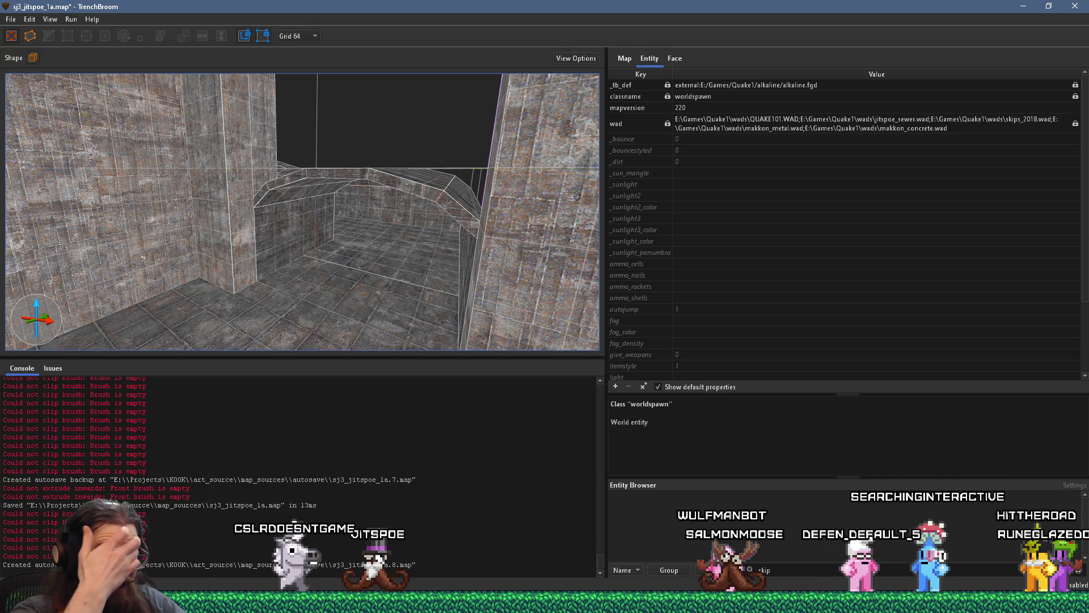
Select the floor brush and frame the view down the corridor toward the stairs.
{"action": "mouse_move", "coordinate": [352, 265]}
{"action": "left_mouse_down"}
{"action": "mouse_move", "coordinate": [206, 273]}
{"action": "mouse_move", "coordinate": [220, 254]}
{"action": "mouse_move", "coordinate": [295, 237]}
{"action": "mouse_move", "coordinate": [360, 287]}
{"action": "mouse_move", "coordinate": [353, 258]}
{"action": "mouse_move", "coordinate": [323, 280]}
{"action": "mouse_move", "coordinate": [377, 106]}
{"action": "mouse_move", "coordinate": [437, 84]}
{"action": "mouse_move", "coordinate": [454, 291]}
{"action": "mouse_move", "coordinate": [386, 280]}
{"action": "mouse_move", "coordinate": [341, 135]}
{"action": "mouse_move", "coordinate": [472, 204]}
{"action": "mouse_move", "coordinate": [329, 212]}
{"action": "mouse_move", "coordinate": [199, 247]}
{"action": "mouse_move", "coordinate": [360, 253]}
{"action": "mouse_move", "coordinate": [306, 194]}
{"action": "mouse_move", "coordinate": [216, 141]}
{"action": "mouse_move", "coordinate": [214, 177]}
{"action": "mouse_move", "coordinate": [429, 161]}
{"action": "mouse_move", "coordinate": [527, 178]}
{"action": "mouse_move", "coordinate": [185, 209]}
{"action": "mouse_move", "coordinate": [397, 201]}
{"action": "left_mouse_up"}
{"action": "mouse_move", "coordinate": [233, 182]}
{"action": "left_mouse_down"}
{"action": "mouse_move", "coordinate": [353, 211]}
{"action": "mouse_move", "coordinate": [336, 202]}
{"action": "mouse_move", "coordinate": [318, 146]}
{"action": "mouse_move", "coordinate": [301, 209]}
{"action": "mouse_move", "coordinate": [346, 191]}
{"action": "mouse_move", "coordinate": [345, 204]}
{"action": "mouse_move", "coordinate": [373, 168]}
{"action": "mouse_move", "coordinate": [342, 118]}
{"action": "mouse_move", "coordinate": [322, 108]}
{"action": "mouse_move", "coordinate": [265, 210]}
{"action": "mouse_move", "coordinate": [278, 233]}
{"action": "left_mouse_up"}
{"action": "left_click", "coordinate": [285, 202]}
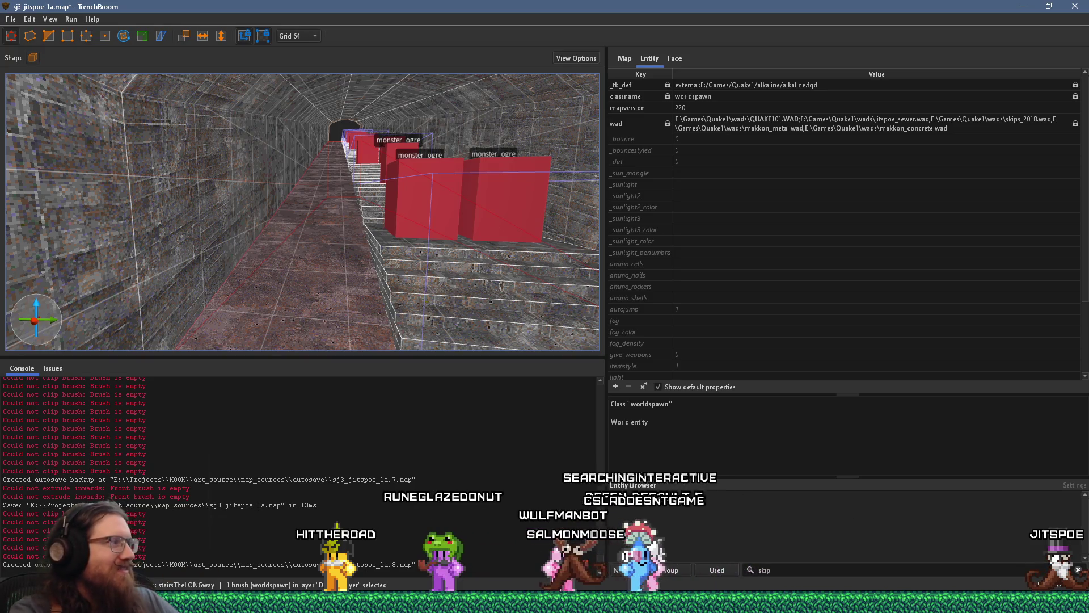
{"action": "key", "text": "ctrl+u"}
{"action": "mouse_move", "coordinate": [315, 322]}
{"action": "left_mouse_down"}
{"action": "mouse_move", "coordinate": [280, 261]}
{"action": "mouse_move", "coordinate": [247, 233]}
{"action": "left_mouse_up"}
{"action": "mouse_move", "coordinate": [301, 210]}
{"action": "left_mouse_down"}
{"action": "mouse_move", "coordinate": [288, 210]}
{"action": "mouse_move", "coordinate": [312, 205]}
{"action": "left_mouse_up"}
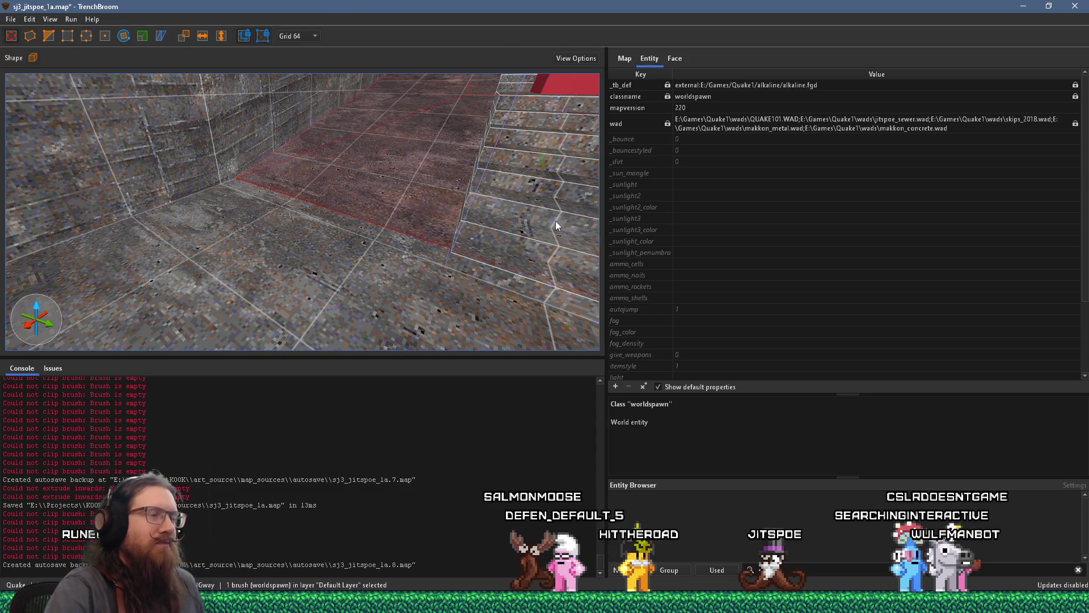
{"action": "mouse_move", "coordinate": [485, 185]}
{"action": "left_mouse_down"}
{"action": "mouse_move", "coordinate": [434, 160]}
{"action": "mouse_move", "coordinate": [444, 150]}
{"action": "mouse_move", "coordinate": [486, 155]}
{"action": "mouse_move", "coordinate": [246, 213]}
{"action": "mouse_move", "coordinate": [325, 189]}
{"action": "mouse_move", "coordinate": [434, 90]}
{"action": "mouse_move", "coordinate": [309, 179]}
{"action": "mouse_move", "coordinate": [397, 246]}
{"action": "mouse_move", "coordinate": [339, 152]}
{"action": "mouse_move", "coordinate": [330, 237]}
{"action": "mouse_move", "coordinate": [142, 369]}
{"action": "left_mouse_up"}
{"action": "mouse_move", "coordinate": [284, 142]}
{"action": "left_mouse_down"}
{"action": "mouse_move", "coordinate": [243, 102]}
{"action": "mouse_move", "coordinate": [312, 87]}
{"action": "mouse_move", "coordinate": [312, 122]}
{"action": "left_mouse_up"}
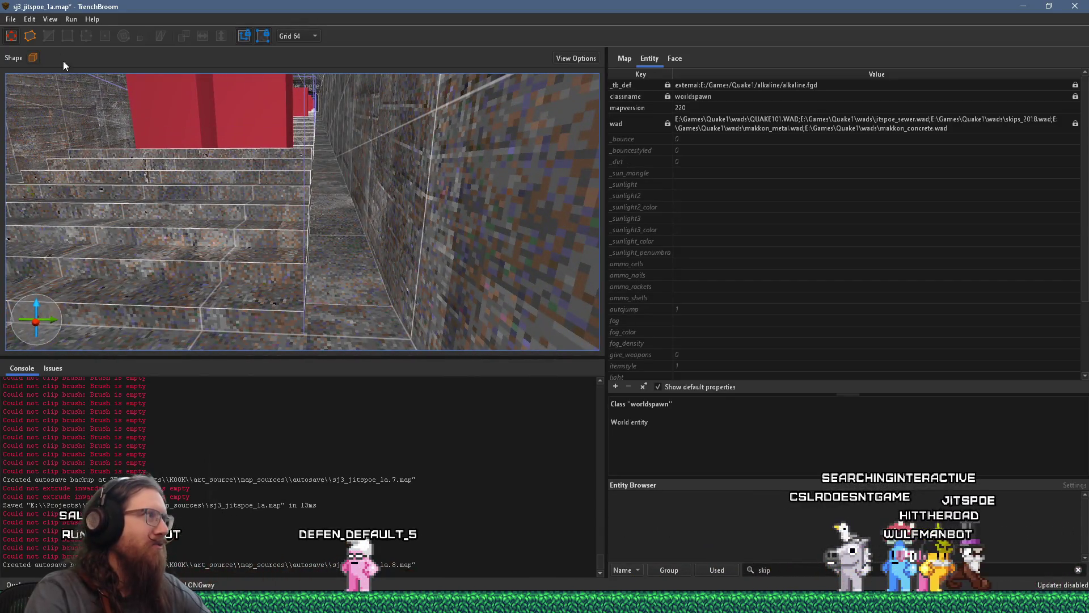
Save the map, then check the Compile dialog and close it again.
{"action": "left_click", "coordinate": [11, 19]}
{"action": "left_click", "coordinate": [33, 73]}
{"action": "left_click", "coordinate": [70, 20]}
{"action": "left_click", "coordinate": [85, 32]}
{"action": "left_click", "coordinate": [793, 556]}
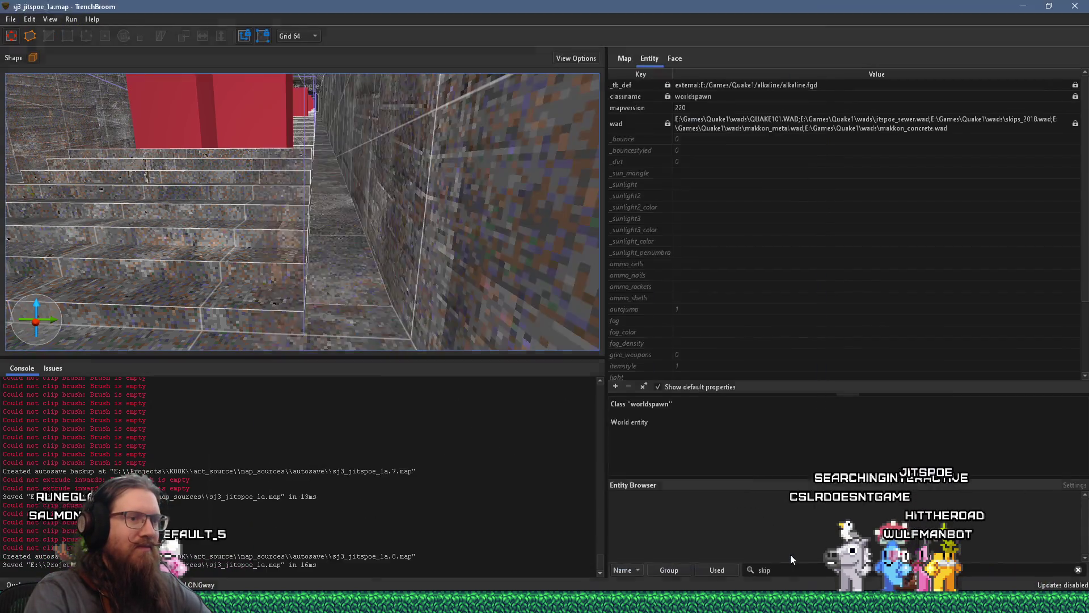
{"action": "left_click", "coordinate": [71, 19]}
Compile the map with the alkaline dev profile and launch it in Ironwail.
{"action": "left_click", "coordinate": [72, 30]}
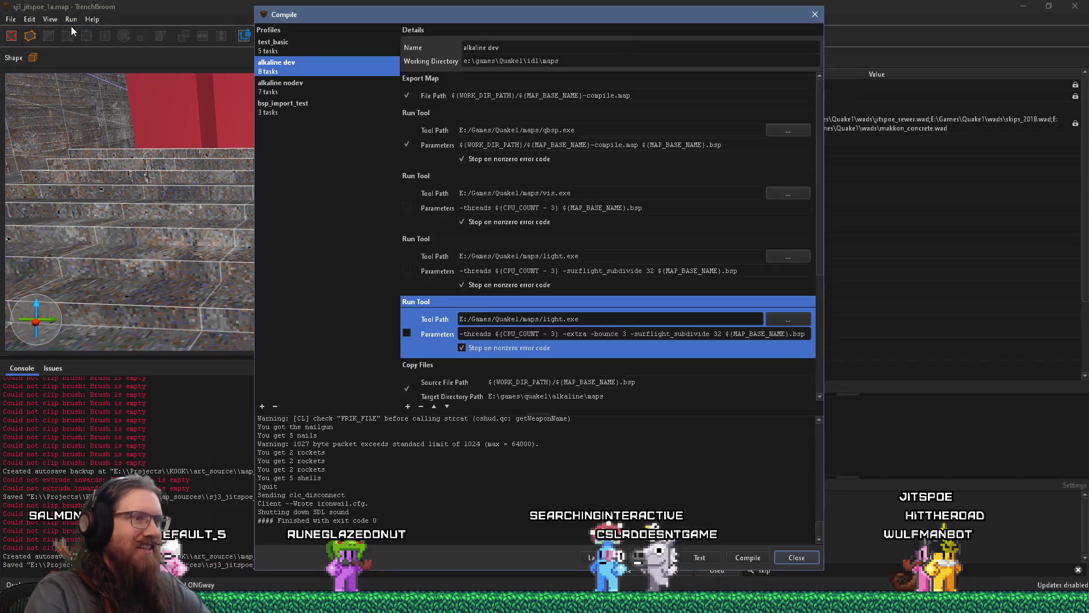
{"action": "left_click", "coordinate": [744, 557]}
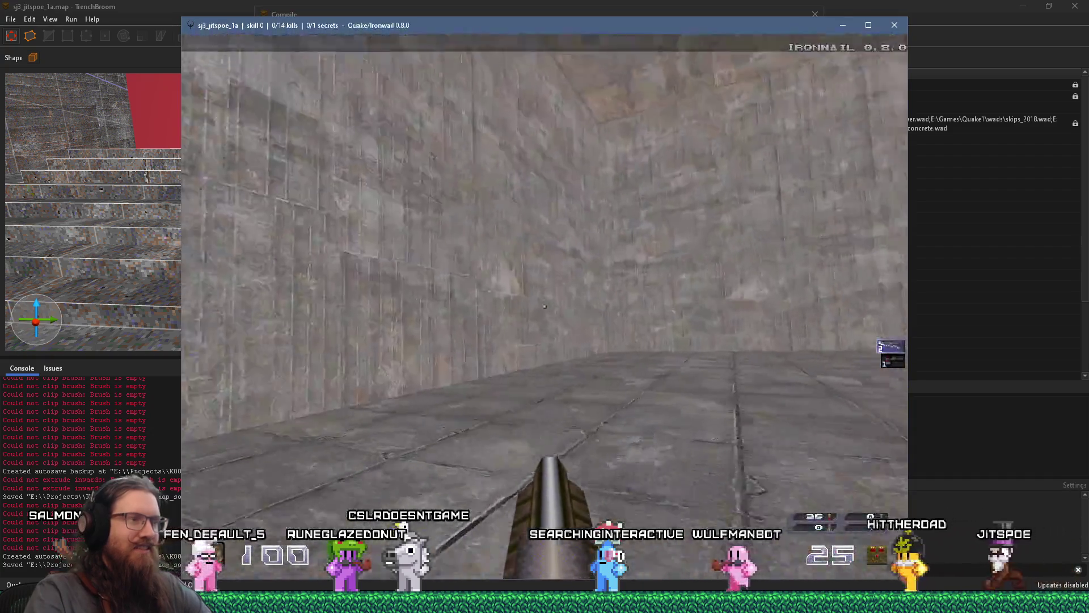
Advance into the level and shoot the first enemies ahead.
{"action": "key", "text": "w"}
{"action": "left_click", "coordinate": [545, 307]}
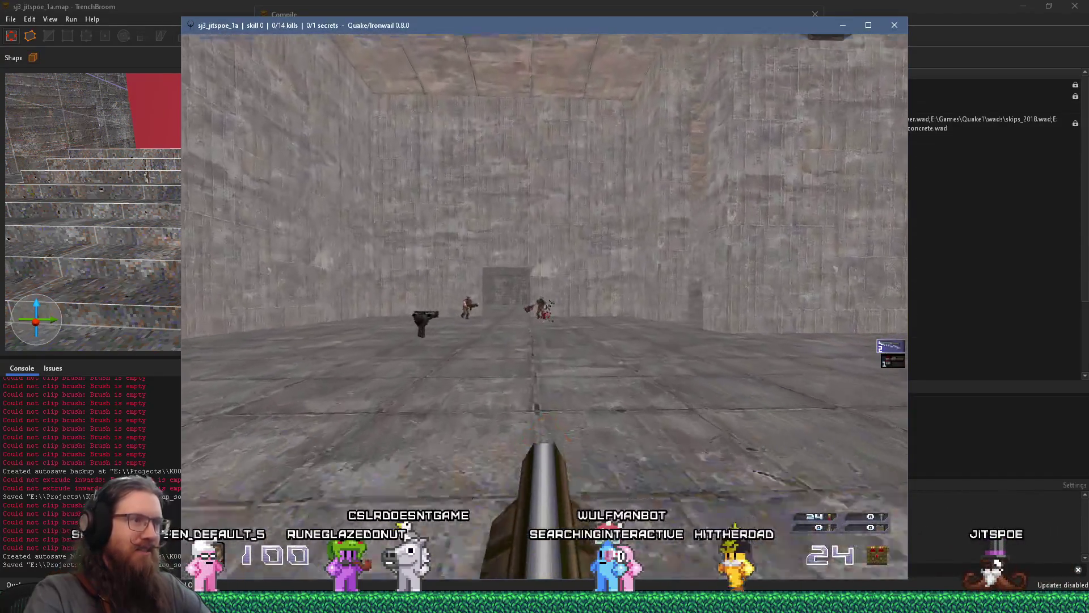
{"action": "left_click", "coordinate": [545, 307]}
{"action": "key", "text": "w"}
{"action": "left_click", "coordinate": [544, 306]}
{"action": "left_click", "coordinate": [545, 306]}
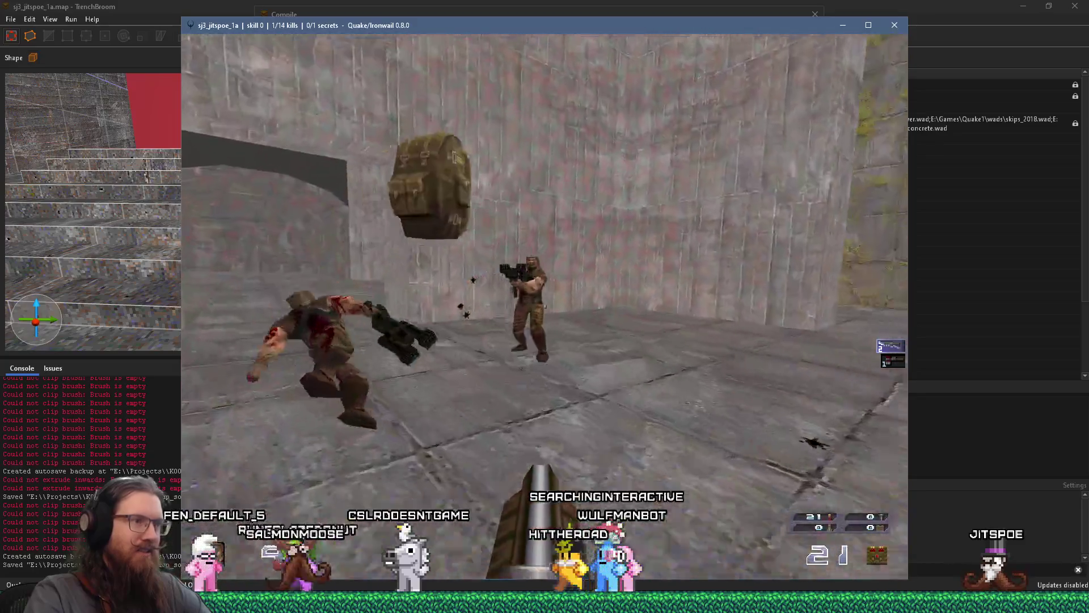
{"action": "left_click", "coordinate": [545, 306]}
Push down the corridors toward the ogres and switch to the axe.
{"action": "key", "text": "w"}
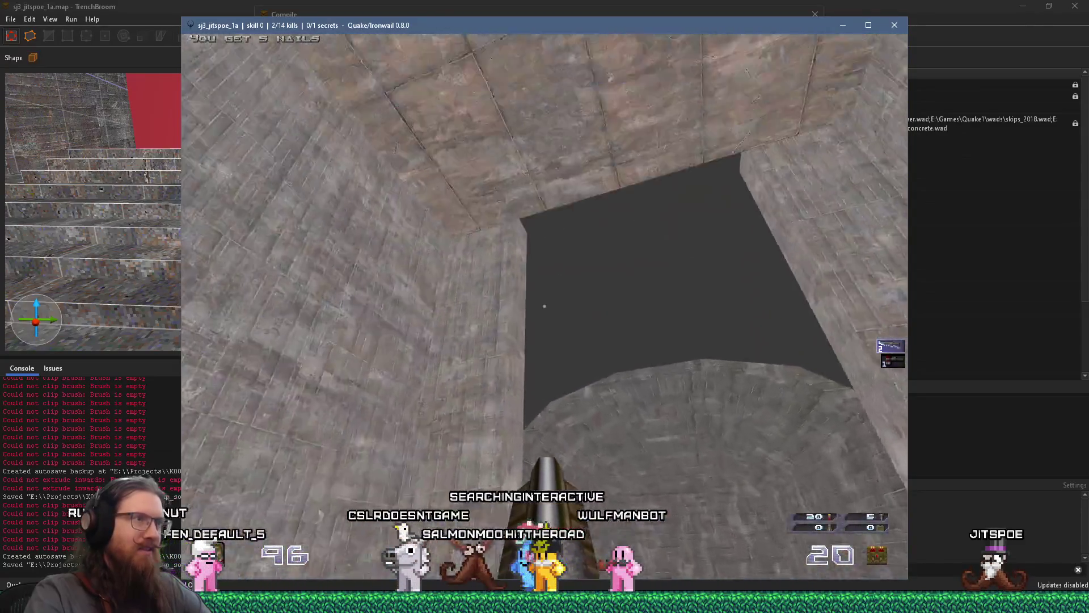
{"action": "key", "text": "w"}
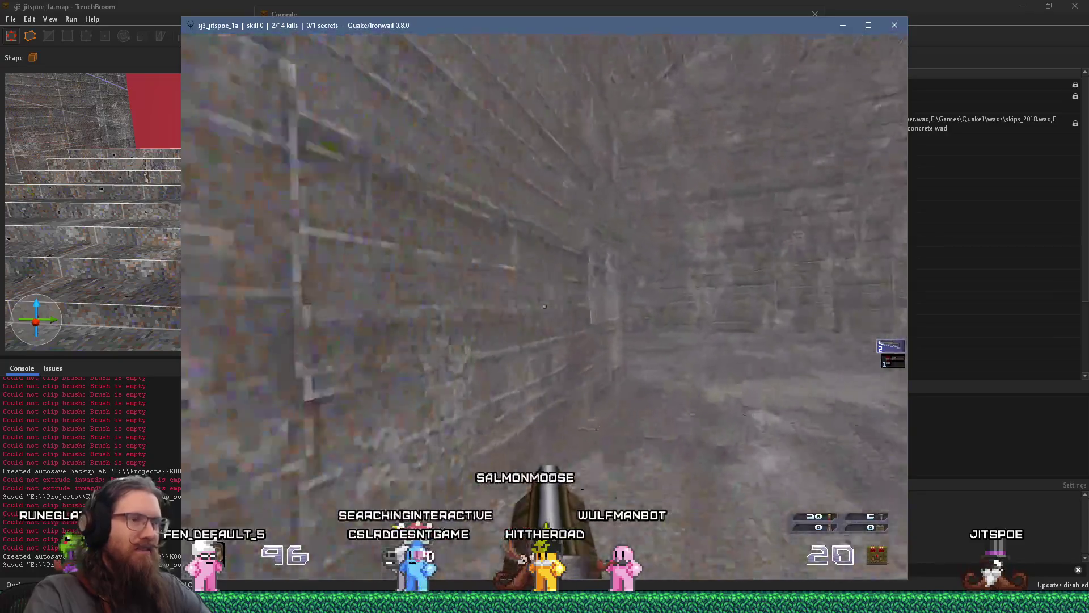
{"action": "key", "text": "w"}
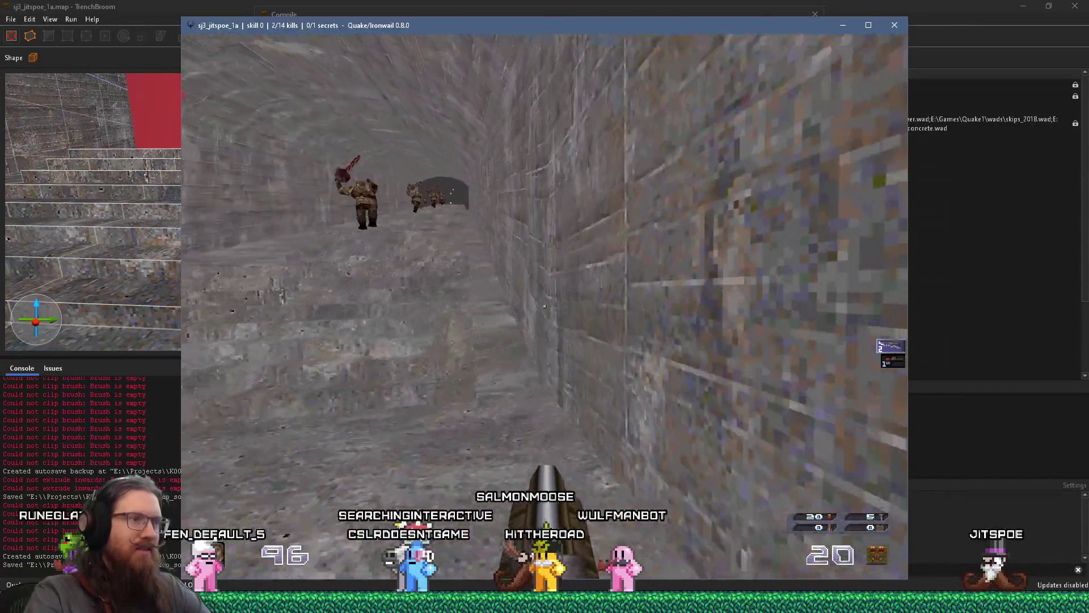
{"action": "key", "text": "w"}
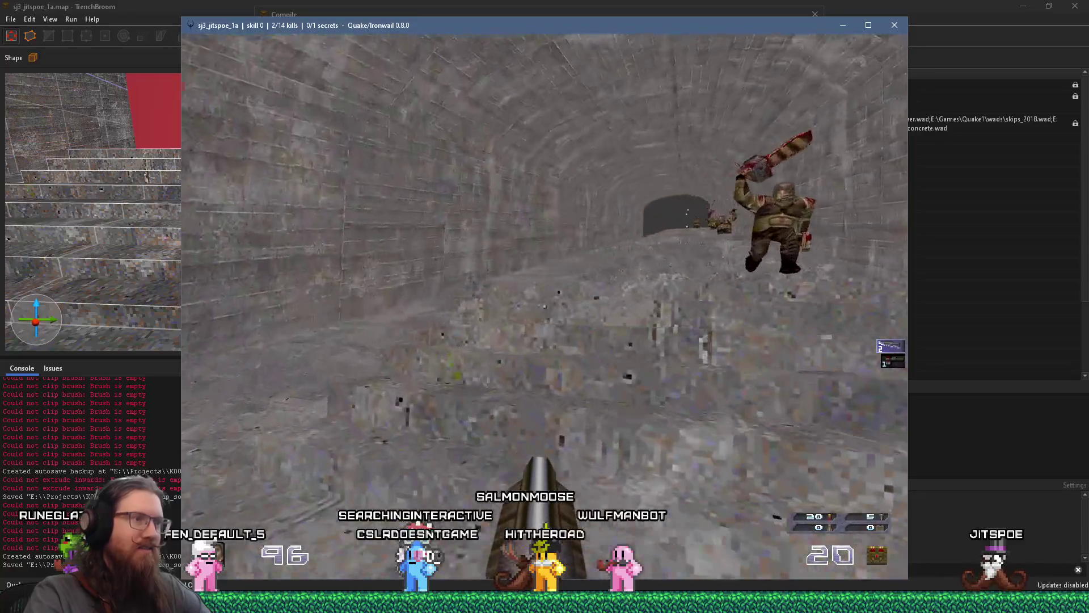
{"action": "key", "text": "w"}
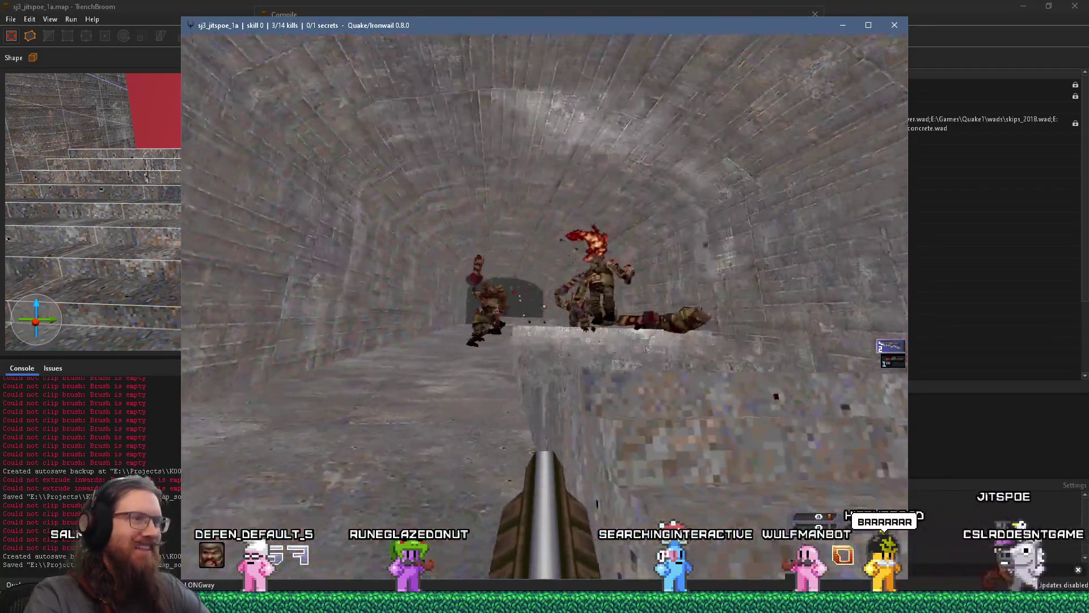
{"action": "key", "text": "1"}
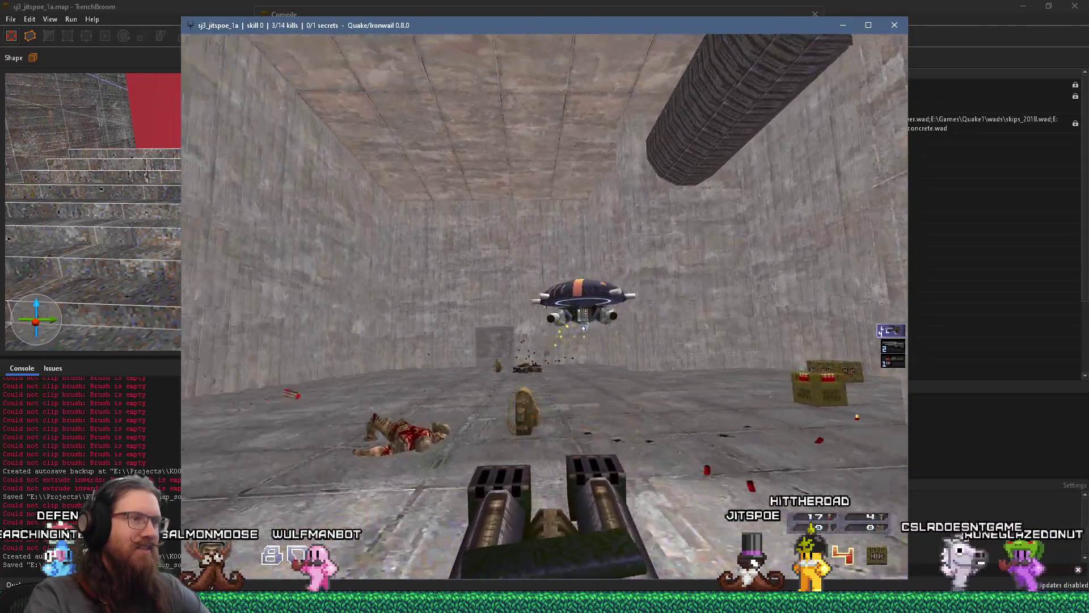
Switch to the shotgun and shoot the flying enemy, reaching 4 of 14 kills.
{"action": "key", "text": "2"}
{"action": "left_click", "coordinate": [545, 306]}
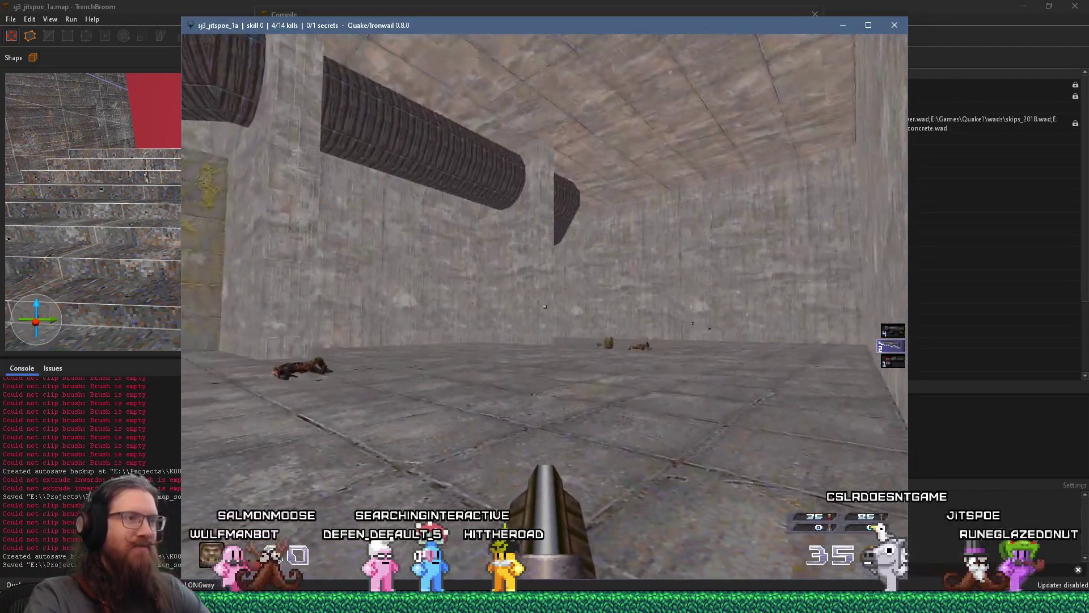
{"action": "left_click", "coordinate": [545, 307]}
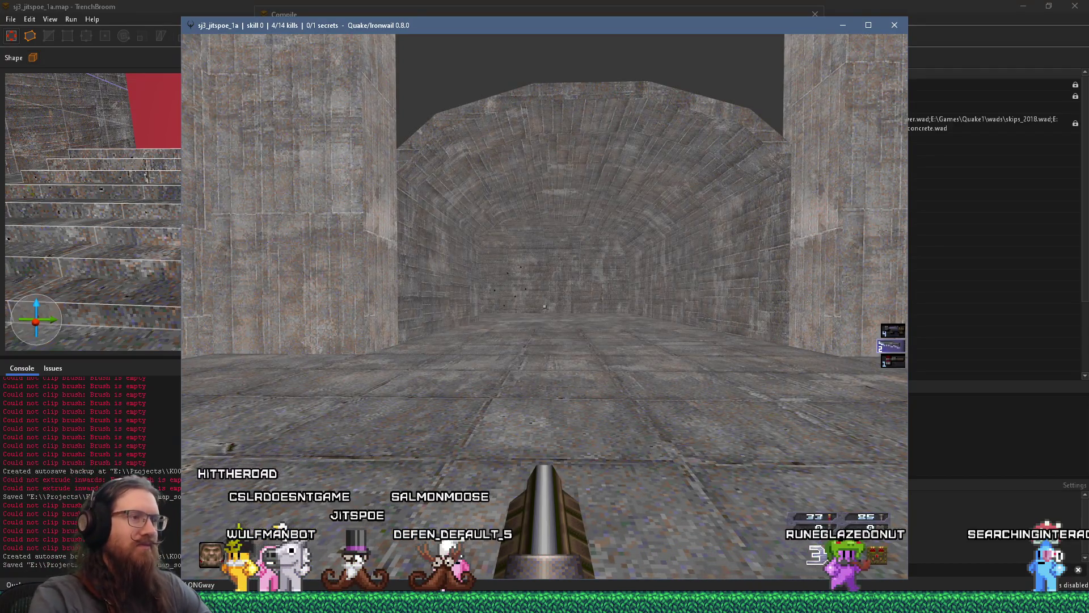
Quit the game with the quit command in the console.
{"action": "key", "text": "grave"}
{"action": "type", "text": "quit"}
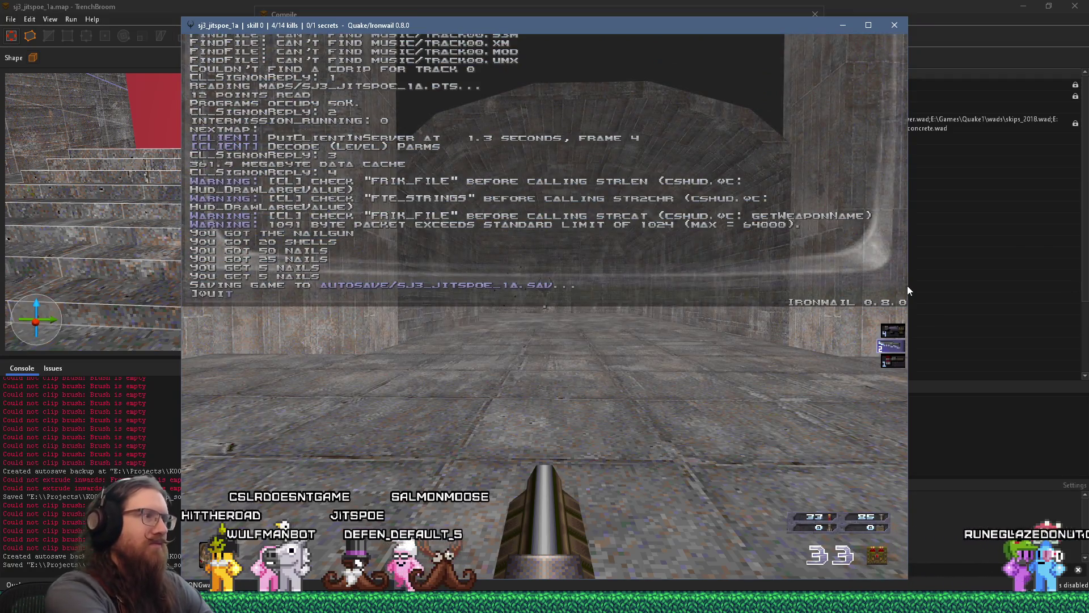
{"action": "key", "text": "Return"}
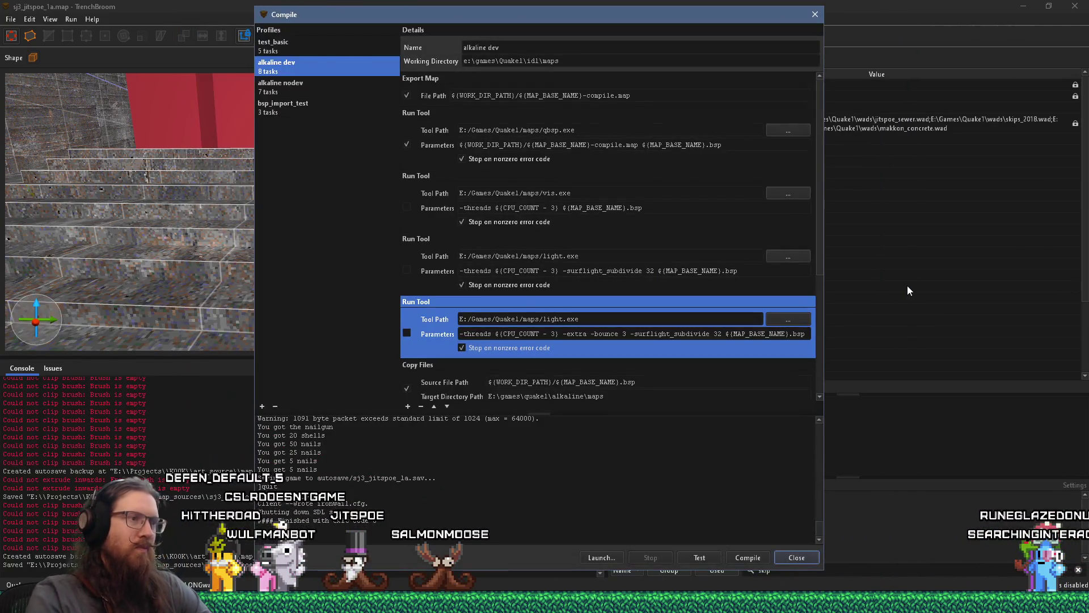
Close the Compile dialog and fly through the stair corridor down to the room floor.
{"action": "left_click", "coordinate": [815, 14]}
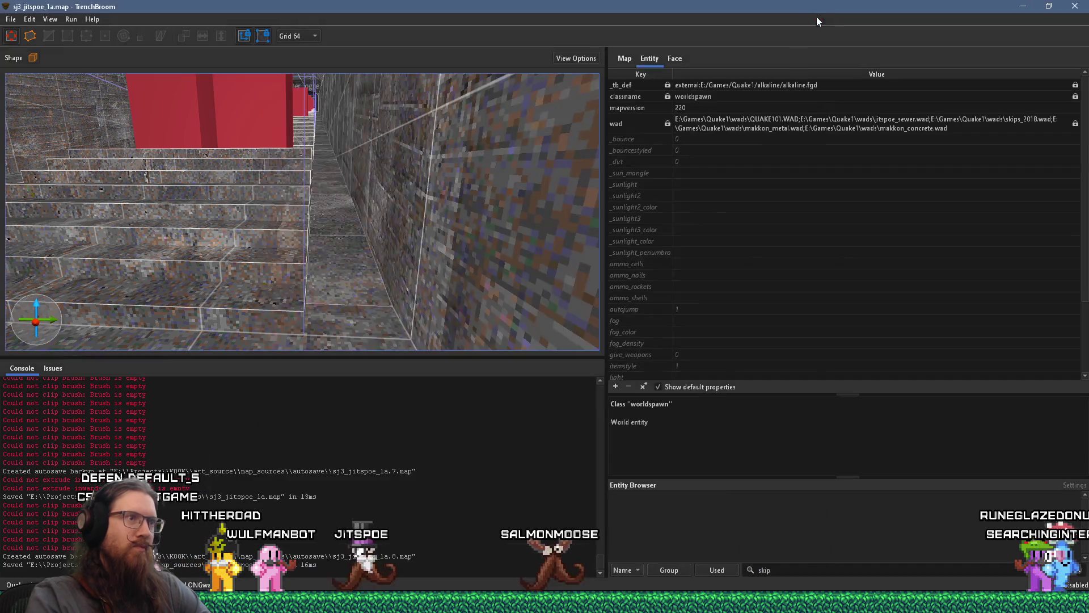
{"action": "mouse_move", "coordinate": [276, 198]}
{"action": "left_mouse_down"}
{"action": "mouse_move", "coordinate": [421, 274]}
{"action": "mouse_move", "coordinate": [420, 254]}
{"action": "mouse_move", "coordinate": [361, 181]}
{"action": "mouse_move", "coordinate": [264, 244]}
{"action": "mouse_move", "coordinate": [572, 297]}
{"action": "mouse_move", "coordinate": [324, 246]}
{"action": "mouse_move", "coordinate": [547, 271]}
{"action": "mouse_move", "coordinate": [166, 220]}
{"action": "mouse_move", "coordinate": [70, 232]}
{"action": "mouse_move", "coordinate": [243, 243]}
{"action": "mouse_move", "coordinate": [282, 224]}
{"action": "mouse_move", "coordinate": [342, 227]}
{"action": "mouse_move", "coordinate": [391, 339]}
{"action": "mouse_move", "coordinate": [302, 254]}
{"action": "mouse_move", "coordinate": [383, 209]}
{"action": "mouse_move", "coordinate": [423, 311]}
{"action": "mouse_move", "coordinate": [463, 111]}
{"action": "left_mouse_up"}
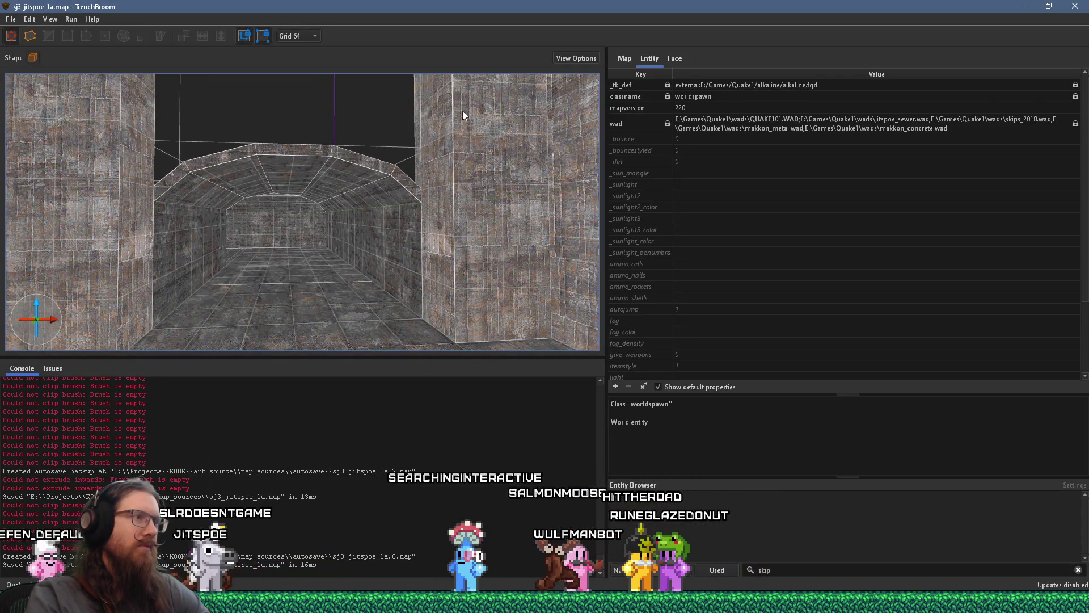
{"action": "mouse_move", "coordinate": [462, 111]}
{"action": "left_mouse_down"}
{"action": "mouse_move", "coordinate": [435, 169]}
{"action": "mouse_move", "coordinate": [441, 207]}
{"action": "mouse_move", "coordinate": [418, 315]}
{"action": "mouse_move", "coordinate": [424, 267]}
{"action": "left_mouse_up"}
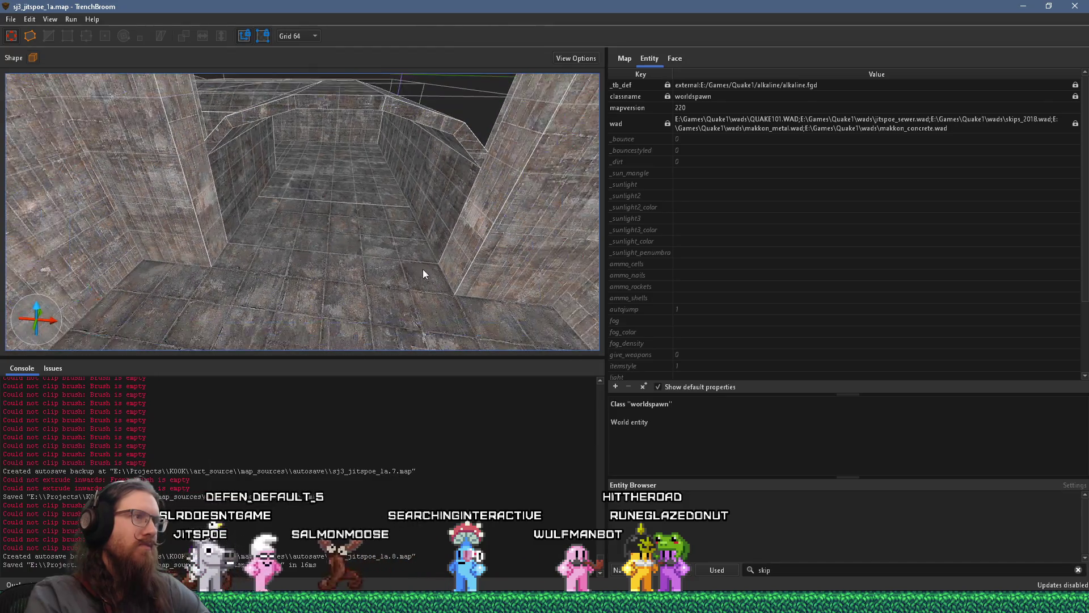
Select the left pillar brush and orbit the view around it.
{"action": "left_click", "coordinate": [474, 257]}
{"action": "key", "text": "Escape"}
{"action": "left_click", "coordinate": [209, 235]}
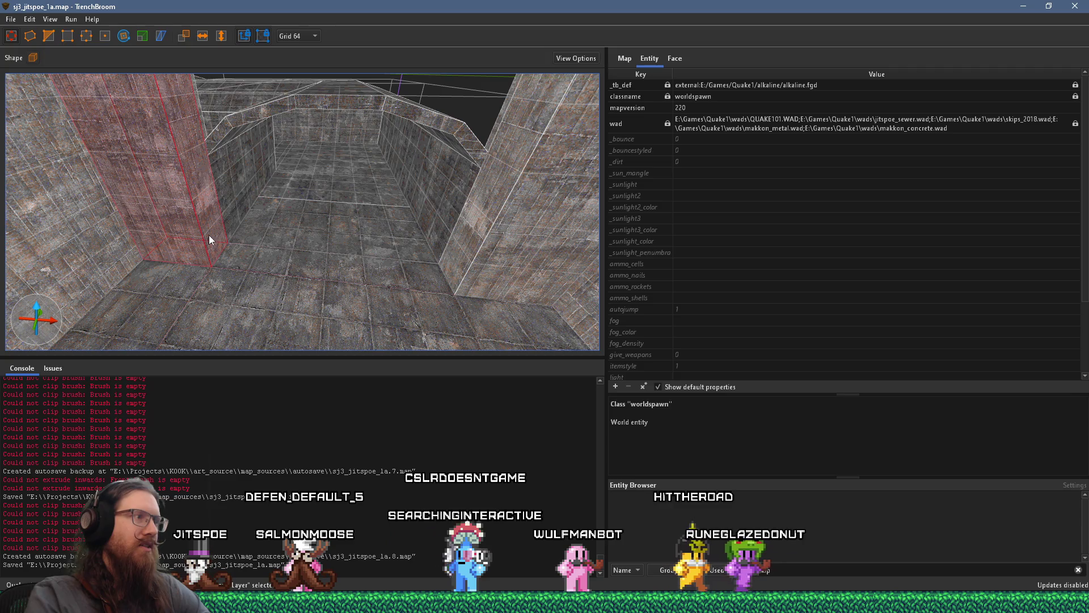
{"action": "mouse_move", "coordinate": [219, 238]}
{"action": "left_mouse_down"}
{"action": "mouse_move", "coordinate": [339, 252]}
{"action": "mouse_move", "coordinate": [352, 335]}
{"action": "mouse_move", "coordinate": [331, 328]}
{"action": "mouse_move", "coordinate": [328, 258]}
{"action": "mouse_move", "coordinate": [343, 237]}
{"action": "left_mouse_up"}
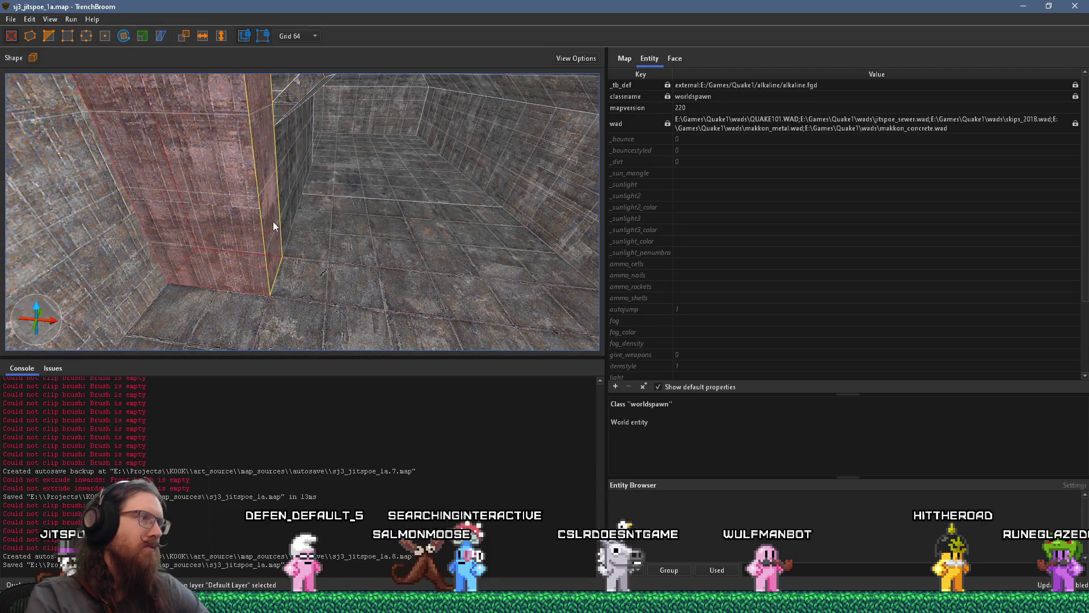
{"action": "mouse_move", "coordinate": [268, 219]}
{"action": "left_mouse_down"}
{"action": "mouse_move", "coordinate": [278, 258]}
{"action": "mouse_move", "coordinate": [244, 327]}
{"action": "mouse_move", "coordinate": [159, 339]}
{"action": "mouse_move", "coordinate": [118, 328]}
{"action": "mouse_move", "coordinate": [89, 301]}
{"action": "mouse_move", "coordinate": [26, 300]}
{"action": "mouse_move", "coordinate": [304, 277]}
{"action": "mouse_move", "coordinate": [306, 268]}
{"action": "mouse_move", "coordinate": [242, 316]}
{"action": "left_mouse_up"}
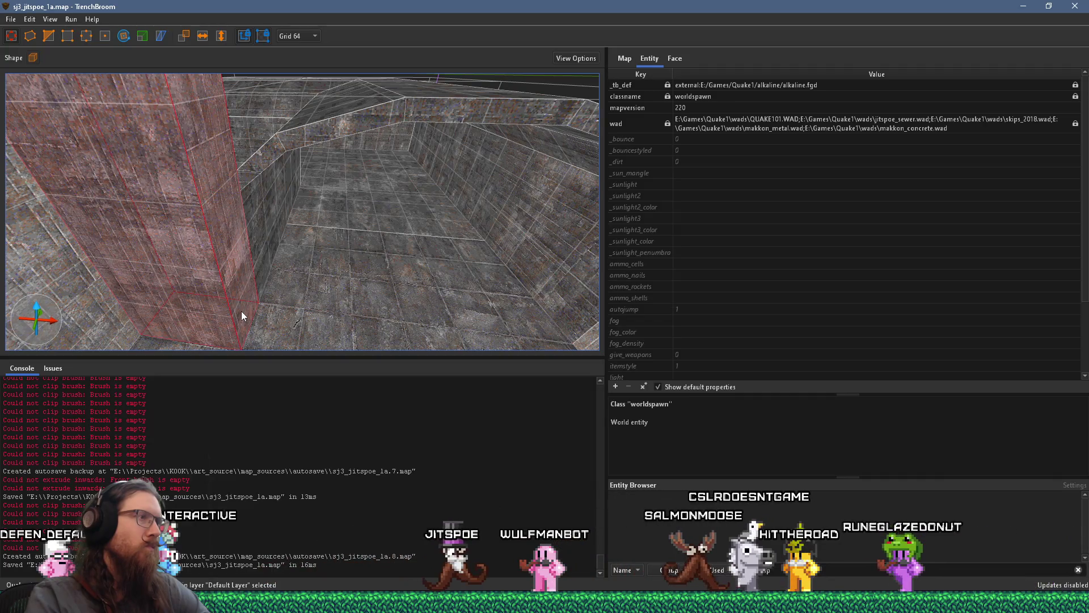
{"action": "scroll", "coordinate": [242, 315], "scroll_direction": "up", "scroll_amount": 2}
{"action": "mouse_move", "coordinate": [214, 291]}
{"action": "left_mouse_down"}
{"action": "mouse_move", "coordinate": [304, 200]}
{"action": "mouse_move", "coordinate": [261, 233]}
{"action": "left_mouse_up"}
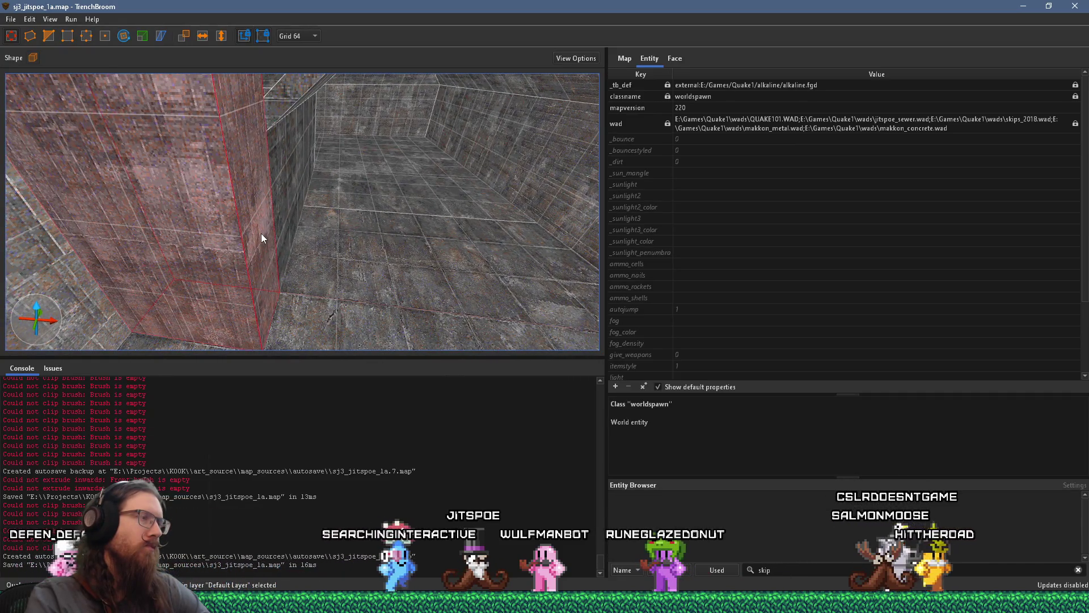
{"action": "key", "text": "space"}
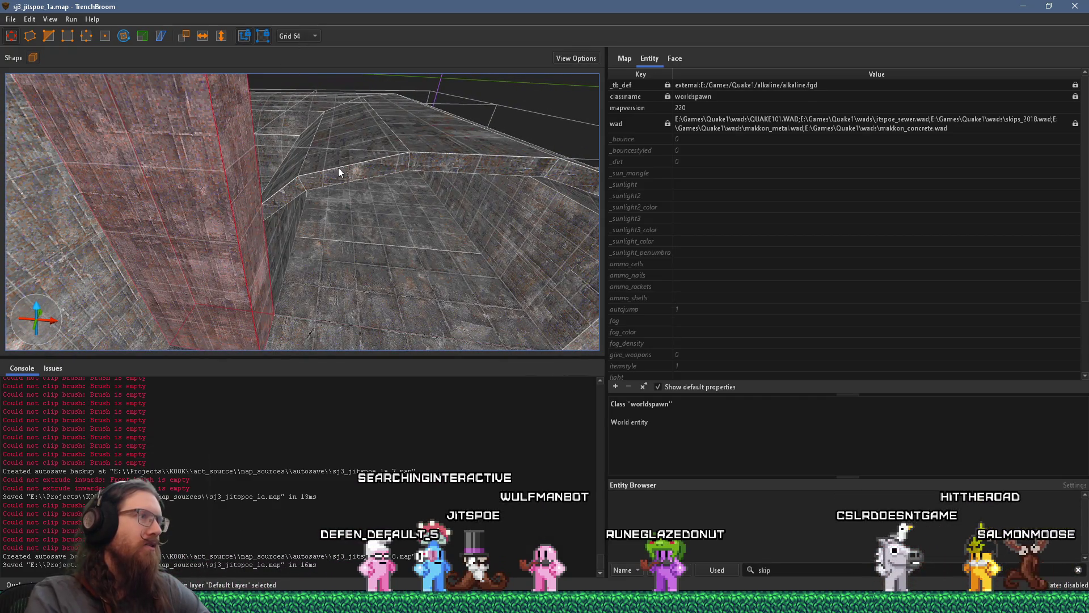
Reselect the pillar brush from a new angle and show the grid size choices.
{"action": "key", "text": "ctrl+i"}
{"action": "mouse_move", "coordinate": [386, 162]}
{"action": "left_mouse_down"}
{"action": "mouse_move", "coordinate": [366, 201]}
{"action": "mouse_move", "coordinate": [153, 122]}
{"action": "mouse_move", "coordinate": [132, 128]}
{"action": "mouse_move", "coordinate": [408, 121]}
{"action": "mouse_move", "coordinate": [419, 192]}
{"action": "mouse_move", "coordinate": [263, 260]}
{"action": "left_mouse_up"}
{"action": "left_click", "coordinate": [263, 260]}
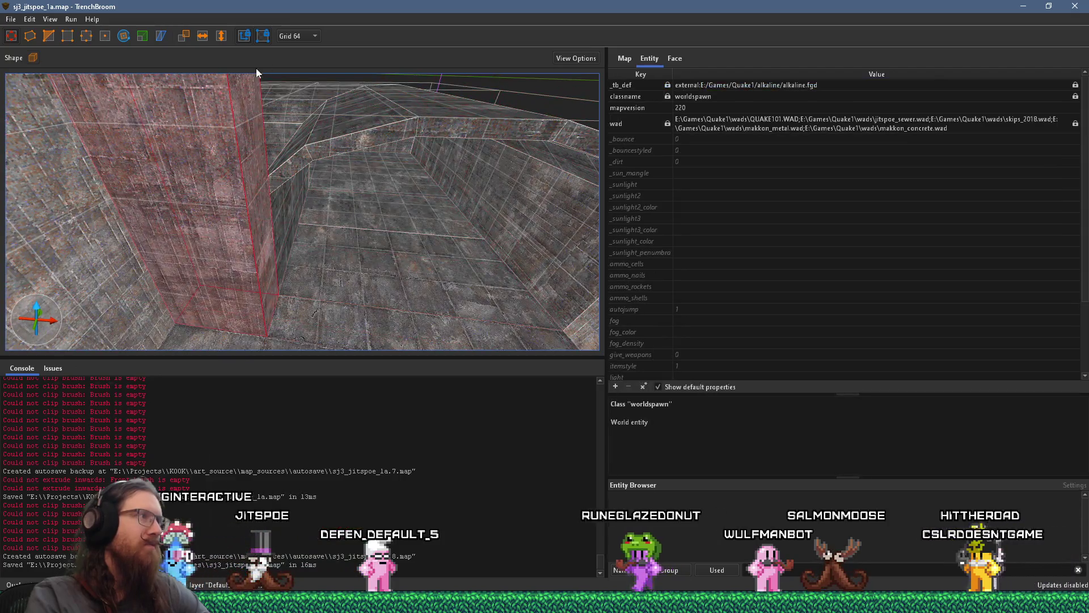
{"action": "left_click", "coordinate": [296, 36]}
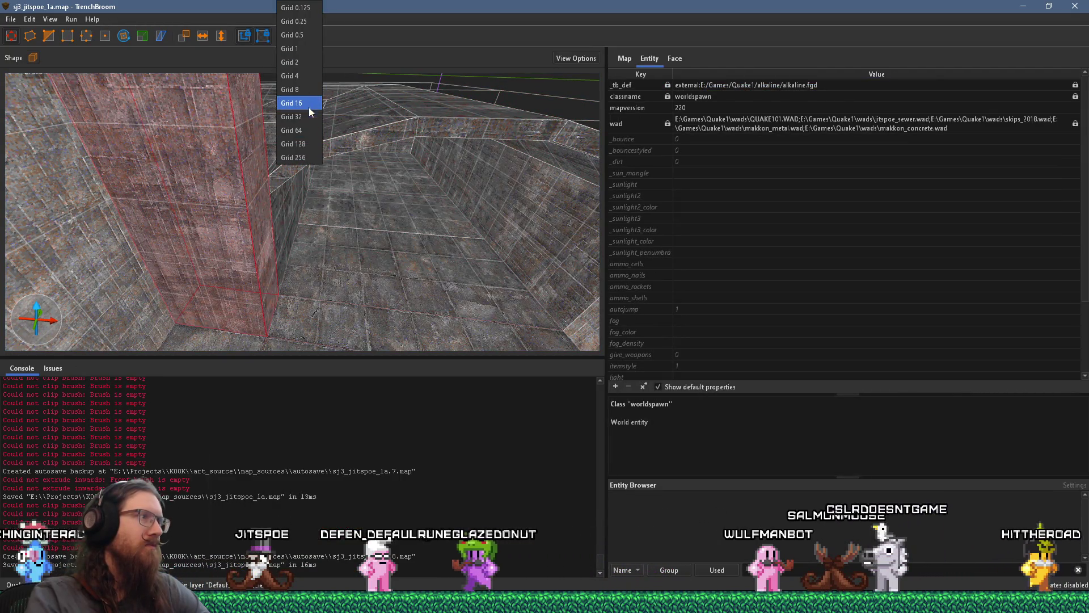
Set the grid to 16 and nudge the pillar brush over slightly.
{"action": "left_click", "coordinate": [311, 104]}
{"action": "scroll", "coordinate": [268, 229], "scroll_direction": "up", "scroll_amount": 3}
{"action": "mouse_move", "coordinate": [260, 271]}
{"action": "left_mouse_down"}
{"action": "mouse_move", "coordinate": [240, 266]}
{"action": "mouse_move", "coordinate": [250, 269]}
{"action": "left_mouse_up"}
{"action": "scroll", "coordinate": [407, 267], "scroll_direction": "up", "scroll_amount": 5}
{"action": "scroll", "coordinate": [396, 306], "scroll_direction": "down", "scroll_amount": 3}
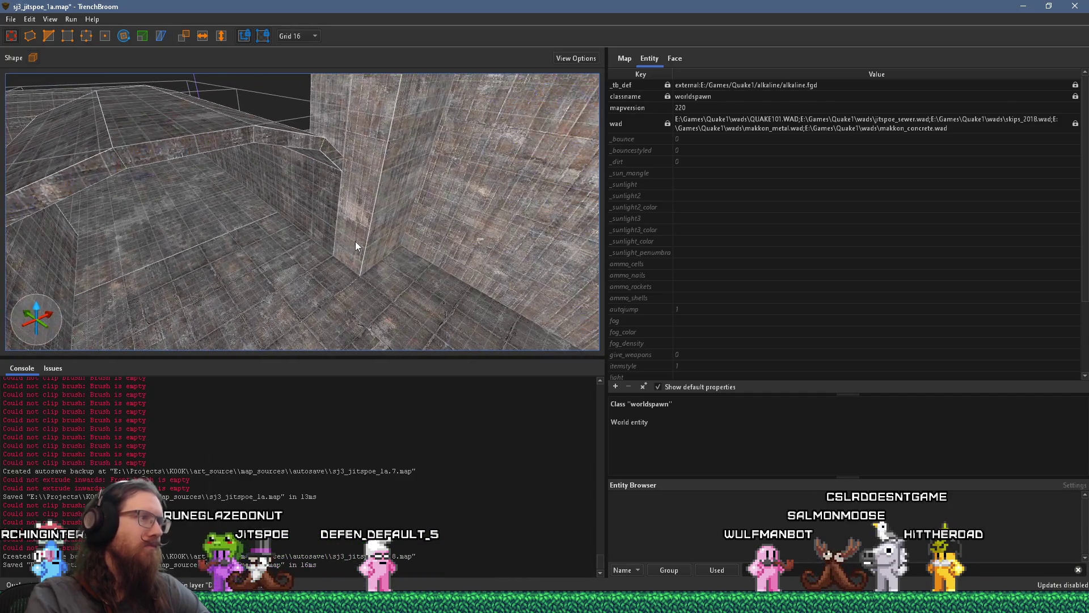
Inspect the arch func_group, then deselect it and pick the left pillar brush.
{"action": "left_click", "coordinate": [356, 232]}
{"action": "scroll", "coordinate": [359, 233], "scroll_direction": "down", "scroll_amount": 3}
{"action": "scroll", "coordinate": [305, 236], "scroll_direction": "up", "scroll_amount": 3}
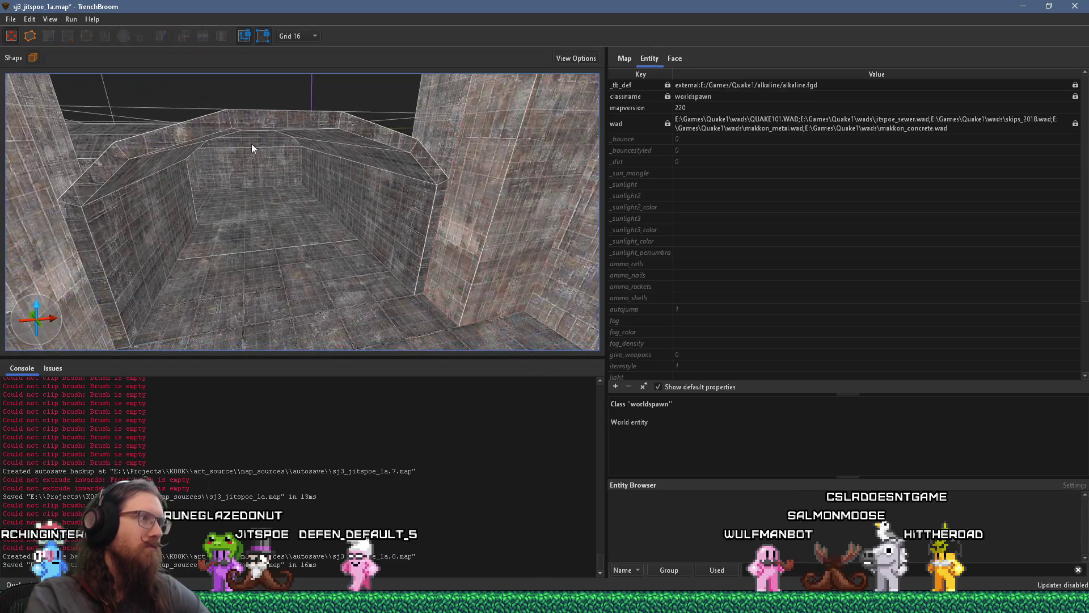
{"action": "left_click", "coordinate": [240, 122]}
{"action": "scroll", "coordinate": [254, 131], "scroll_direction": "up", "scroll_amount": 8}
{"action": "mouse_move", "coordinate": [261, 212]}
{"action": "left_mouse_down"}
{"action": "mouse_move", "coordinate": [337, 315]}
{"action": "mouse_move", "coordinate": [370, 322]}
{"action": "mouse_move", "coordinate": [536, 274]}
{"action": "mouse_move", "coordinate": [119, 315]}
{"action": "mouse_move", "coordinate": [120, 254]}
{"action": "mouse_move", "coordinate": [158, 216]}
{"action": "mouse_move", "coordinate": [43, 100]}
{"action": "mouse_move", "coordinate": [107, 181]}
{"action": "mouse_move", "coordinate": [244, 220]}
{"action": "mouse_move", "coordinate": [462, 245]}
{"action": "mouse_move", "coordinate": [251, 227]}
{"action": "mouse_move", "coordinate": [363, 206]}
{"action": "mouse_move", "coordinate": [384, 244]}
{"action": "mouse_move", "coordinate": [293, 240]}
{"action": "left_mouse_up"}
{"action": "key", "text": "Escape"}
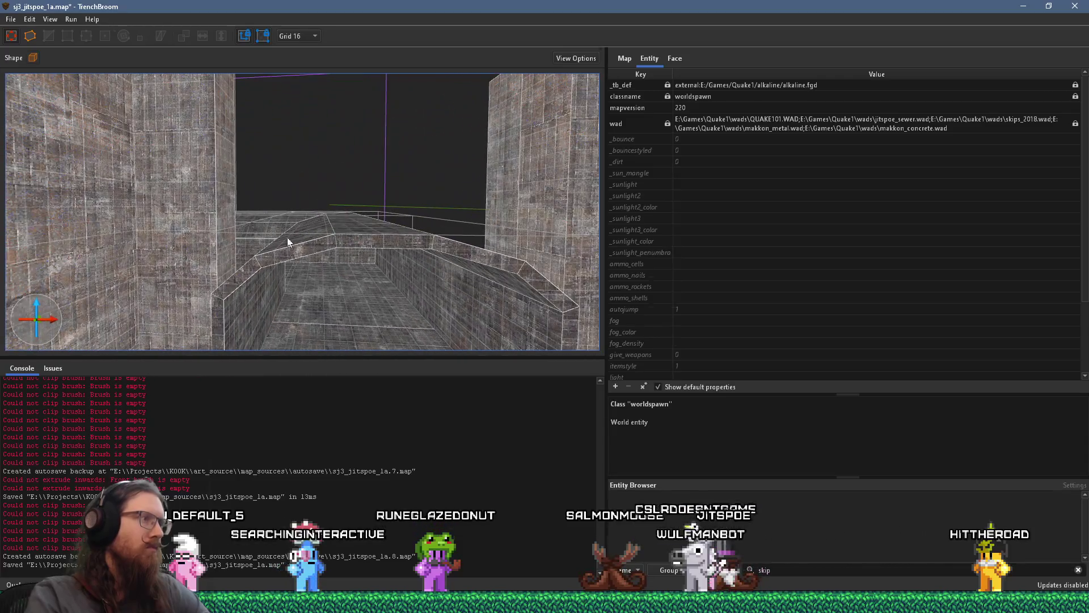
{"action": "left_click", "coordinate": [226, 221]}
Clip the wall brush using points from 1,040 1,536 0 to the wall corners.
{"action": "mouse_move", "coordinate": [226, 223]}
{"action": "left_mouse_down"}
{"action": "mouse_move", "coordinate": [218, 280]}
{"action": "mouse_move", "coordinate": [247, 271]}
{"action": "mouse_move", "coordinate": [555, 316]}
{"action": "mouse_move", "coordinate": [489, 278]}
{"action": "mouse_move", "coordinate": [391, 308]}
{"action": "mouse_move", "coordinate": [396, 210]}
{"action": "mouse_move", "coordinate": [306, 250]}
{"action": "mouse_move", "coordinate": [187, 207]}
{"action": "left_mouse_up"}
{"action": "mouse_move", "coordinate": [232, 335]}
{"action": "left_mouse_down"}
{"action": "mouse_move", "coordinate": [129, 274]}
{"action": "mouse_move", "coordinate": [141, 250]}
{"action": "mouse_move", "coordinate": [136, 219]}
{"action": "mouse_move", "coordinate": [202, 222]}
{"action": "mouse_move", "coordinate": [258, 250]}
{"action": "mouse_move", "coordinate": [171, 179]}
{"action": "mouse_move", "coordinate": [199, 237]}
{"action": "mouse_move", "coordinate": [253, 256]}
{"action": "mouse_move", "coordinate": [314, 249]}
{"action": "mouse_move", "coordinate": [200, 148]}
{"action": "mouse_move", "coordinate": [328, 234]}
{"action": "mouse_move", "coordinate": [448, 282]}
{"action": "left_mouse_up"}
{"action": "left_click", "coordinate": [49, 36]}
{"action": "left_click", "coordinate": [300, 199]}
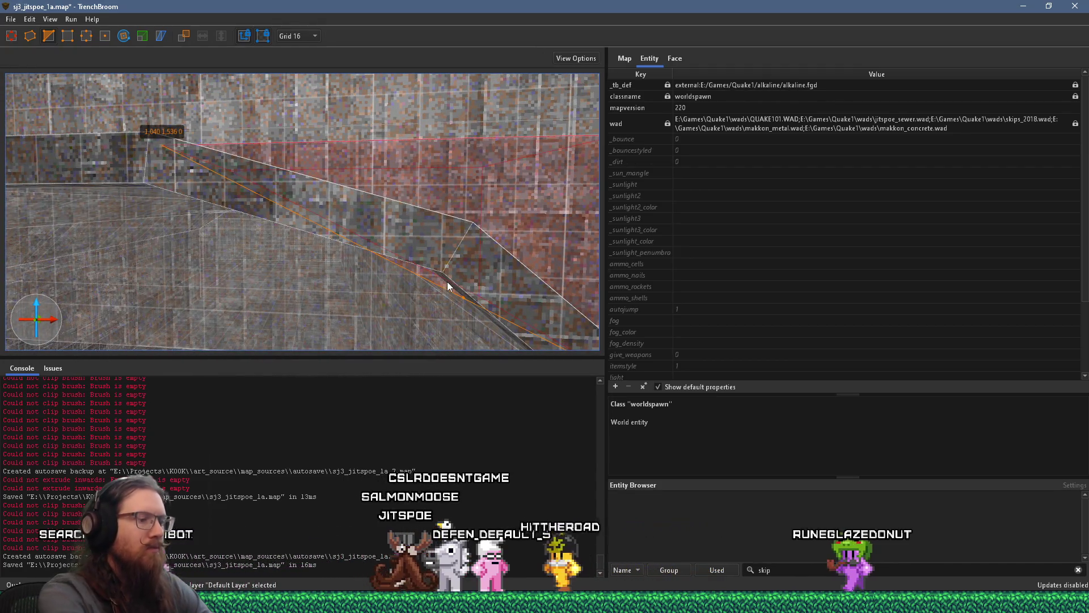
{"action": "left_click", "coordinate": [447, 282]}
{"action": "mouse_move", "coordinate": [242, 282]}
{"action": "left_mouse_down"}
{"action": "mouse_move", "coordinate": [399, 260]}
{"action": "mouse_move", "coordinate": [350, 247]}
{"action": "mouse_move", "coordinate": [471, 140]}
{"action": "mouse_move", "coordinate": [349, 264]}
{"action": "mouse_move", "coordinate": [348, 233]}
{"action": "mouse_move", "coordinate": [381, 243]}
{"action": "mouse_move", "coordinate": [240, 250]}
{"action": "mouse_move", "coordinate": [299, 226]}
{"action": "left_mouse_up"}
{"action": "left_click", "coordinate": [490, 131]}
{"action": "left_click", "coordinate": [261, 260]}
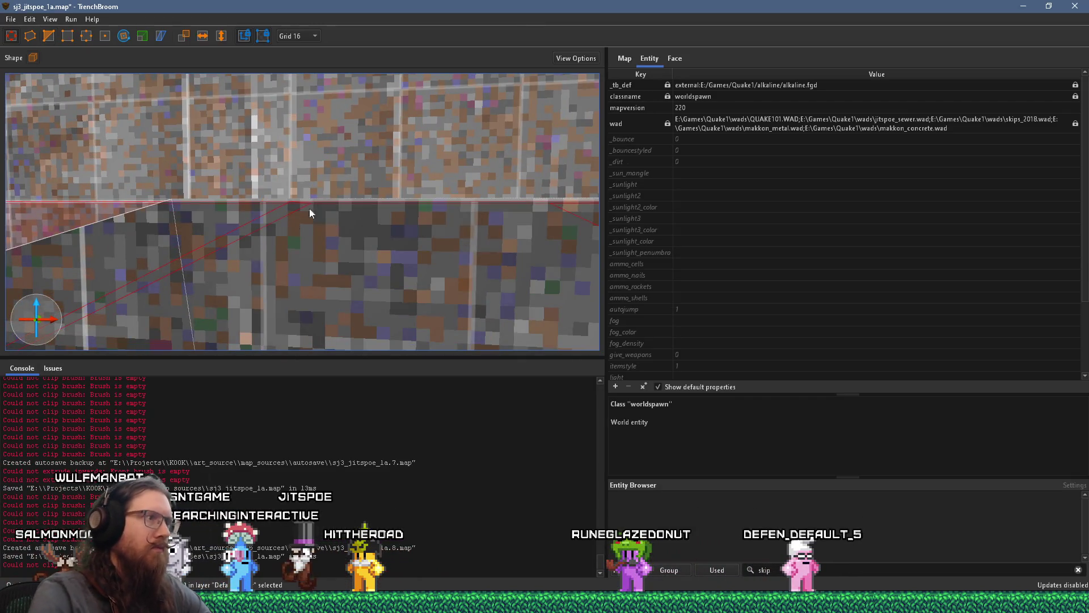
Check the clipped wall brush, then select the sloped ceiling brush.
{"action": "scroll", "coordinate": [343, 221], "scroll_direction": "down", "scroll_amount": 5}
{"action": "left_click", "coordinate": [362, 255]}
{"action": "key", "text": "Escape"}
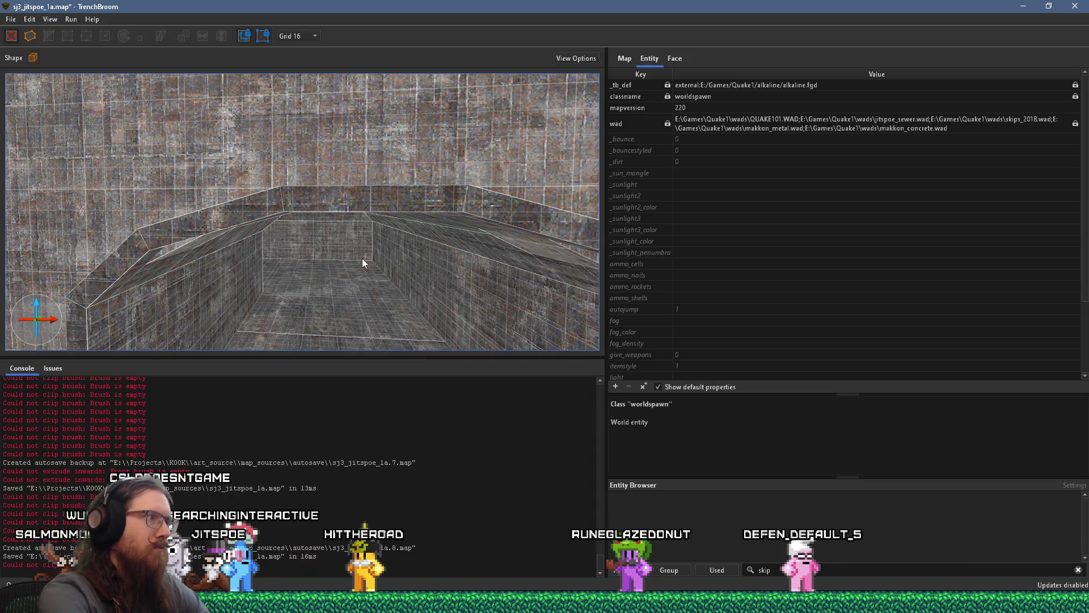
{"action": "mouse_move", "coordinate": [362, 258]}
{"action": "left_mouse_down"}
{"action": "mouse_move", "coordinate": [349, 234]}
{"action": "mouse_move", "coordinate": [182, 248]}
{"action": "left_mouse_up"}
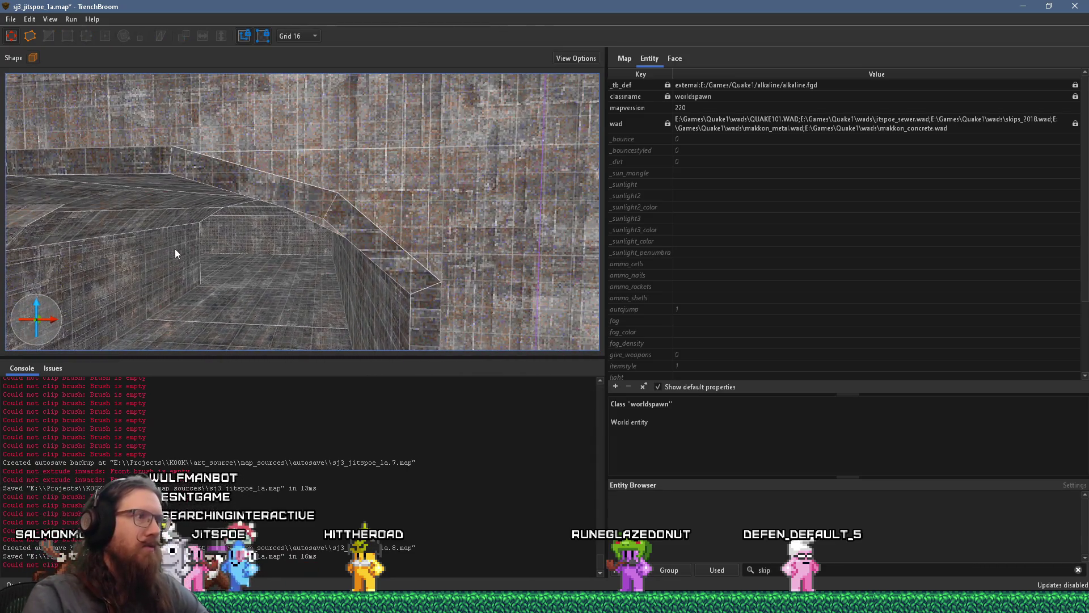
{"action": "scroll", "coordinate": [174, 248], "scroll_direction": "up", "scroll_amount": 3}
{"action": "mouse_move", "coordinate": [228, 209]}
{"action": "left_mouse_down"}
{"action": "mouse_move", "coordinate": [128, 223]}
{"action": "mouse_move", "coordinate": [318, 169]}
{"action": "mouse_move", "coordinate": [272, 185]}
{"action": "mouse_move", "coordinate": [195, 174]}
{"action": "mouse_move", "coordinate": [326, 238]}
{"action": "mouse_move", "coordinate": [377, 183]}
{"action": "mouse_move", "coordinate": [336, 206]}
{"action": "mouse_move", "coordinate": [384, 164]}
{"action": "mouse_move", "coordinate": [352, 236]}
{"action": "mouse_move", "coordinate": [401, 178]}
{"action": "left_mouse_up"}
{"action": "left_click", "coordinate": [335, 160]}
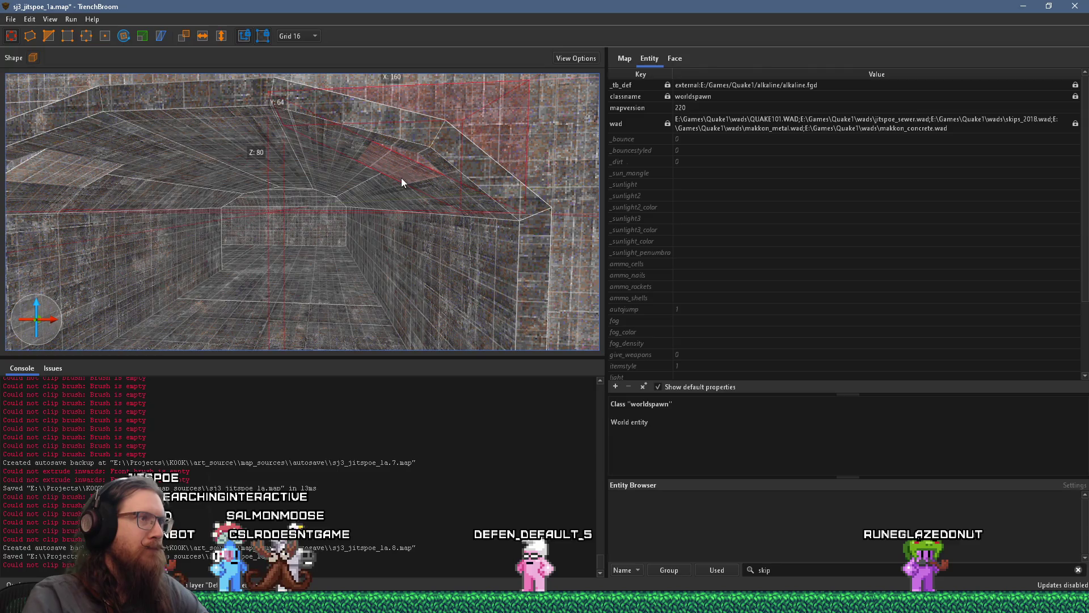
Clip the sloped ceiling brush diagonally at its corner.
{"action": "key", "text": "e"}
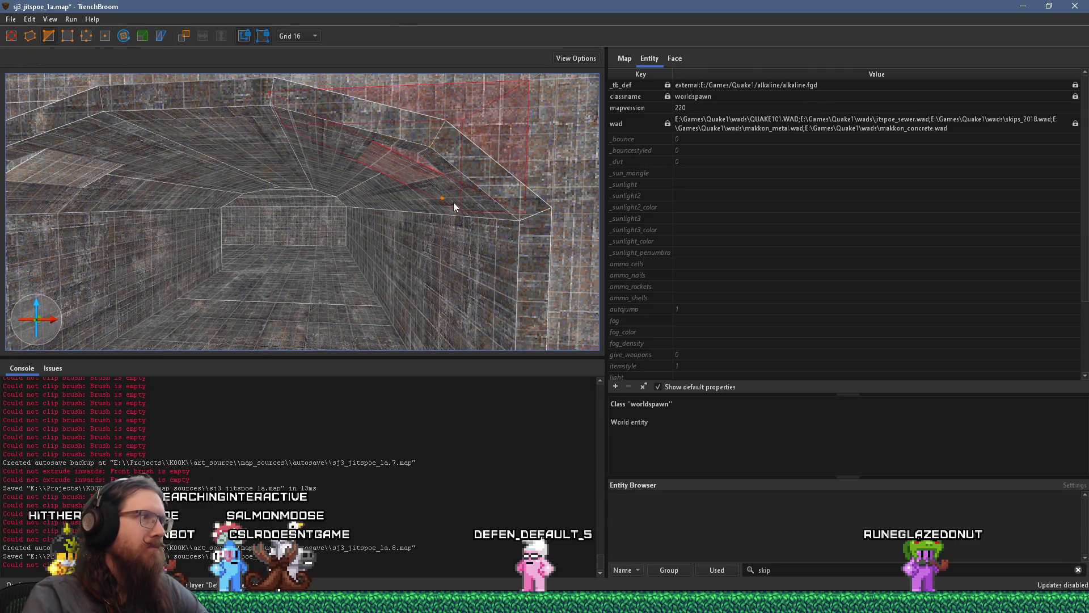
{"action": "mouse_move", "coordinate": [421, 163]}
{"action": "left_mouse_down"}
{"action": "mouse_move", "coordinate": [394, 186]}
{"action": "mouse_move", "coordinate": [414, 142]}
{"action": "mouse_move", "coordinate": [420, 148]}
{"action": "mouse_move", "coordinate": [372, 179]}
{"action": "left_mouse_up"}
{"action": "left_click", "coordinate": [431, 135]}
{"action": "key", "text": "Return"}
{"action": "left_click", "coordinate": [371, 178]}
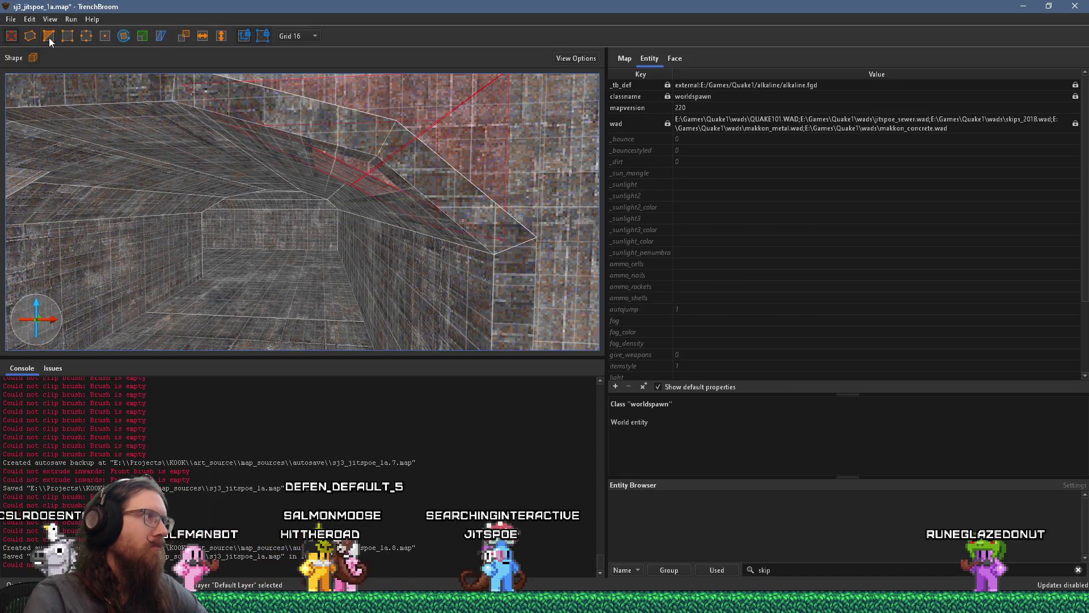
Inspect the clipped ceiling brush's vertices, then deselect it.
{"action": "left_click", "coordinate": [87, 39]}
{"action": "key", "text": "d"}
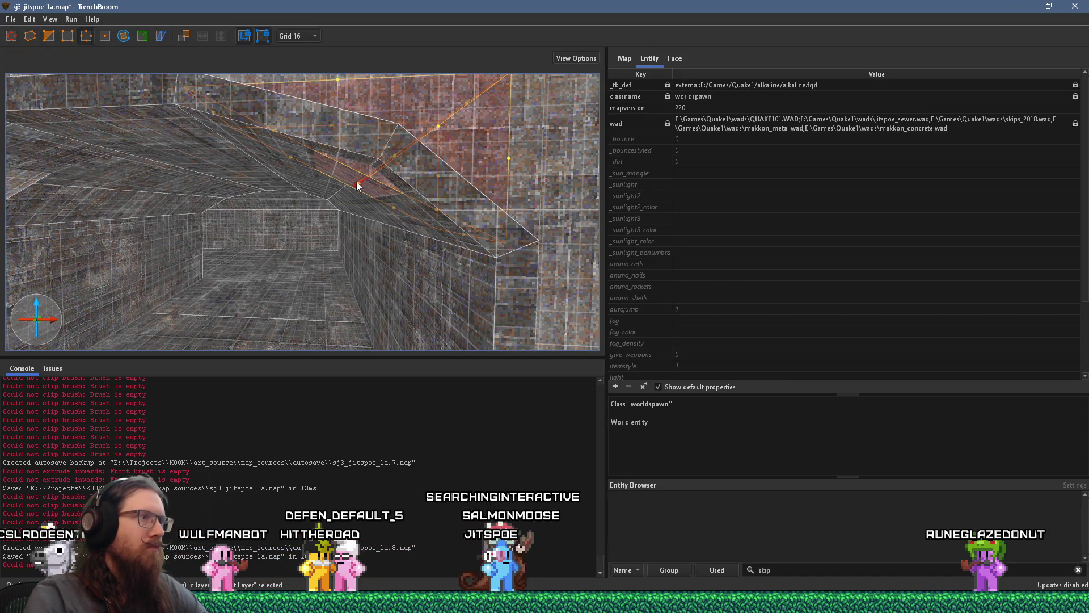
{"action": "key", "text": "d"}
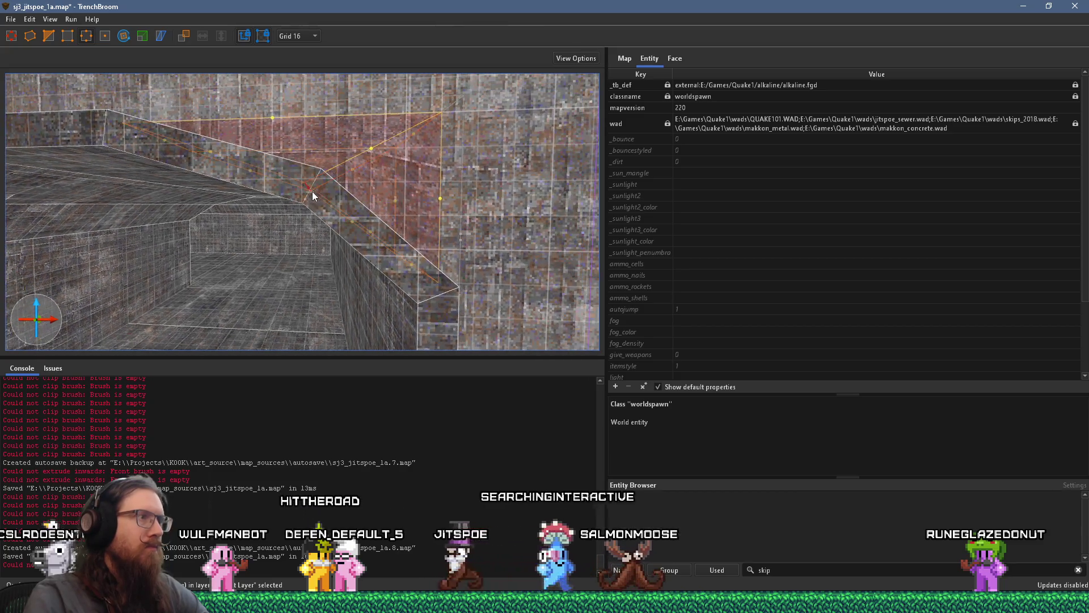
{"action": "key", "text": "Escape"}
{"action": "key", "text": "Escape"}
Select the corridor's upper-edge brush and pick its top corner and edge vertices.
{"action": "key", "text": "a"}
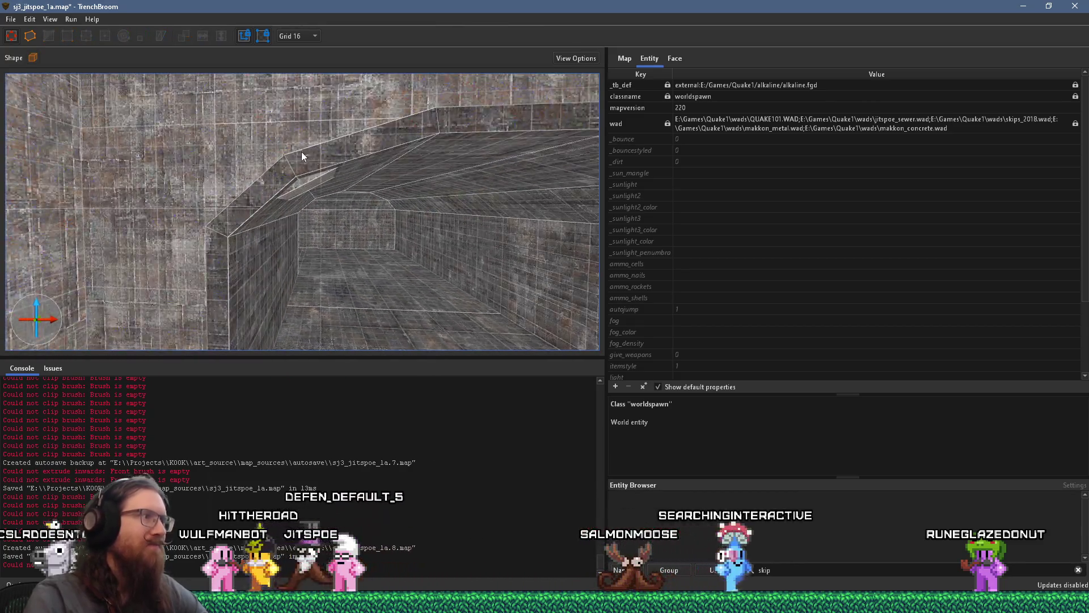
{"action": "left_click", "coordinate": [339, 166]}
{"action": "key", "text": "v"}
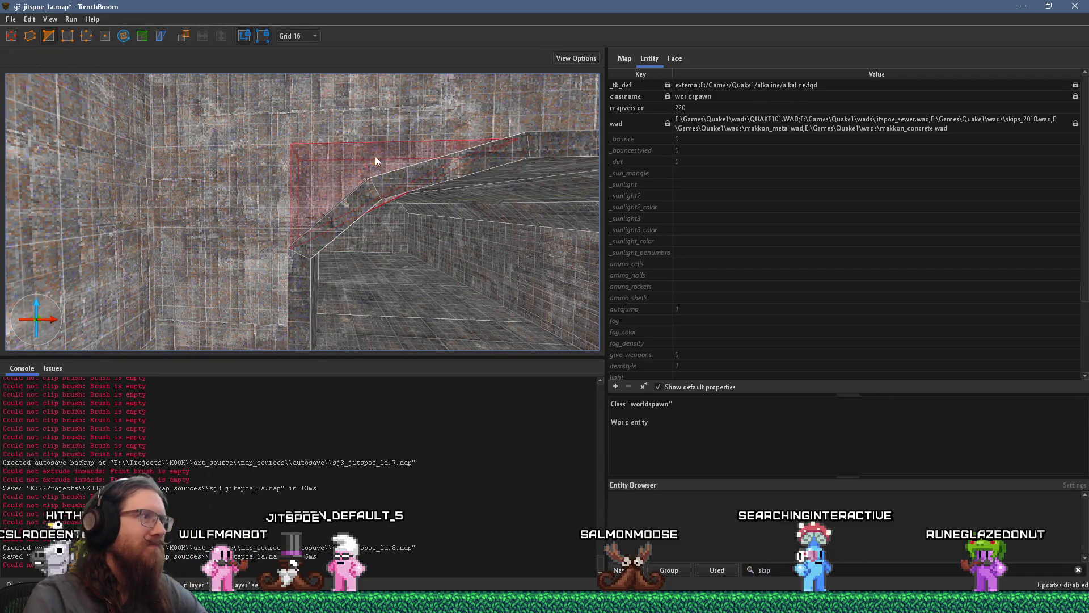
{"action": "key", "text": "d"}
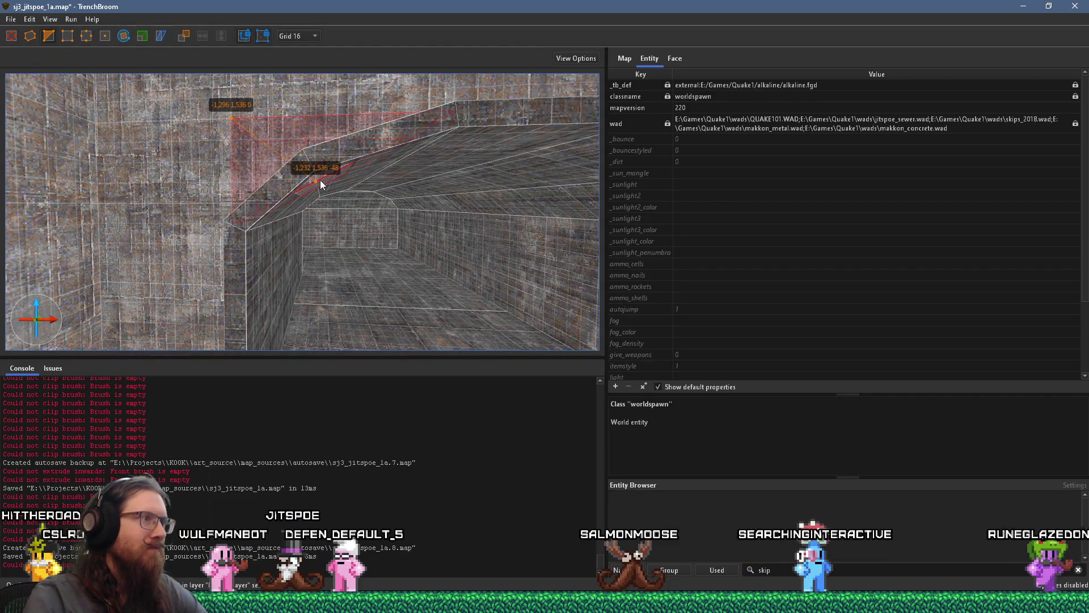
{"action": "left_click", "coordinate": [325, 187]}
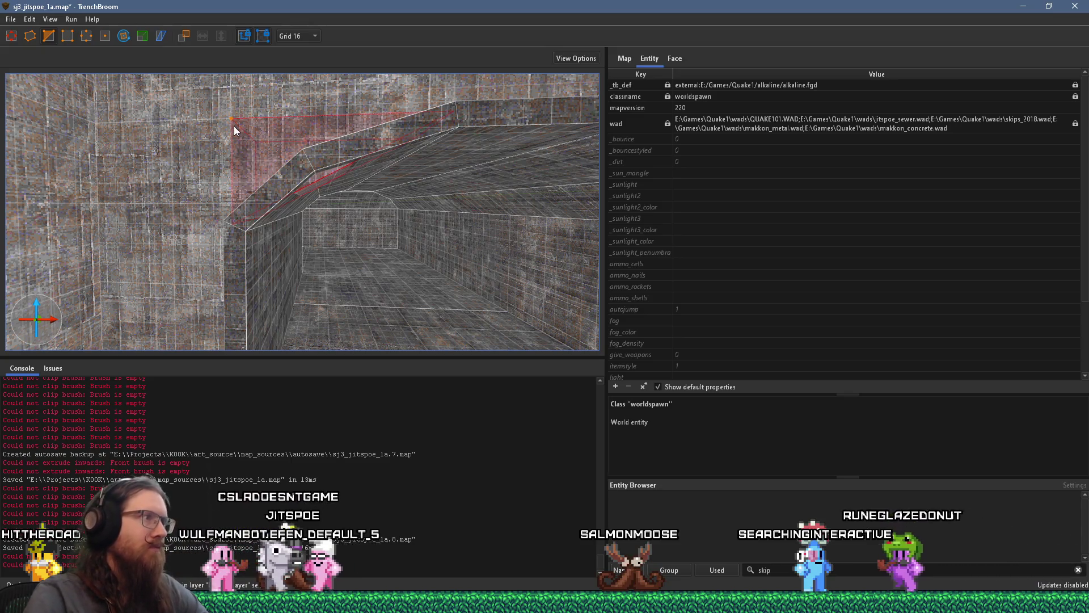
{"action": "left_click", "coordinate": [231, 118]}
{"action": "left_click", "coordinate": [316, 184], "text": "shift"}
{"action": "mouse_move", "coordinate": [335, 196]}
{"action": "left_mouse_down"}
{"action": "mouse_move", "coordinate": [274, 171]}
{"action": "mouse_move", "coordinate": [213, 127]}
{"action": "mouse_move", "coordinate": [288, 196]}
{"action": "mouse_move", "coordinate": [263, 172]}
{"action": "left_mouse_up"}
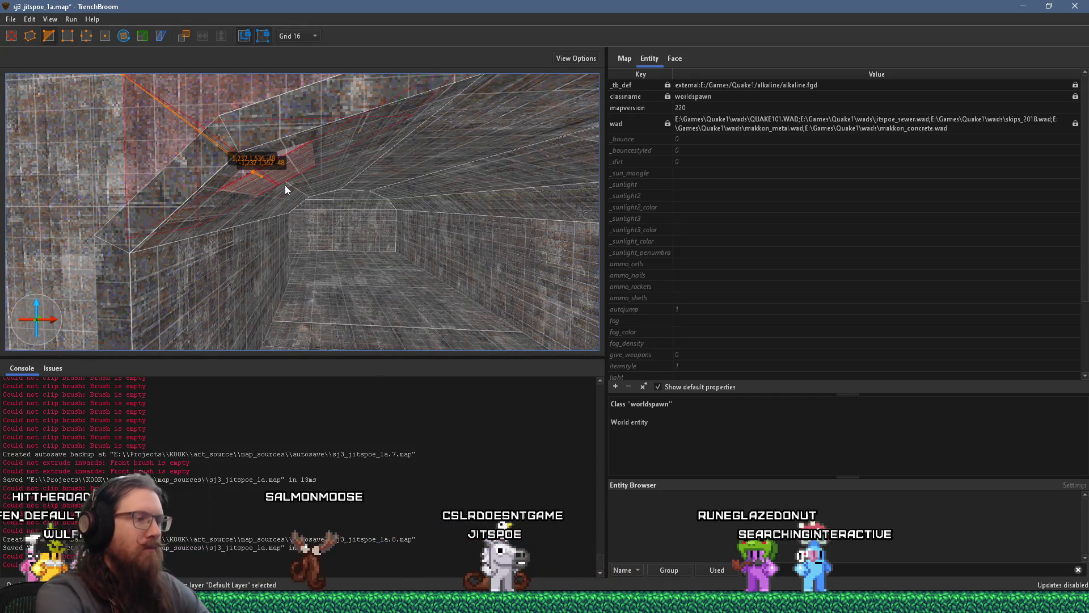
{"action": "key", "text": "v"}
Try shearing the brush, then cancel and clear the selection.
{"action": "left_click", "coordinate": [160, 36]}
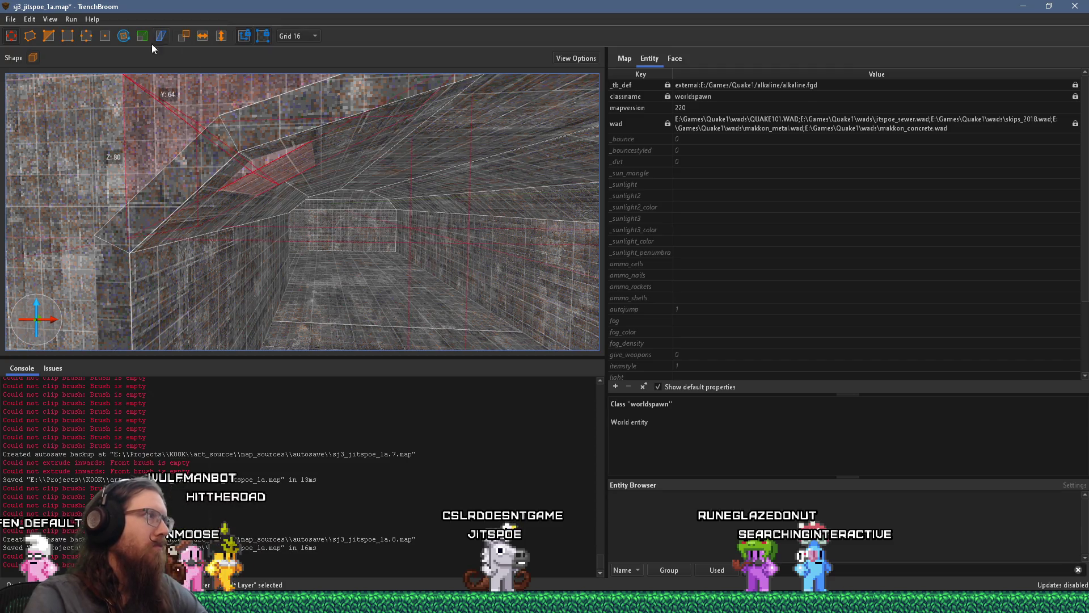
{"action": "key", "text": "Escape"}
{"action": "key", "text": "Escape"}
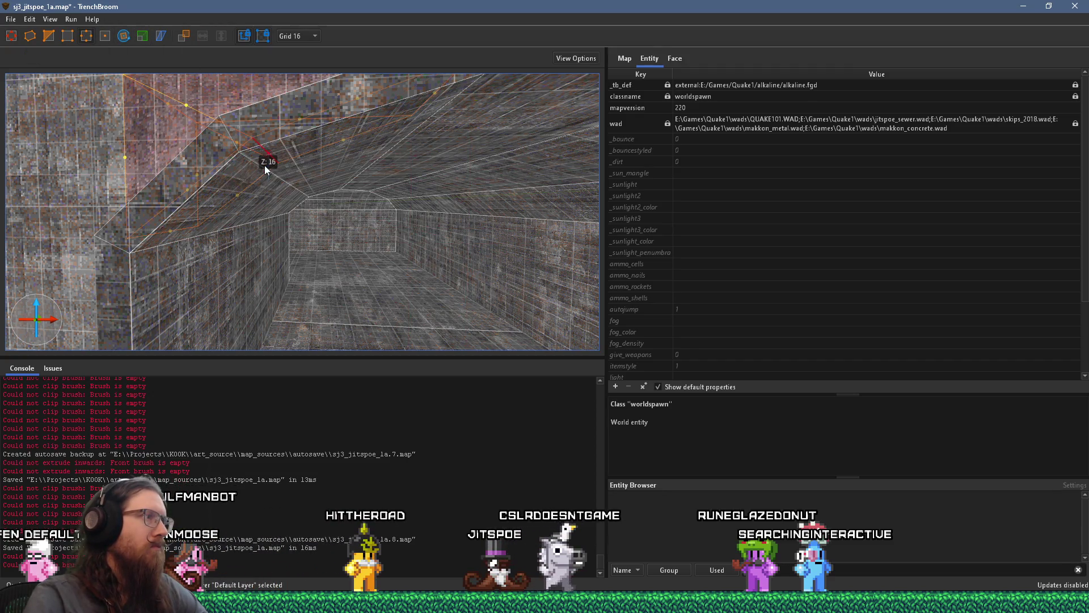
{"action": "scroll", "coordinate": [292, 199], "scroll_direction": "down", "scroll_amount": 5}
{"action": "scroll", "coordinate": [309, 217], "scroll_direction": "up", "scroll_amount": 10}
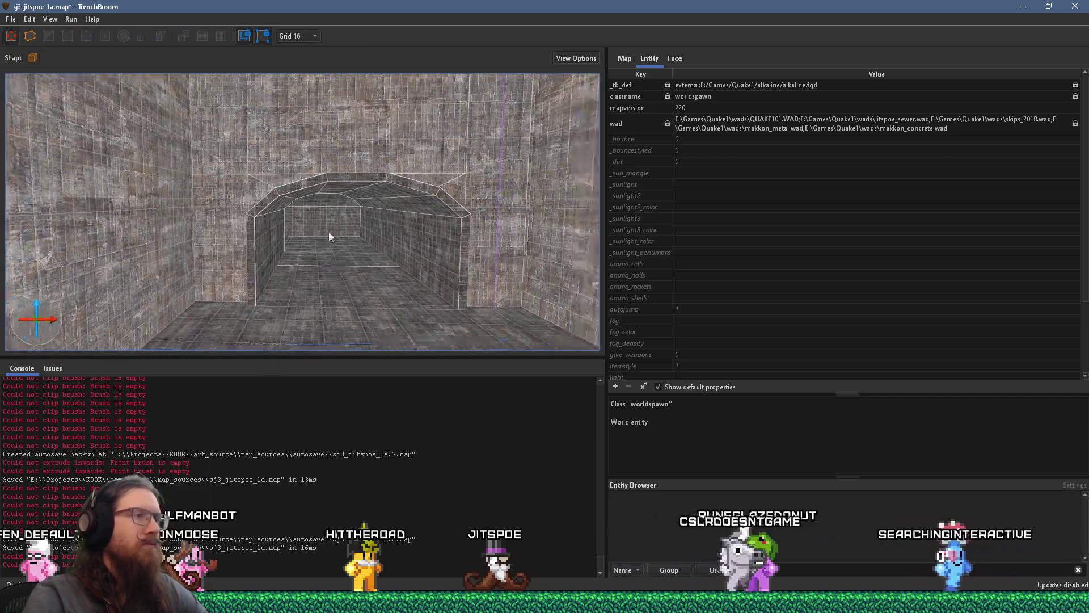
Turn into the vaulted room and select the floor brushes near the stairs.
{"action": "left_click_drag", "start_coordinate": [402, 233], "coordinate": [155, 228]}
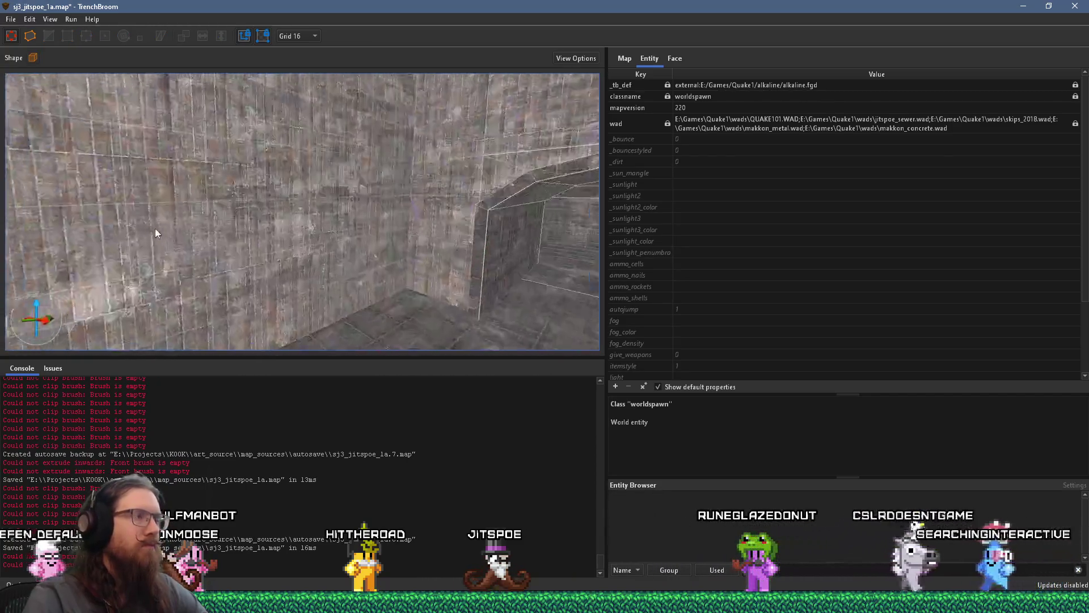
{"action": "scroll", "coordinate": [195, 237], "scroll_direction": "up", "scroll_amount": 5}
{"action": "scroll", "coordinate": [284, 238], "scroll_direction": "up", "scroll_amount": 3}
{"action": "scroll", "coordinate": [348, 229], "scroll_direction": "up", "scroll_amount": 10}
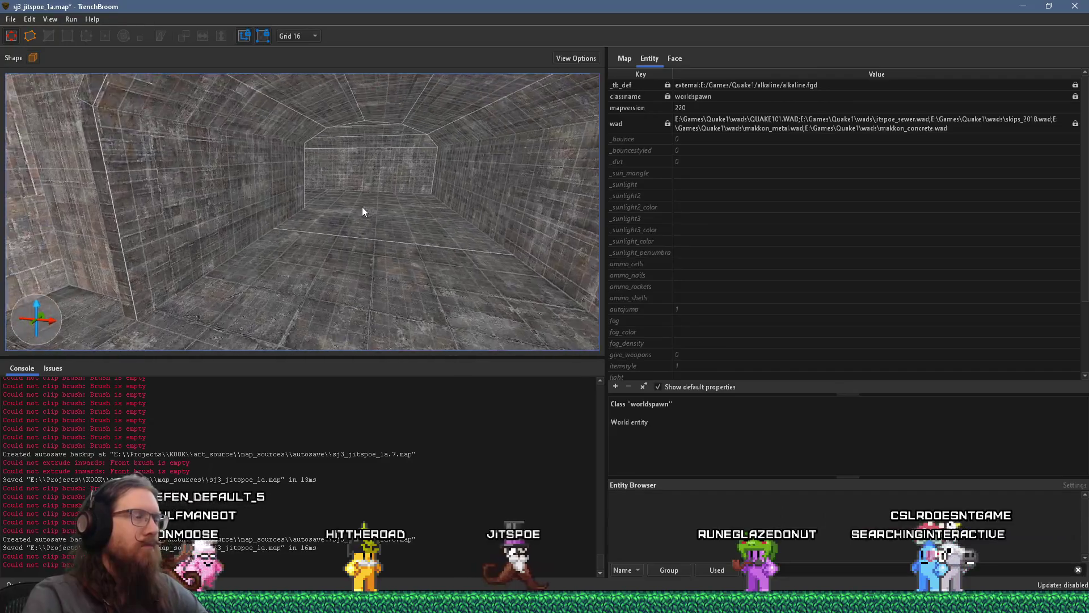
{"action": "scroll", "coordinate": [250, 199], "scroll_direction": "up", "scroll_amount": 10}
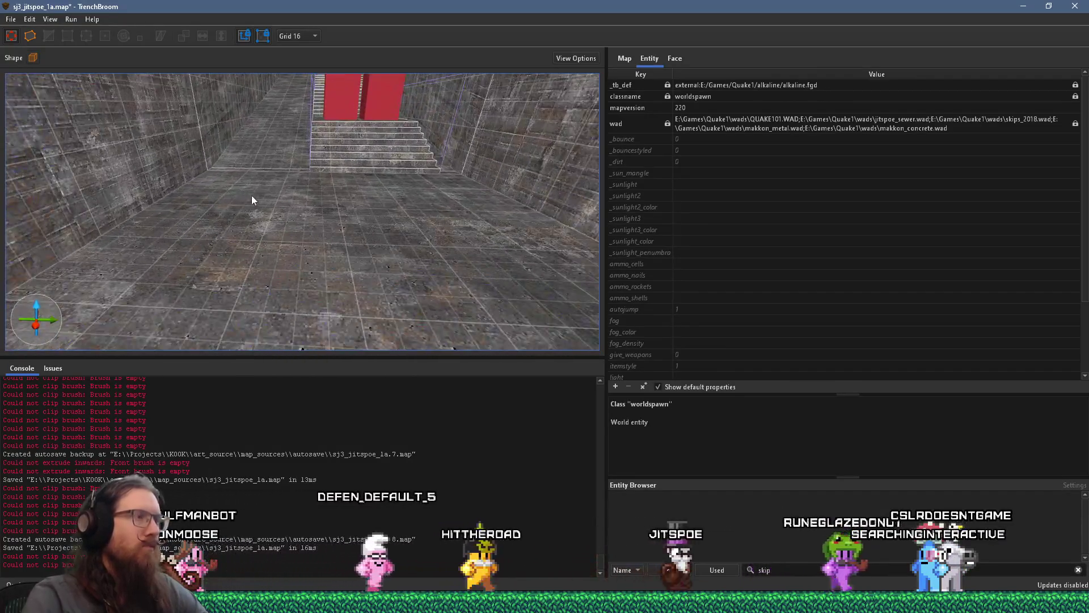
{"action": "scroll", "coordinate": [326, 249], "scroll_direction": "up", "scroll_amount": 5}
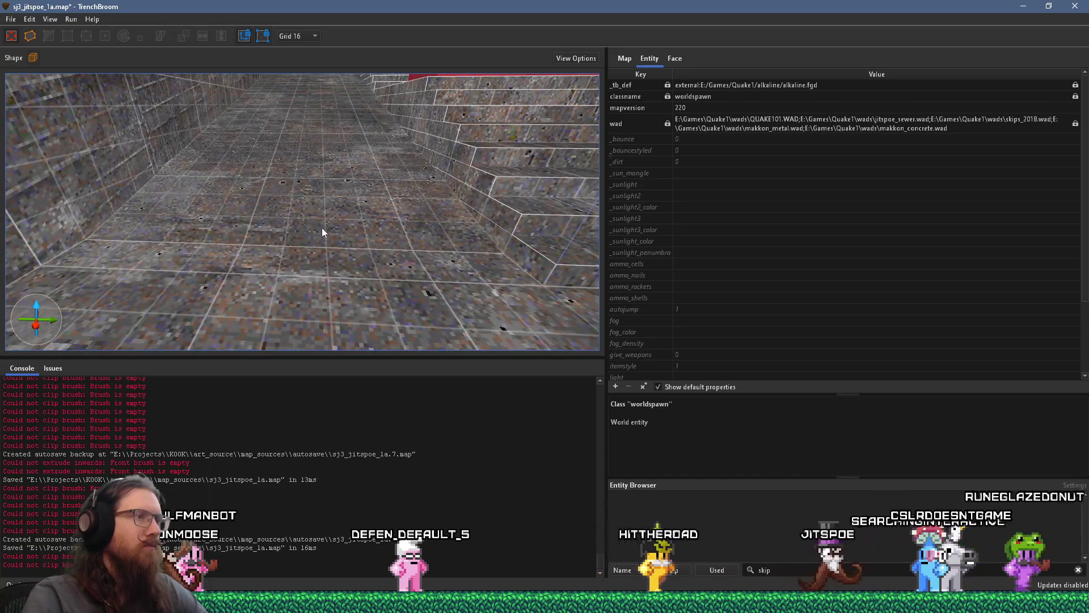
{"action": "scroll", "coordinate": [323, 216], "scroll_direction": "up", "scroll_amount": 5}
{"action": "left_click", "coordinate": [324, 205]}
{"action": "scroll", "coordinate": [335, 227], "scroll_direction": "up", "scroll_amount": 5}
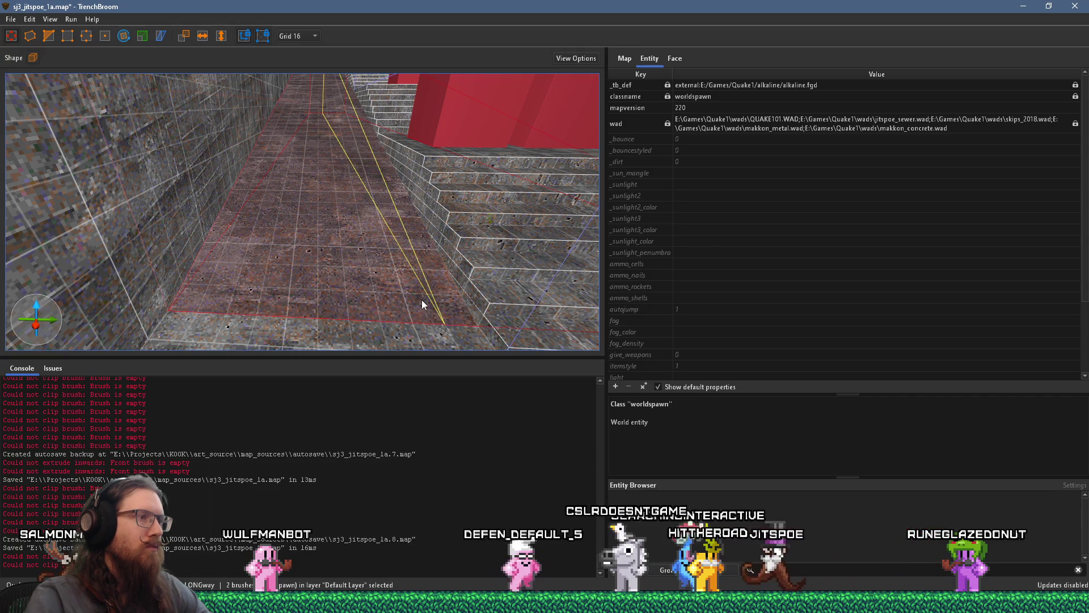
{"action": "scroll", "coordinate": [420, 300], "scroll_direction": "down", "scroll_amount": 5}
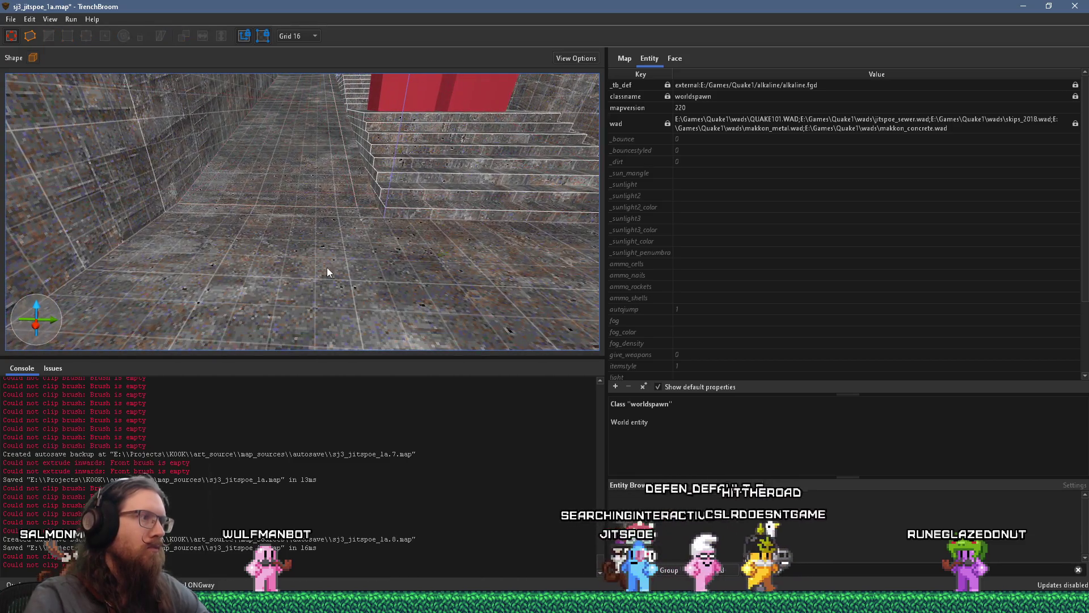
Narrow the selection to a floor strip, dropping the wall block.
{"action": "left_click", "coordinate": [327, 267]}
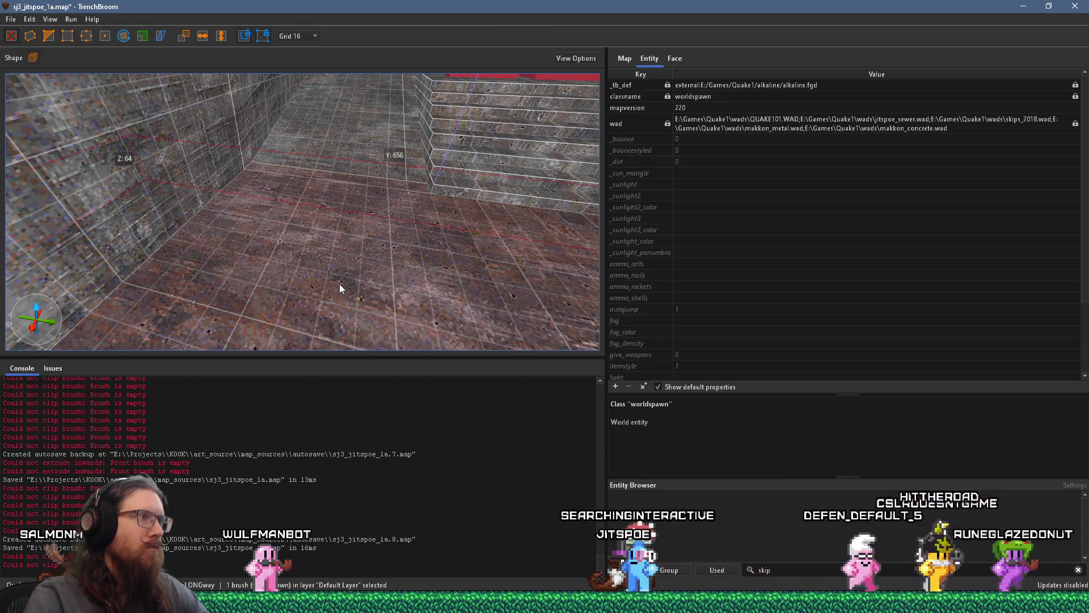
{"action": "scroll", "coordinate": [338, 284], "scroll_direction": "down", "scroll_amount": 3}
{"action": "scroll", "coordinate": [289, 275], "scroll_direction": "down", "scroll_amount": 2}
{"action": "scroll", "coordinate": [281, 274], "scroll_direction": "down", "scroll_amount": 5}
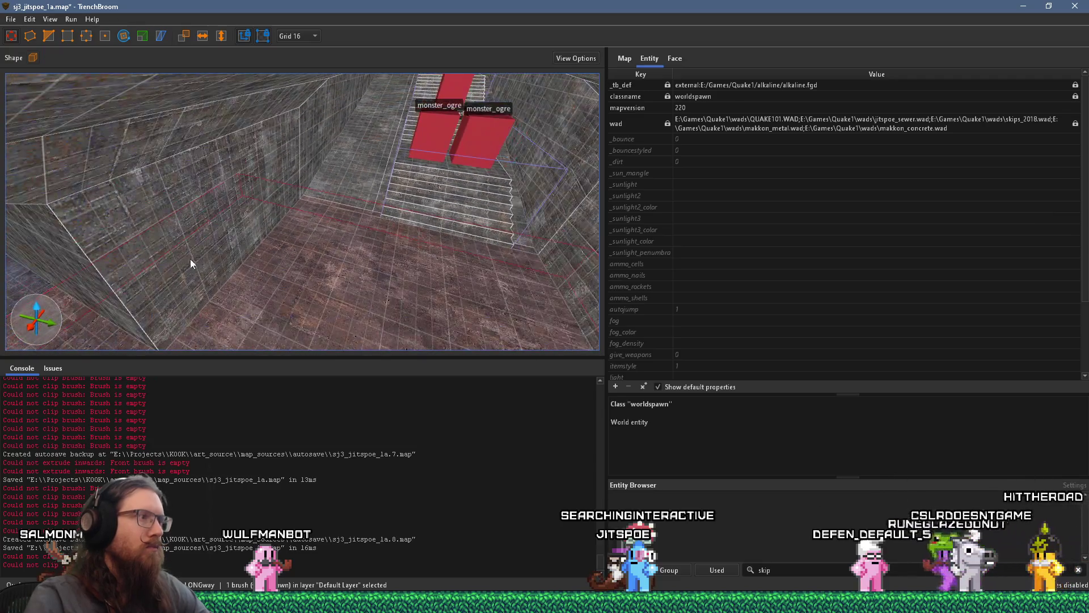
{"action": "left_click", "coordinate": [179, 197], "text": "ctrl"}
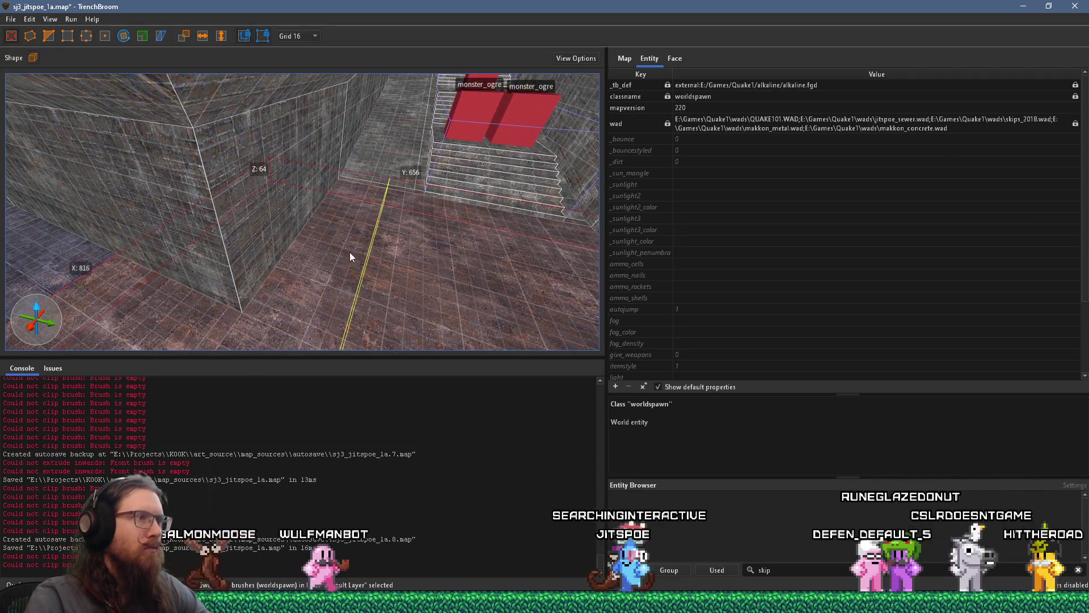
{"action": "left_click", "coordinate": [377, 266]}
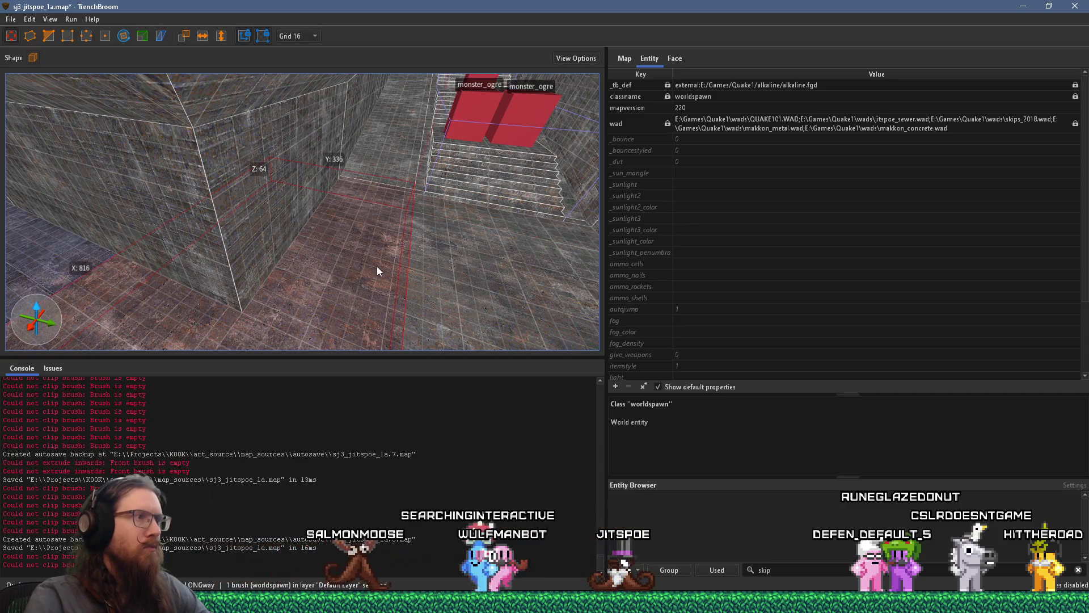
{"action": "scroll", "coordinate": [408, 284], "scroll_direction": "up", "scroll_amount": 5}
{"action": "scroll", "coordinate": [427, 336], "scroll_direction": "down", "scroll_amount": 3}
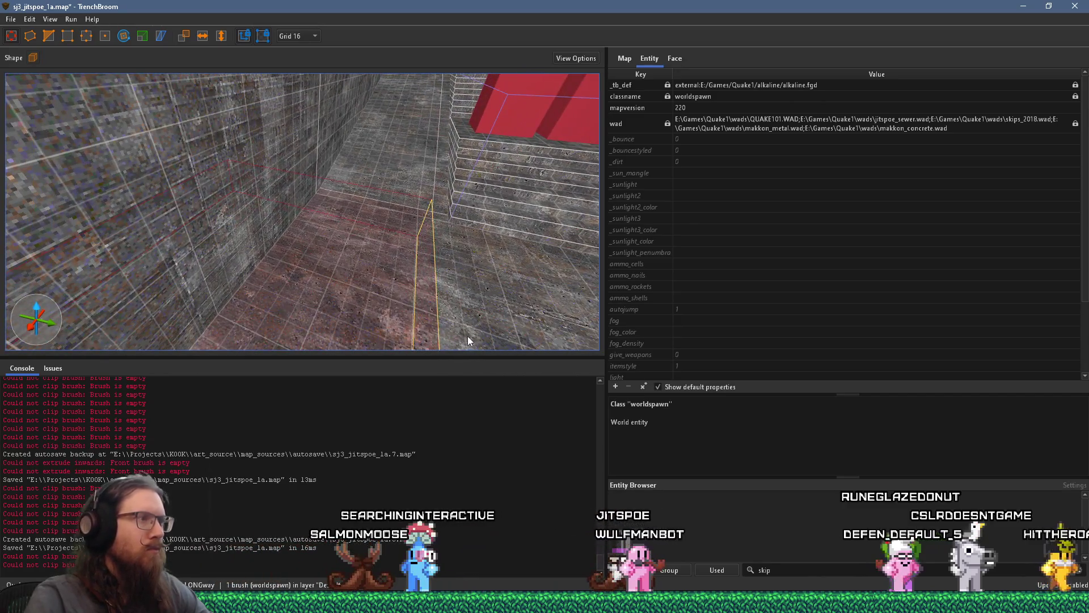
{"action": "left_click", "coordinate": [278, 290], "text": "ctrl"}
{"action": "left_click", "coordinate": [335, 290]}
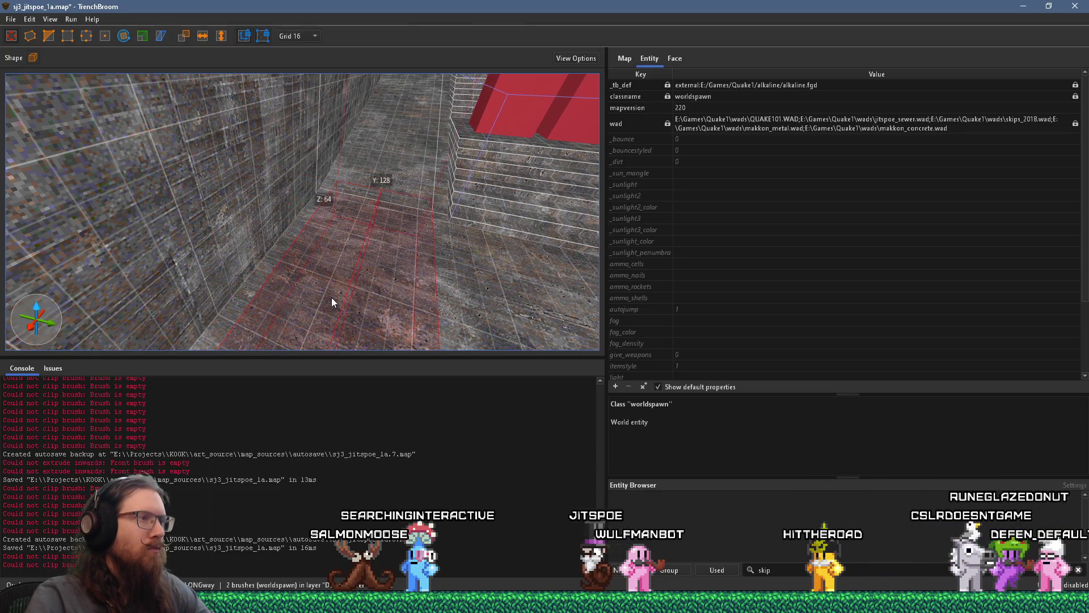
Select both floor strips and lower their shared middle edge to -32.
{"action": "scroll", "coordinate": [327, 263], "scroll_direction": "up", "scroll_amount": 3}
{"action": "left_click", "coordinate": [305, 251]}
{"action": "left_click", "coordinate": [334, 264], "text": "ctrl"}
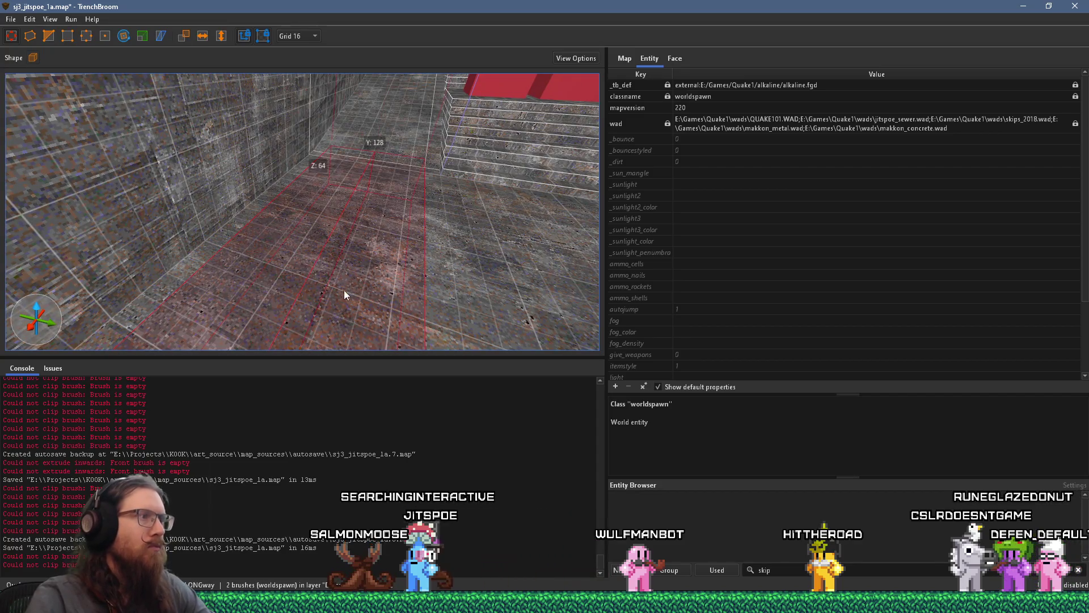
{"action": "scroll", "coordinate": [396, 250], "scroll_direction": "down", "scroll_amount": 3}
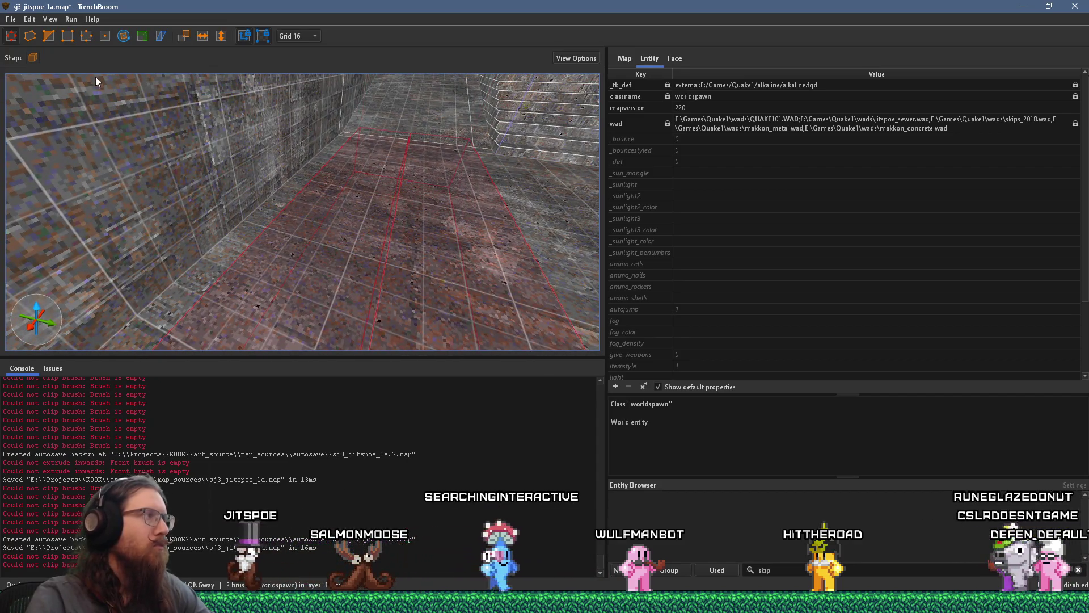
{"action": "left_click", "coordinate": [86, 37]}
{"action": "mouse_move", "coordinate": [282, 207]}
{"action": "left_mouse_down"}
{"action": "mouse_move", "coordinate": [343, 142]}
{"action": "mouse_move", "coordinate": [339, 221]}
{"action": "mouse_move", "coordinate": [285, 244]}
{"action": "mouse_move", "coordinate": [284, 271]}
{"action": "mouse_move", "coordinate": [241, 308]}
{"action": "mouse_move", "coordinate": [354, 182]}
{"action": "mouse_move", "coordinate": [348, 270]}
{"action": "left_mouse_up"}
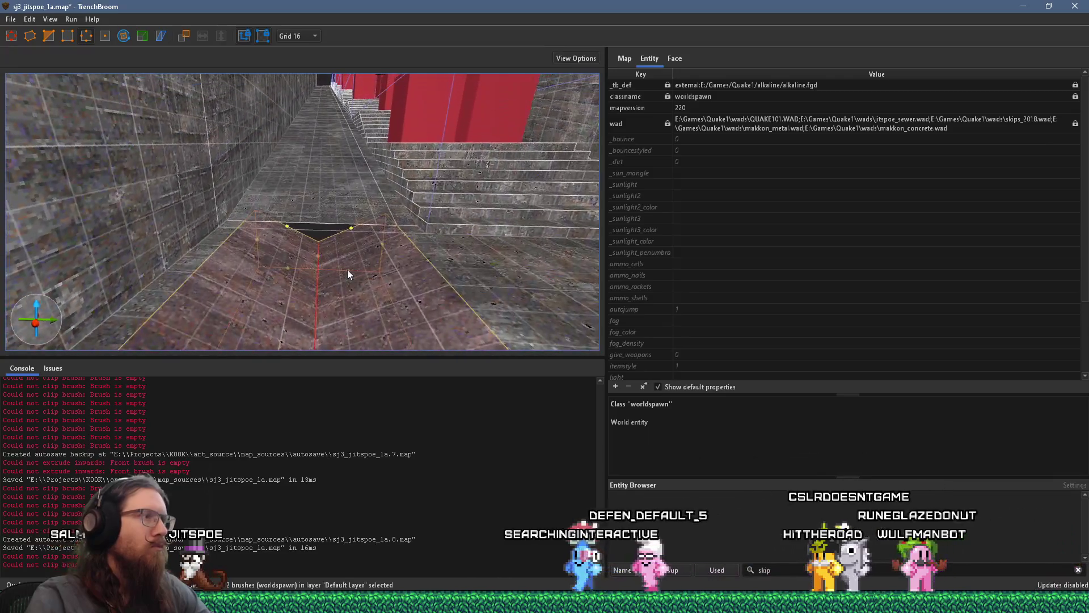
{"action": "key", "text": "v"}
{"action": "left_click", "coordinate": [340, 212]}
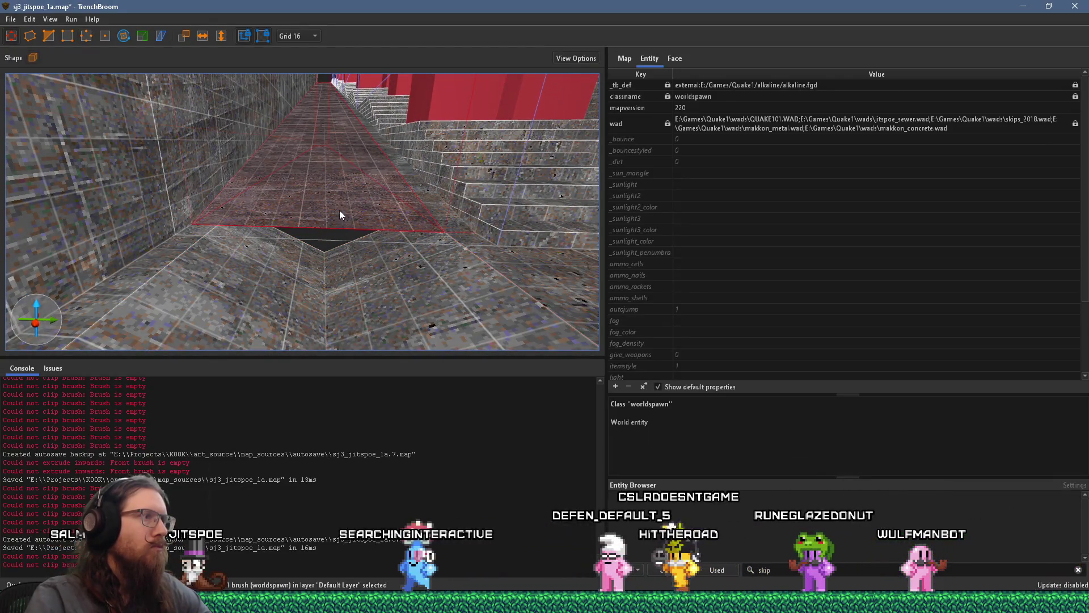
{"action": "scroll", "coordinate": [338, 195], "scroll_direction": "up", "scroll_amount": 5}
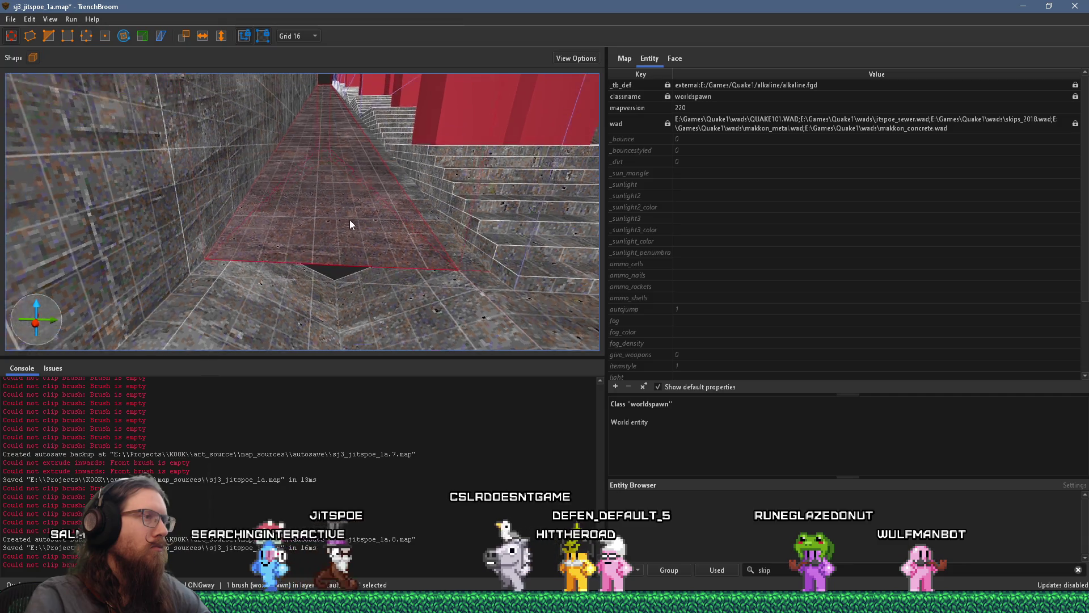
{"action": "left_click", "coordinate": [350, 220], "text": "ctrl"}
{"action": "left_click", "coordinate": [261, 217], "text": "ctrl"}
{"action": "left_click", "coordinate": [424, 228], "text": "ctrl"}
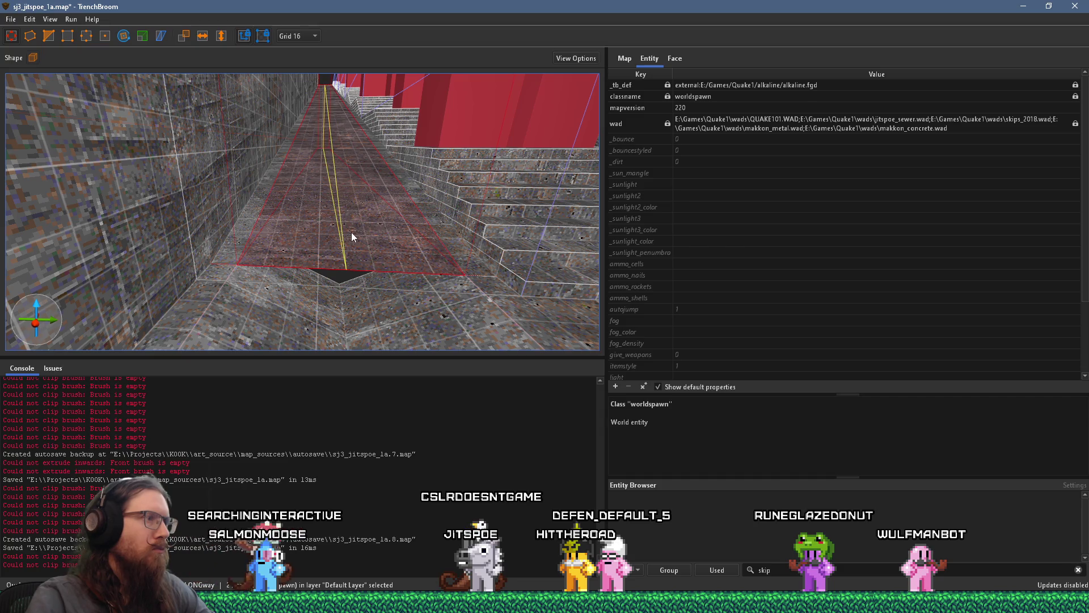
{"action": "scroll", "coordinate": [369, 247], "scroll_direction": "up", "scroll_amount": 5}
{"action": "scroll", "coordinate": [347, 188], "scroll_direction": "down", "scroll_amount": 8}
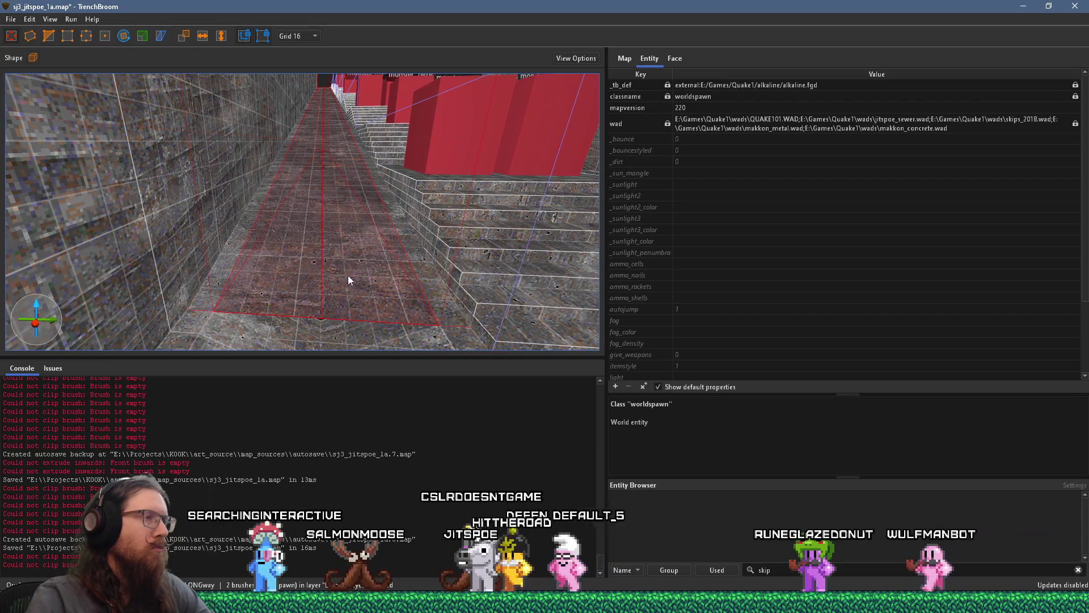
{"action": "scroll", "coordinate": [342, 259], "scroll_direction": "up", "scroll_amount": 5}
{"action": "mouse_move", "coordinate": [344, 167]}
{"action": "left_mouse_down"}
{"action": "mouse_move", "coordinate": [339, 124]}
{"action": "mouse_move", "coordinate": [307, 254]}
{"action": "mouse_move", "coordinate": [146, 101]}
{"action": "left_mouse_up"}
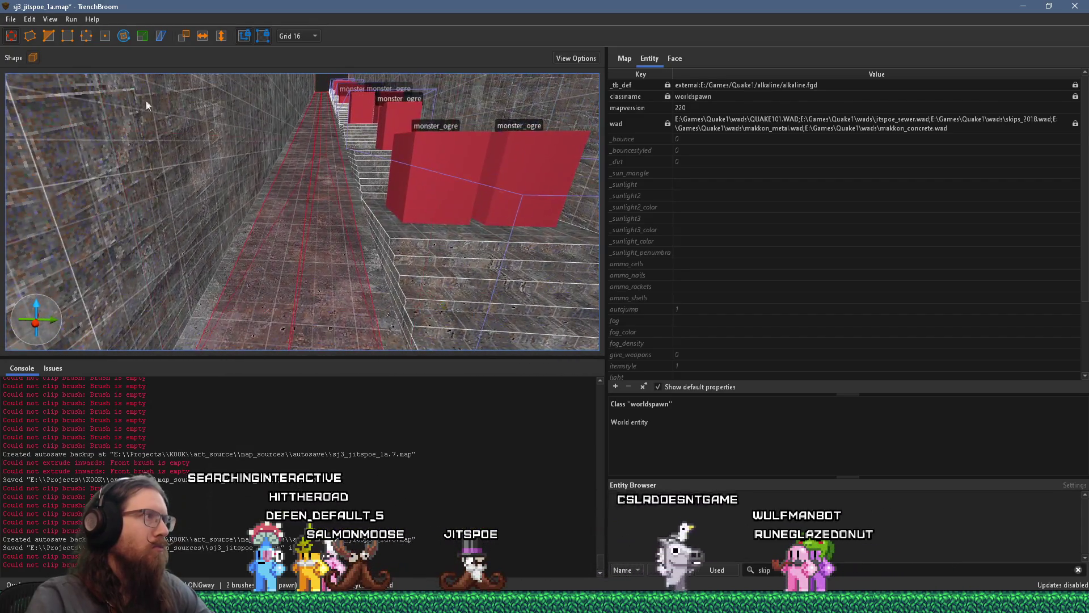
{"action": "left_click", "coordinate": [85, 36]}
{"action": "left_click_drag", "start_coordinate": [284, 202], "coordinate": [295, 189]}
{"action": "left_click", "coordinate": [315, 103]}
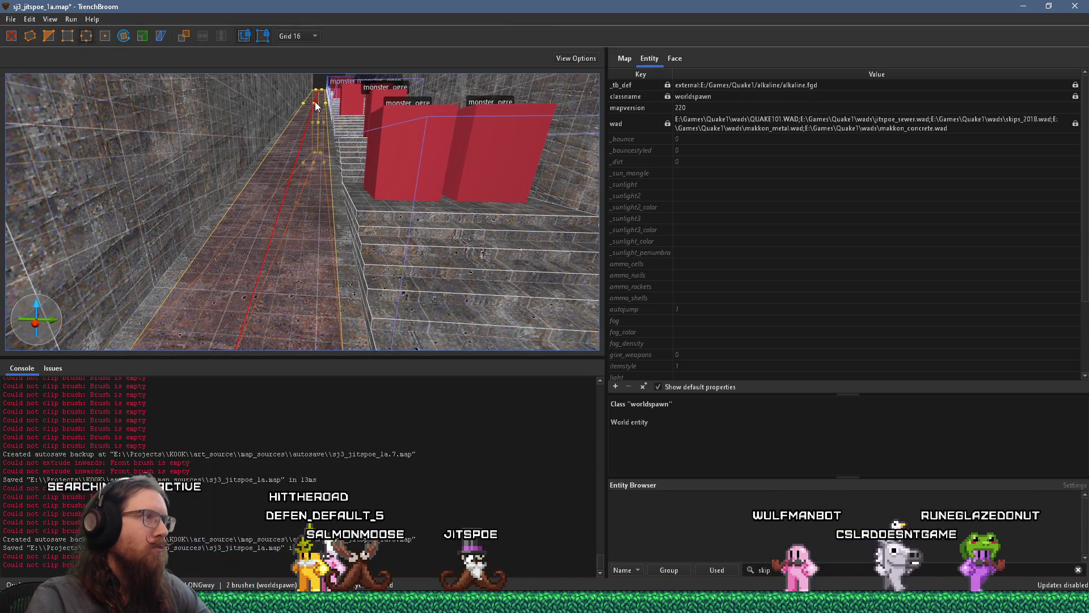
{"action": "left_click_drag", "start_coordinate": [316, 104], "coordinate": [313, 111]}
{"action": "key", "text": "ctrl+z"}
{"action": "key", "text": "Escape"}
{"action": "scroll", "coordinate": [311, 94], "scroll_direction": "up", "scroll_amount": 5}
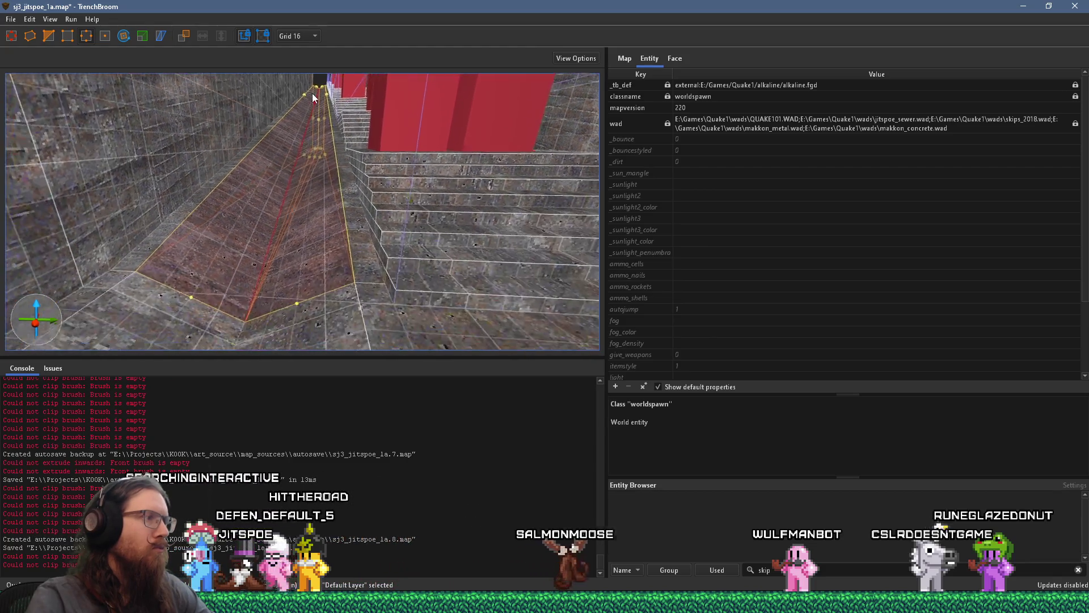
{"action": "scroll", "coordinate": [311, 202], "scroll_direction": "up", "scroll_amount": 5}
{"action": "mouse_move", "coordinate": [359, 251]}
{"action": "left_mouse_down"}
{"action": "mouse_move", "coordinate": [274, 290]}
{"action": "mouse_move", "coordinate": [267, 275]}
{"action": "mouse_move", "coordinate": [225, 275]}
{"action": "mouse_move", "coordinate": [390, 269]}
{"action": "mouse_move", "coordinate": [396, 230]}
{"action": "mouse_move", "coordinate": [385, 268]}
{"action": "mouse_move", "coordinate": [325, 189]}
{"action": "mouse_move", "coordinate": [349, 203]}
{"action": "mouse_move", "coordinate": [360, 278]}
{"action": "left_mouse_up"}
Rotate the narrow floor strip's concrete texture to 90 degrees.
{"action": "left_click", "coordinate": [356, 272]}
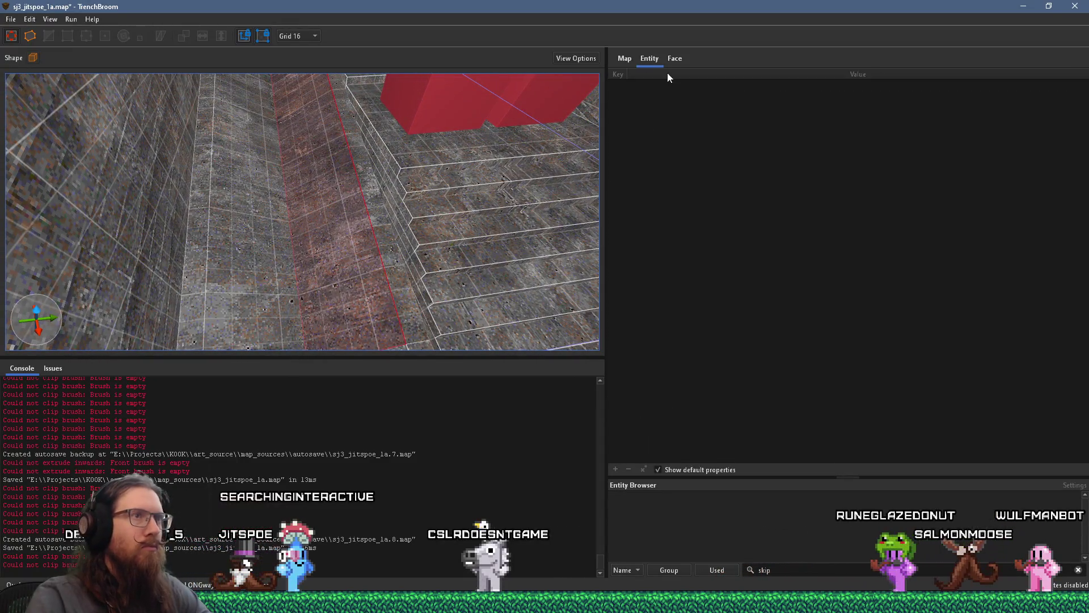
{"action": "left_click", "coordinate": [672, 57]}
{"action": "left_click", "coordinate": [372, 256], "text": "shift"}
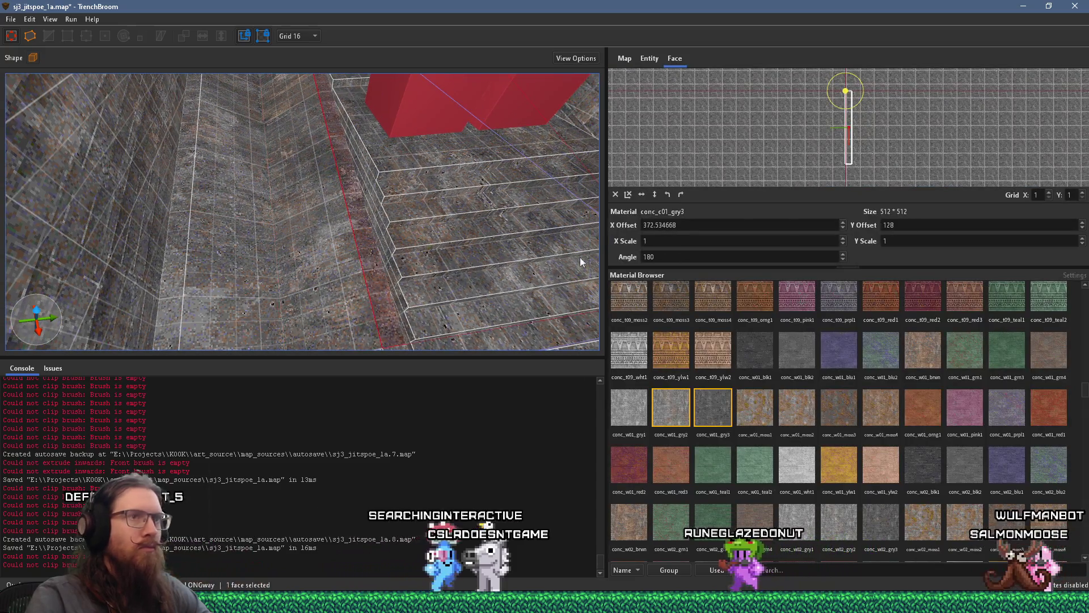
{"action": "left_click", "coordinate": [681, 194]}
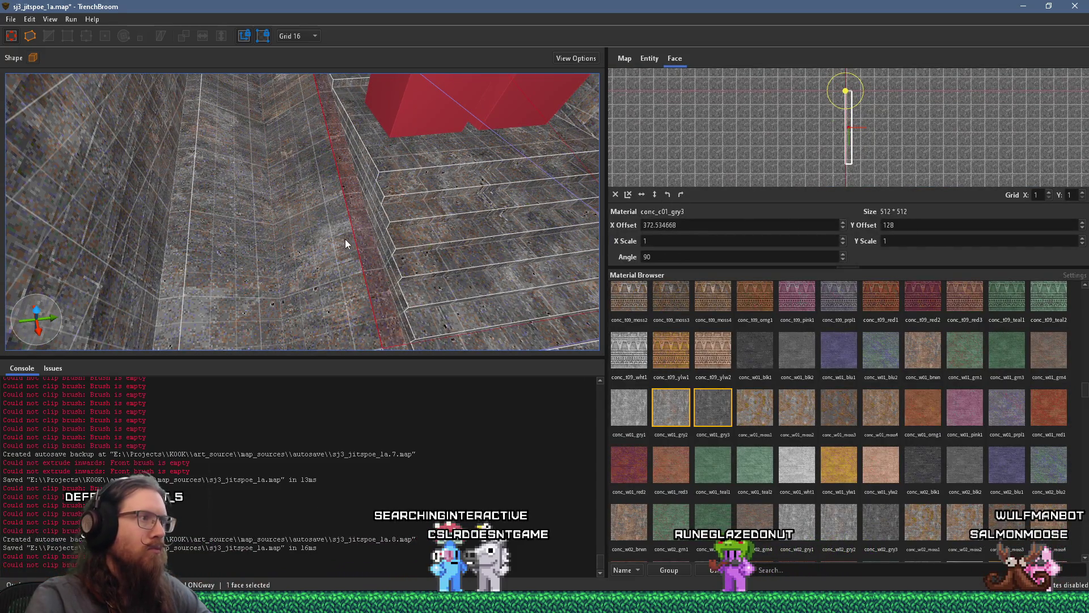
Move the view toward the stairs and select the floor face there.
{"action": "key", "text": "w"}
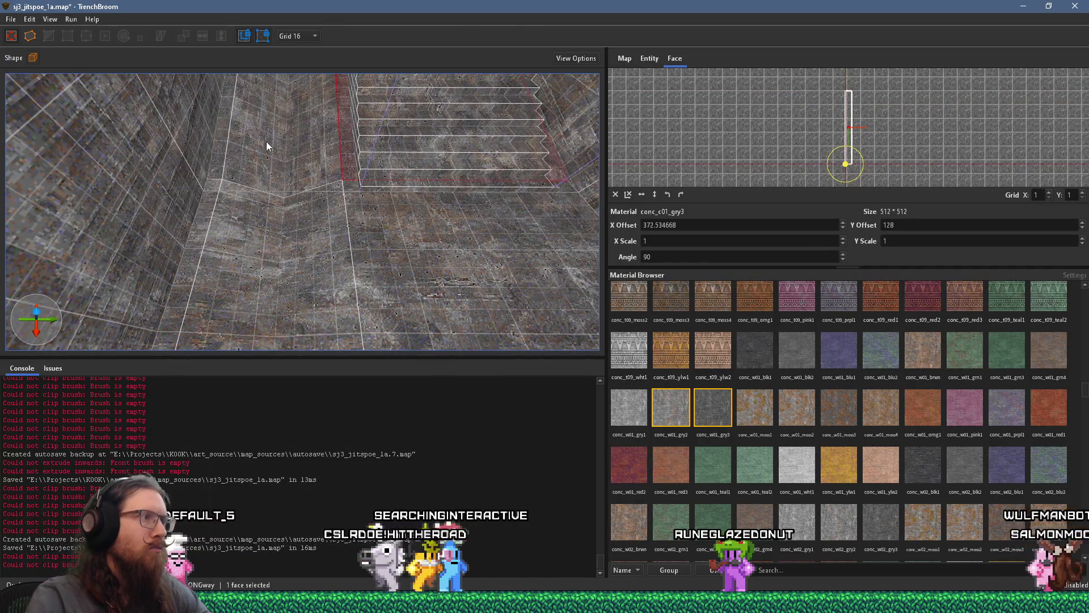
{"action": "mouse_move", "coordinate": [277, 146]}
{"action": "left_mouse_down"}
{"action": "mouse_move", "coordinate": [339, 256]}
{"action": "mouse_move", "coordinate": [335, 241]}
{"action": "mouse_move", "coordinate": [96, 212]}
{"action": "mouse_move", "coordinate": [16, 220]}
{"action": "mouse_move", "coordinate": [219, 202]}
{"action": "mouse_move", "coordinate": [320, 178]}
{"action": "mouse_move", "coordinate": [219, 216]}
{"action": "mouse_move", "coordinate": [287, 241]}
{"action": "mouse_move", "coordinate": [236, 223]}
{"action": "mouse_move", "coordinate": [394, 196]}
{"action": "mouse_move", "coordinate": [223, 166]}
{"action": "mouse_move", "coordinate": [239, 165]}
{"action": "mouse_move", "coordinate": [192, 226]}
{"action": "left_mouse_up"}
{"action": "left_click", "coordinate": [192, 226]}
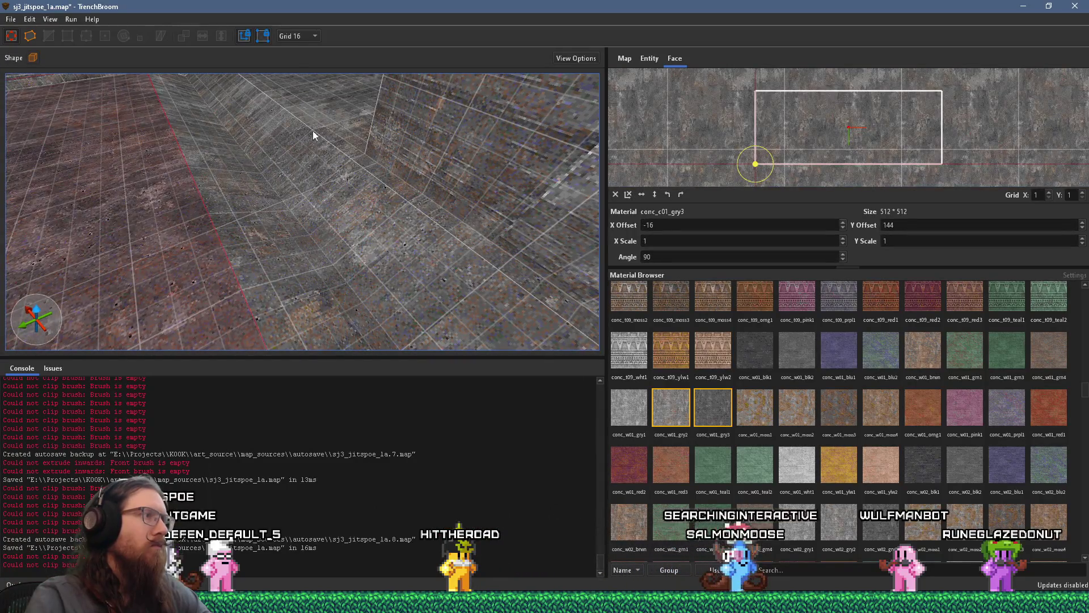
{"action": "mouse_move", "coordinate": [335, 125]}
{"action": "left_mouse_down"}
{"action": "mouse_move", "coordinate": [285, 182]}
{"action": "mouse_move", "coordinate": [305, 247]}
{"action": "mouse_move", "coordinate": [346, 244]}
{"action": "mouse_move", "coordinate": [250, 241]}
{"action": "left_mouse_up"}
{"action": "scroll", "coordinate": [822, 412], "scroll_direction": "down", "scroll_amount": 8}
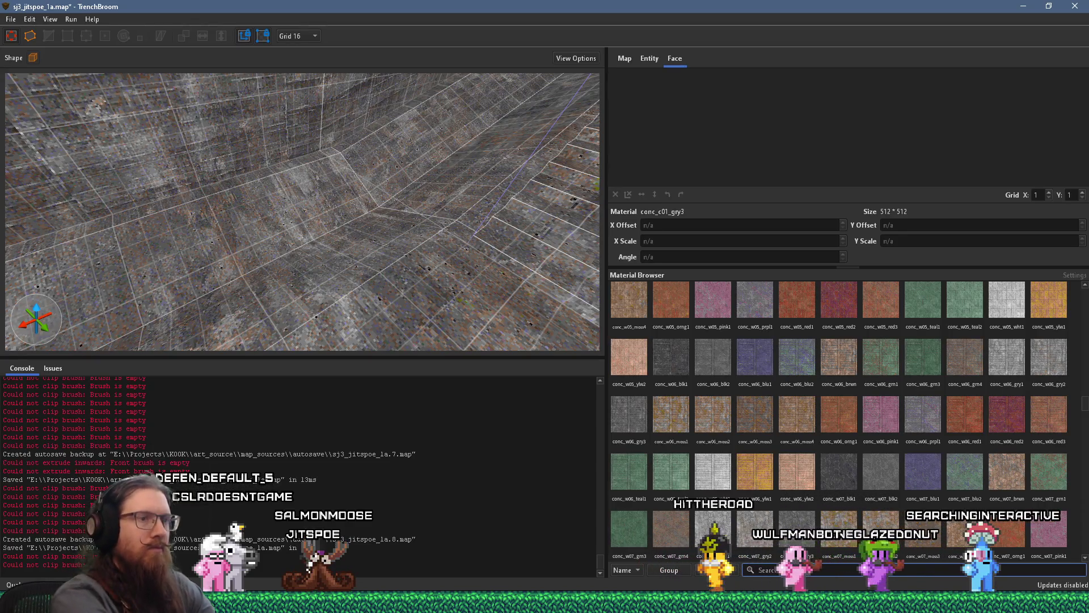
Filter materials by 'slimes', pick slimeskip, and draw an 80-unit-wide brush on the channel floor.
{"action": "type", "text": "slimes"}
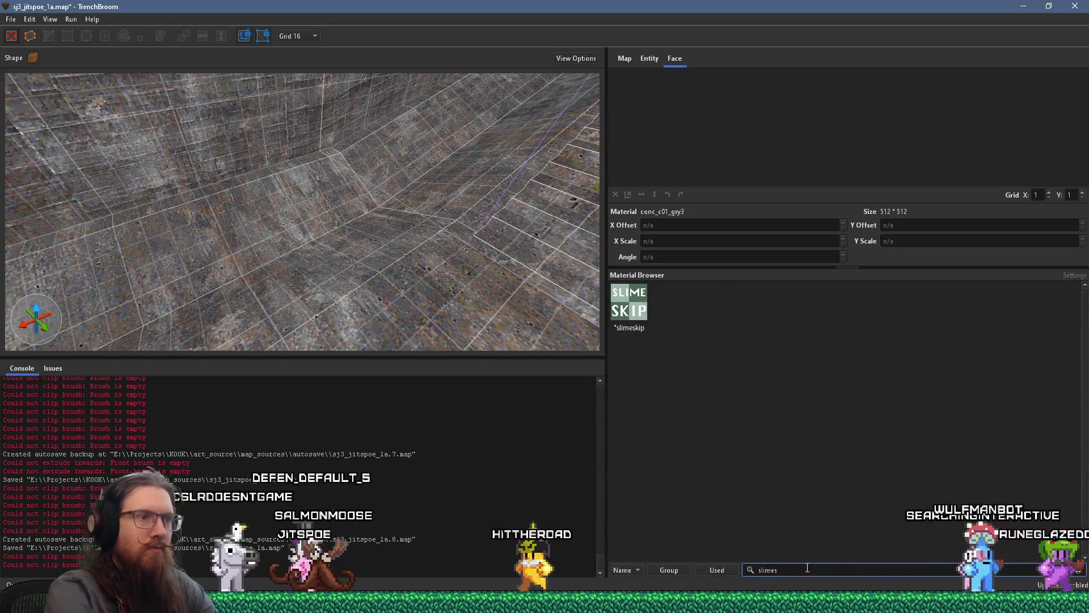
{"action": "left_click", "coordinate": [629, 303]}
{"action": "scroll", "coordinate": [407, 265], "scroll_direction": "up", "scroll_amount": 3}
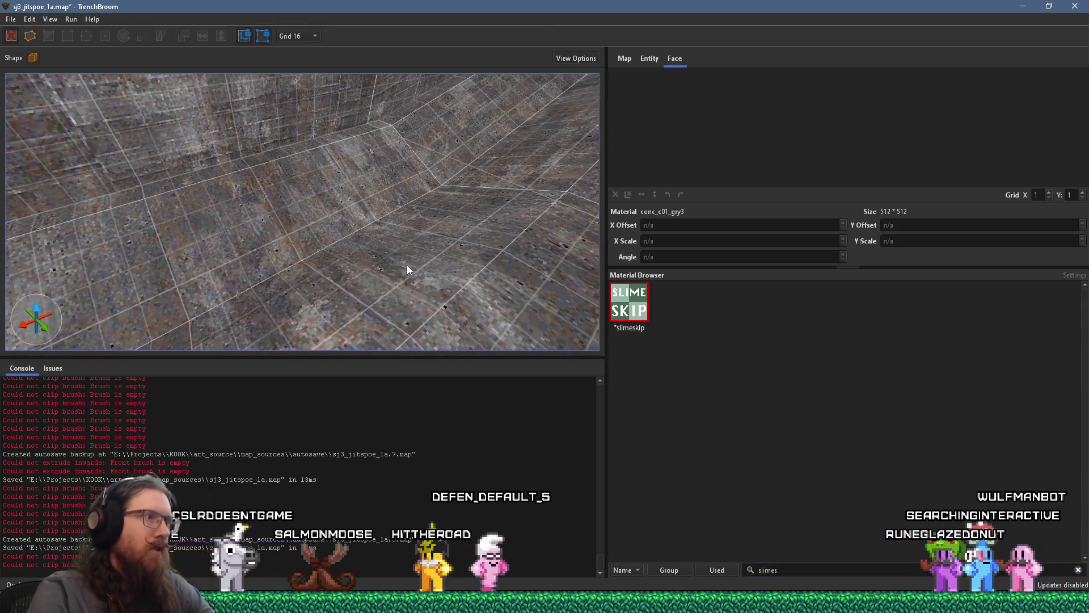
{"action": "mouse_move", "coordinate": [246, 284]}
{"action": "left_mouse_down"}
{"action": "mouse_move", "coordinate": [394, 213]}
{"action": "mouse_move", "coordinate": [434, 207]}
{"action": "mouse_move", "coordinate": [447, 222]}
{"action": "left_mouse_up"}
{"action": "left_click_drag", "start_coordinate": [321, 192], "coordinate": [309, 171]}
Look down the corridor toward the stairs and change the grid from 16 to 8 units.
{"action": "scroll", "coordinate": [306, 252], "scroll_direction": "up", "scroll_amount": 3}
{"action": "mouse_move", "coordinate": [317, 223]}
{"action": "left_mouse_down"}
{"action": "mouse_move", "coordinate": [326, 236]}
{"action": "mouse_move", "coordinate": [240, 271]}
{"action": "mouse_move", "coordinate": [345, 178]}
{"action": "left_mouse_up"}
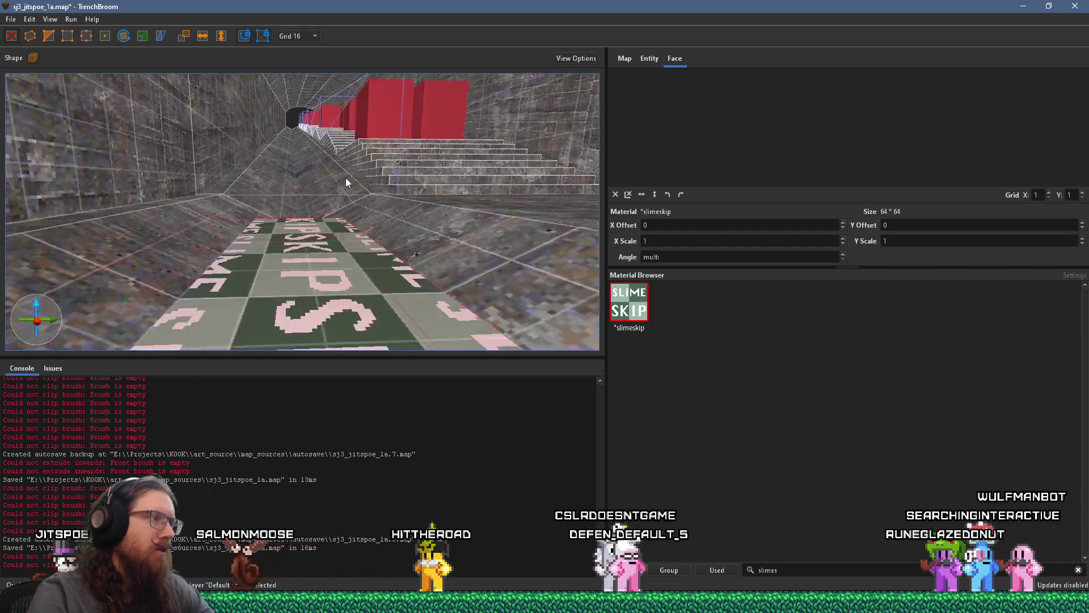
{"action": "scroll", "coordinate": [316, 272], "scroll_direction": "down", "scroll_amount": 3}
{"action": "scroll", "coordinate": [305, 288], "scroll_direction": "down", "scroll_amount": 2}
{"action": "mouse_move", "coordinate": [322, 242]}
{"action": "left_mouse_down"}
{"action": "mouse_move", "coordinate": [324, 227]}
{"action": "mouse_move", "coordinate": [326, 259]}
{"action": "left_mouse_up"}
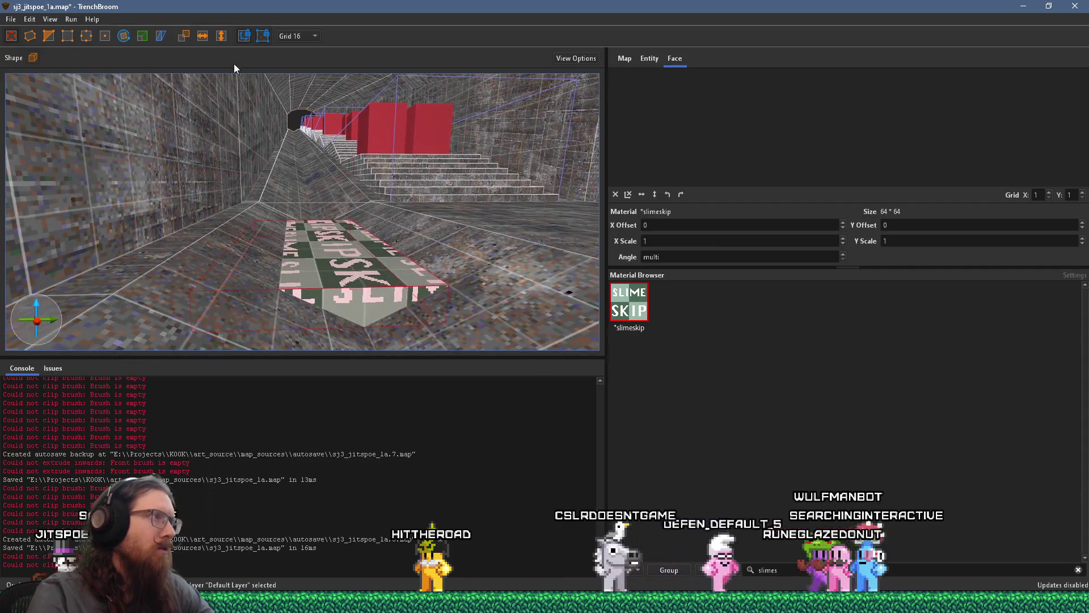
{"action": "left_click", "coordinate": [295, 35]}
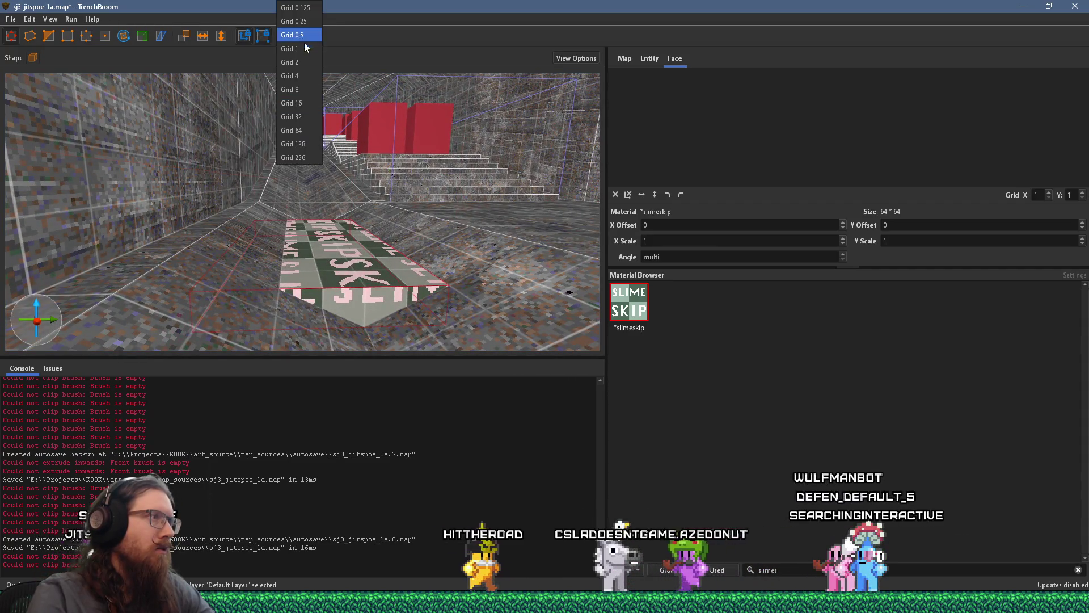
{"action": "left_click", "coordinate": [304, 89]}
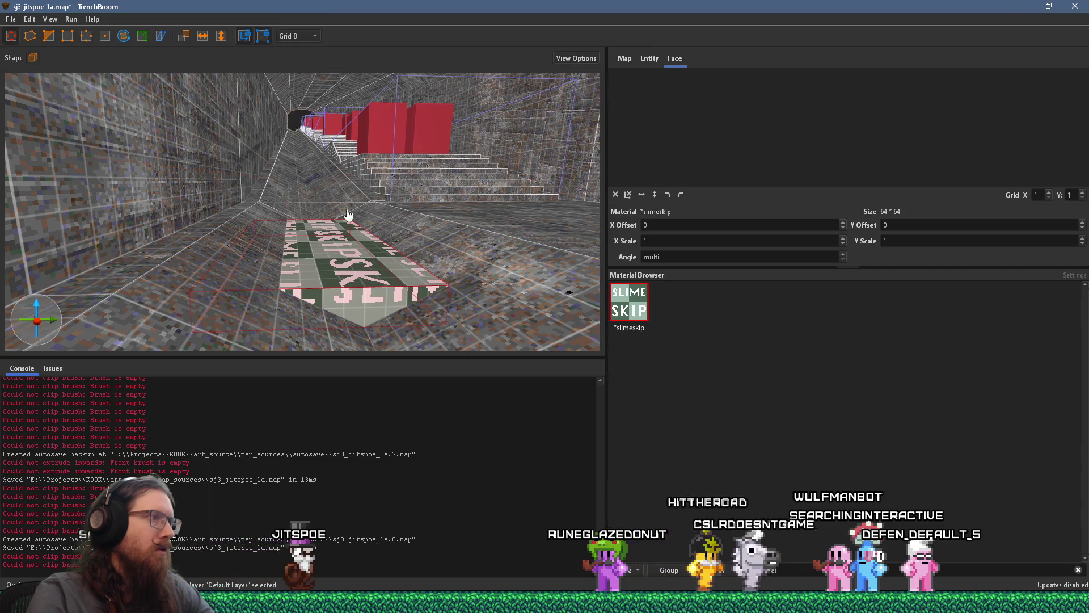
Stretch the slimeskip brush to 120 units.
{"action": "scroll", "coordinate": [335, 257], "scroll_direction": "up", "scroll_amount": 3}
{"action": "left_click_drag", "start_coordinate": [464, 259], "coordinate": [520, 254]}
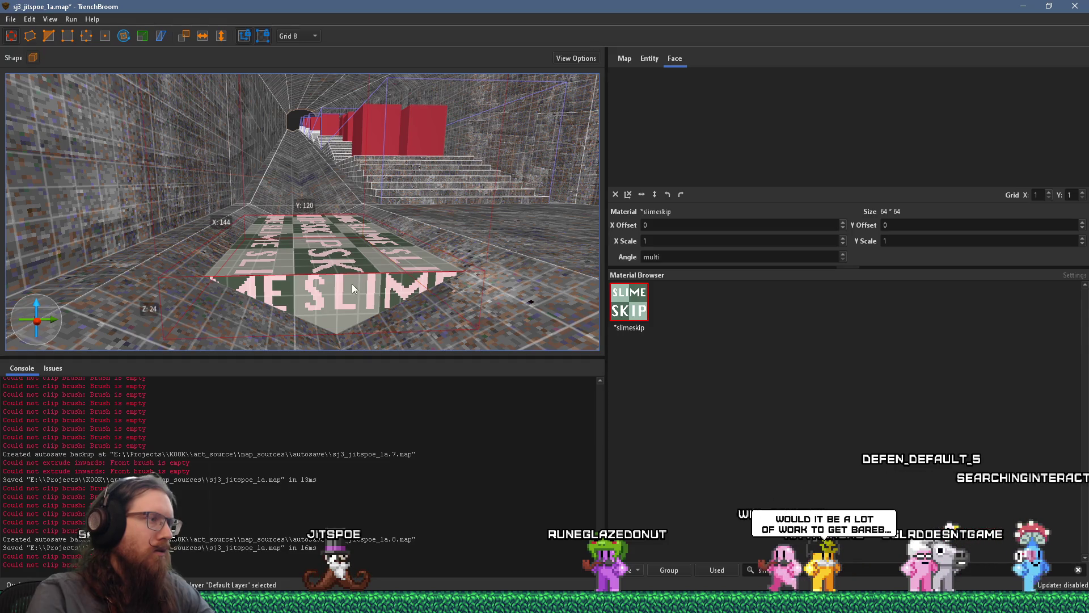
{"action": "scroll", "coordinate": [352, 284], "scroll_direction": "down", "scroll_amount": 3}
{"action": "left_click_drag", "start_coordinate": [321, 305], "coordinate": [294, 315]}
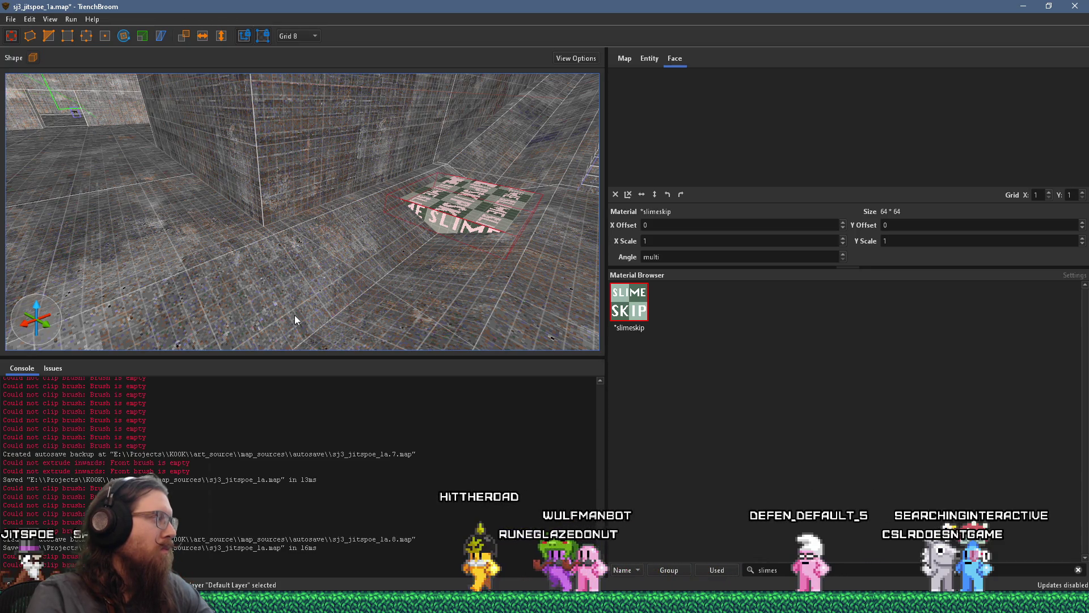
{"action": "left_click_drag", "start_coordinate": [444, 217], "coordinate": [423, 234]}
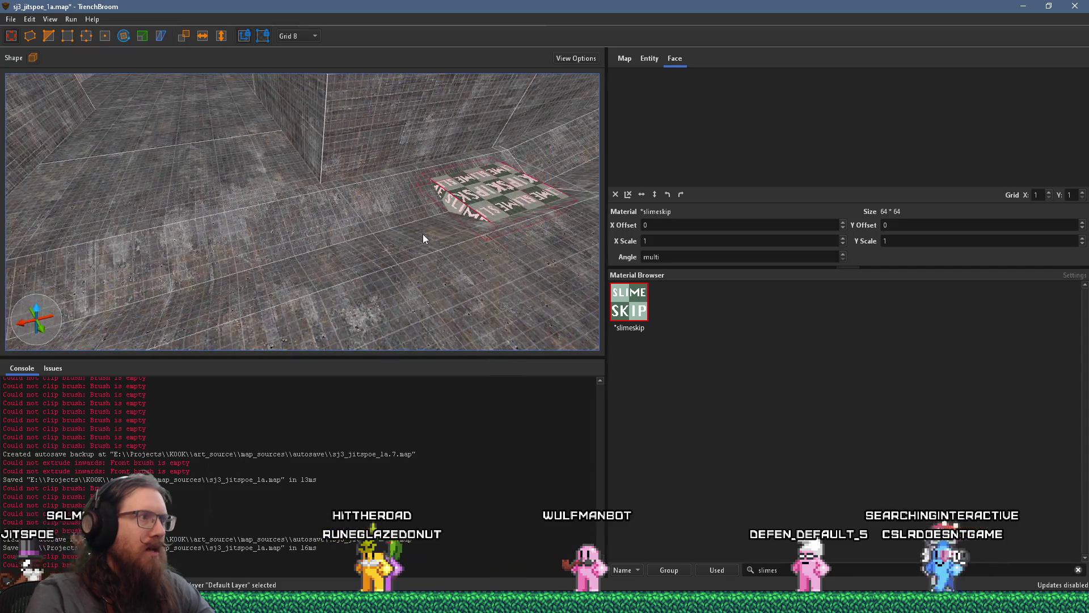
{"action": "scroll", "coordinate": [321, 241], "scroll_direction": "up", "scroll_amount": 5}
{"action": "mouse_move", "coordinate": [234, 240]}
{"action": "left_mouse_down"}
{"action": "mouse_move", "coordinate": [514, 298]}
{"action": "mouse_move", "coordinate": [212, 200]}
{"action": "mouse_move", "coordinate": [588, 285]}
{"action": "mouse_move", "coordinate": [393, 281]}
{"action": "mouse_move", "coordinate": [212, 243]}
{"action": "mouse_move", "coordinate": [138, 165]}
{"action": "mouse_move", "coordinate": [226, 226]}
{"action": "mouse_move", "coordinate": [328, 191]}
{"action": "mouse_move", "coordinate": [311, 199]}
{"action": "mouse_move", "coordinate": [355, 281]}
{"action": "mouse_move", "coordinate": [285, 287]}
{"action": "mouse_move", "coordinate": [404, 299]}
{"action": "mouse_move", "coordinate": [423, 288]}
{"action": "mouse_move", "coordinate": [386, 310]}
{"action": "mouse_move", "coordinate": [323, 270]}
{"action": "mouse_move", "coordinate": [90, 264]}
{"action": "mouse_move", "coordinate": [313, 253]}
{"action": "mouse_move", "coordinate": [236, 294]}
{"action": "mouse_move", "coordinate": [145, 311]}
{"action": "left_mouse_up"}
Shrink the slimeskip brush from its side and pull it up into a tall block.
{"action": "key", "text": "ctrl+a"}
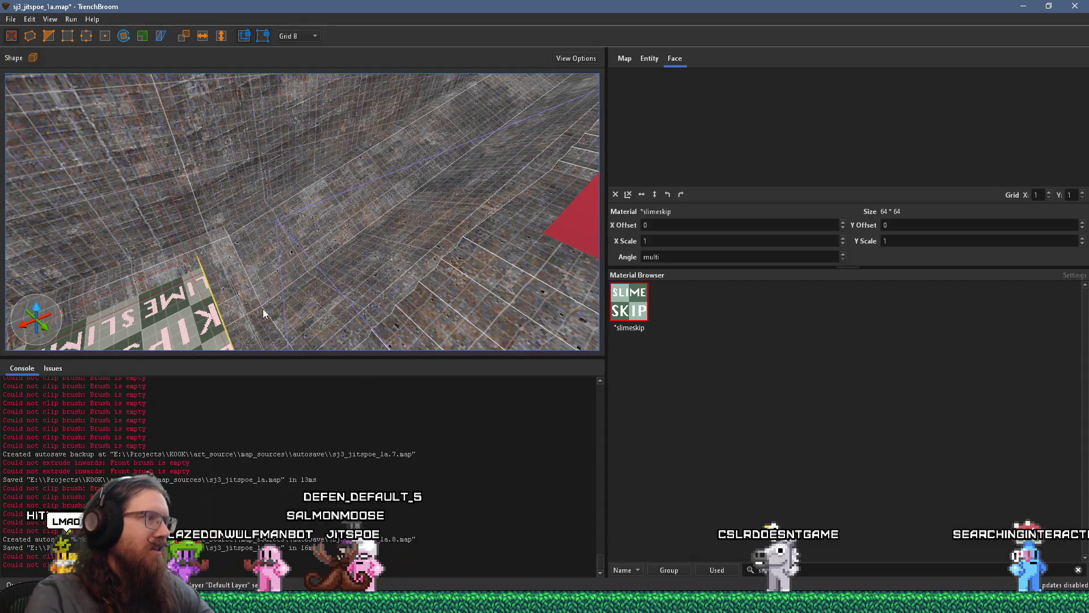
{"action": "left_click_drag", "start_coordinate": [319, 294], "coordinate": [308, 298]}
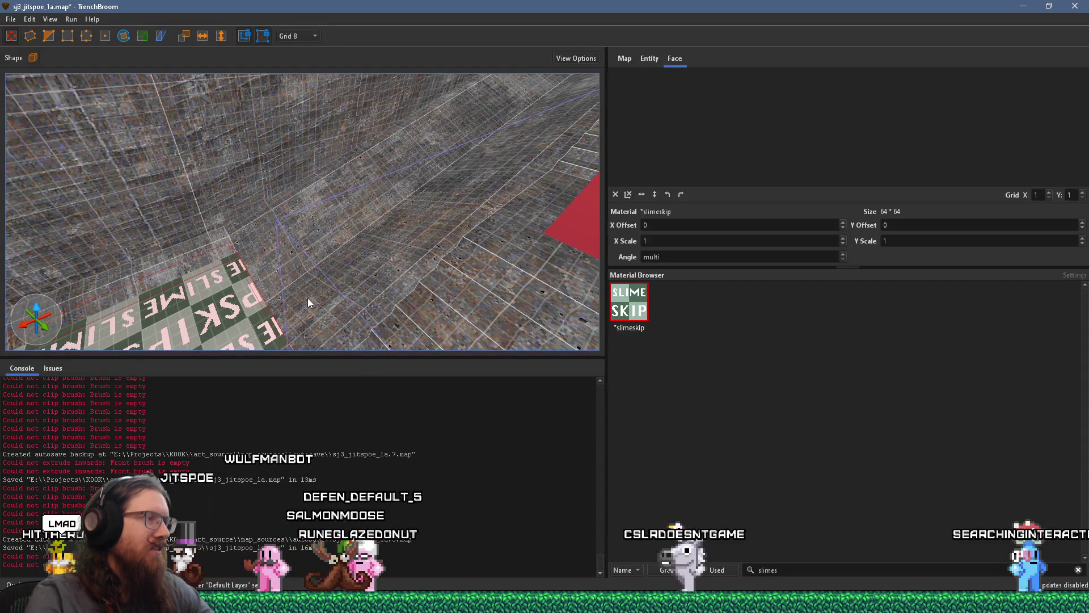
{"action": "mouse_move", "coordinate": [308, 301]}
{"action": "left_mouse_down"}
{"action": "mouse_move", "coordinate": [127, 322]}
{"action": "mouse_move", "coordinate": [22, 288]}
{"action": "left_mouse_up"}
{"action": "mouse_move", "coordinate": [127, 302]}
{"action": "left_mouse_down"}
{"action": "mouse_move", "coordinate": [533, 213]}
{"action": "mouse_move", "coordinate": [458, 235]}
{"action": "mouse_move", "coordinate": [468, 225]}
{"action": "left_mouse_up"}
{"action": "mouse_move", "coordinate": [380, 224]}
{"action": "left_mouse_down"}
{"action": "mouse_move", "coordinate": [366, 178]}
{"action": "mouse_move", "coordinate": [369, 111]}
{"action": "left_mouse_up"}
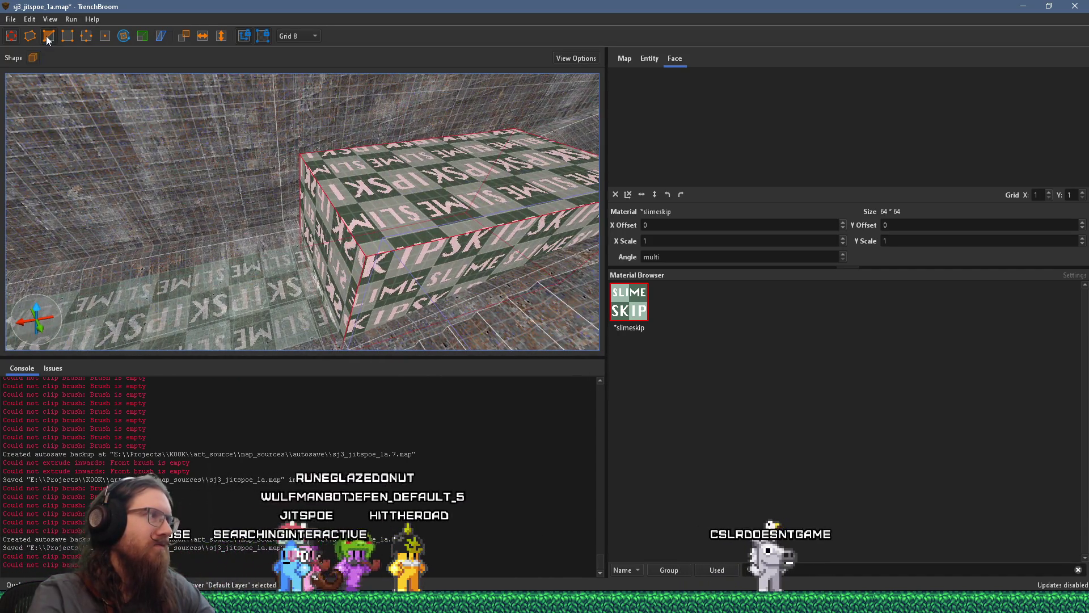
Raise the slimeskip brush with two Page Up presses and a drag to height 144.
{"action": "left_click", "coordinate": [48, 36]}
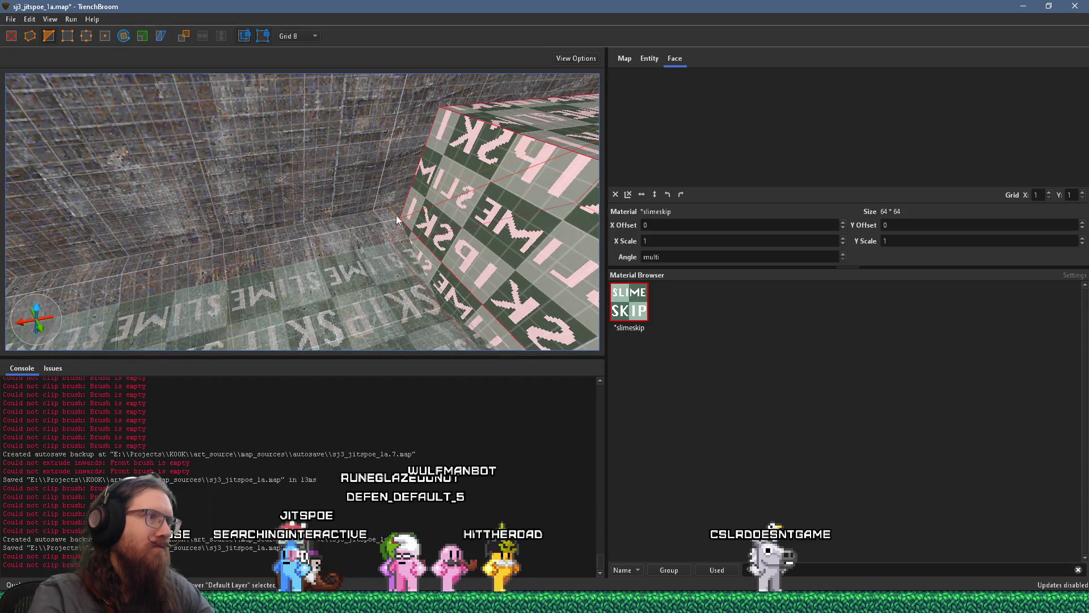
{"action": "left_click_drag", "start_coordinate": [407, 219], "coordinate": [216, 174]}
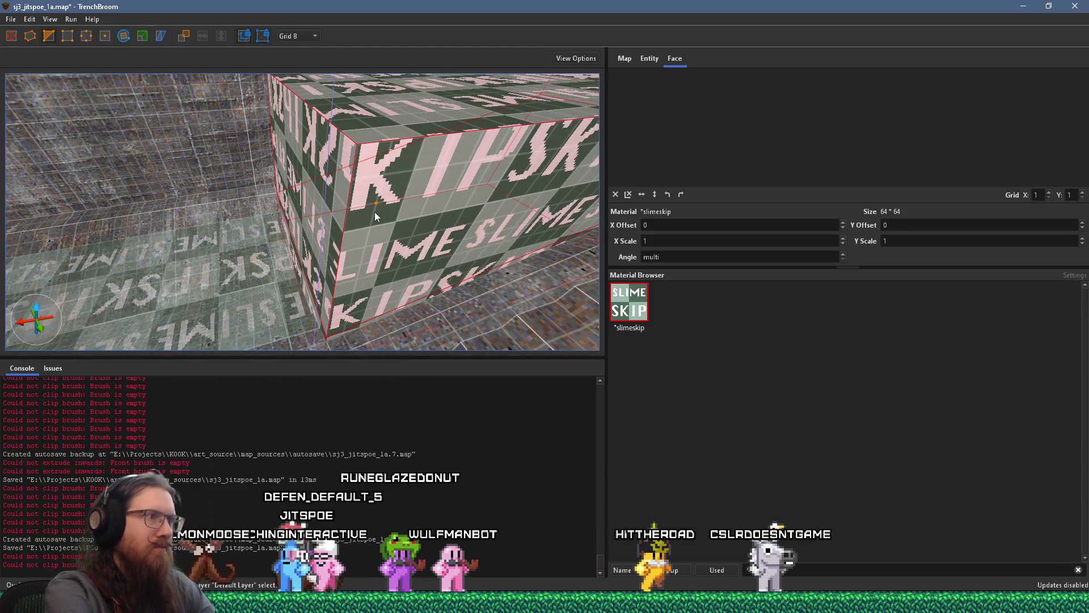
{"action": "mouse_move", "coordinate": [374, 212]}
{"action": "left_mouse_down"}
{"action": "mouse_move", "coordinate": [315, 176]}
{"action": "mouse_move", "coordinate": [336, 185]}
{"action": "left_mouse_up"}
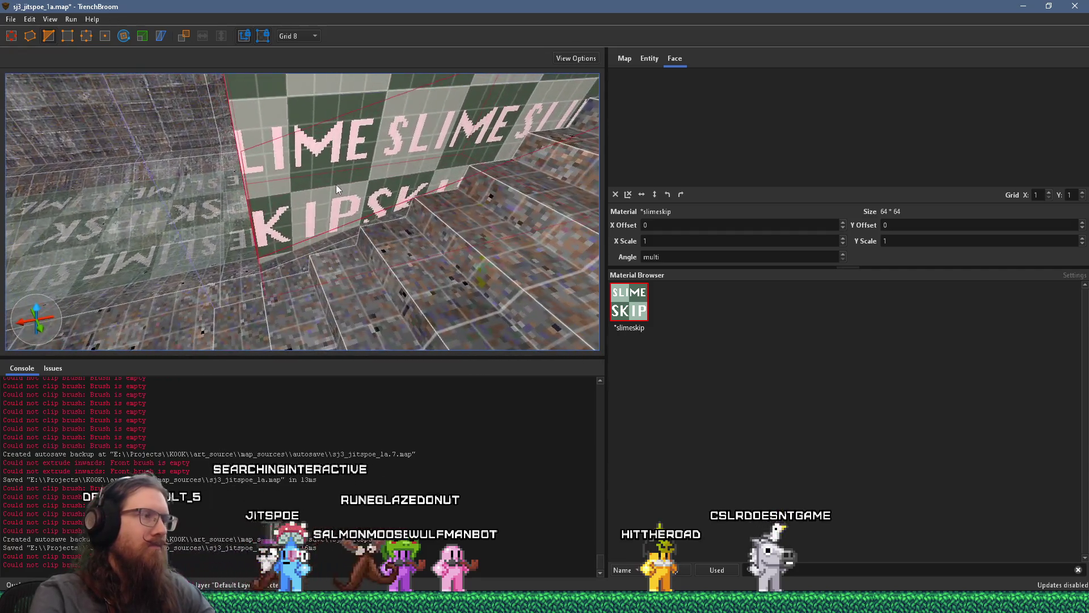
{"action": "key", "text": "Escape"}
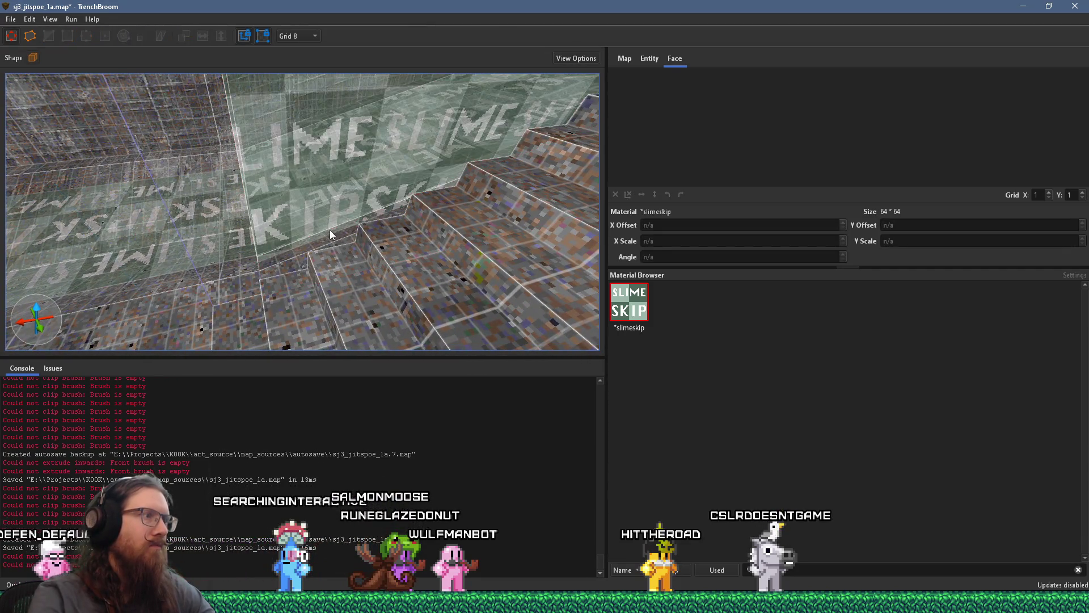
{"action": "left_click", "coordinate": [329, 230]}
{"action": "key", "text": "Page_Up"}
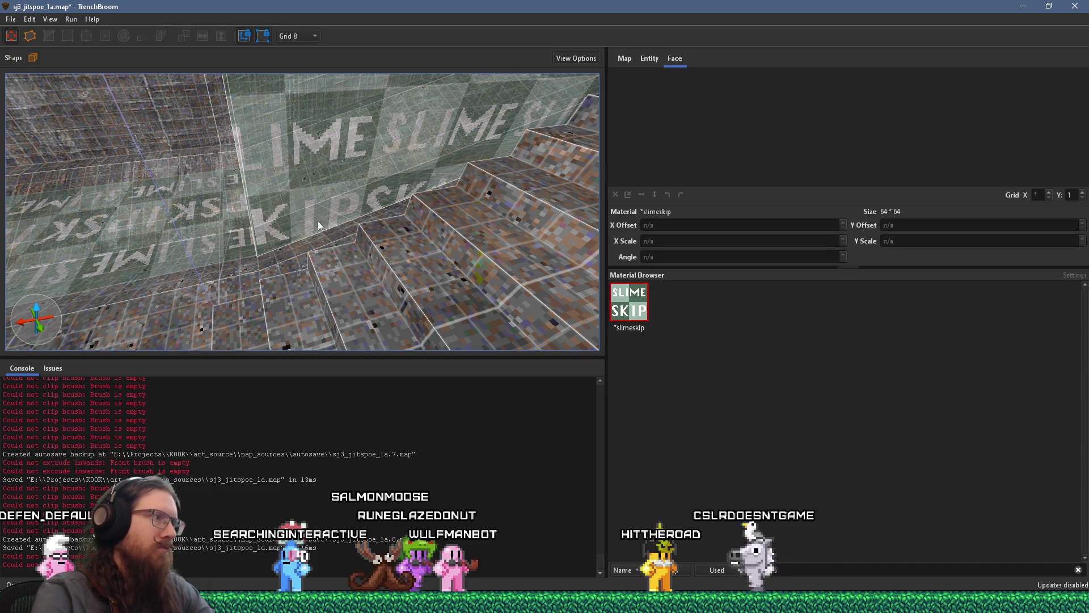
{"action": "key", "text": "Page_Up"}
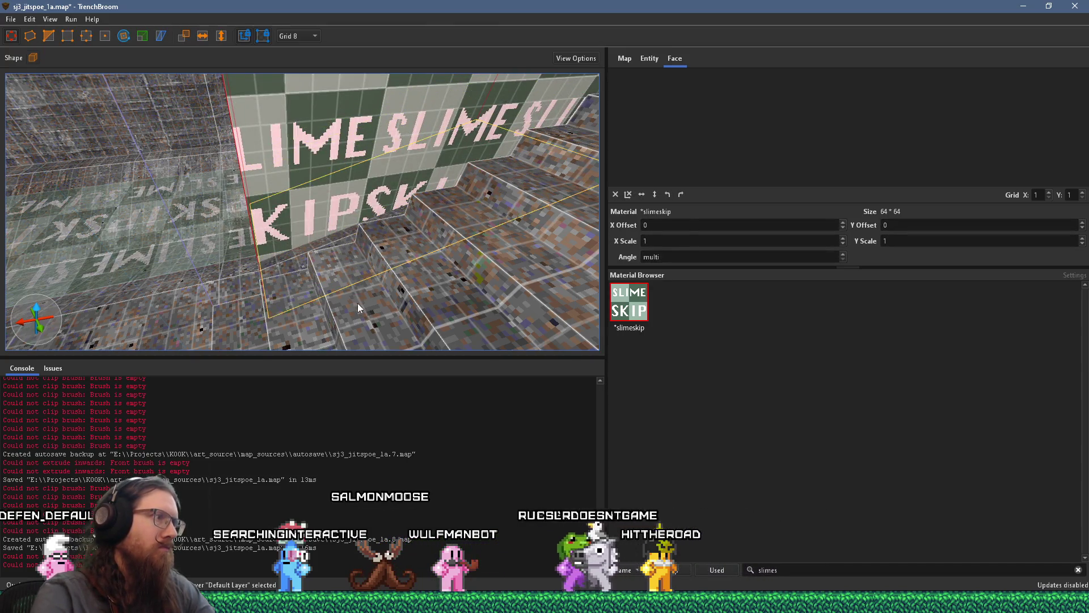
{"action": "left_click_drag", "start_coordinate": [357, 303], "coordinate": [331, 246]}
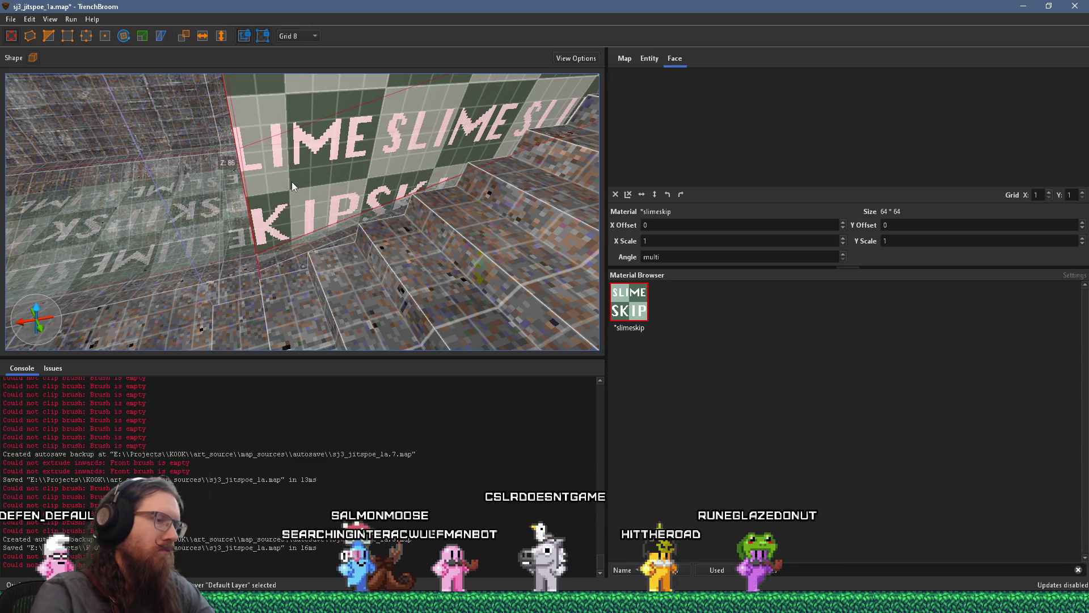
{"action": "key", "text": "Escape"}
{"action": "mouse_move", "coordinate": [437, 170]}
{"action": "left_mouse_down"}
{"action": "mouse_move", "coordinate": [445, 163]}
{"action": "mouse_move", "coordinate": [466, 182]}
{"action": "mouse_move", "coordinate": [390, 237]}
{"action": "mouse_move", "coordinate": [288, 249]}
{"action": "mouse_move", "coordinate": [240, 298]}
{"action": "mouse_move", "coordinate": [59, 351]}
{"action": "mouse_move", "coordinate": [110, 319]}
{"action": "mouse_move", "coordinate": [405, 343]}
{"action": "left_mouse_up"}
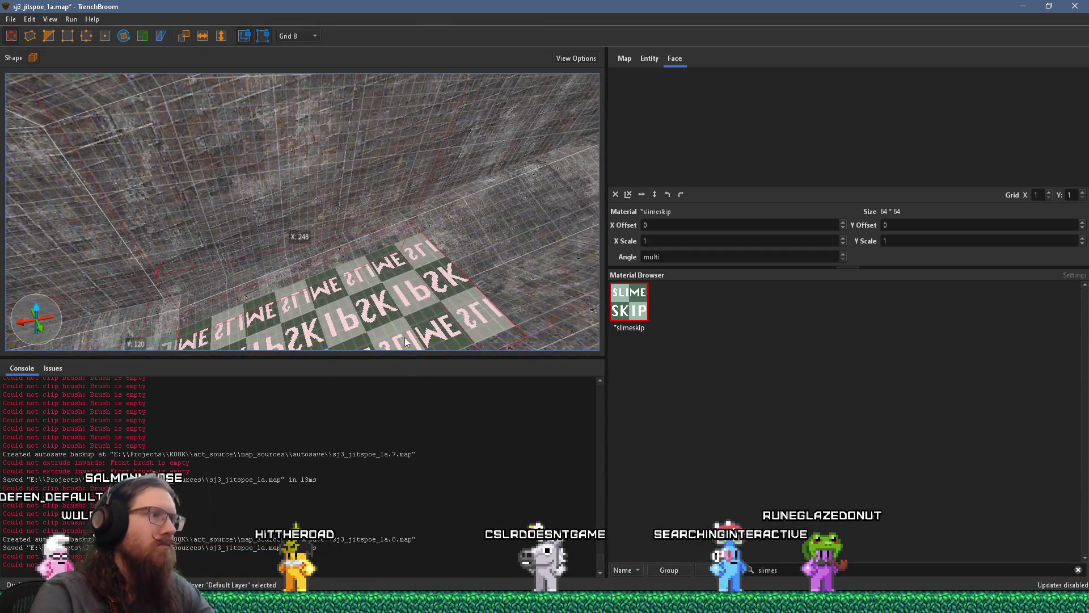
Select the slimeskip floor faces and add them to the stairsTheLONGway group.
{"action": "right_click", "coordinate": [224, 292]}
{"action": "left_click", "coordinate": [302, 353]}
{"action": "left_click_drag", "start_coordinate": [340, 337], "coordinate": [272, 340]}
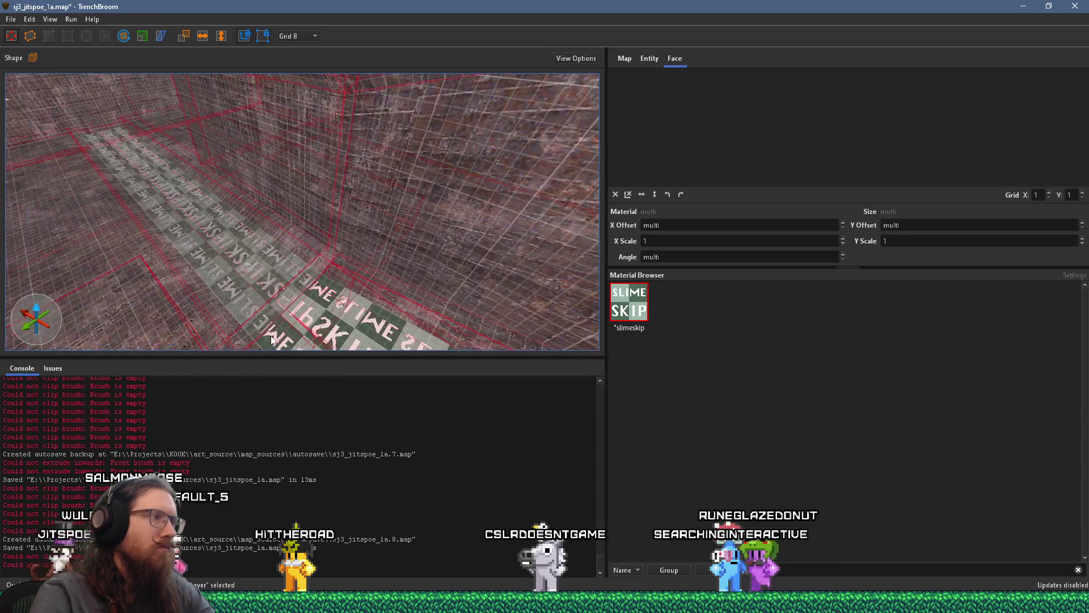
{"action": "left_click", "coordinate": [239, 271]}
{"action": "right_click", "coordinate": [80, 205]}
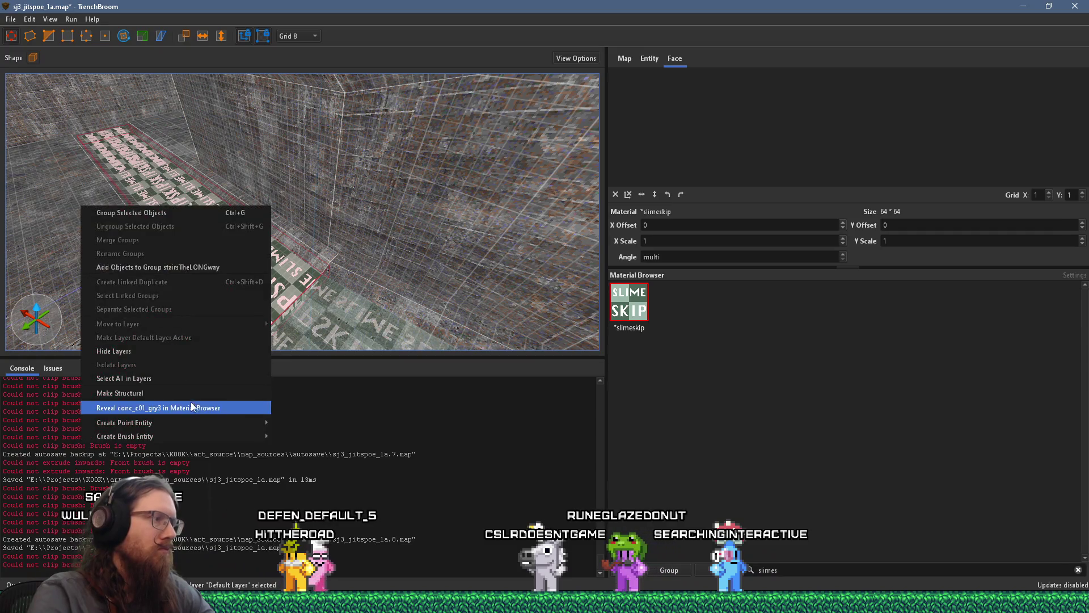
{"action": "left_click", "coordinate": [199, 270]}
Select a single slimeskip floor brush to inspect it, then clear the selection.
{"action": "mouse_move", "coordinate": [200, 270]}
{"action": "left_mouse_down"}
{"action": "mouse_move", "coordinate": [264, 307]}
{"action": "mouse_move", "coordinate": [356, 287]}
{"action": "mouse_move", "coordinate": [341, 334]}
{"action": "mouse_move", "coordinate": [387, 319]}
{"action": "left_mouse_up"}
{"action": "left_click_drag", "start_coordinate": [282, 348], "coordinate": [306, 325]}
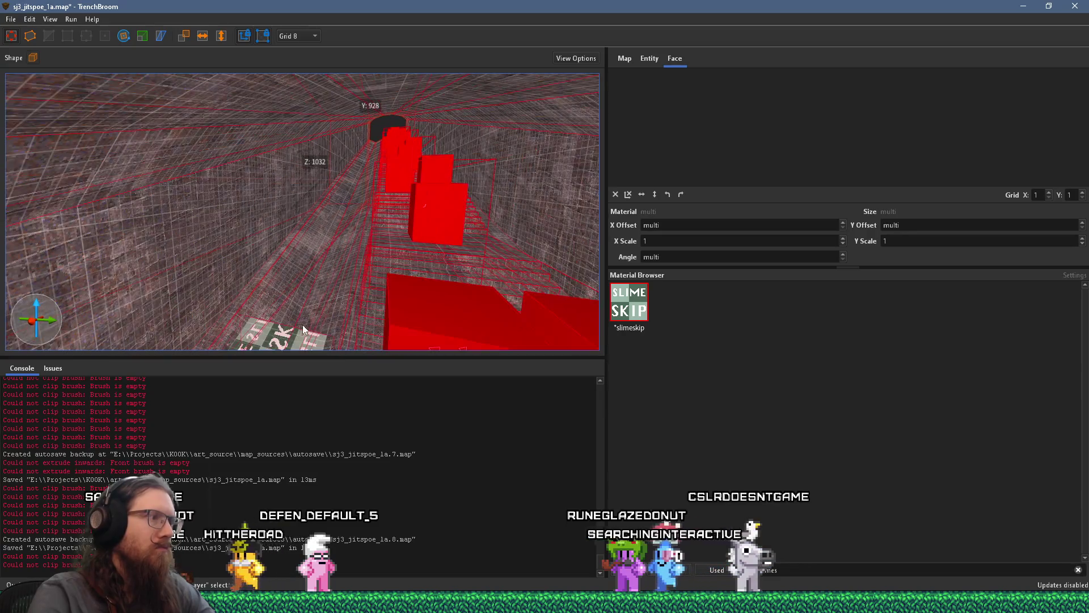
{"action": "left_click", "coordinate": [276, 344]}
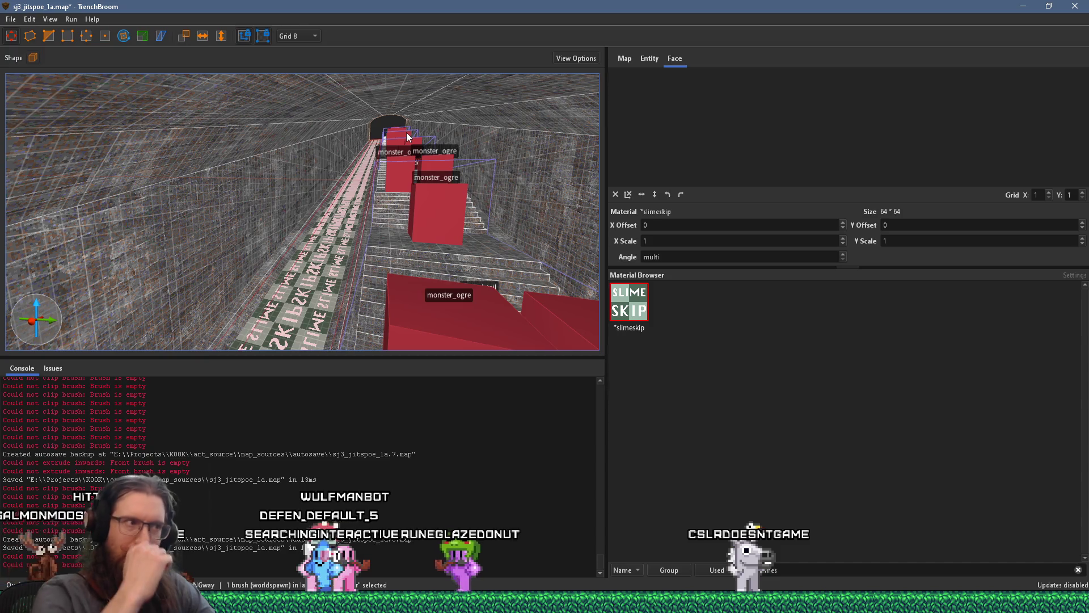
{"action": "mouse_move", "coordinate": [406, 131]}
{"action": "left_mouse_down"}
{"action": "mouse_move", "coordinate": [234, 269]}
{"action": "mouse_move", "coordinate": [304, 196]}
{"action": "mouse_move", "coordinate": [308, 209]}
{"action": "left_mouse_up"}
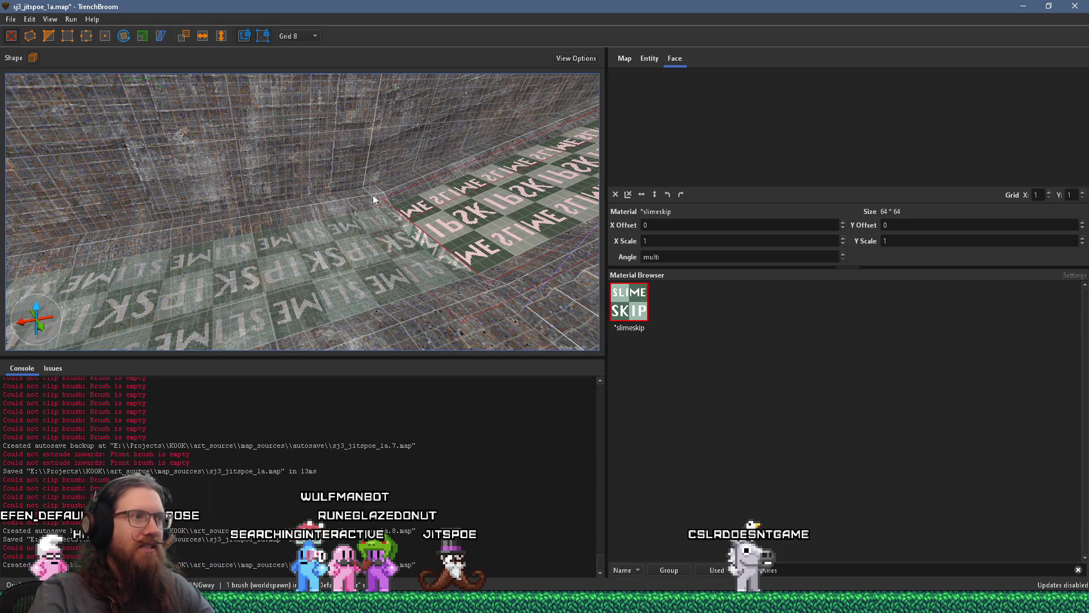
{"action": "key", "text": "Escape"}
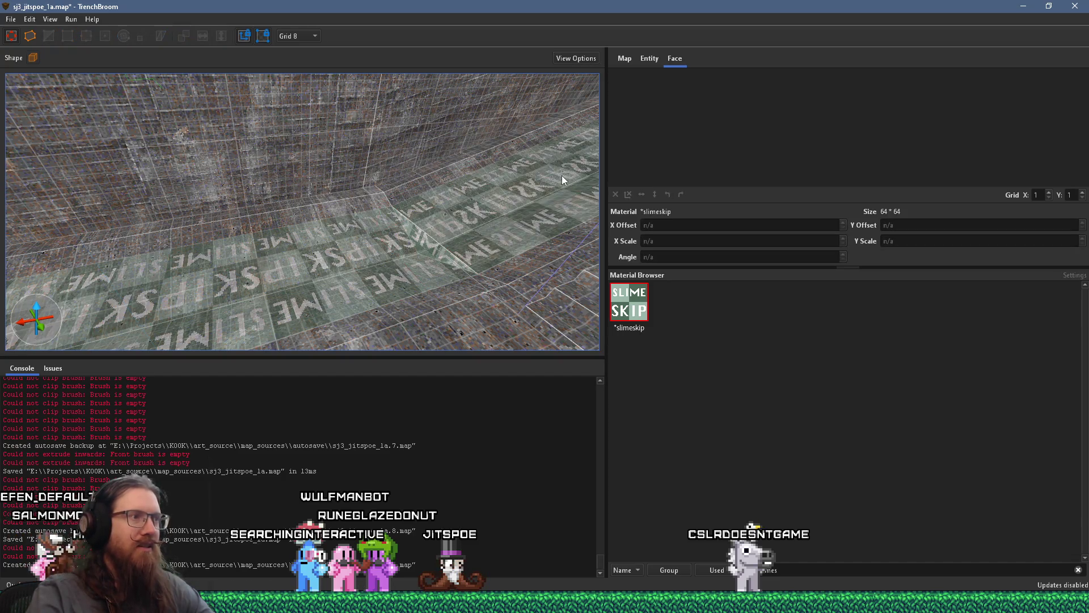
{"action": "scroll", "coordinate": [392, 229], "scroll_direction": "up", "scroll_amount": 5}
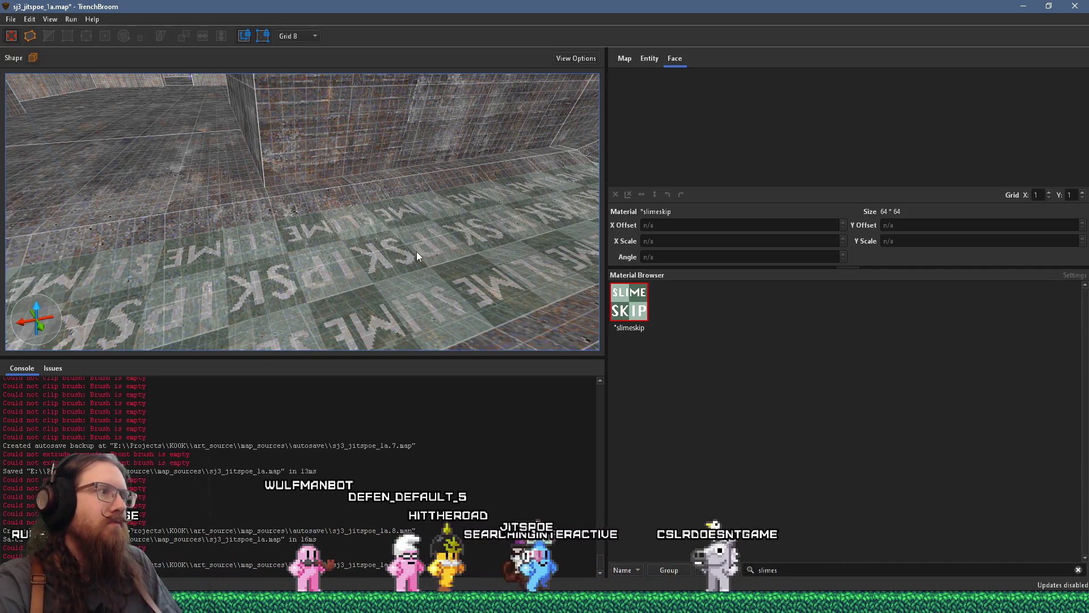
{"action": "mouse_move", "coordinate": [416, 254]}
{"action": "left_mouse_down"}
{"action": "mouse_move", "coordinate": [480, 223]}
{"action": "mouse_move", "coordinate": [400, 181]}
{"action": "left_mouse_up"}
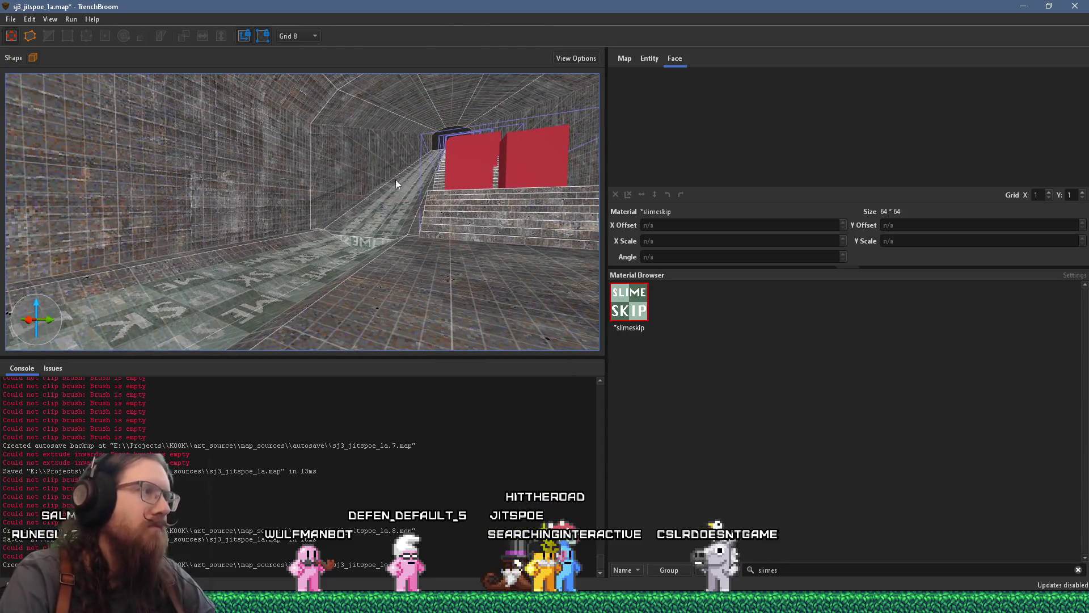
Save the map and drag the test player start beside the nailgrunts.
{"action": "left_click", "coordinate": [11, 19]}
{"action": "left_click", "coordinate": [24, 76]}
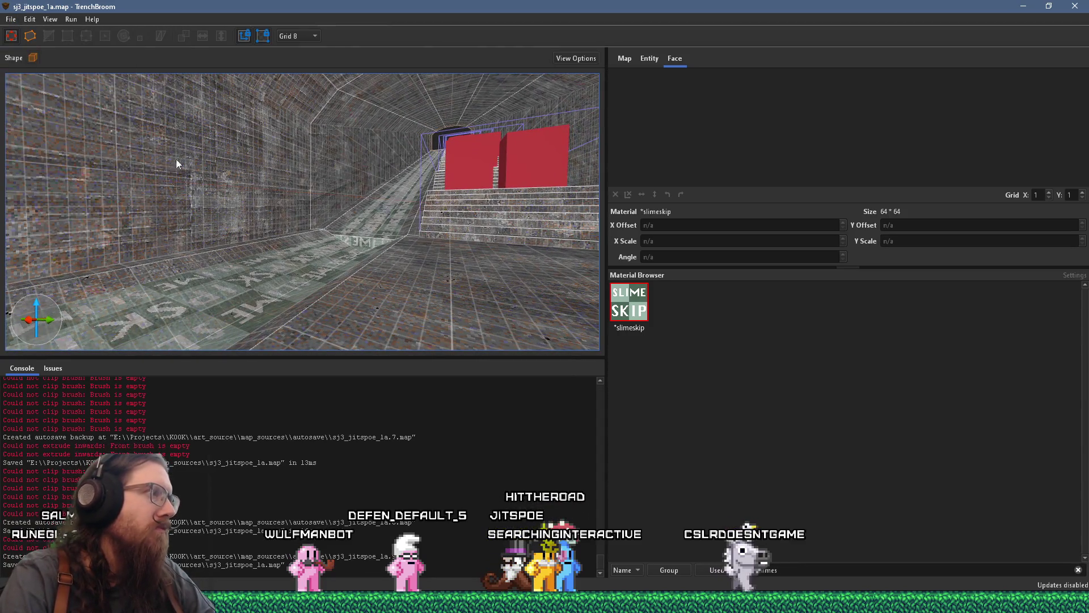
{"action": "scroll", "coordinate": [294, 204], "scroll_direction": "up", "scroll_amount": 2}
{"action": "mouse_move", "coordinate": [328, 203]}
{"action": "left_mouse_down"}
{"action": "mouse_move", "coordinate": [220, 168]}
{"action": "mouse_move", "coordinate": [342, 247]}
{"action": "mouse_move", "coordinate": [359, 169]}
{"action": "mouse_move", "coordinate": [390, 172]}
{"action": "mouse_move", "coordinate": [194, 203]}
{"action": "mouse_move", "coordinate": [464, 180]}
{"action": "mouse_move", "coordinate": [41, 106]}
{"action": "mouse_move", "coordinate": [352, 128]}
{"action": "mouse_move", "coordinate": [173, 225]}
{"action": "mouse_move", "coordinate": [287, 173]}
{"action": "mouse_move", "coordinate": [299, 184]}
{"action": "mouse_move", "coordinate": [370, 187]}
{"action": "left_mouse_up"}
{"action": "mouse_move", "coordinate": [548, 180]}
{"action": "left_mouse_down"}
{"action": "mouse_move", "coordinate": [550, 170]}
{"action": "mouse_move", "coordinate": [51, 225]}
{"action": "left_mouse_up"}
Center the view on the player start and compile the map with the alkaline dev profile.
{"action": "left_click_drag", "start_coordinate": [249, 201], "coordinate": [678, 165]}
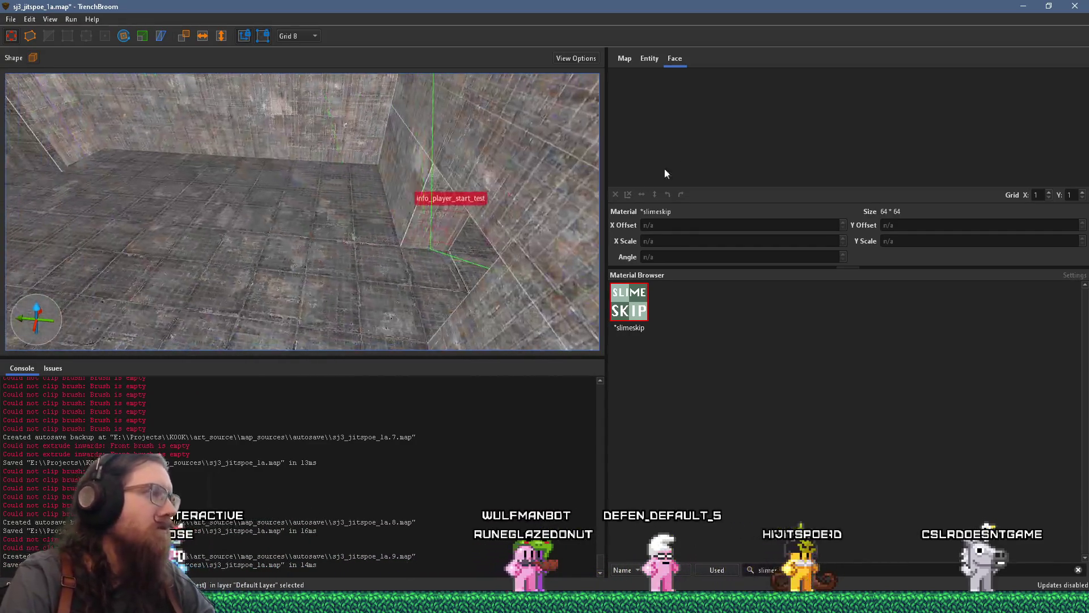
{"action": "mouse_move", "coordinate": [86, 251]}
{"action": "left_mouse_down"}
{"action": "mouse_move", "coordinate": [635, 164]}
{"action": "mouse_move", "coordinate": [451, 202]}
{"action": "left_mouse_up"}
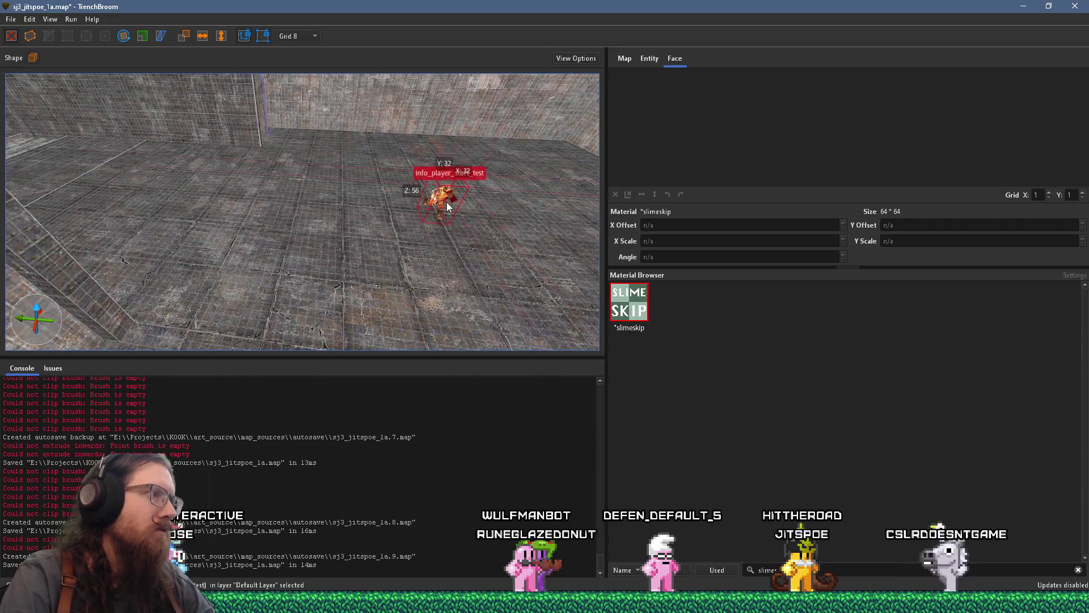
{"action": "mouse_move", "coordinate": [66, 169]}
{"action": "left_mouse_down"}
{"action": "mouse_move", "coordinate": [70, 157]}
{"action": "mouse_move", "coordinate": [327, 203]}
{"action": "left_mouse_up"}
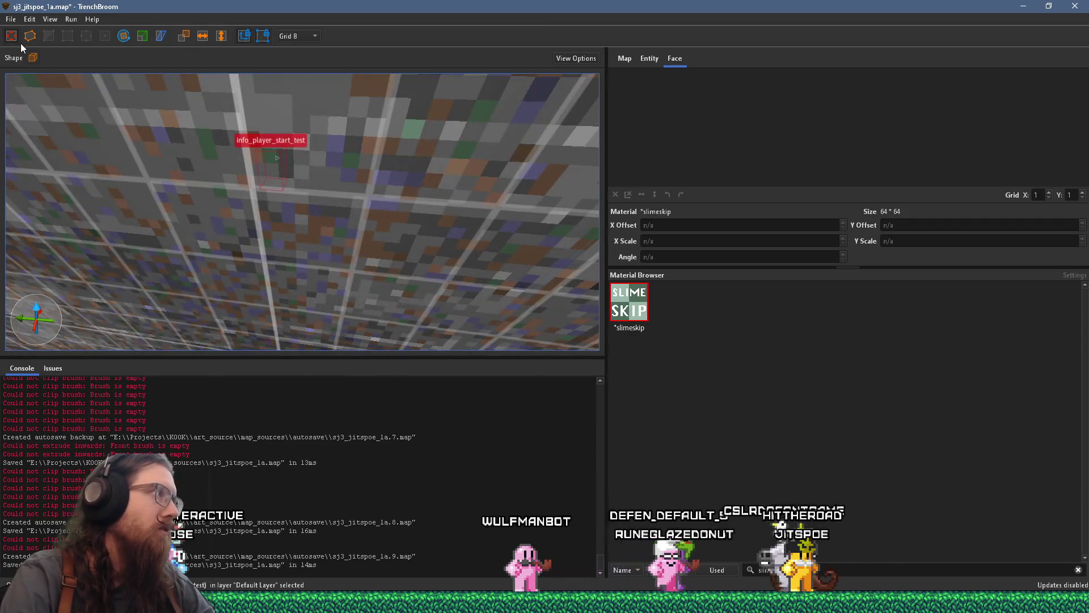
{"action": "left_click", "coordinate": [11, 18]}
{"action": "left_click", "coordinate": [71, 19]}
{"action": "left_click", "coordinate": [93, 31]}
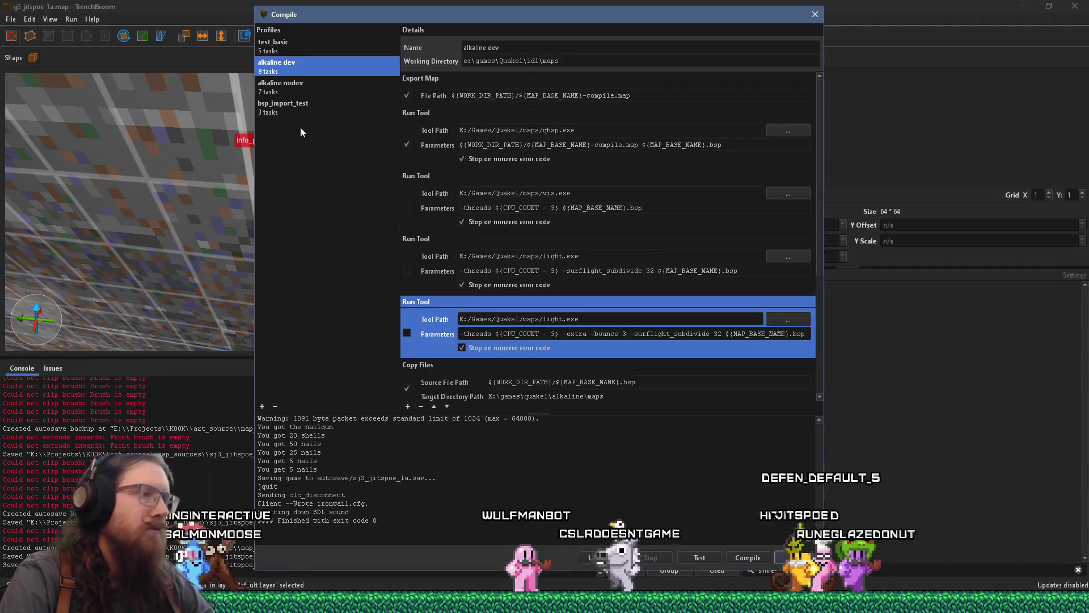
{"action": "left_click", "coordinate": [744, 553]}
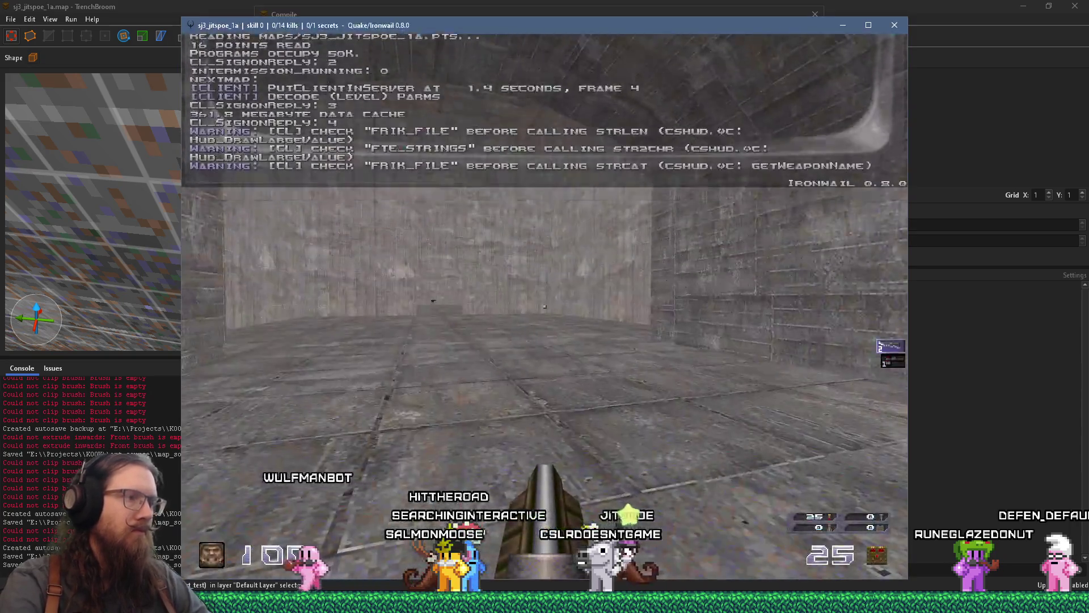
Walk down the slime tunnel, axe the soldiers, and pick up rockets.
{"action": "key", "text": "w"}
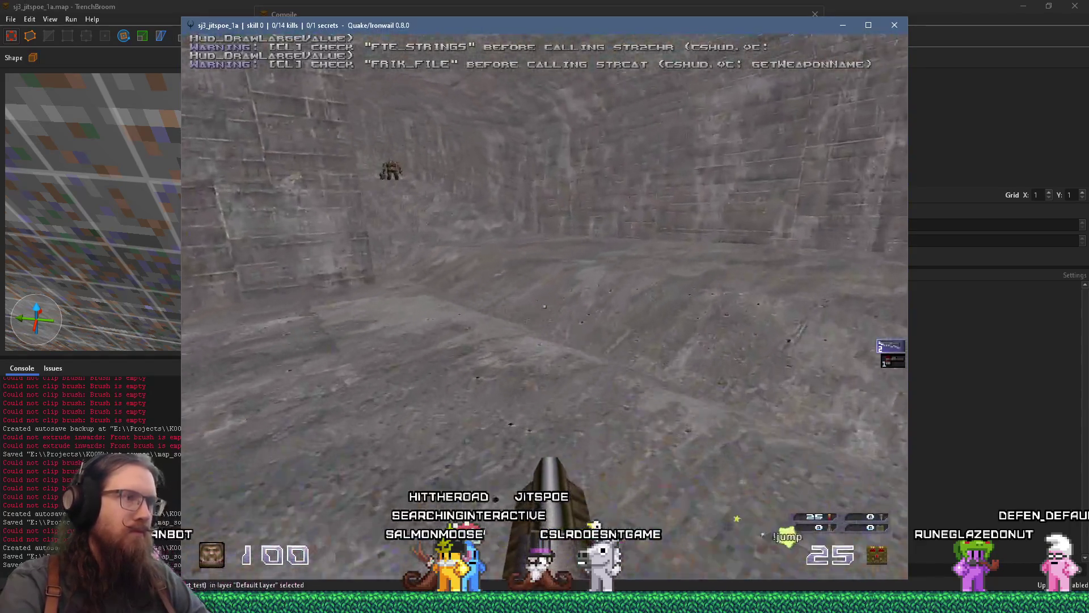
{"action": "key", "text": "w"}
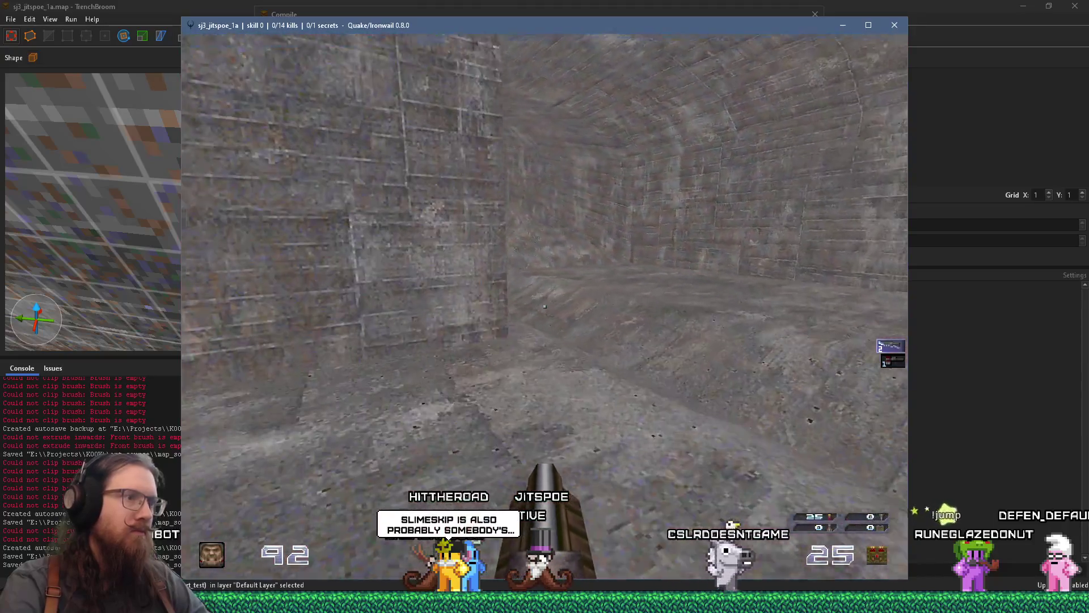
{"action": "key", "text": "w"}
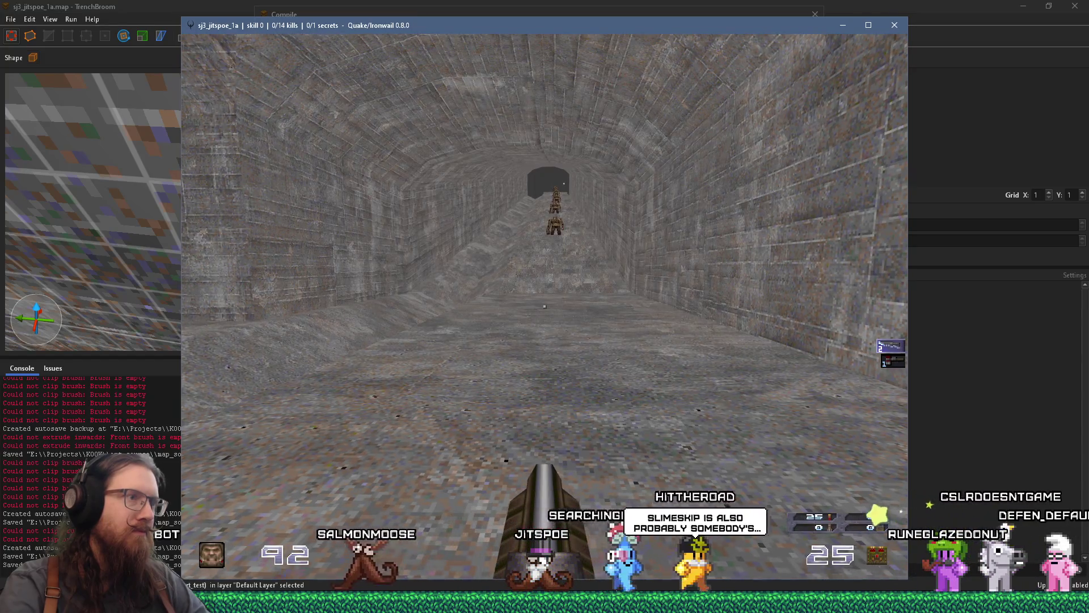
{"action": "key", "text": "w"}
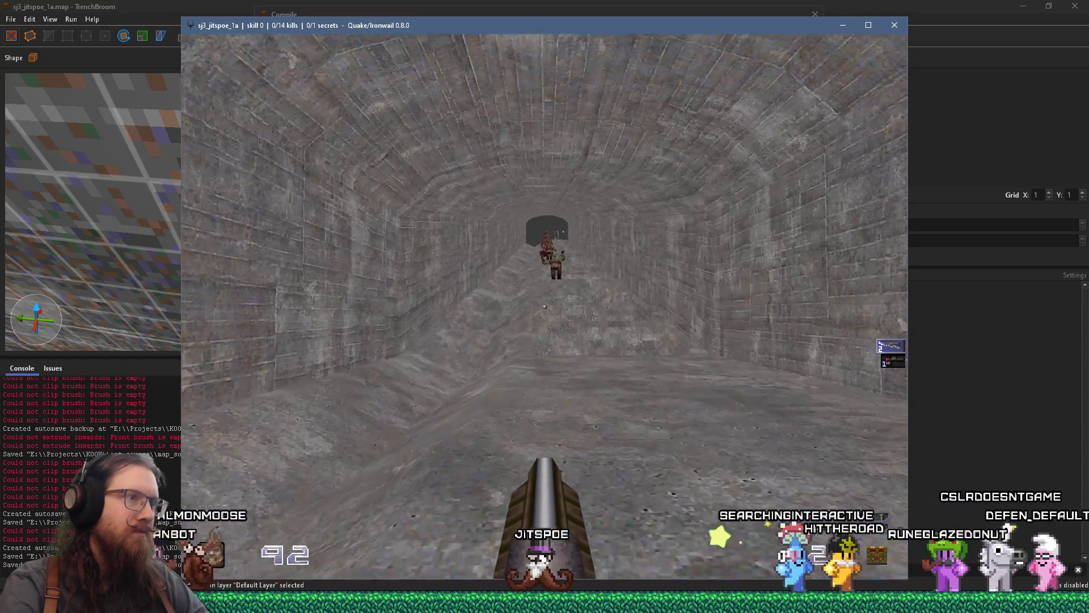
{"action": "key", "text": "w"}
{"action": "key", "text": "w"}
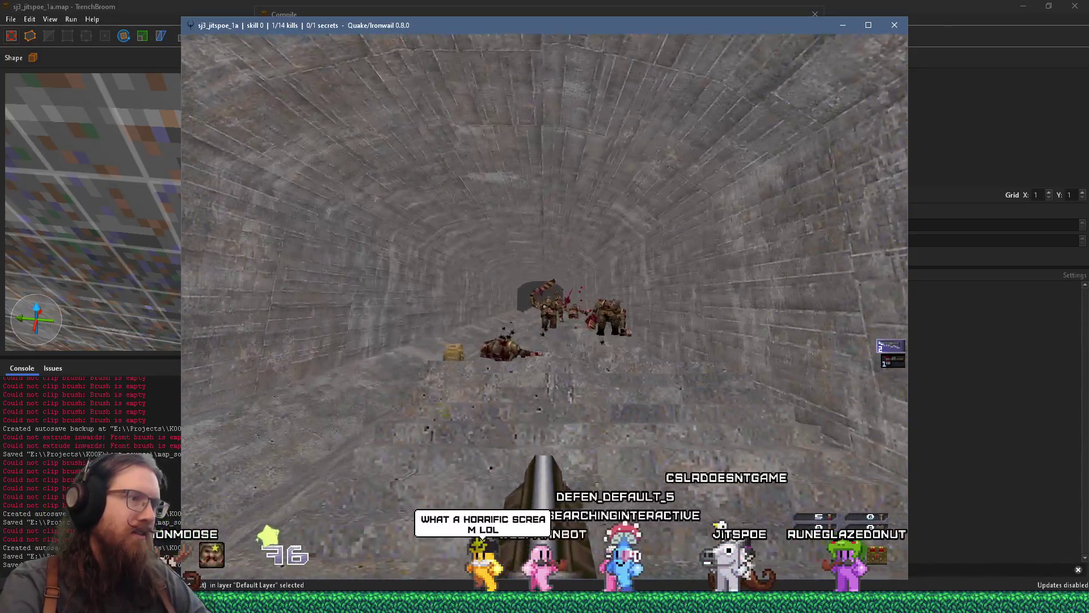
{"action": "key", "text": "w"}
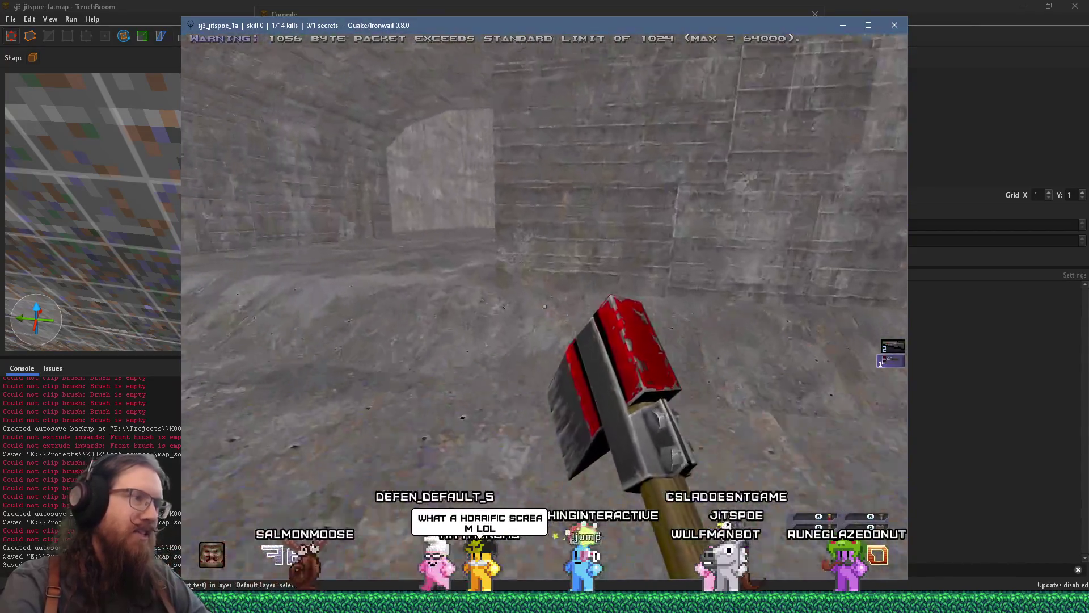
{"action": "key", "text": "w"}
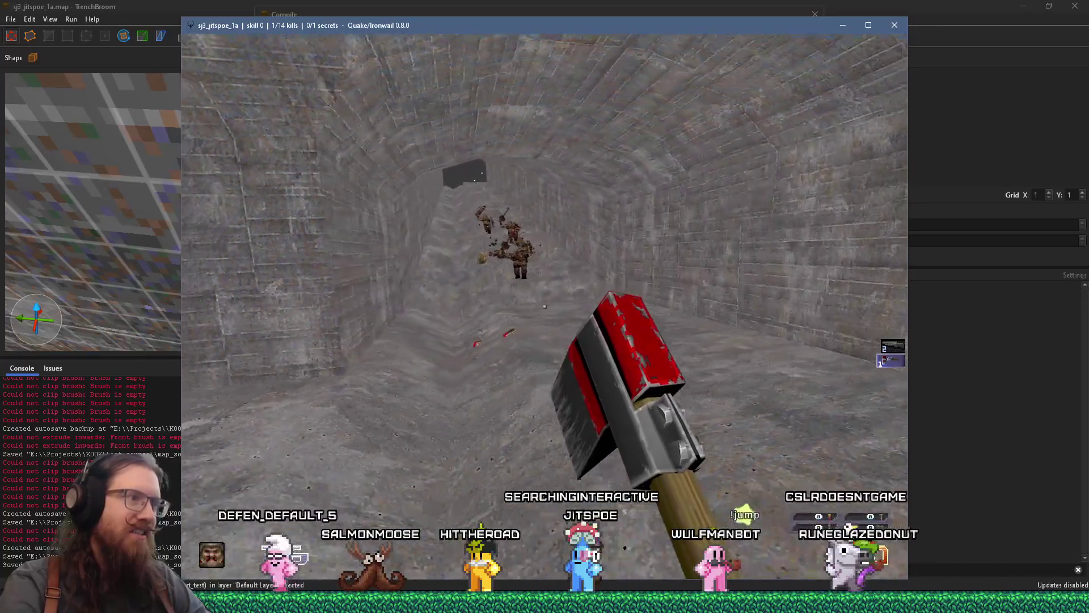
{"action": "key", "text": "ctrl"}
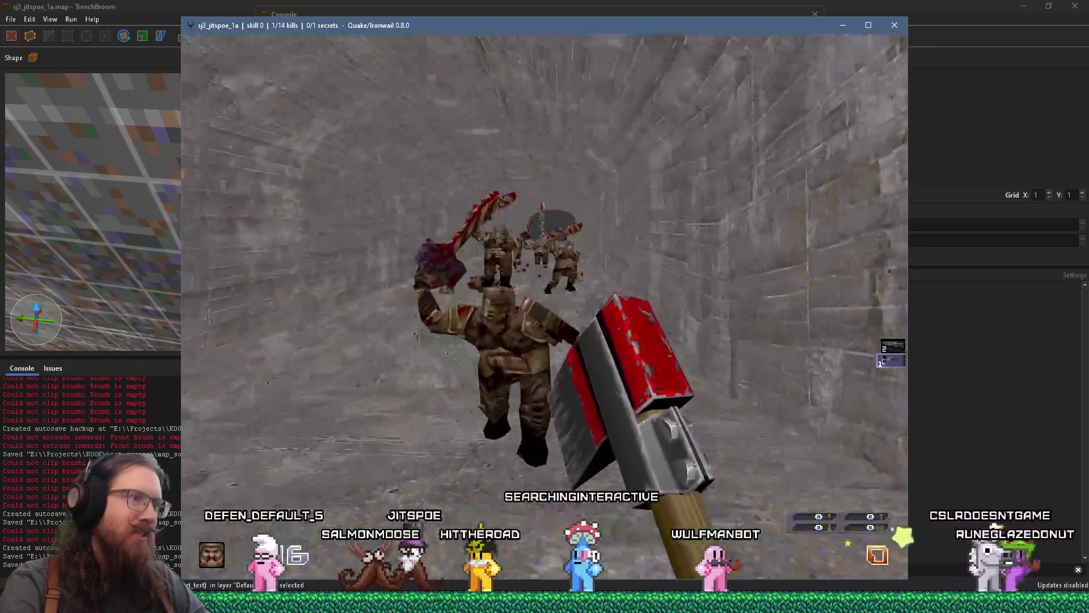
{"action": "key", "text": "w"}
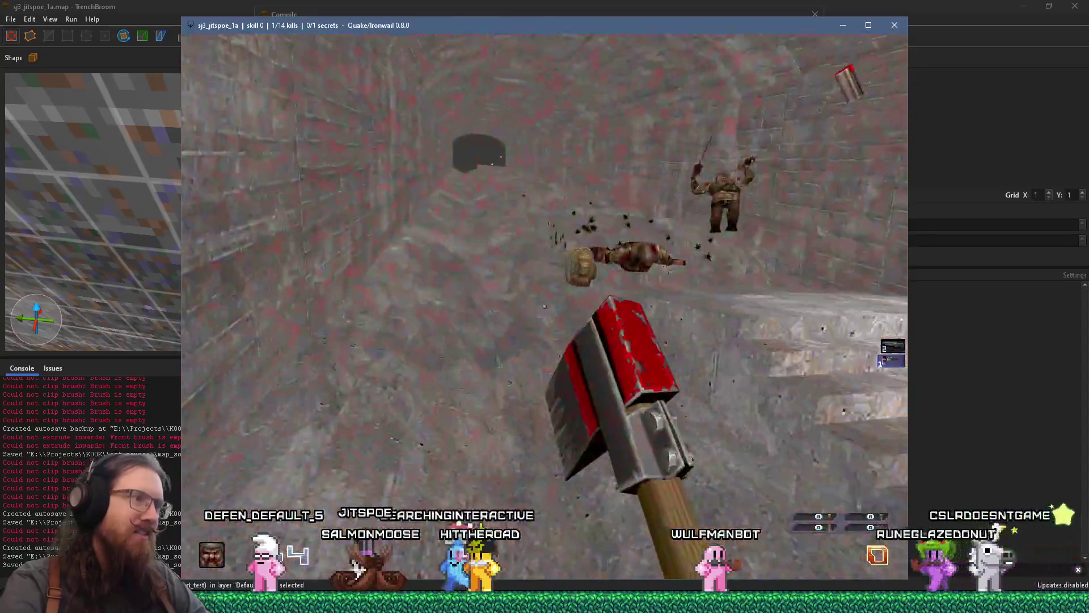
{"action": "key", "text": "w"}
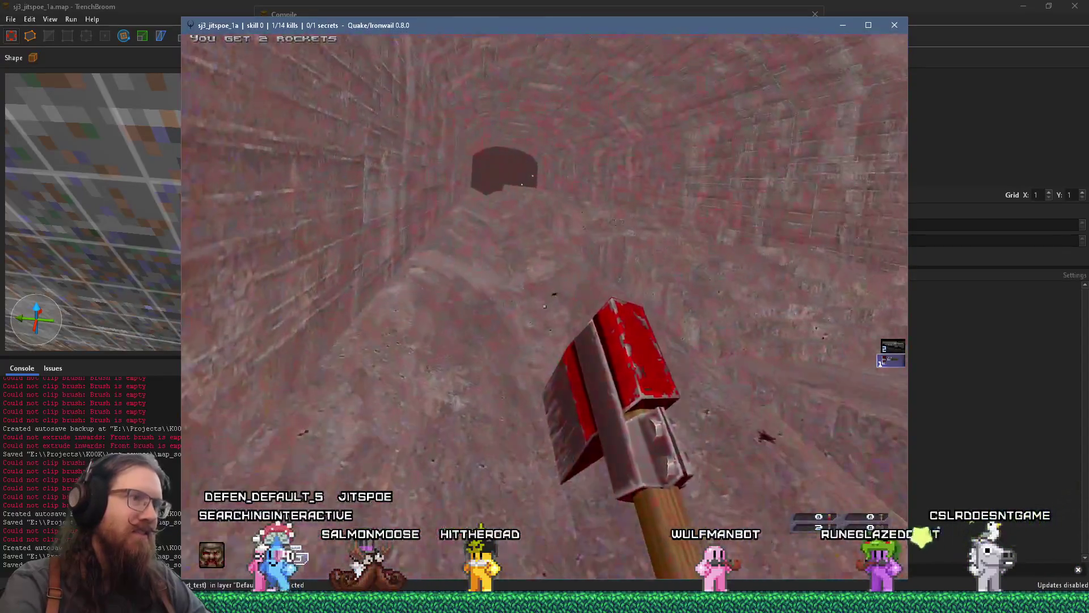
{"action": "key", "text": "w"}
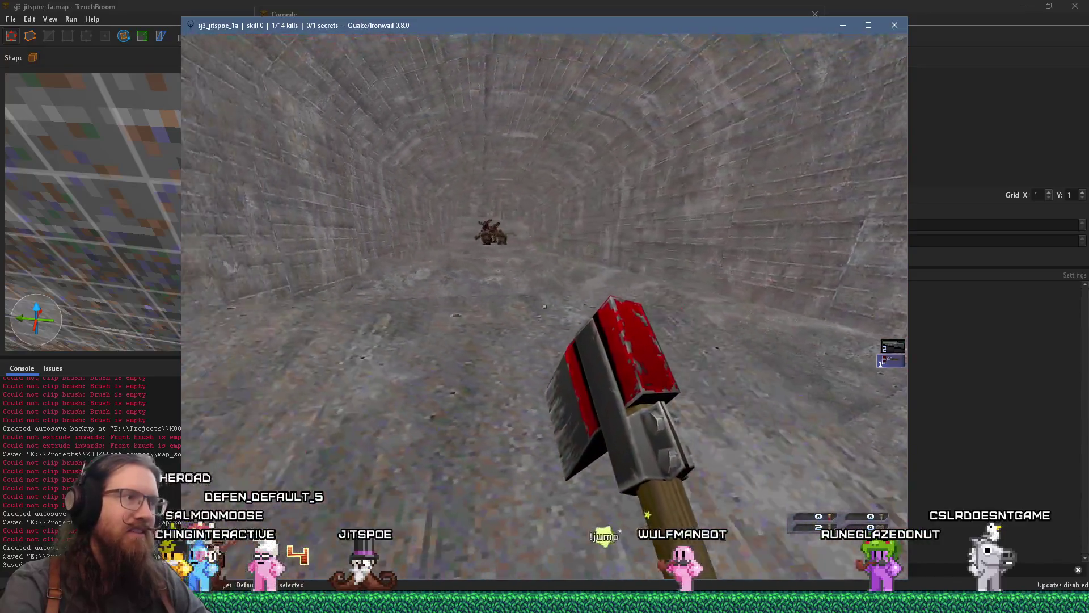
Quit the game with the console quit command.
{"action": "key", "text": "grave"}
{"action": "type", "text": "jquit"}
{"action": "key", "text": "Return"}
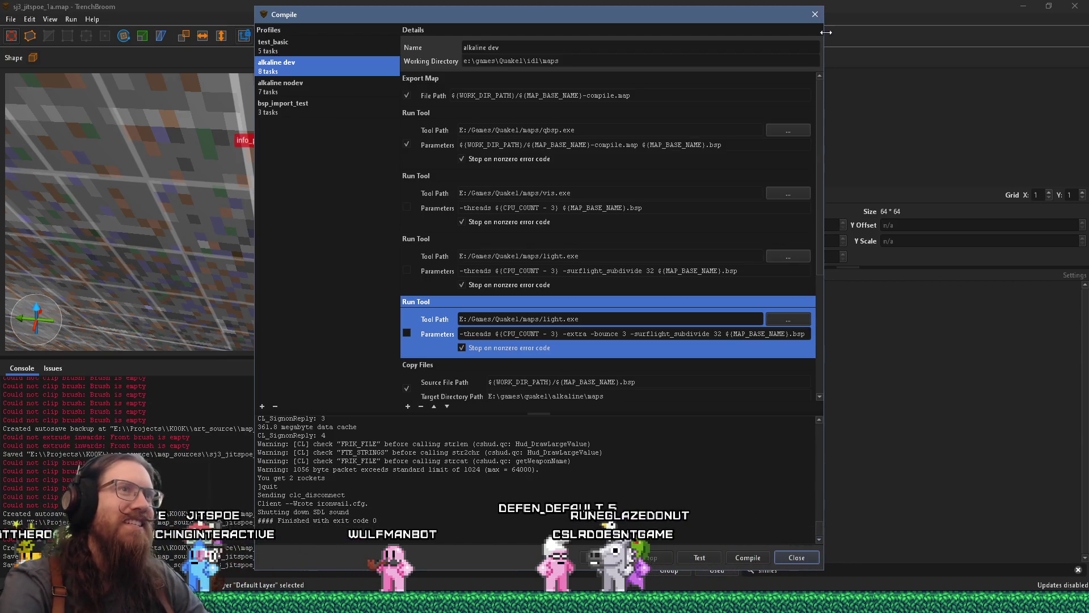
Close the Compile window and fly down the slimeskip channel toward the stairs before switching to Discord.
{"action": "left_click", "coordinate": [816, 14]}
{"action": "mouse_move", "coordinate": [222, 288]}
{"action": "left_mouse_down"}
{"action": "mouse_move", "coordinate": [311, 258]}
{"action": "mouse_move", "coordinate": [325, 236]}
{"action": "mouse_move", "coordinate": [253, 219]}
{"action": "mouse_move", "coordinate": [462, 221]}
{"action": "mouse_move", "coordinate": [286, 252]}
{"action": "left_mouse_up"}
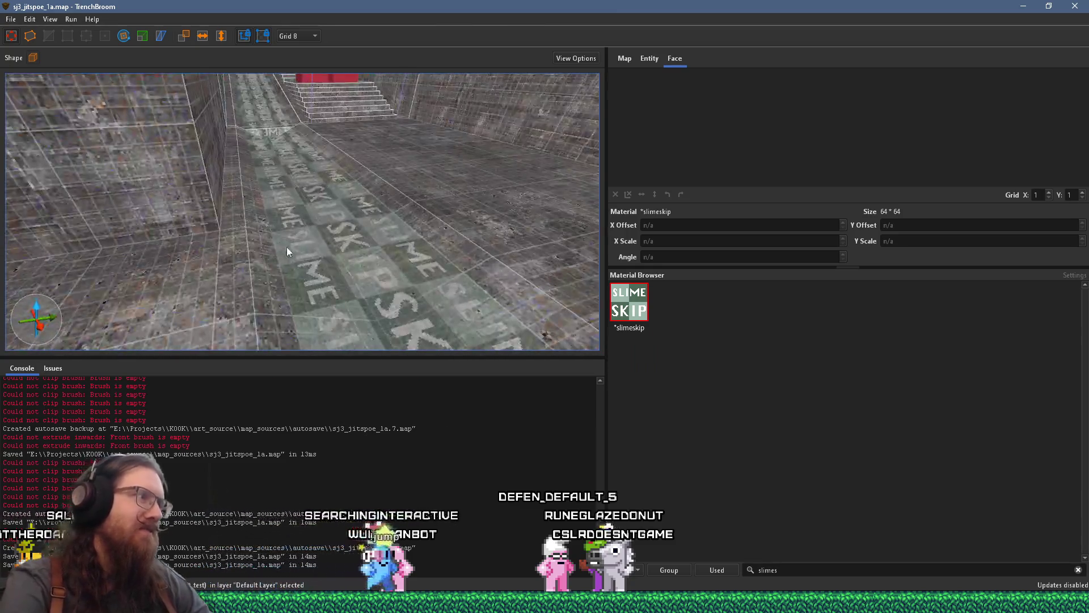
{"action": "mouse_move", "coordinate": [360, 226]}
{"action": "left_mouse_down"}
{"action": "mouse_move", "coordinate": [305, 265]}
{"action": "mouse_move", "coordinate": [336, 192]}
{"action": "mouse_move", "coordinate": [339, 256]}
{"action": "left_mouse_up"}
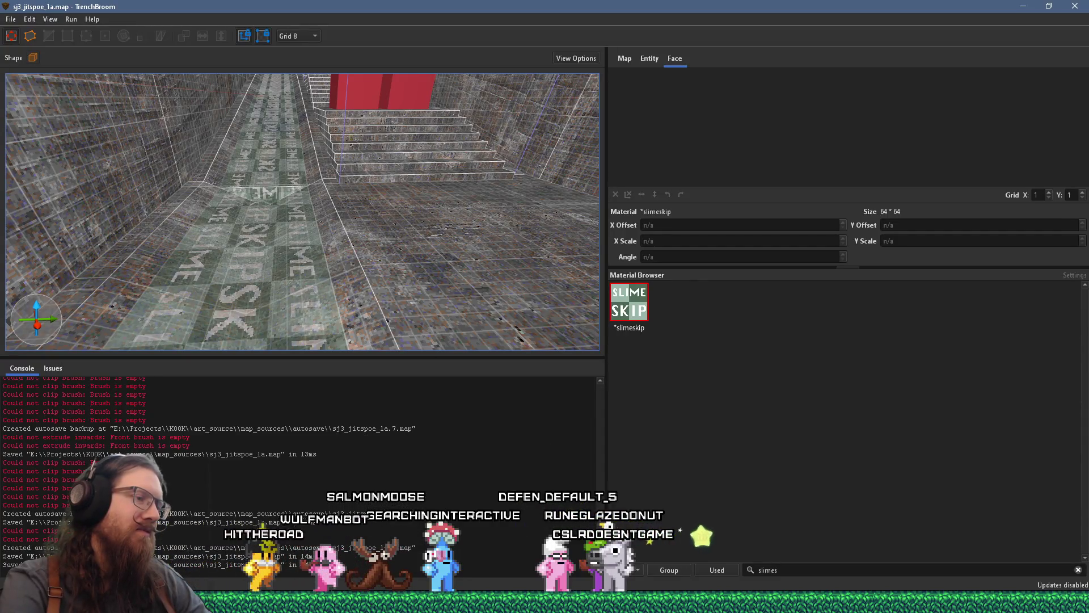
{"action": "key", "text": "alt+Tab"}
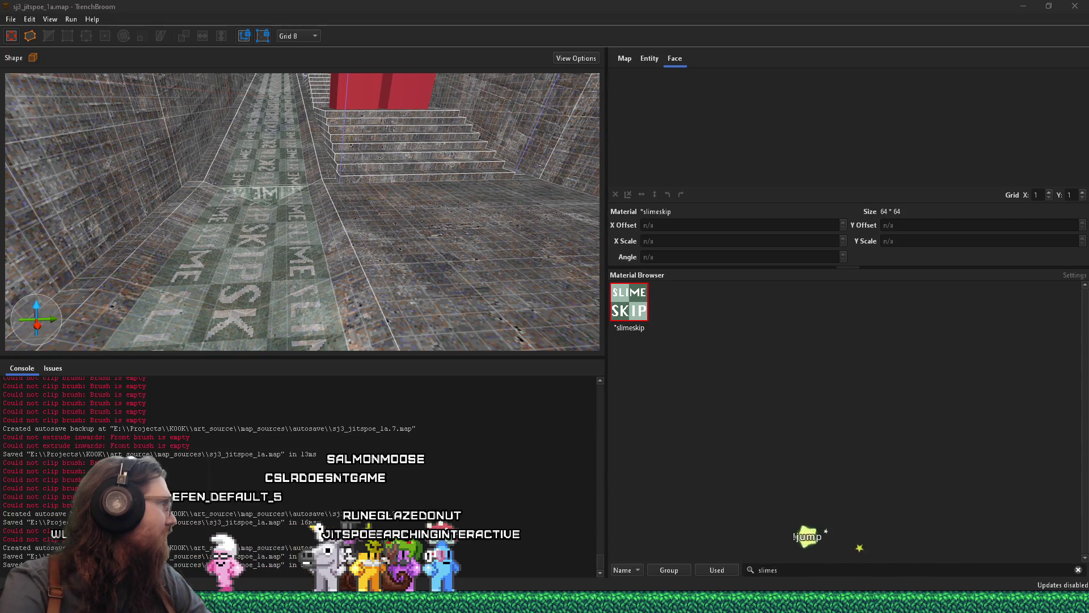
{"action": "key", "text": "alt+Tab"}
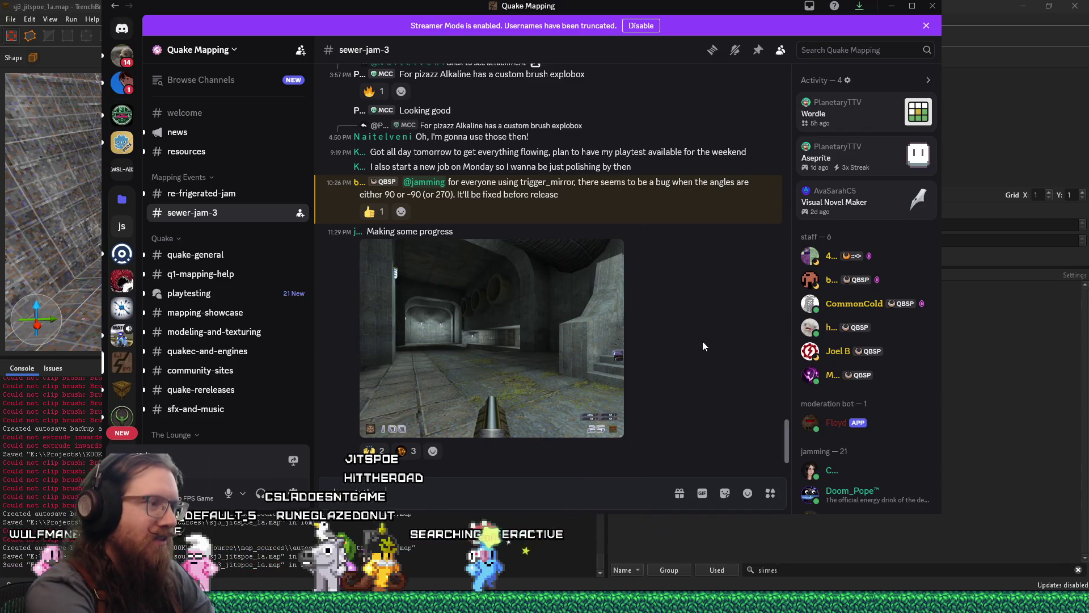
Post 'Is there a wad for animated flowing slime' in sewer-jam-3 and move Discord aside.
{"action": "type", "text": "Is there a wad for animated flowing slime?"}
{"action": "key", "text": "Return"}
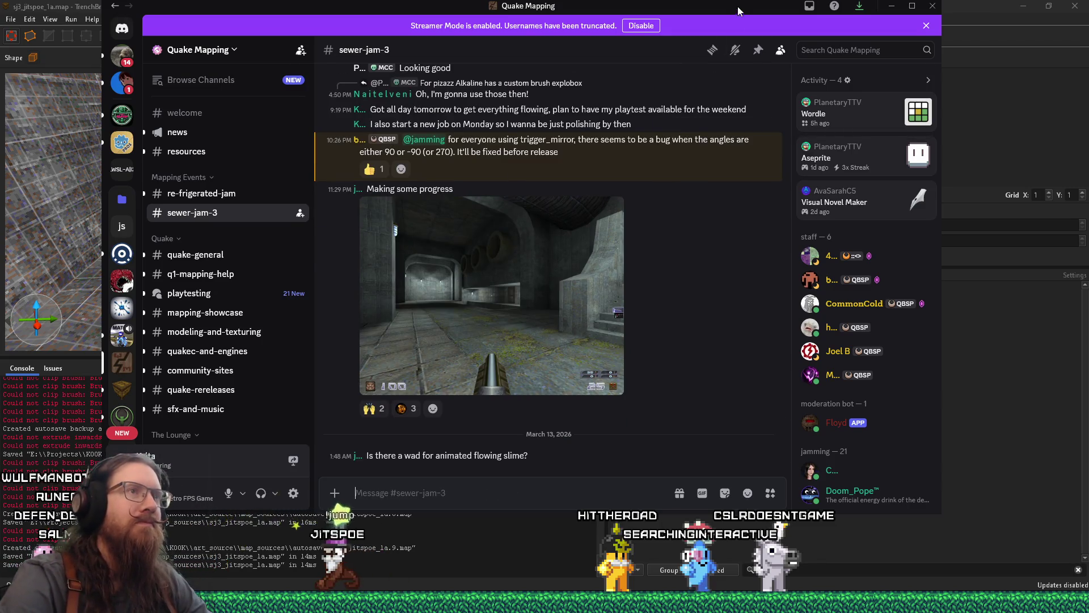
{"action": "mouse_move", "coordinate": [745, 8]}
{"action": "left_mouse_down"}
{"action": "mouse_move", "coordinate": [360, 78]}
{"action": "mouse_move", "coordinate": [0, 114]}
{"action": "left_mouse_up"}
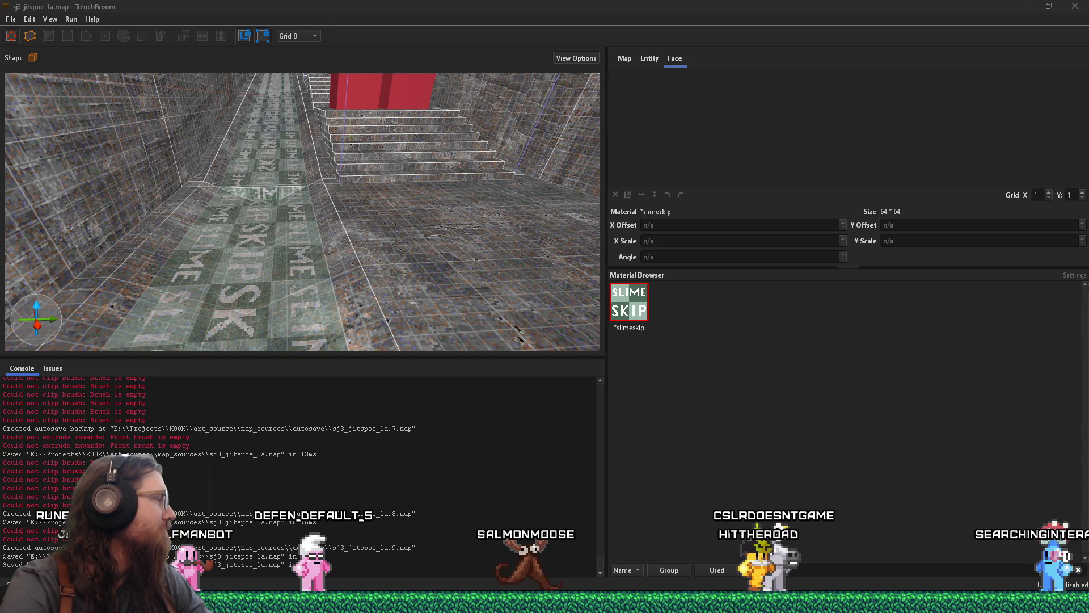
Back in the editor, draw a trial slimeskip brush on the wall and delete it.
{"action": "key", "text": "alt+Tab"}
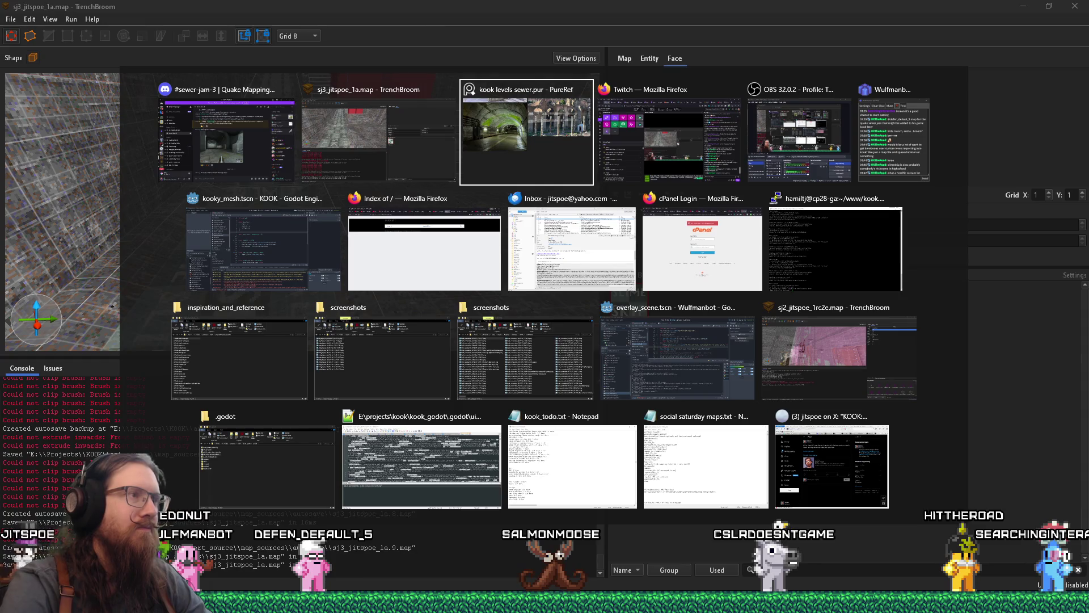
{"action": "key", "text": "w"}
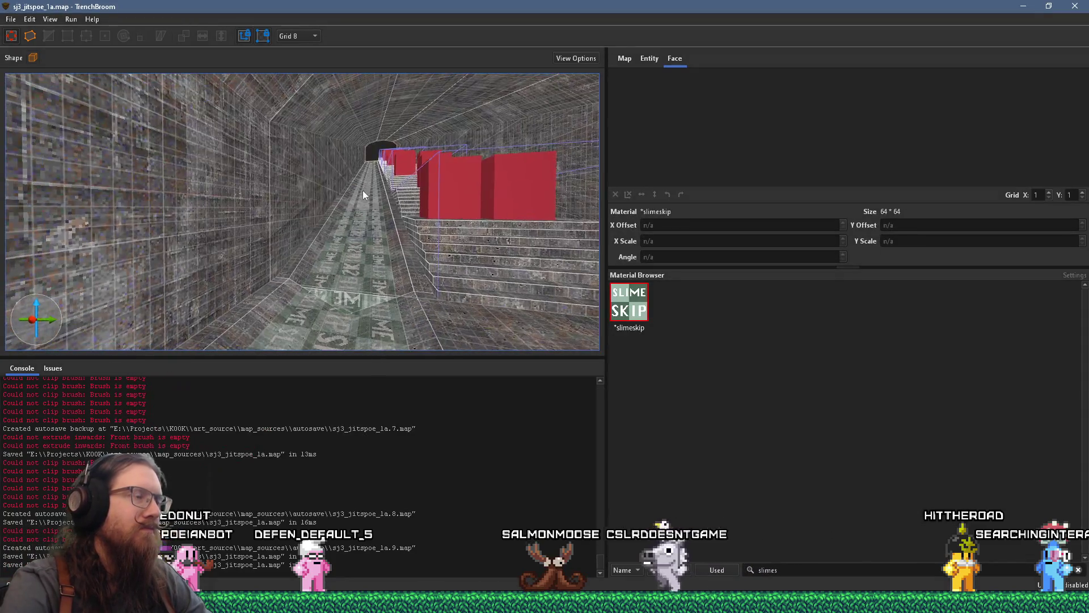
{"action": "key", "text": "w"}
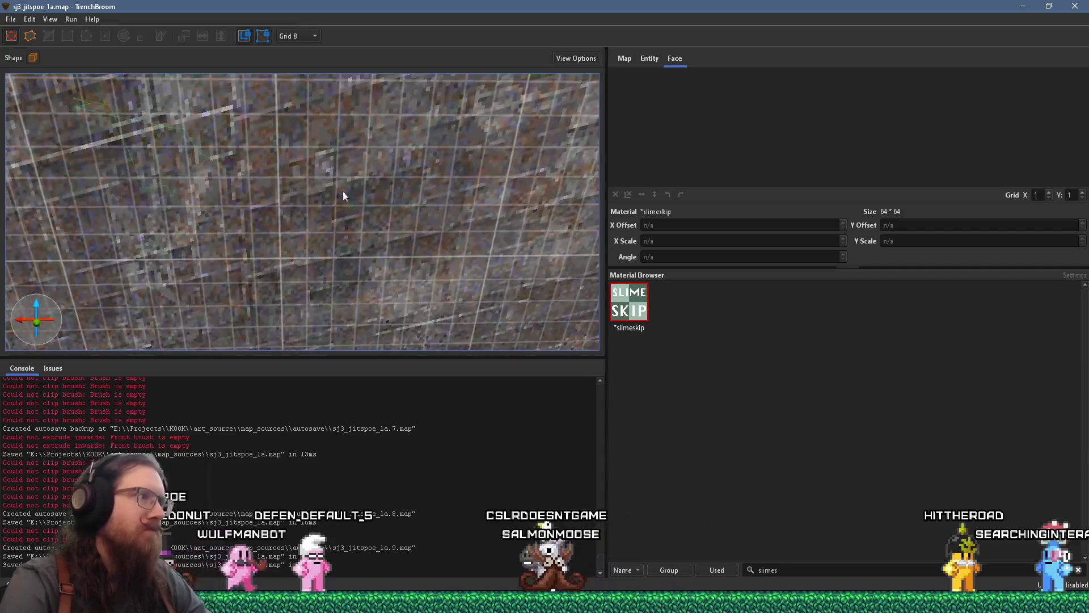
{"action": "key", "text": "s"}
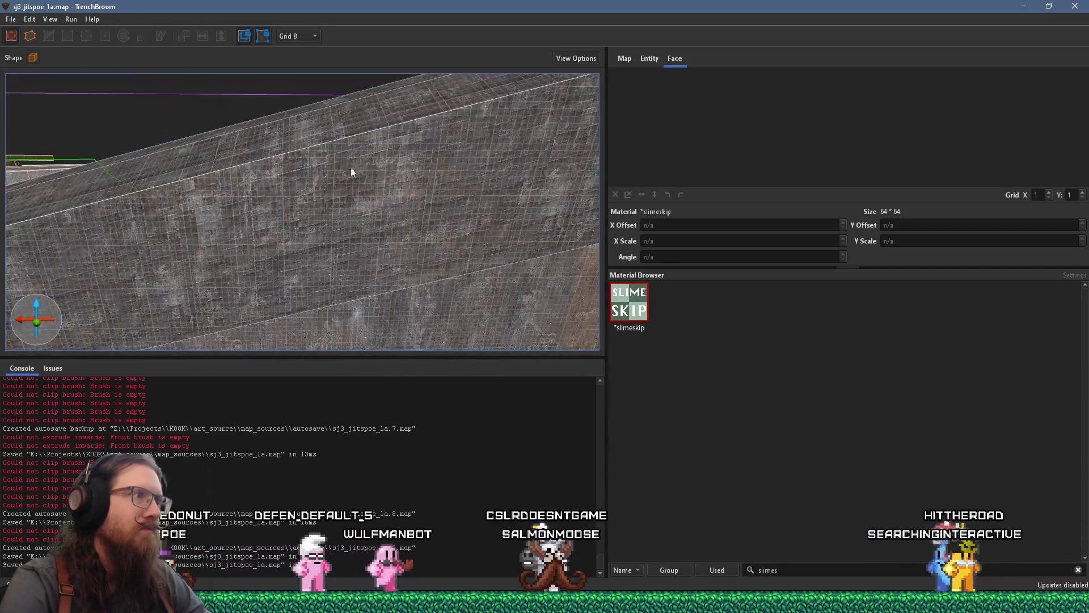
{"action": "mouse_move", "coordinate": [271, 200]}
{"action": "left_mouse_down"}
{"action": "mouse_move", "coordinate": [137, 261]}
{"action": "mouse_move", "coordinate": [213, 252]}
{"action": "mouse_move", "coordinate": [10, 195]}
{"action": "mouse_move", "coordinate": [14, 141]}
{"action": "mouse_move", "coordinate": [64, 177]}
{"action": "mouse_move", "coordinate": [49, 182]}
{"action": "mouse_move", "coordinate": [225, 256]}
{"action": "mouse_move", "coordinate": [192, 265]}
{"action": "mouse_move", "coordinate": [203, 305]}
{"action": "left_mouse_up"}
{"action": "left_click_drag", "start_coordinate": [276, 326], "coordinate": [379, 280]}
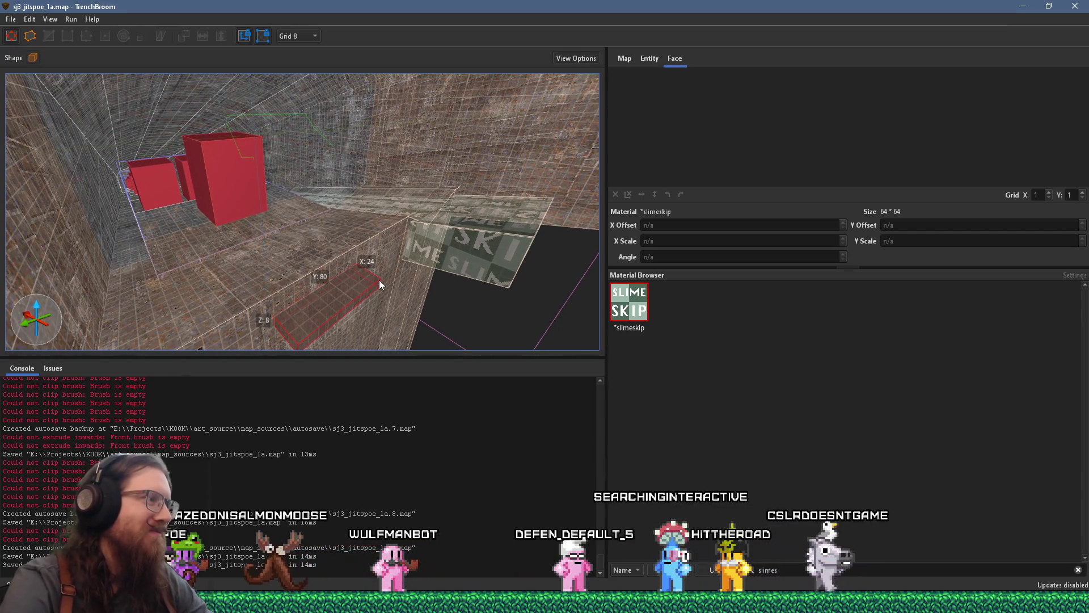
{"action": "scroll", "coordinate": [307, 248], "scroll_direction": "up", "scroll_amount": 3}
{"action": "scroll", "coordinate": [351, 250], "scroll_direction": "up", "scroll_amount": 3}
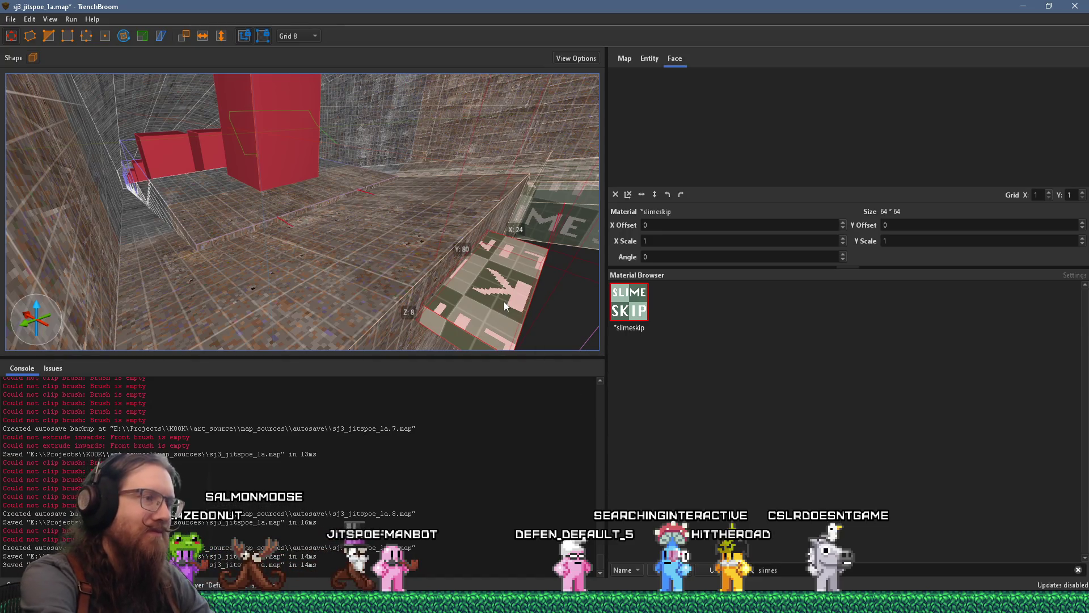
{"action": "key", "text": "Delete"}
Filter materials to 'skip' and draw a flat skip brush on the floor.
{"action": "double_click", "coordinate": [768, 569]}
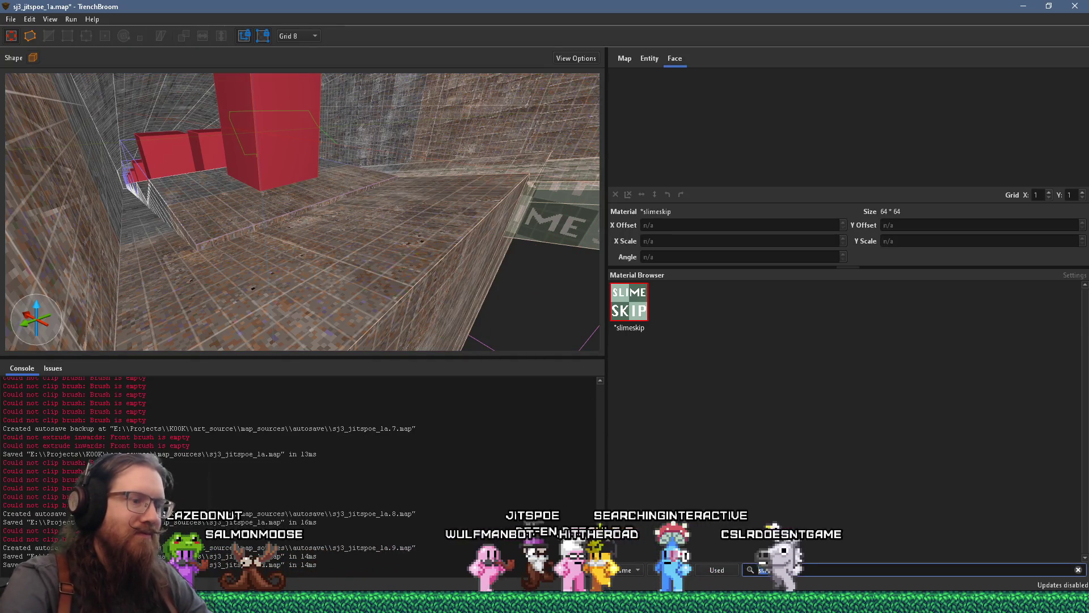
{"action": "type", "text": "skip"}
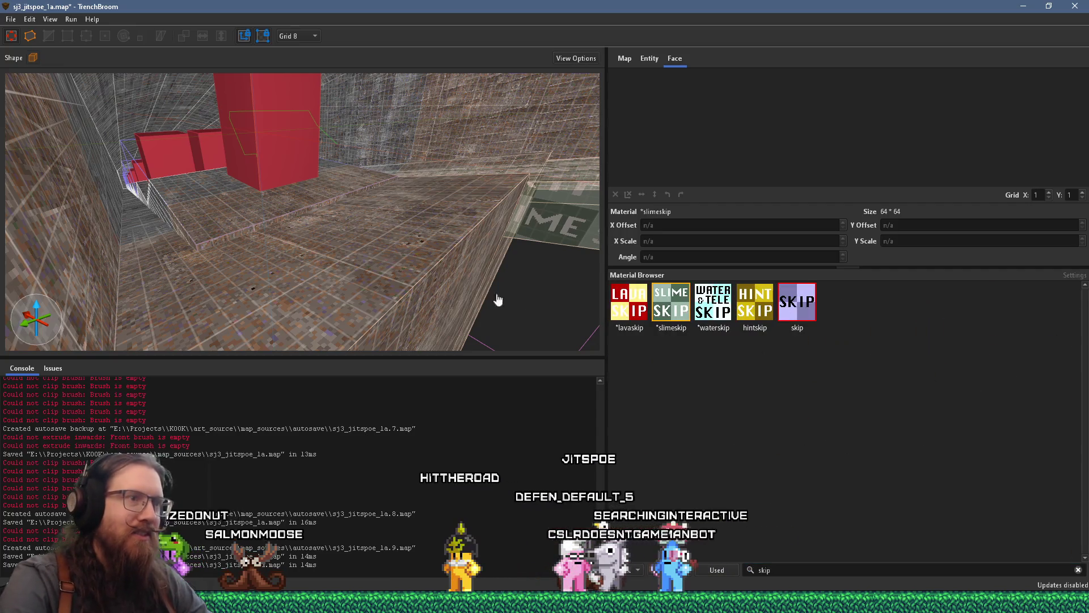
{"action": "mouse_move", "coordinate": [346, 312]}
{"action": "left_mouse_down"}
{"action": "mouse_move", "coordinate": [496, 221]}
{"action": "mouse_move", "coordinate": [447, 171]}
{"action": "left_mouse_up"}
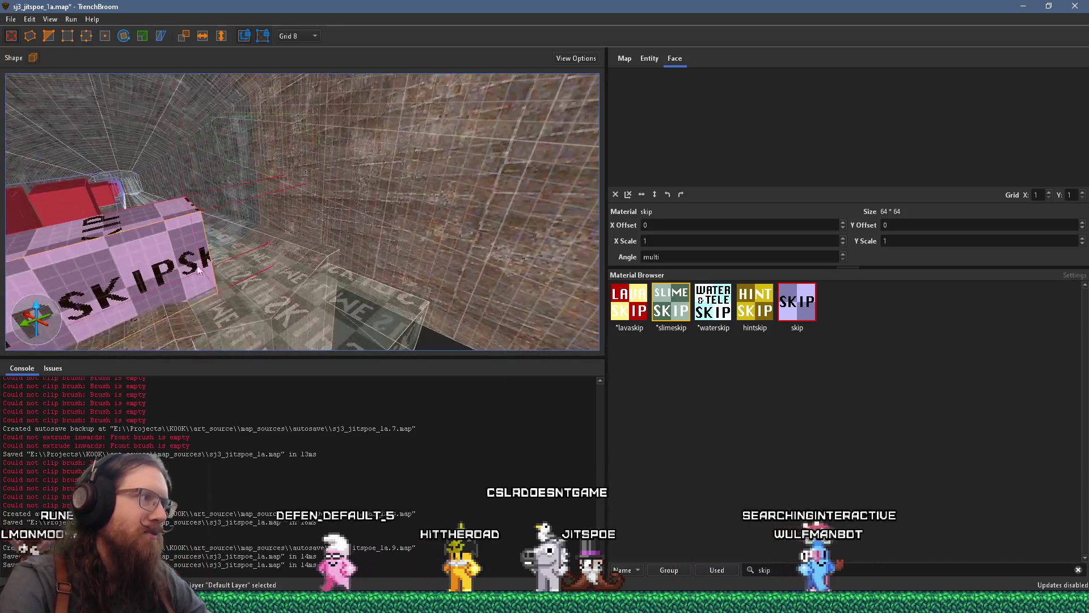
{"action": "scroll", "coordinate": [459, 214], "scroll_direction": "down", "scroll_amount": 2}
{"action": "mouse_move", "coordinate": [213, 196]}
{"action": "left_mouse_down"}
{"action": "mouse_move", "coordinate": [223, 61]}
{"action": "mouse_move", "coordinate": [460, 338]}
{"action": "mouse_move", "coordinate": [396, 166]}
{"action": "mouse_move", "coordinate": [339, 180]}
{"action": "mouse_move", "coordinate": [318, 249]}
{"action": "mouse_move", "coordinate": [342, 279]}
{"action": "mouse_move", "coordinate": [379, 219]}
{"action": "mouse_move", "coordinate": [363, 216]}
{"action": "mouse_move", "coordinate": [484, 211]}
{"action": "mouse_move", "coordinate": [394, 208]}
{"action": "mouse_move", "coordinate": [329, 235]}
{"action": "mouse_move", "coordinate": [290, 280]}
{"action": "mouse_move", "coordinate": [335, 260]}
{"action": "mouse_move", "coordinate": [377, 171]}
{"action": "left_mouse_up"}
{"action": "scroll", "coordinate": [370, 301], "scroll_direction": "down", "scroll_amount": 3}
{"action": "mouse_move", "coordinate": [370, 293]}
{"action": "left_mouse_down"}
{"action": "mouse_move", "coordinate": [260, 321]}
{"action": "mouse_move", "coordinate": [449, 242]}
{"action": "mouse_move", "coordinate": [466, 224]}
{"action": "mouse_move", "coordinate": [280, 275]}
{"action": "mouse_move", "coordinate": [137, 237]}
{"action": "mouse_move", "coordinate": [273, 266]}
{"action": "left_mouse_up"}
{"action": "mouse_move", "coordinate": [138, 268]}
{"action": "left_mouse_down"}
{"action": "mouse_move", "coordinate": [326, 239]}
{"action": "mouse_move", "coordinate": [386, 181]}
{"action": "left_mouse_up"}
{"action": "mouse_move", "coordinate": [326, 107]}
{"action": "left_mouse_down"}
{"action": "mouse_move", "coordinate": [282, 142]}
{"action": "mouse_move", "coordinate": [332, 126]}
{"action": "mouse_move", "coordinate": [125, 173]}
{"action": "mouse_move", "coordinate": [111, 191]}
{"action": "mouse_move", "coordinate": [537, 141]}
{"action": "mouse_move", "coordinate": [498, 199]}
{"action": "mouse_move", "coordinate": [438, 193]}
{"action": "mouse_move", "coordinate": [595, 238]}
{"action": "left_mouse_up"}
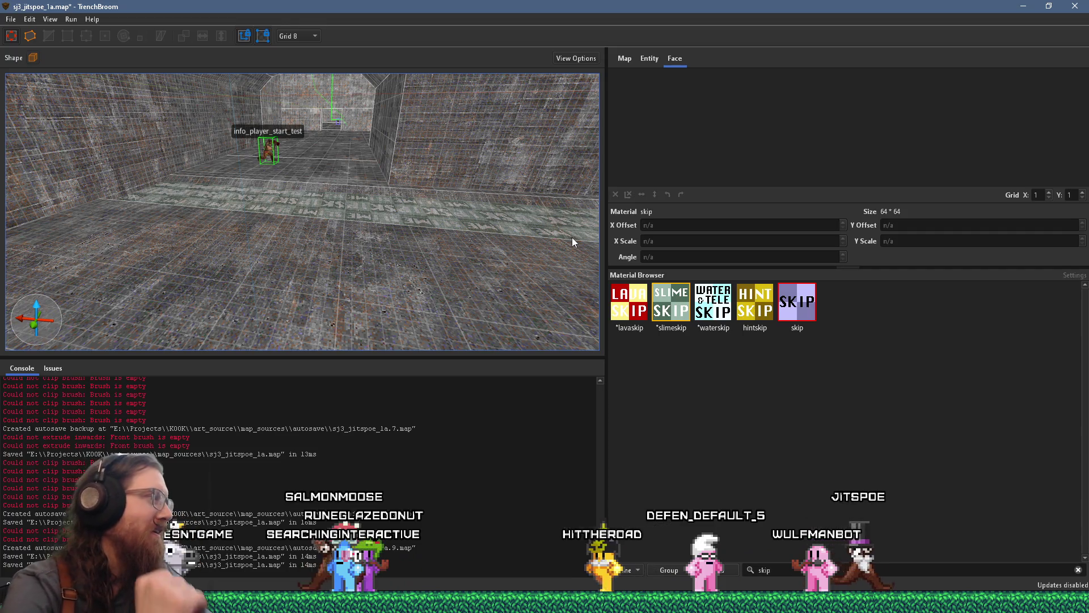
Move info_player_start_test into the corridor near the stairs and save with Ctrl+S.
{"action": "left_click_drag", "start_coordinate": [319, 189], "coordinate": [510, 176]}
{"action": "mouse_move", "coordinate": [352, 168]}
{"action": "left_mouse_down"}
{"action": "mouse_move", "coordinate": [532, 163]}
{"action": "mouse_move", "coordinate": [437, 173]}
{"action": "mouse_move", "coordinate": [458, 152]}
{"action": "left_mouse_up"}
{"action": "scroll", "coordinate": [458, 152], "scroll_direction": "up", "scroll_amount": 3}
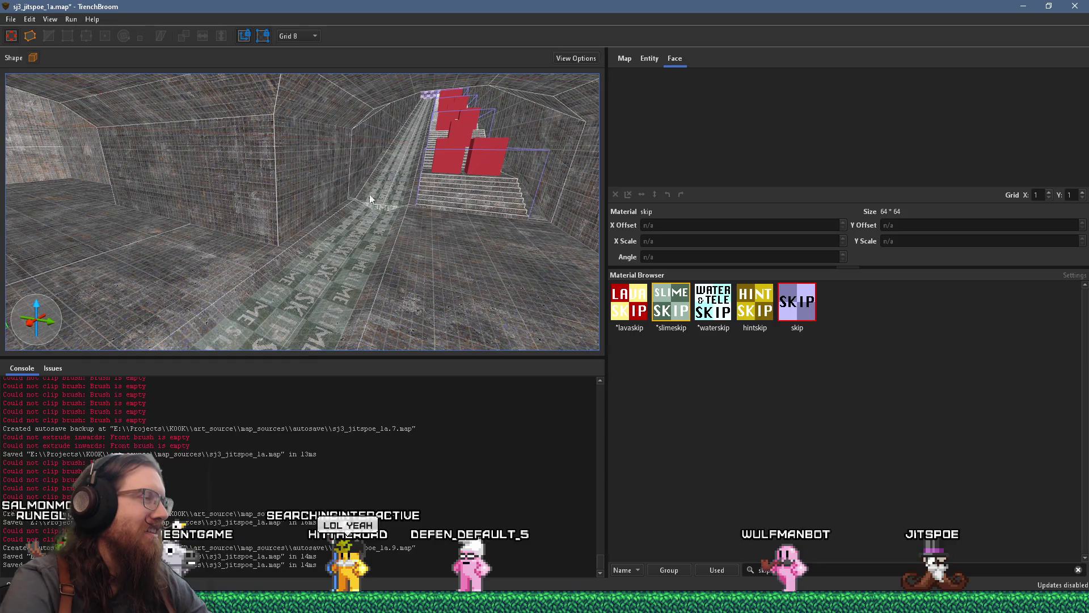
{"action": "mouse_move", "coordinate": [307, 223]}
{"action": "left_mouse_down"}
{"action": "mouse_move", "coordinate": [238, 233]}
{"action": "mouse_move", "coordinate": [215, 206]}
{"action": "mouse_move", "coordinate": [172, 235]}
{"action": "left_mouse_up"}
{"action": "left_click", "coordinate": [217, 219]}
{"action": "left_click_drag", "start_coordinate": [80, 247], "coordinate": [452, 289]}
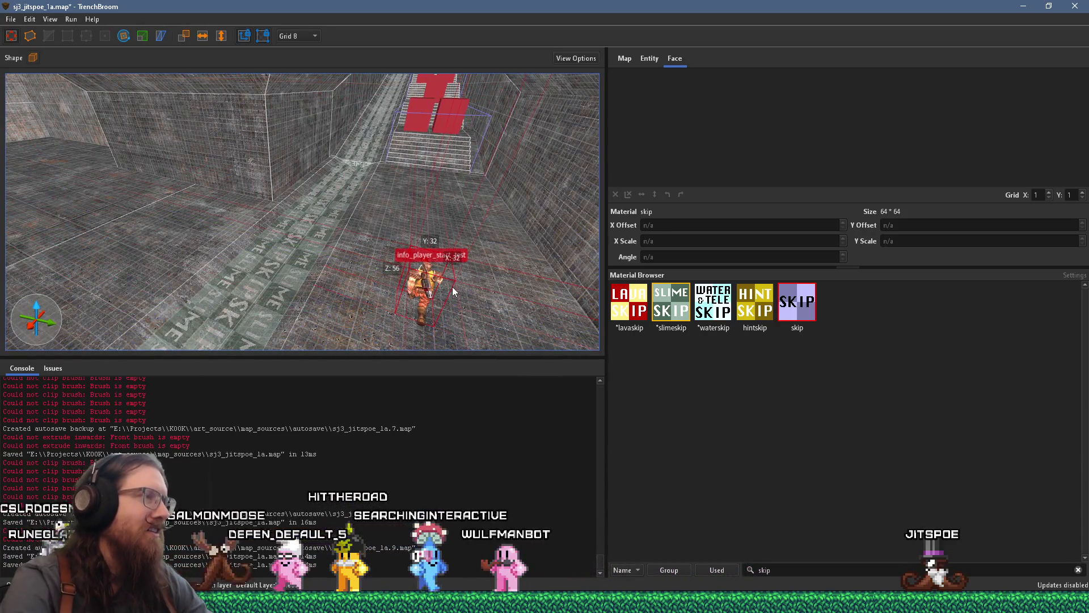
{"action": "key", "text": "ctrl+s"}
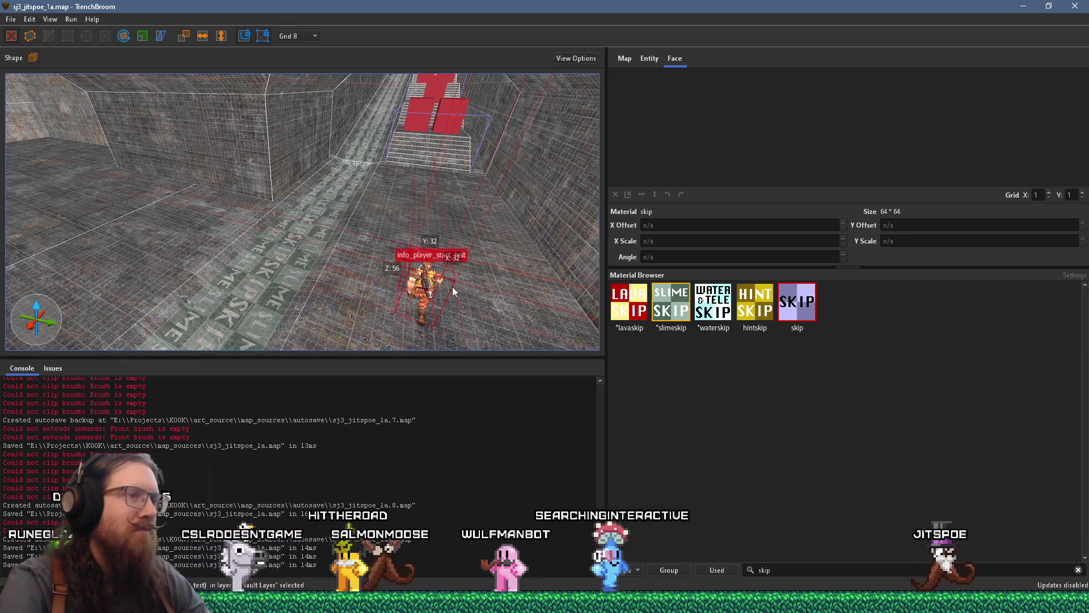
{"action": "scroll", "coordinate": [346, 243], "scroll_direction": "down", "scroll_amount": 10}
{"action": "scroll", "coordinate": [346, 242], "scroll_direction": "up", "scroll_amount": 5}
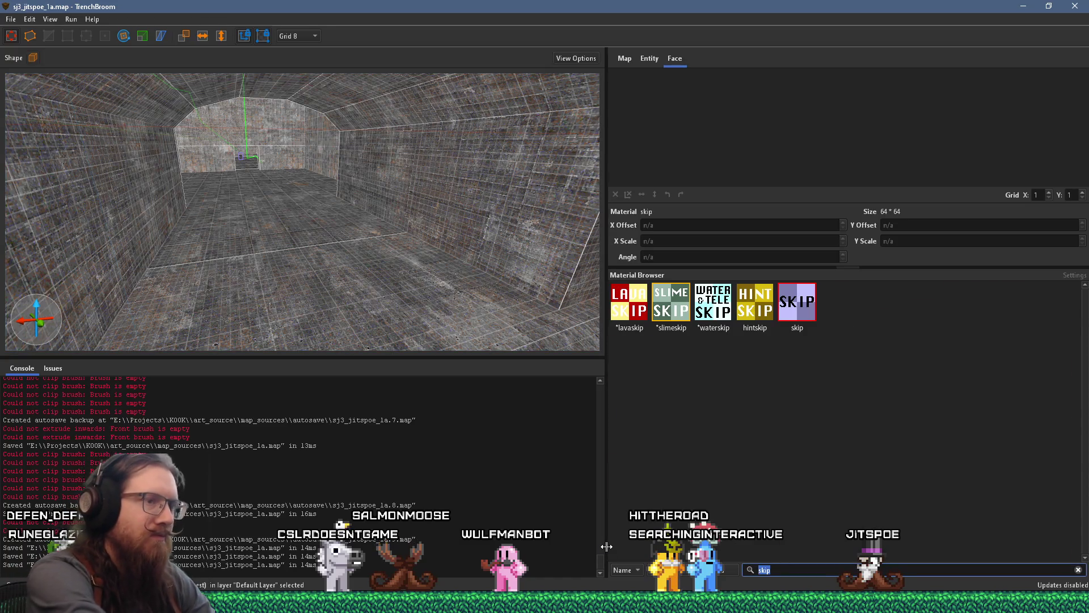
Filter the Material Browser by 'slime' so only slime1, slime2 and slimeskip show.
{"action": "type", "text": "slime"}
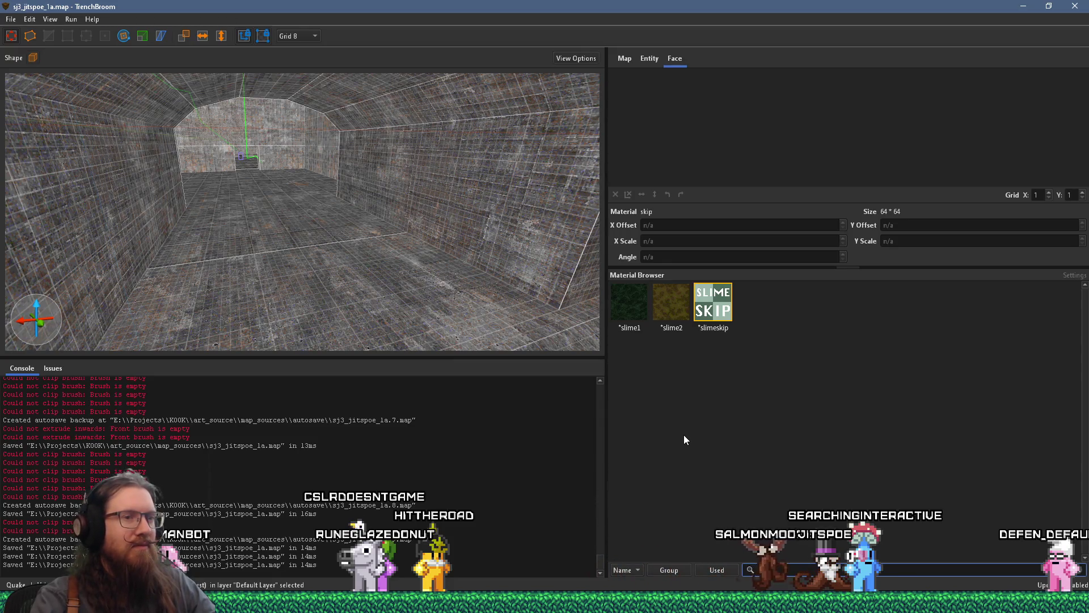
Fly the camera down the slime-skip corridor, then switch to the Firefox Liquids Textures page.
{"action": "key", "text": "ctrl+u"}
{"action": "key", "text": "w"}
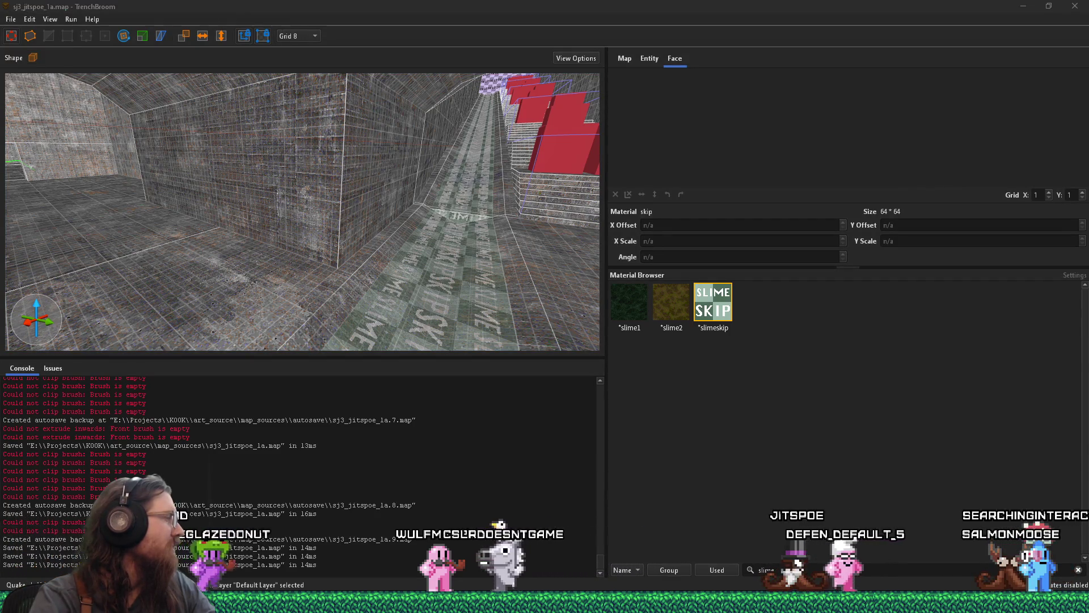
{"action": "key", "text": "alt+Tab"}
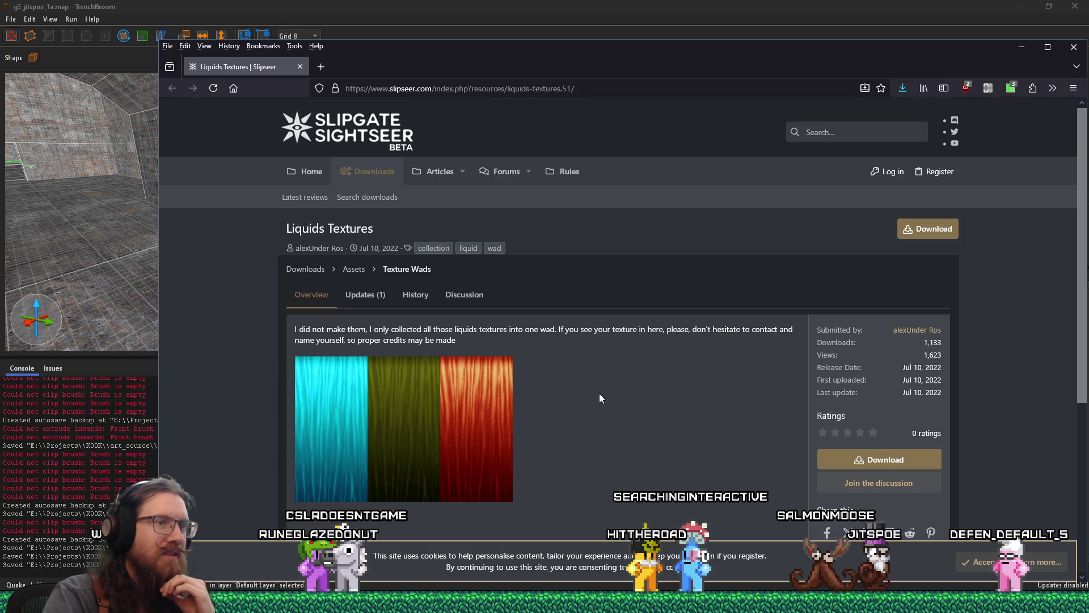
Download liquids.zip into Downloads\Games\Quake1\texture wads and show it in File Explorer.
{"action": "scroll", "coordinate": [600, 397], "scroll_direction": "down", "scroll_amount": 5}
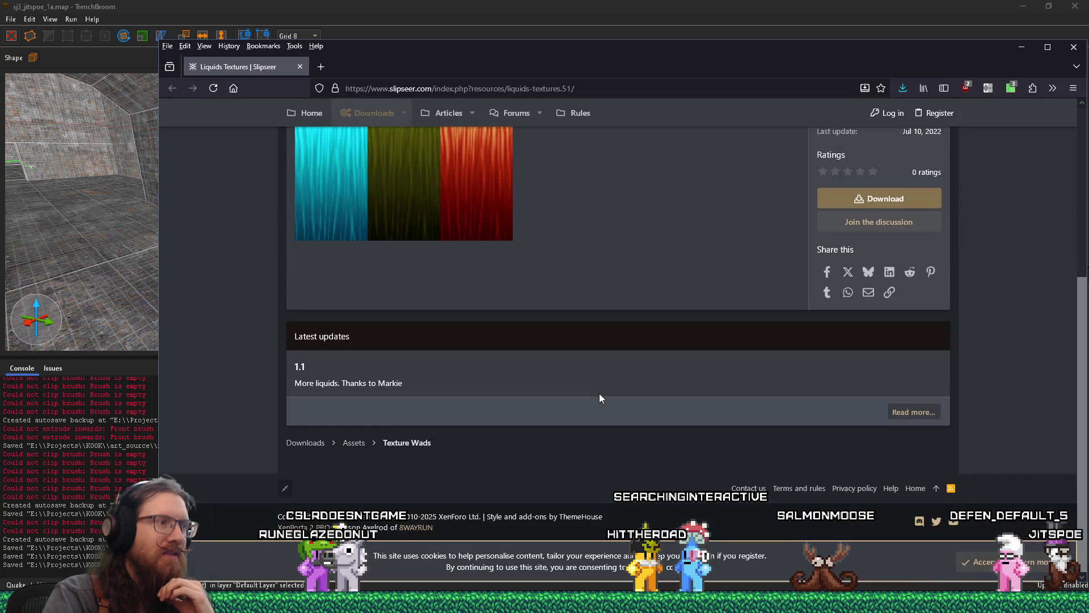
{"action": "scroll", "coordinate": [600, 397], "scroll_direction": "up", "scroll_amount": 3}
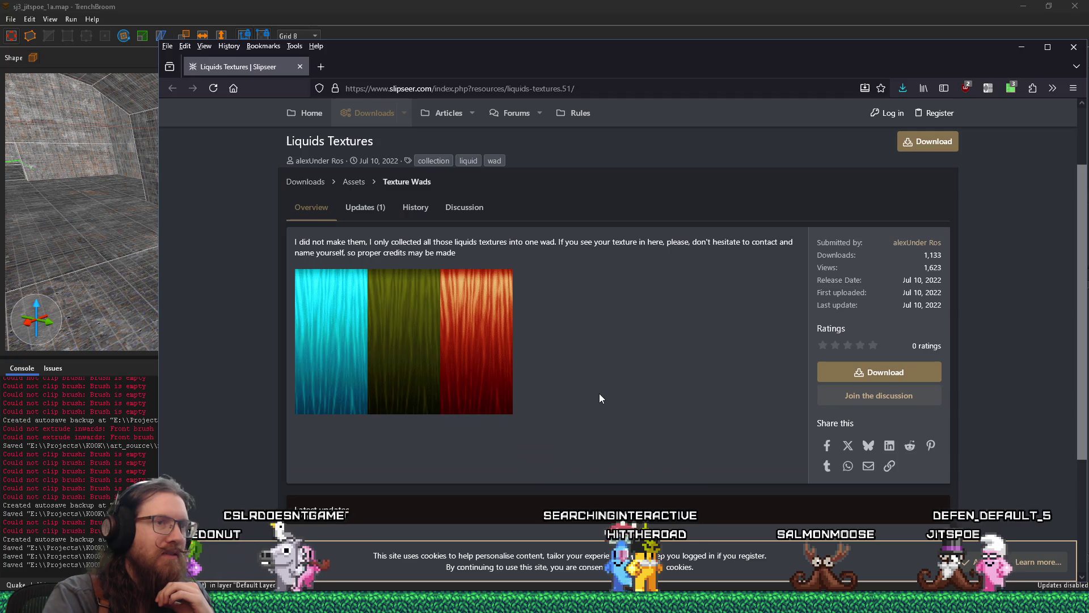
{"action": "left_click", "coordinate": [856, 372]}
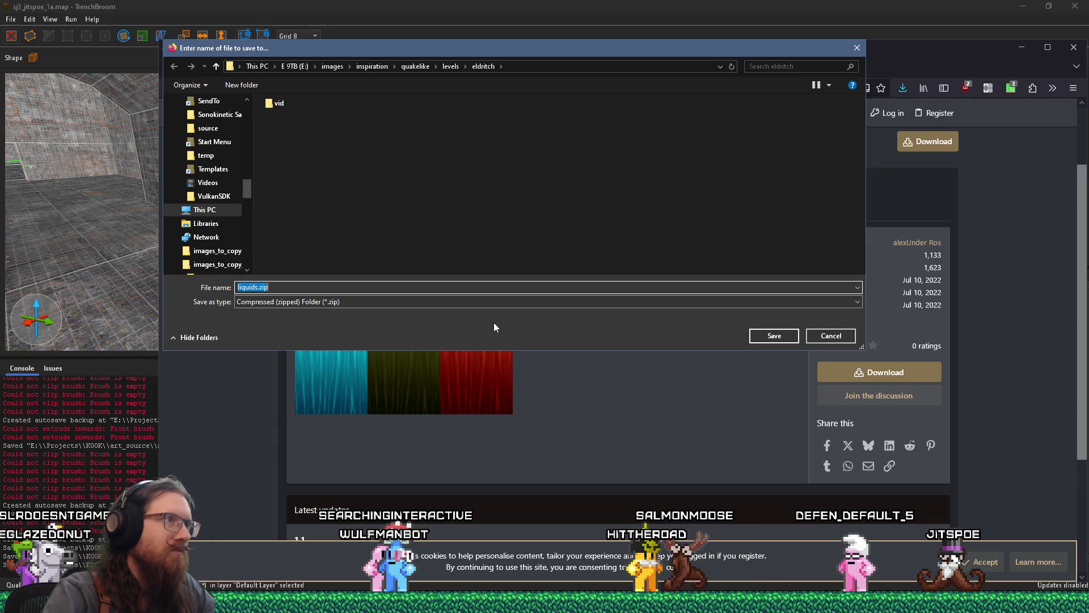
{"action": "type", "text": "e:\\download"}
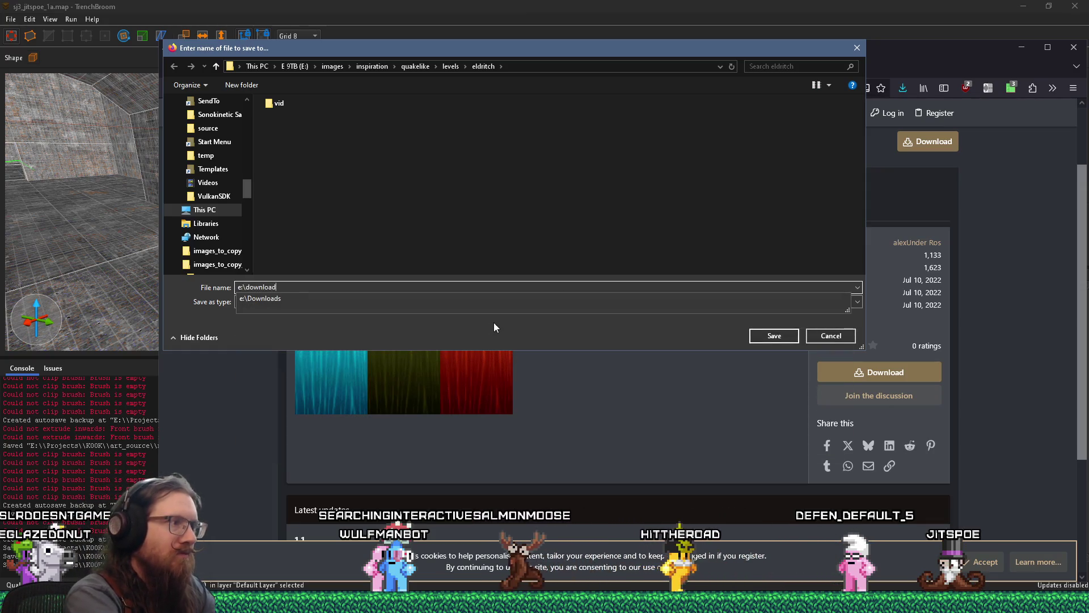
{"action": "type", "text": "s\\games\\quake1\\t"}
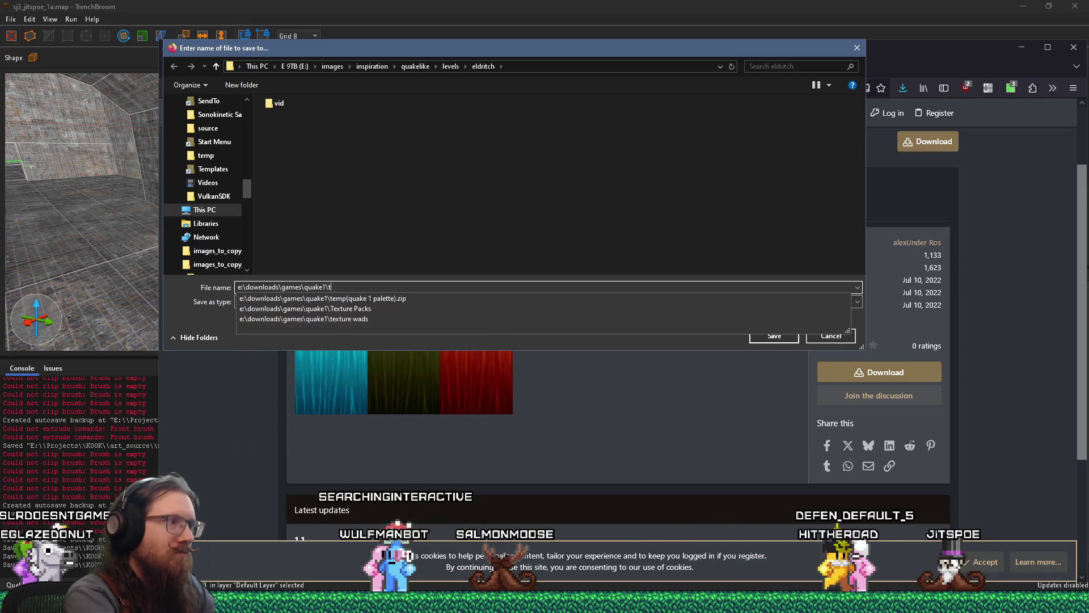
{"action": "type", "text": "exture"}
{"action": "key", "text": "Down"}
{"action": "key", "text": "Down"}
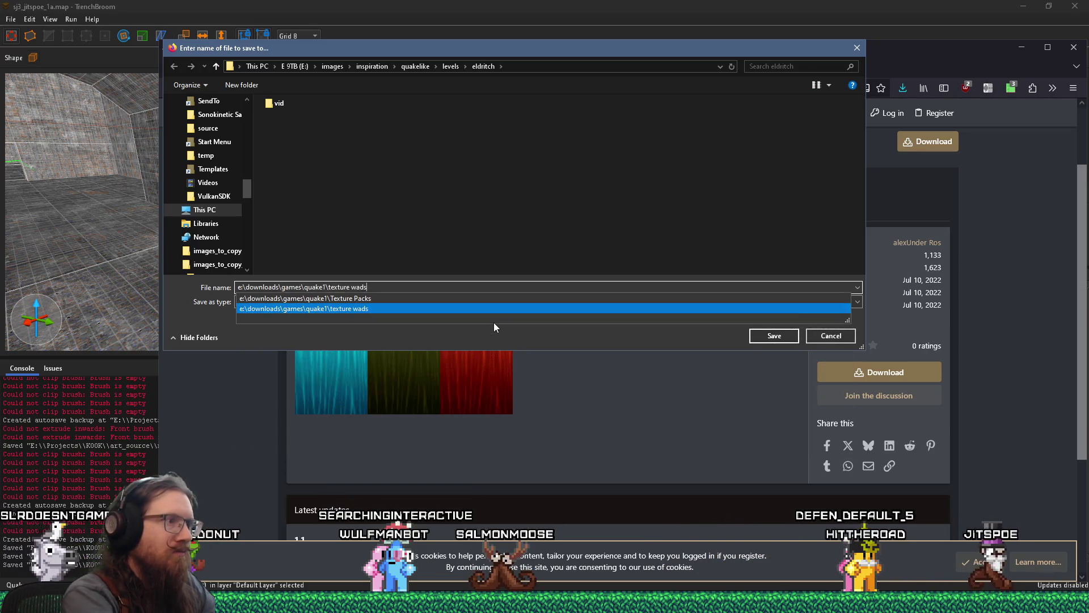
{"action": "key", "text": "Return"}
{"action": "left_click", "coordinate": [771, 336]}
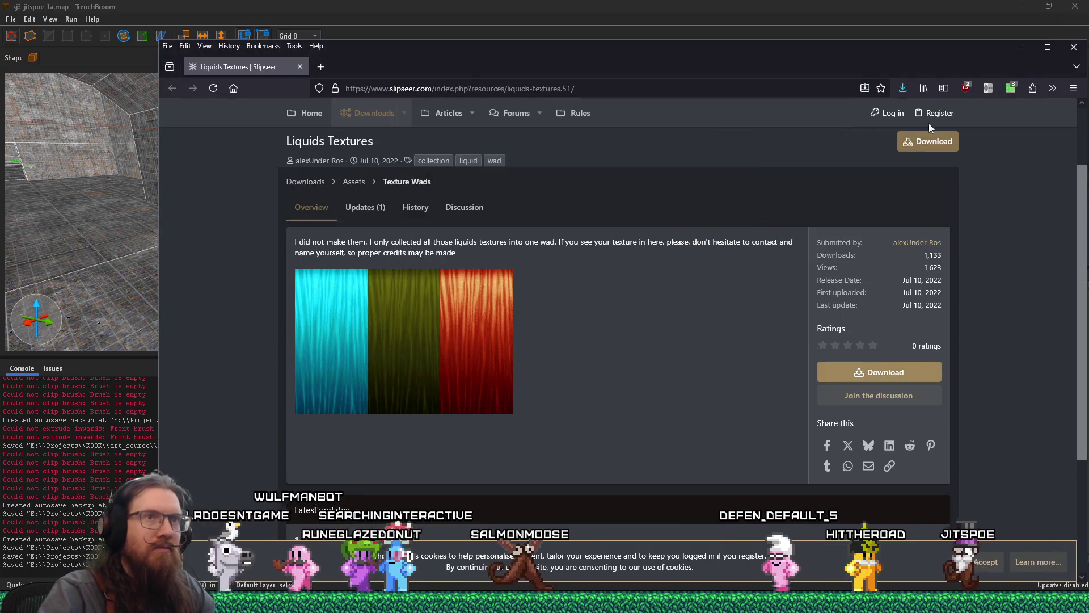
{"action": "left_click", "coordinate": [903, 89]}
{"action": "left_click", "coordinate": [894, 115]}
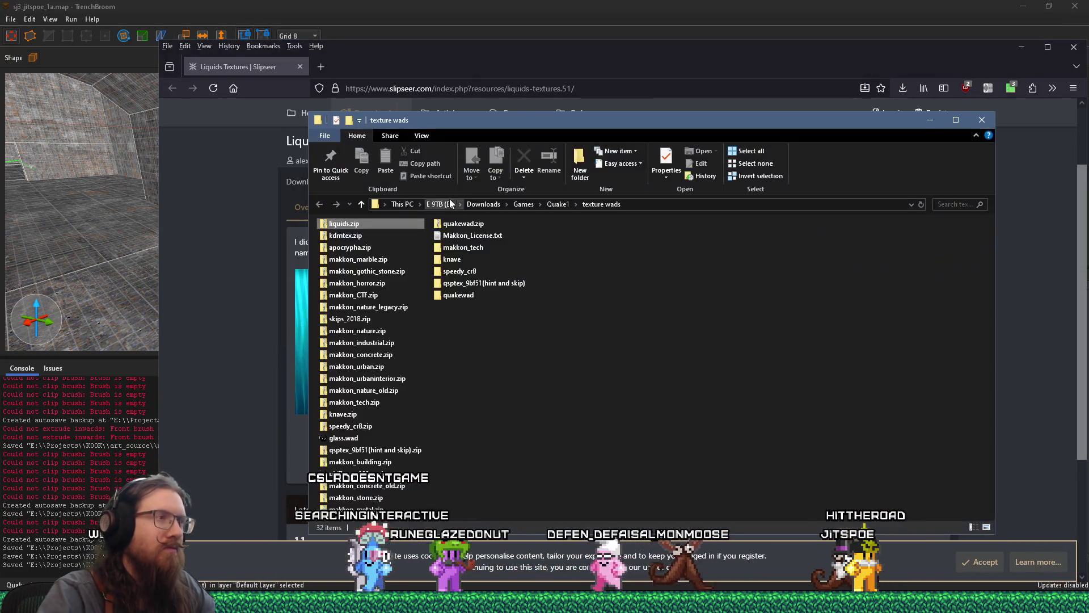
Open liquids.zip and, via the Run dialog, the E:\games\quake1 wads folder.
{"action": "double_click", "coordinate": [366, 223]}
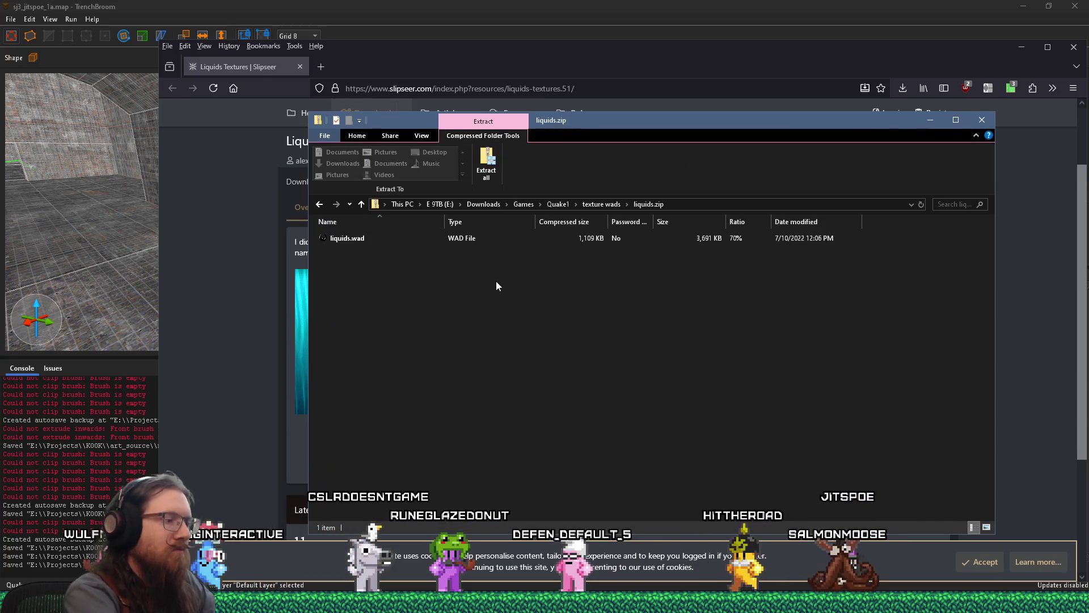
{"action": "key", "text": "super+r"}
{"action": "type", "text": "e:\\projects\\"}
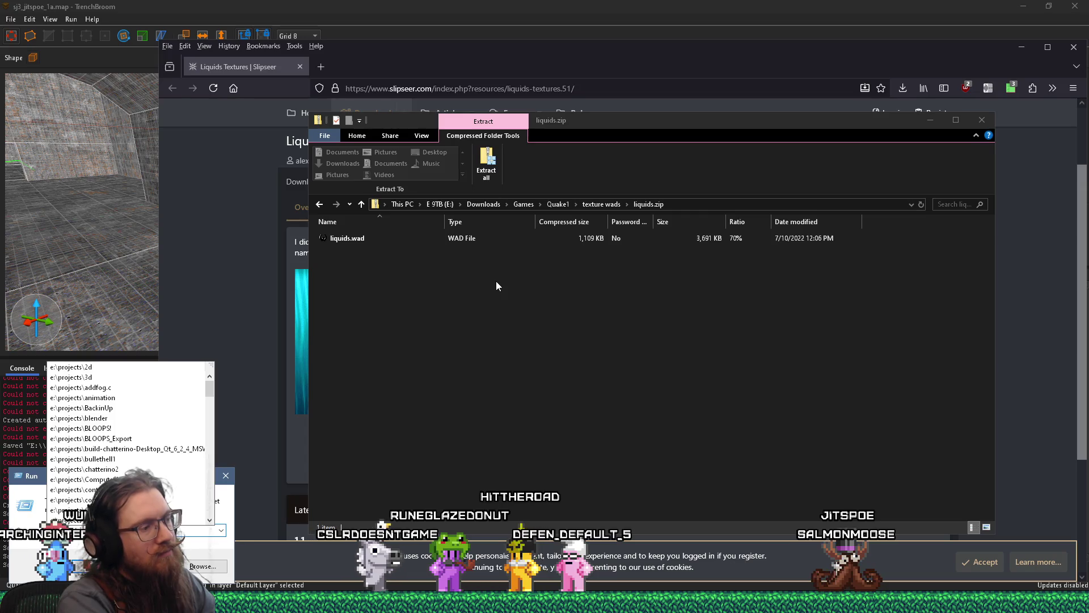
{"action": "key", "text": "BackSpace"}
{"action": "key", "text": "BackSpace"}
{"action": "key", "text": "BackSpace"}
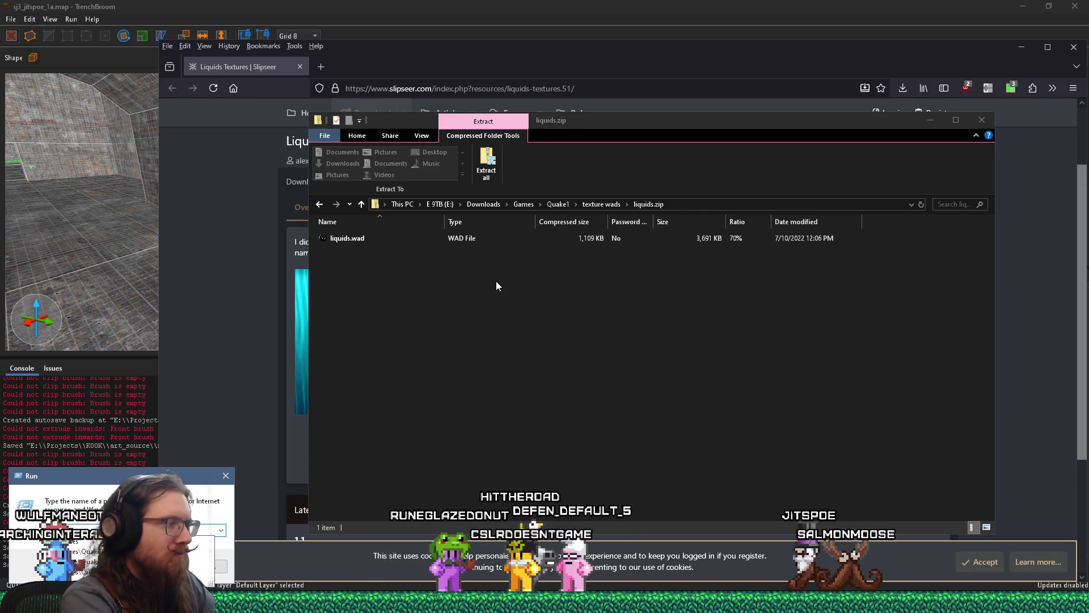
{"action": "type", "text": "games\\q"}
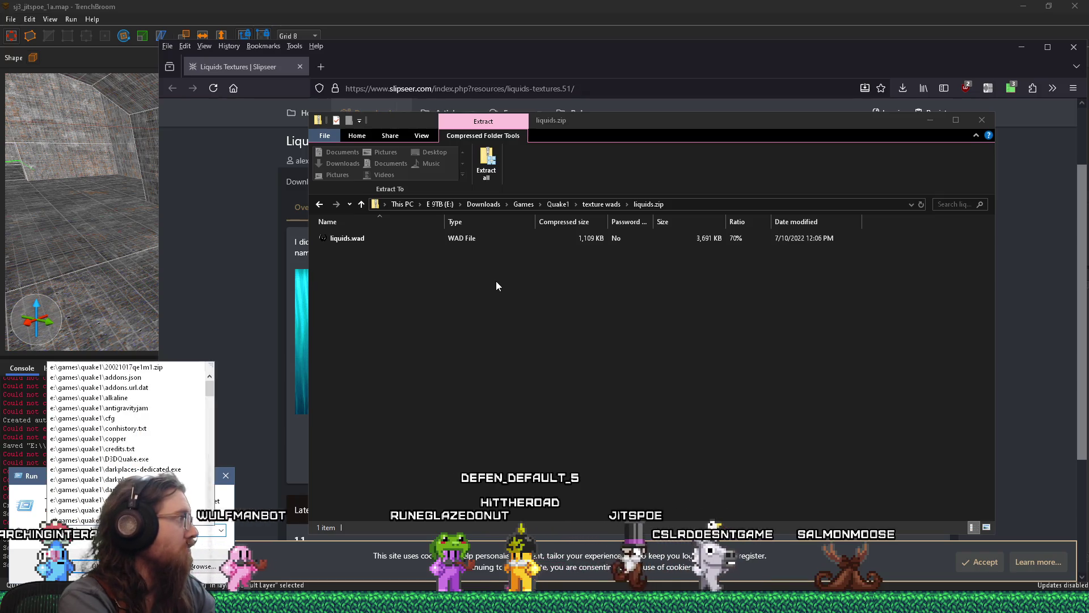
{"action": "type", "text": "uake1"}
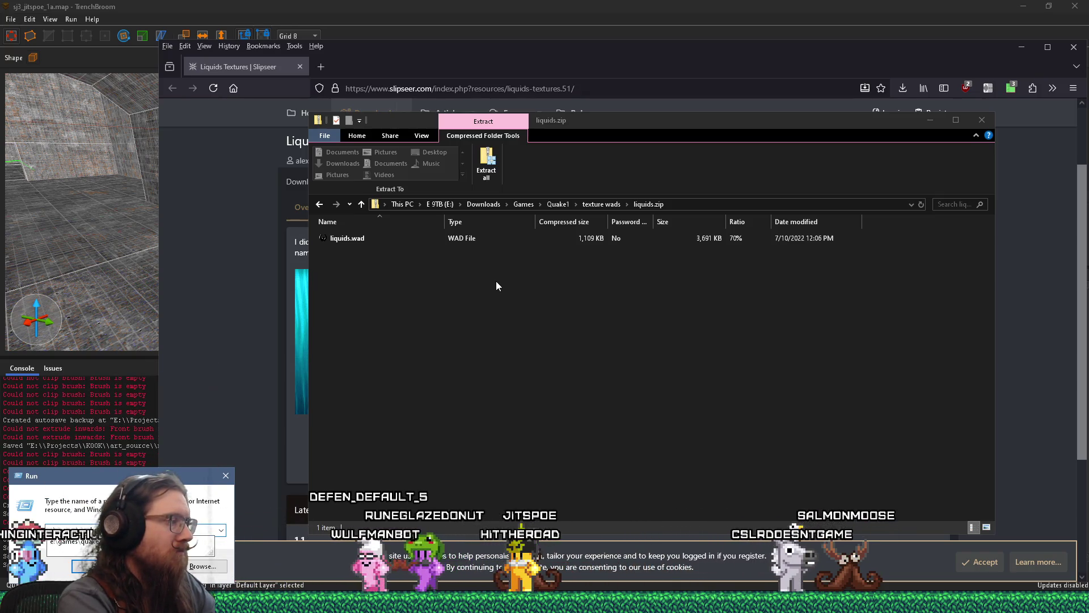
{"action": "key", "text": "Return"}
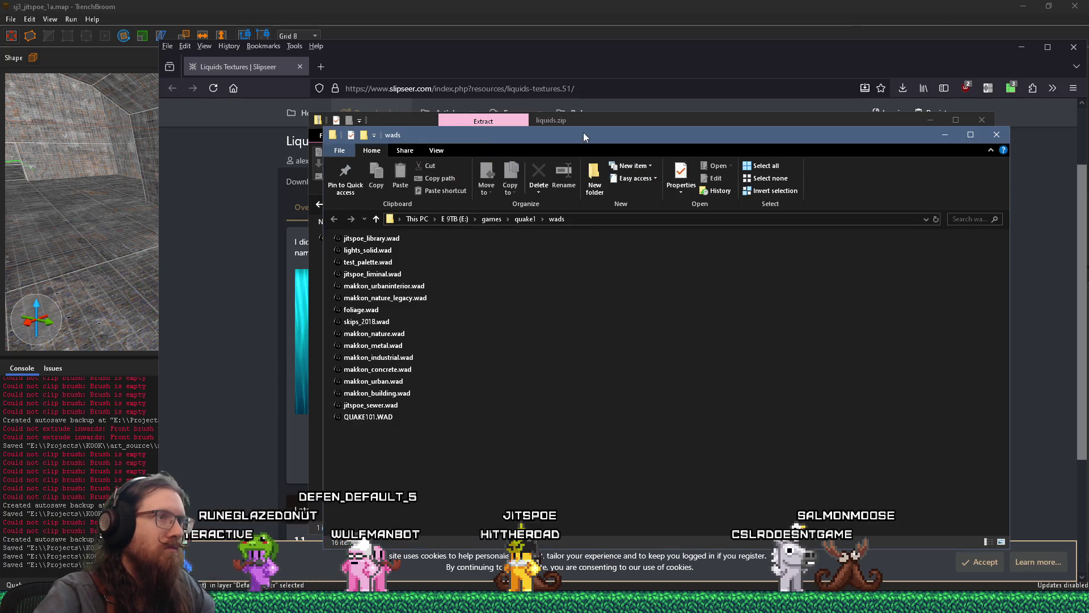
Copy liquids.wad into the Quake wads folder and return to TrenchBroom.
{"action": "left_click_drag", "start_coordinate": [583, 131], "coordinate": [690, 113]}
{"action": "left_click_drag", "start_coordinate": [667, 307], "coordinate": [666, 308]}
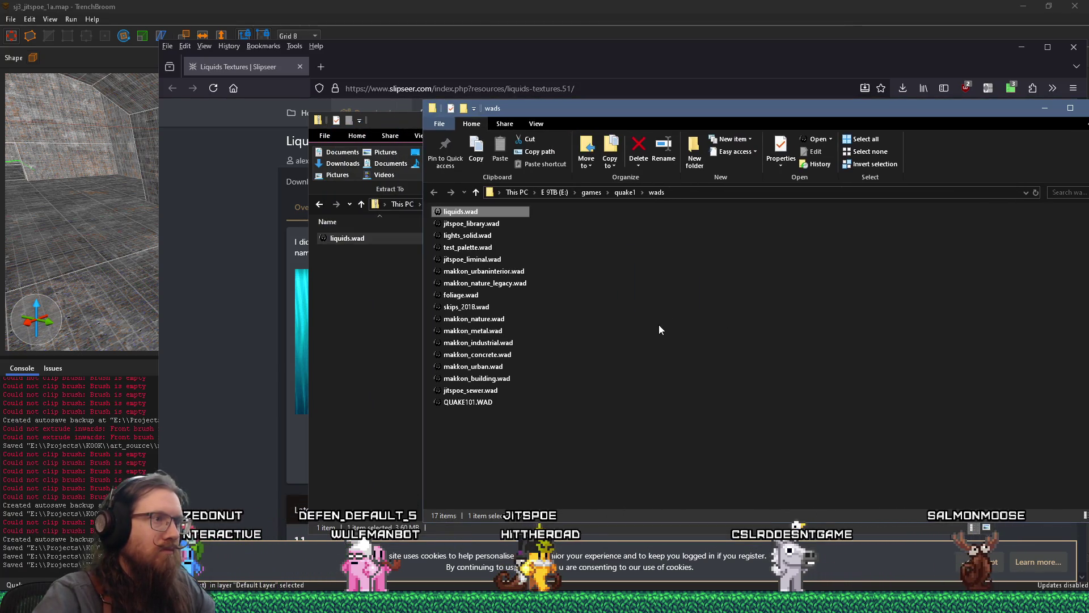
{"action": "key", "text": "alt+Tab"}
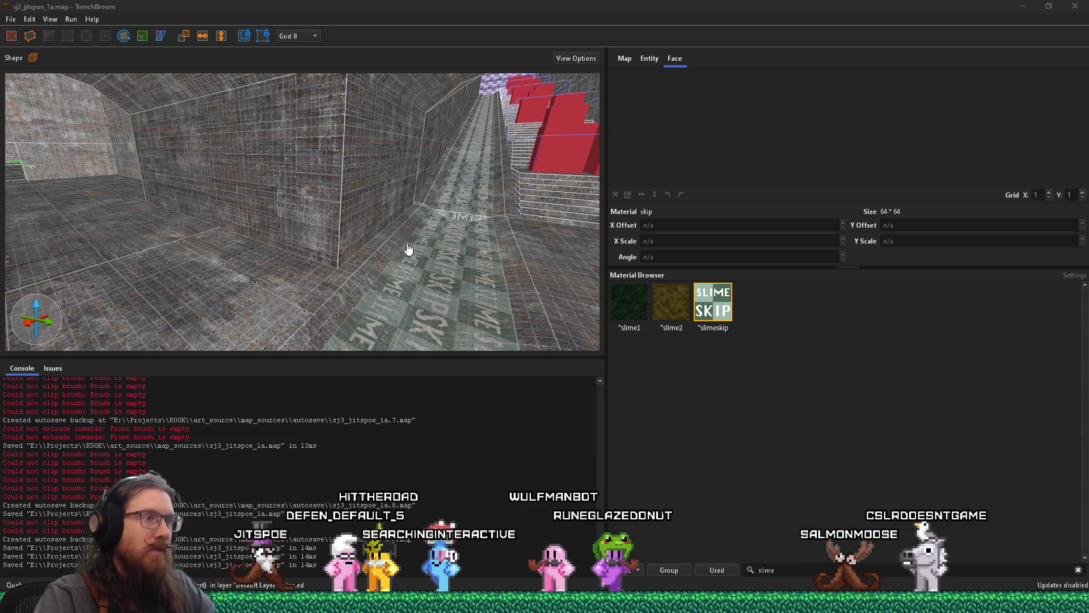
{"action": "scroll", "coordinate": [420, 256], "scroll_direction": "up", "scroll_amount": 5}
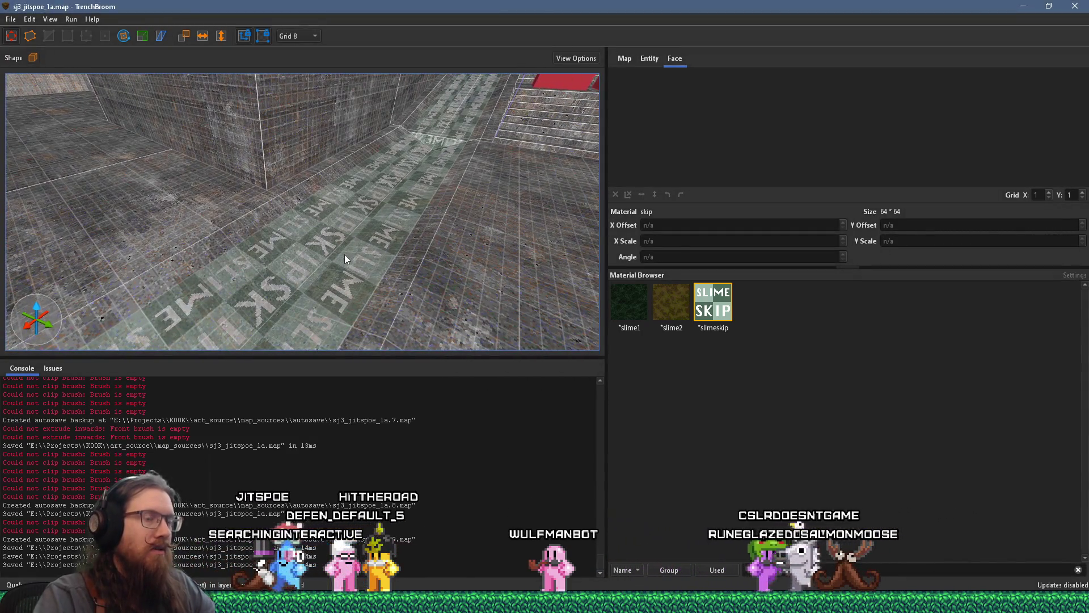
{"action": "key", "text": "alt+Tab"}
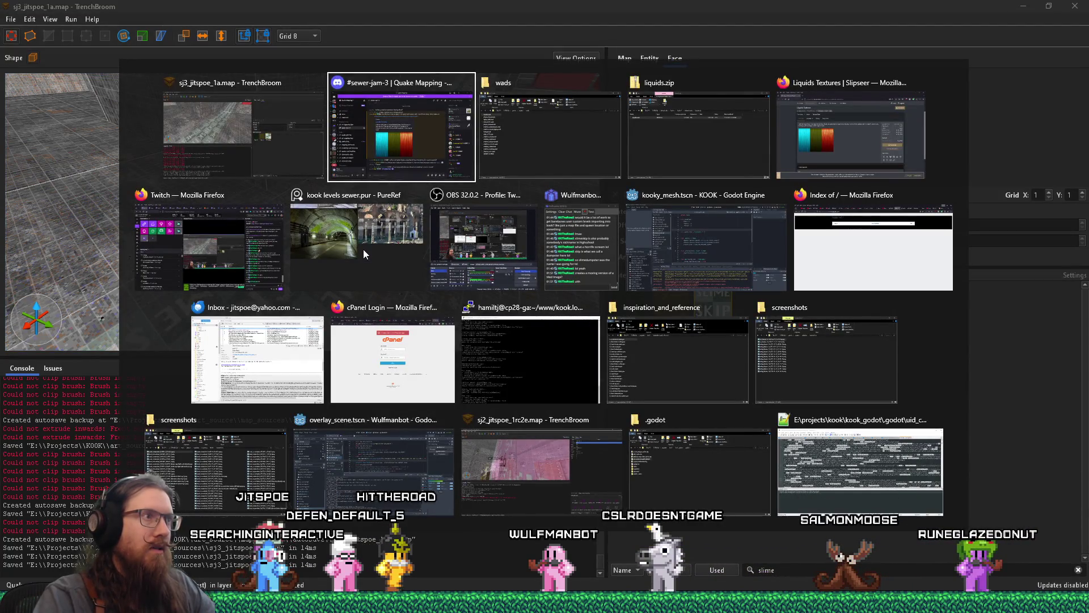
{"action": "key", "text": "Escape"}
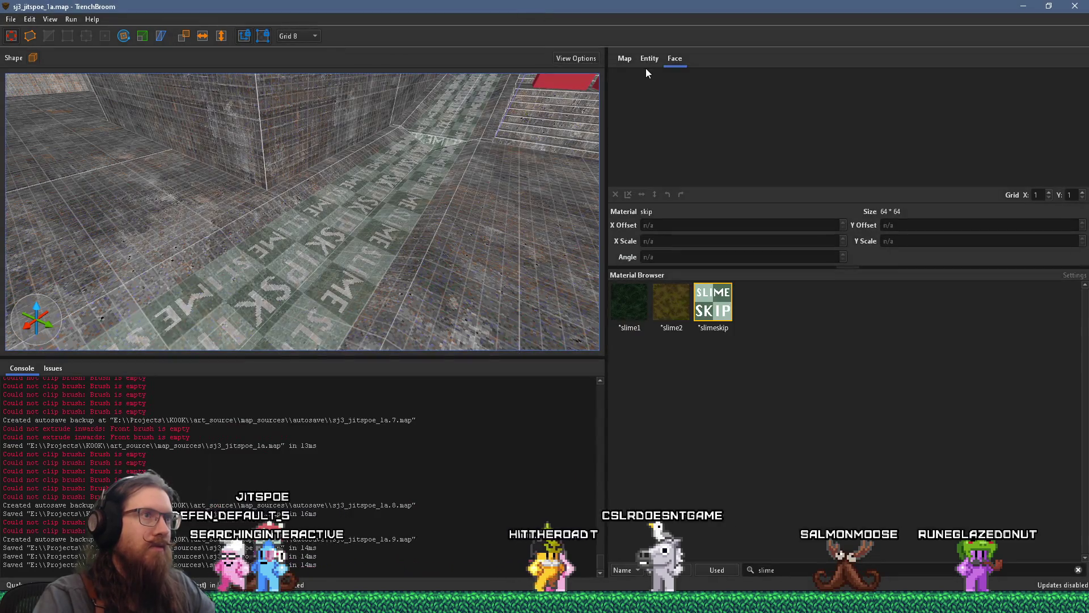
Add liquids.wad to the worldspawn's wad list using an absolute path.
{"action": "left_click", "coordinate": [647, 60]}
{"action": "key", "text": "Escape"}
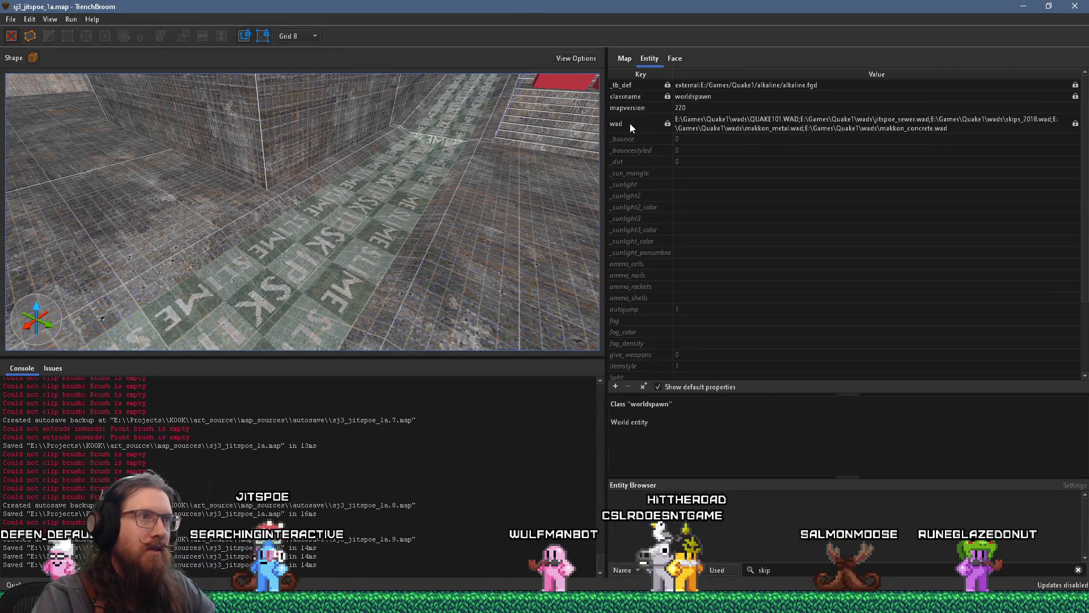
{"action": "left_click", "coordinate": [630, 124]}
{"action": "left_click", "coordinate": [615, 387]}
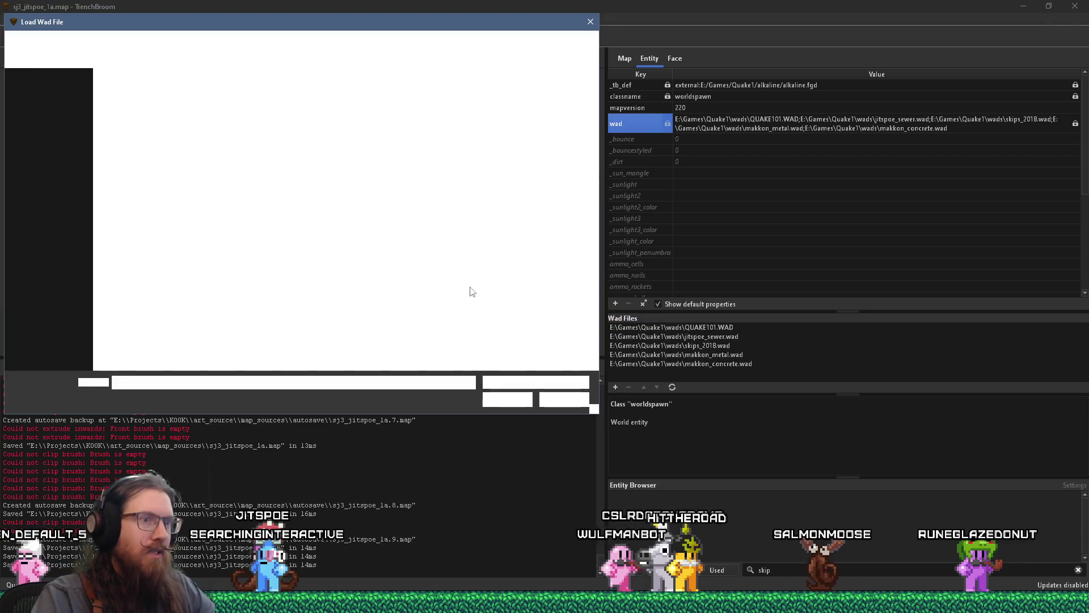
{"action": "double_click", "coordinate": [156, 80]}
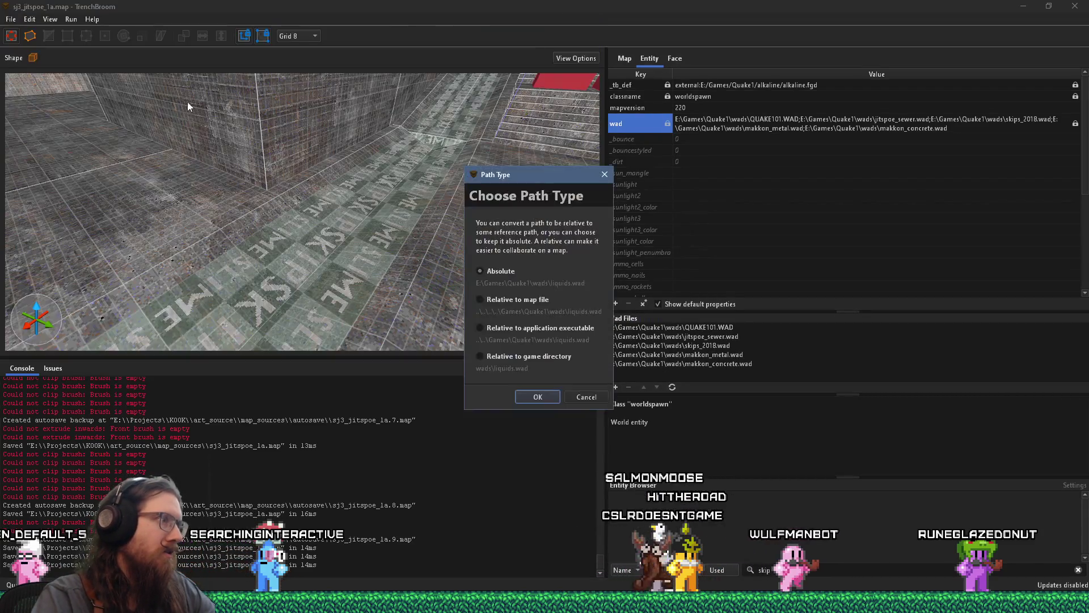
{"action": "key", "text": "Escape"}
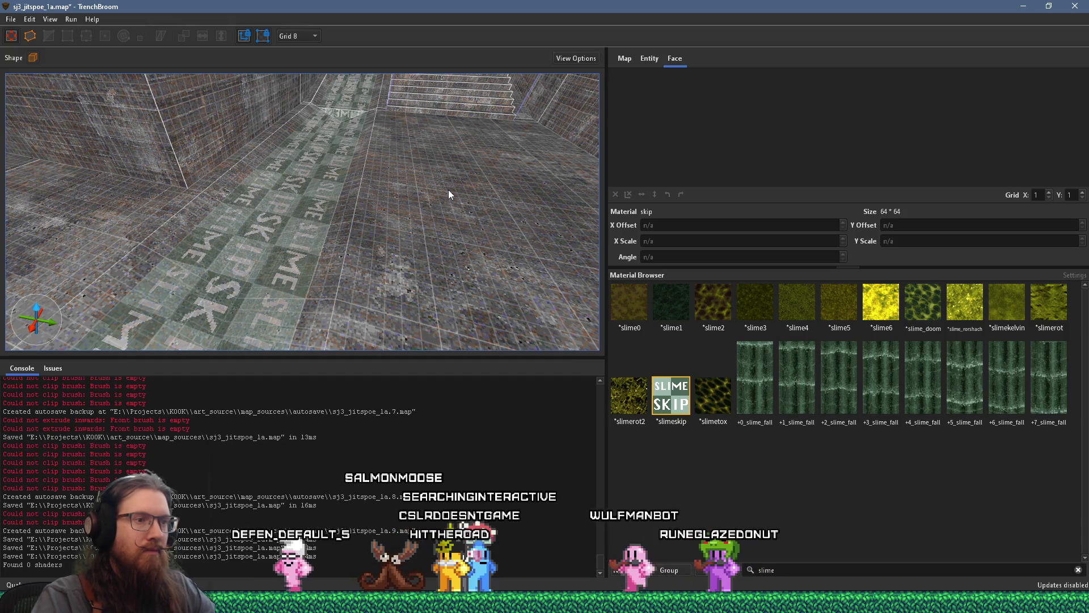
Orbit around the corridor and select the SLIME SKIP floor face.
{"action": "mouse_move", "coordinate": [449, 190]}
{"action": "left_mouse_down"}
{"action": "mouse_move", "coordinate": [421, 175]}
{"action": "mouse_move", "coordinate": [448, 199]}
{"action": "left_mouse_up"}
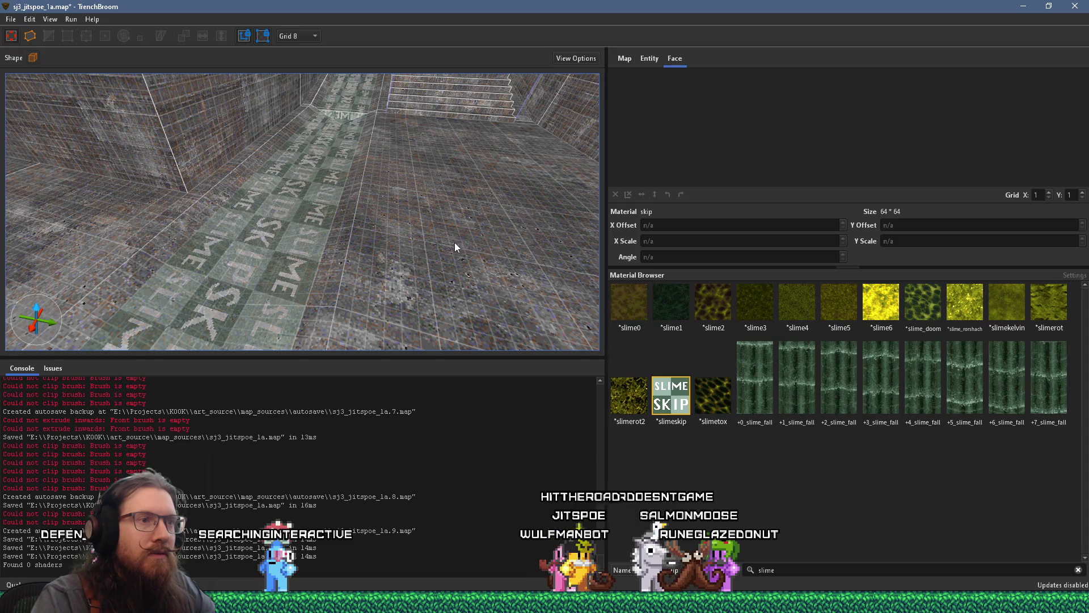
{"action": "left_click_drag", "start_coordinate": [456, 239], "coordinate": [448, 232]}
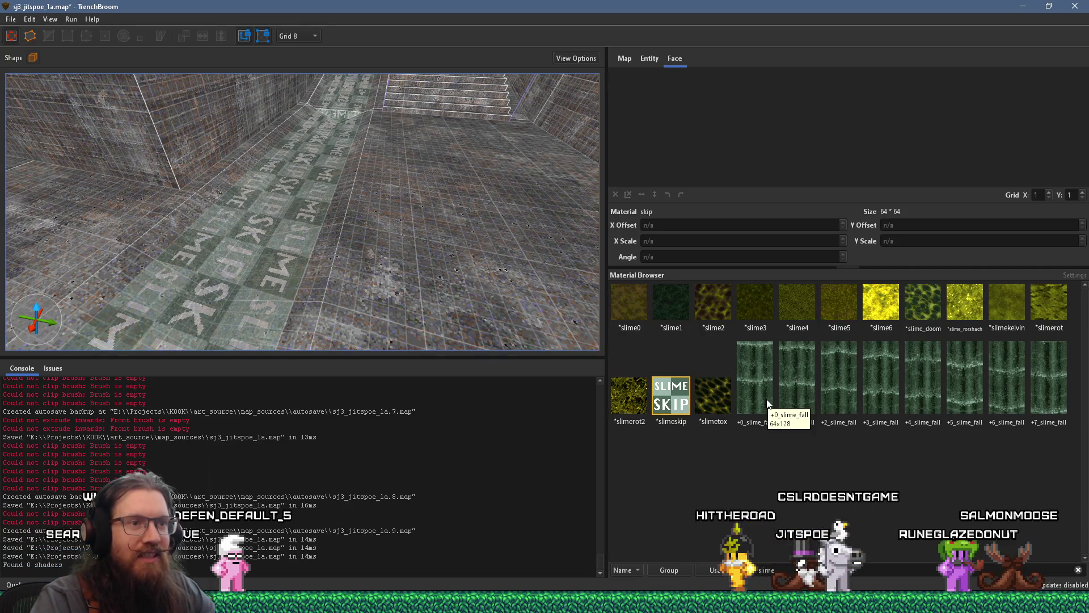
{"action": "mouse_move", "coordinate": [560, 280]}
{"action": "left_mouse_down"}
{"action": "mouse_move", "coordinate": [390, 230]}
{"action": "mouse_move", "coordinate": [315, 284]}
{"action": "left_mouse_up"}
{"action": "scroll", "coordinate": [315, 284], "scroll_direction": "down", "scroll_amount": 3}
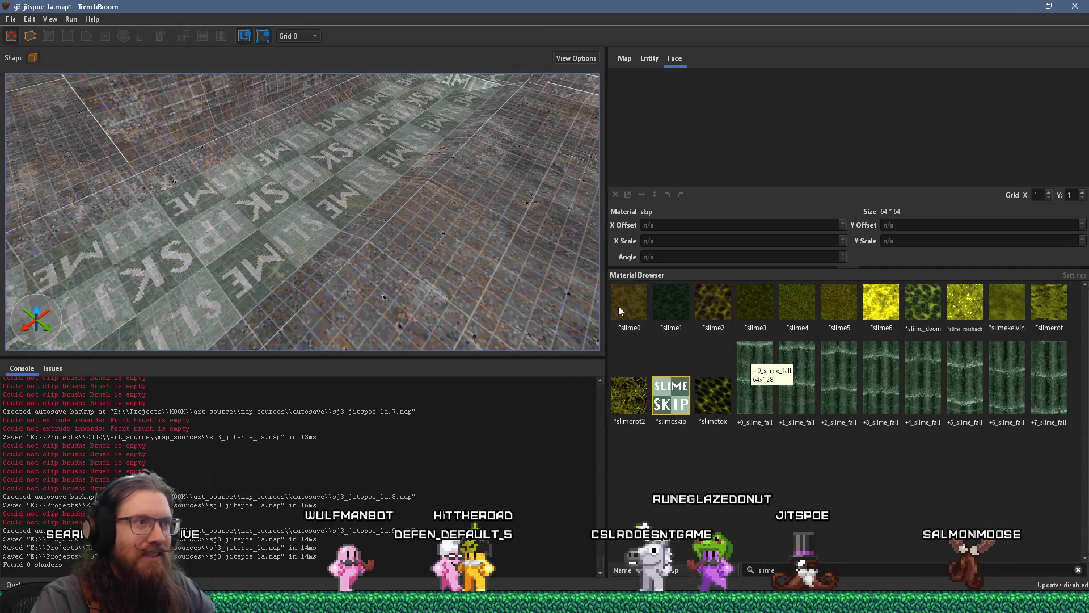
{"action": "scroll", "coordinate": [396, 217], "scroll_direction": "up", "scroll_amount": 2}
{"action": "left_click", "coordinate": [352, 176]}
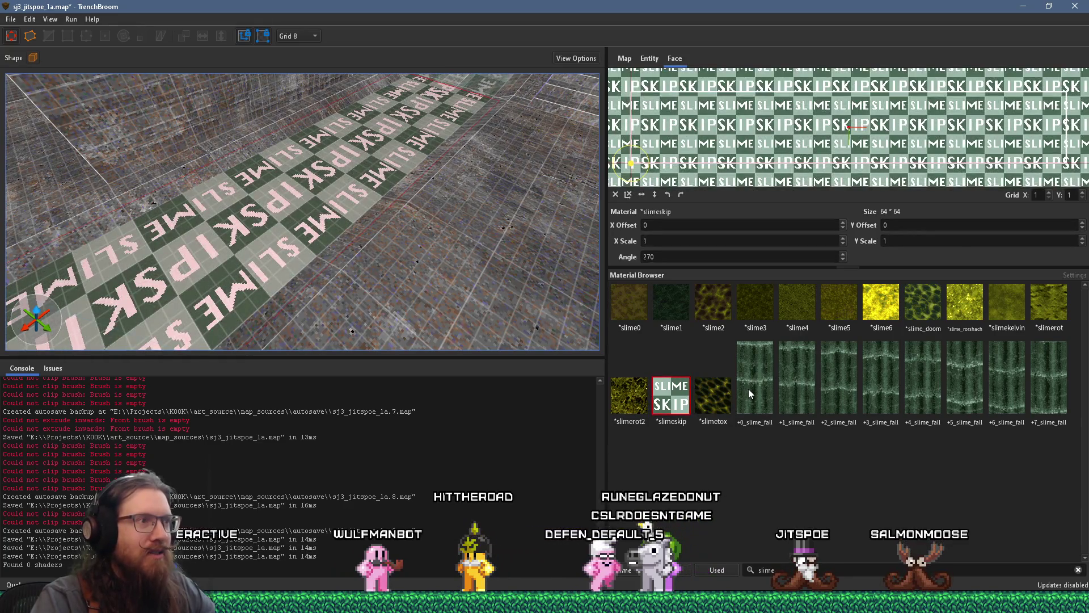
Apply +0_slime_fall to the floor face, rotate it along the channel, and deselect.
{"action": "left_click", "coordinate": [748, 389]}
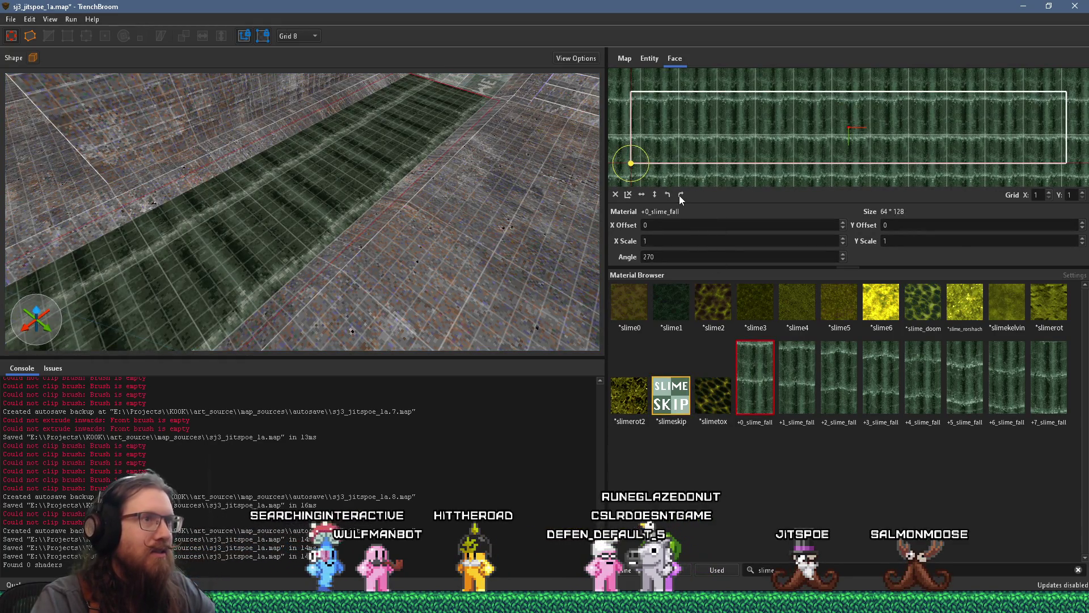
{"action": "left_click", "coordinate": [681, 195]}
{"action": "mouse_move", "coordinate": [528, 190]}
{"action": "left_mouse_down"}
{"action": "mouse_move", "coordinate": [449, 292]}
{"action": "mouse_move", "coordinate": [434, 156]}
{"action": "left_mouse_up"}
{"action": "key", "text": "Escape"}
{"action": "mouse_move", "coordinate": [432, 195]}
{"action": "left_mouse_down"}
{"action": "mouse_move", "coordinate": [428, 221]}
{"action": "mouse_move", "coordinate": [359, 261]}
{"action": "mouse_move", "coordinate": [486, 175]}
{"action": "mouse_move", "coordinate": [474, 208]}
{"action": "left_mouse_up"}
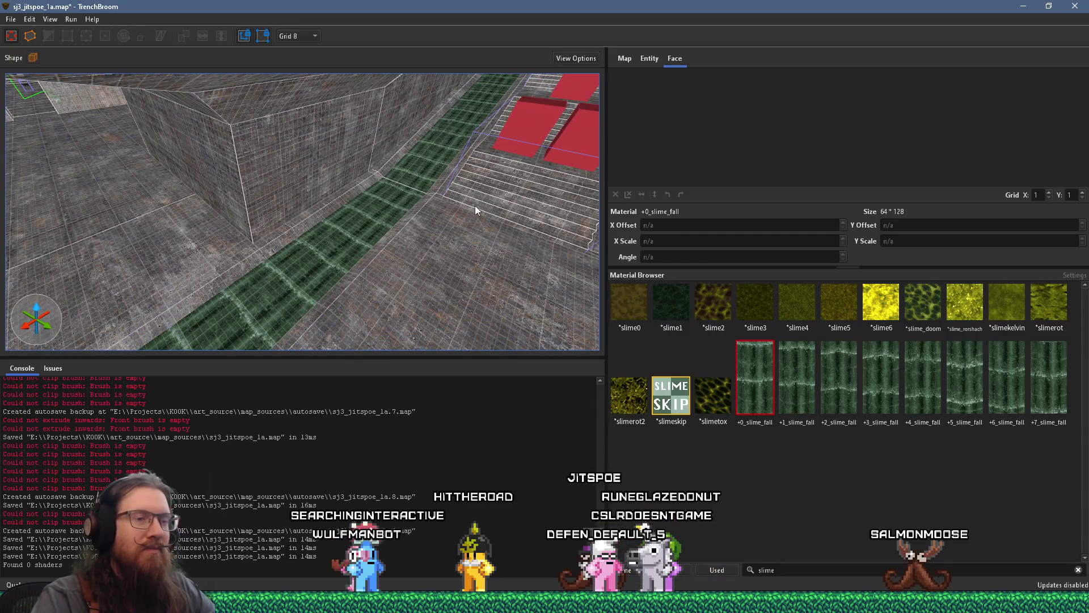
{"action": "mouse_move", "coordinate": [431, 250]}
{"action": "left_mouse_down"}
{"action": "mouse_move", "coordinate": [478, 179]}
{"action": "mouse_move", "coordinate": [380, 279]}
{"action": "mouse_move", "coordinate": [479, 185]}
{"action": "mouse_move", "coordinate": [370, 247]}
{"action": "mouse_move", "coordinate": [195, 272]}
{"action": "mouse_move", "coordinate": [331, 214]}
{"action": "mouse_move", "coordinate": [344, 194]}
{"action": "left_mouse_up"}
{"action": "left_click", "coordinate": [71, 20]}
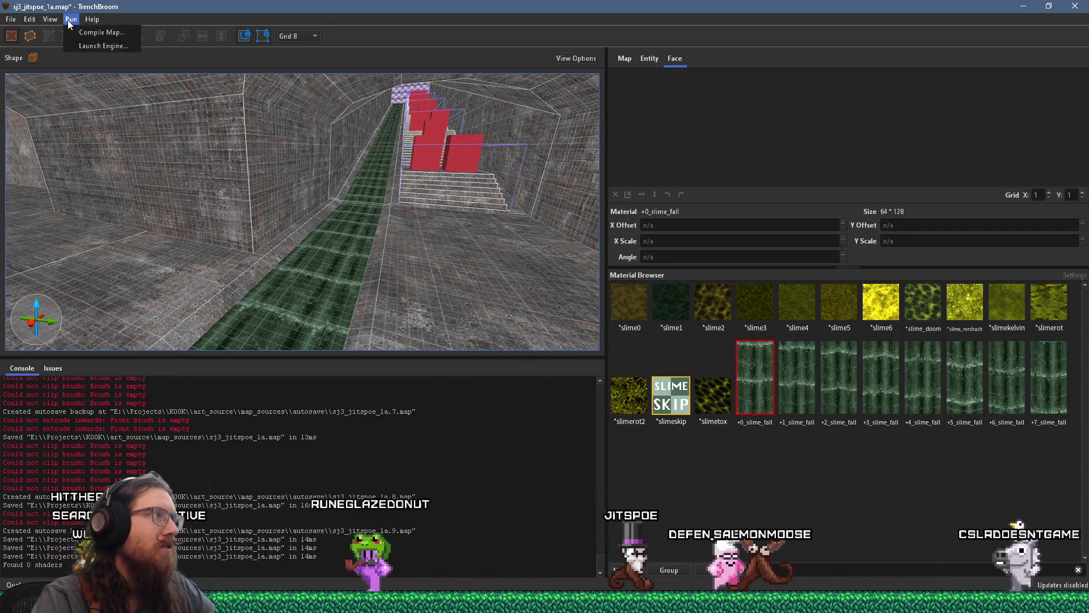
Save the map and bring up the compile settings.
{"action": "left_click", "coordinate": [32, 71]}
{"action": "left_click", "coordinate": [83, 35]}
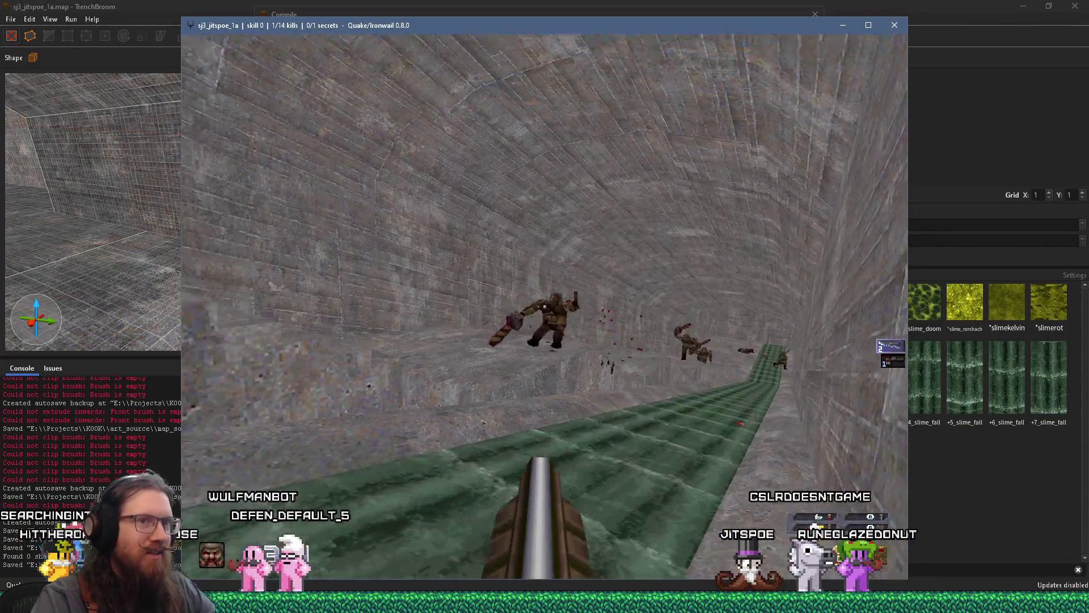
Open the Ironwail console, shift the game window left, and resume play.
{"action": "key", "text": "grave"}
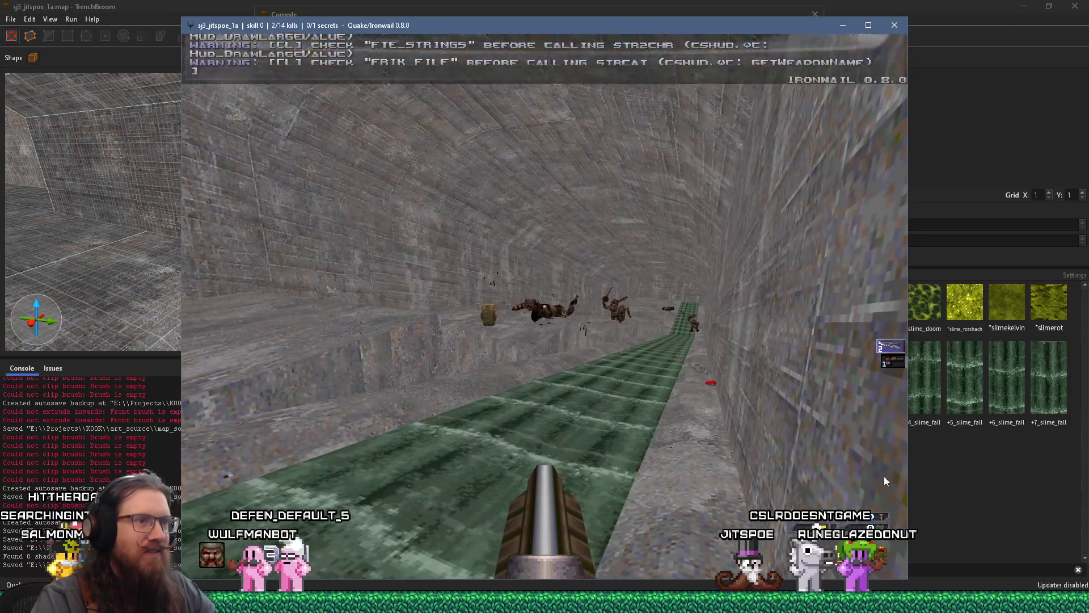
{"action": "mouse_move", "coordinate": [737, 29]}
{"action": "left_mouse_down"}
{"action": "mouse_move", "coordinate": [499, 20]}
{"action": "mouse_move", "coordinate": [562, 30]}
{"action": "left_mouse_up"}
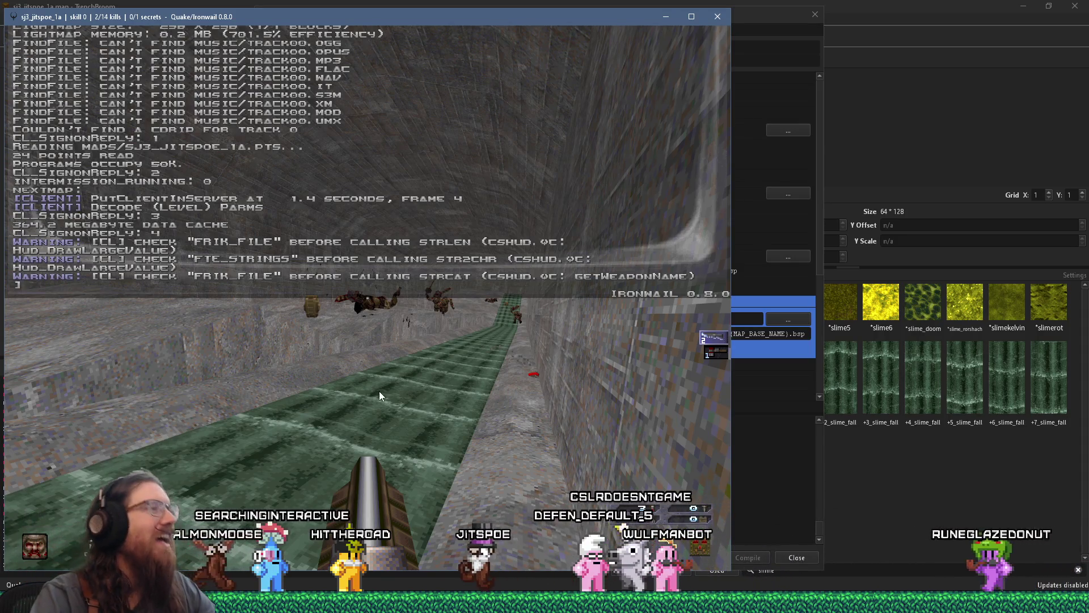
{"action": "key", "text": "grave"}
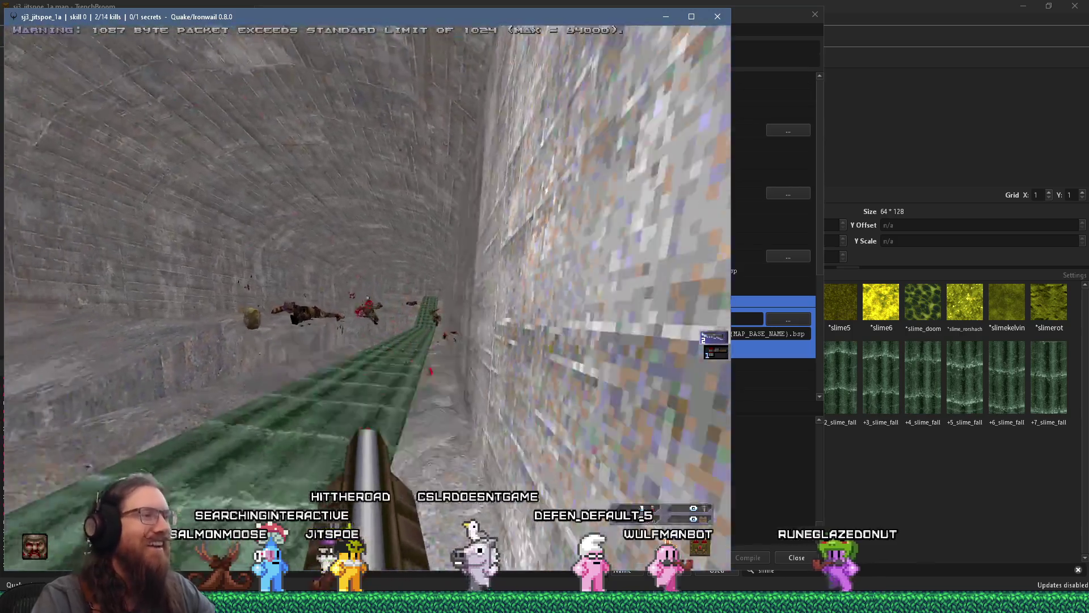
Fight the enemies along the slime tunnel with the axe, then quit Ironwail.
{"action": "key", "text": "1"}
{"action": "key", "text": "w"}
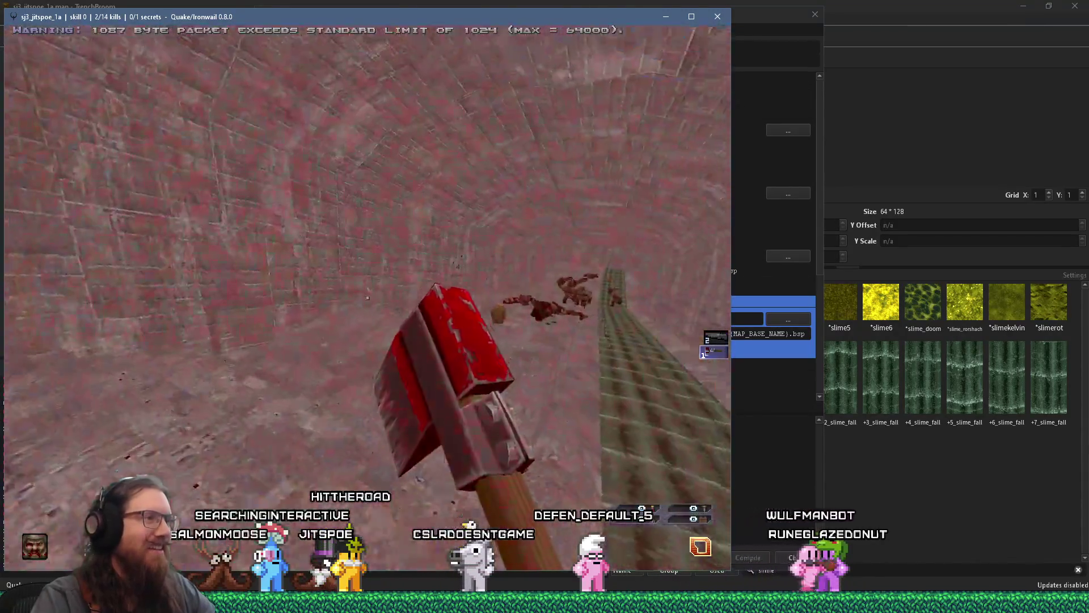
{"action": "key", "text": "w"}
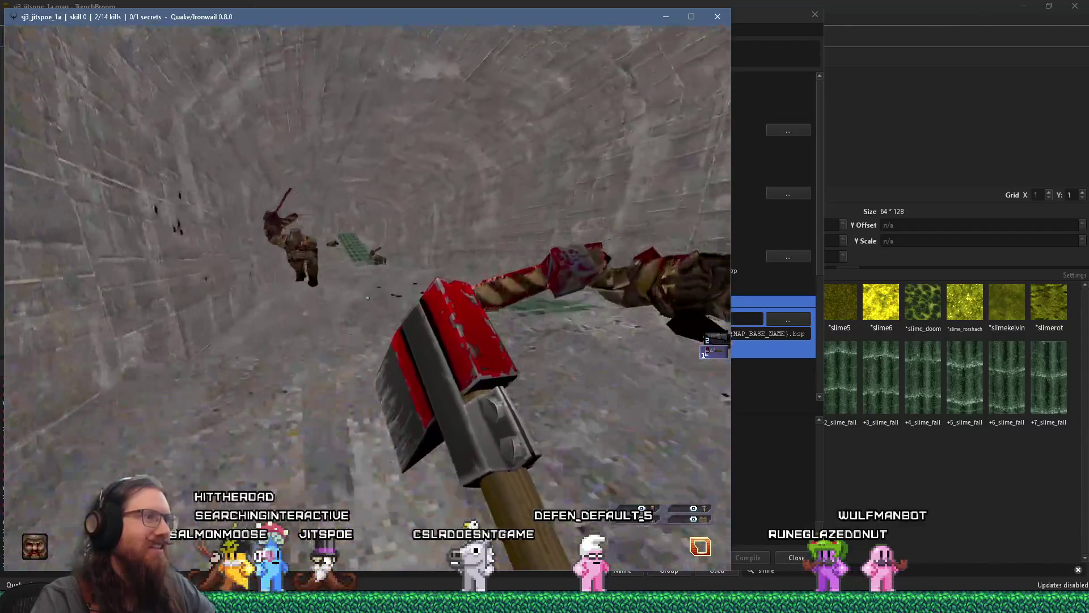
{"action": "key", "text": "w"}
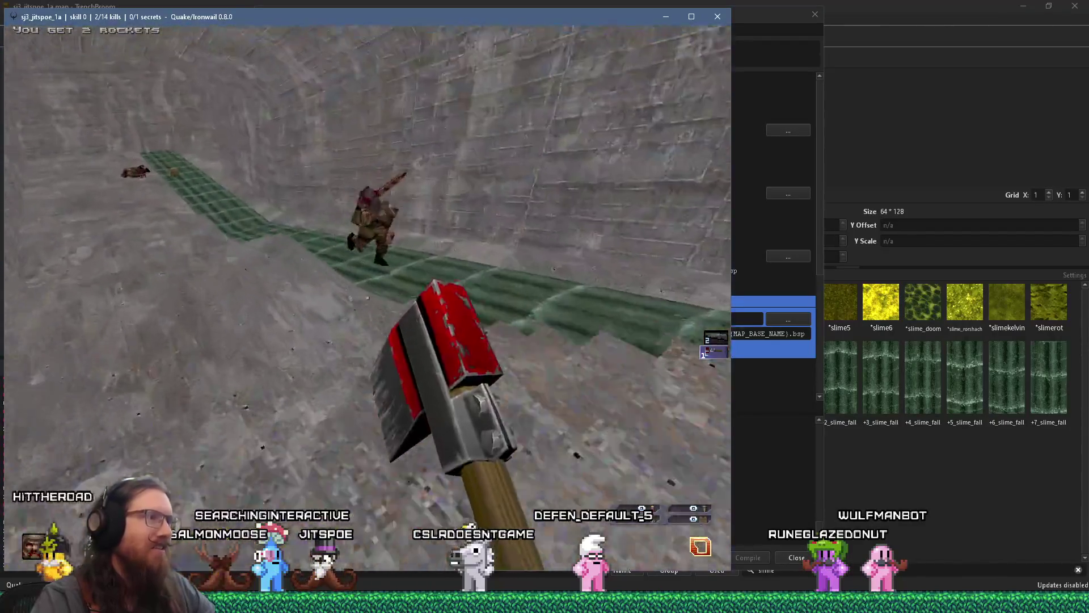
{"action": "key", "text": "w"}
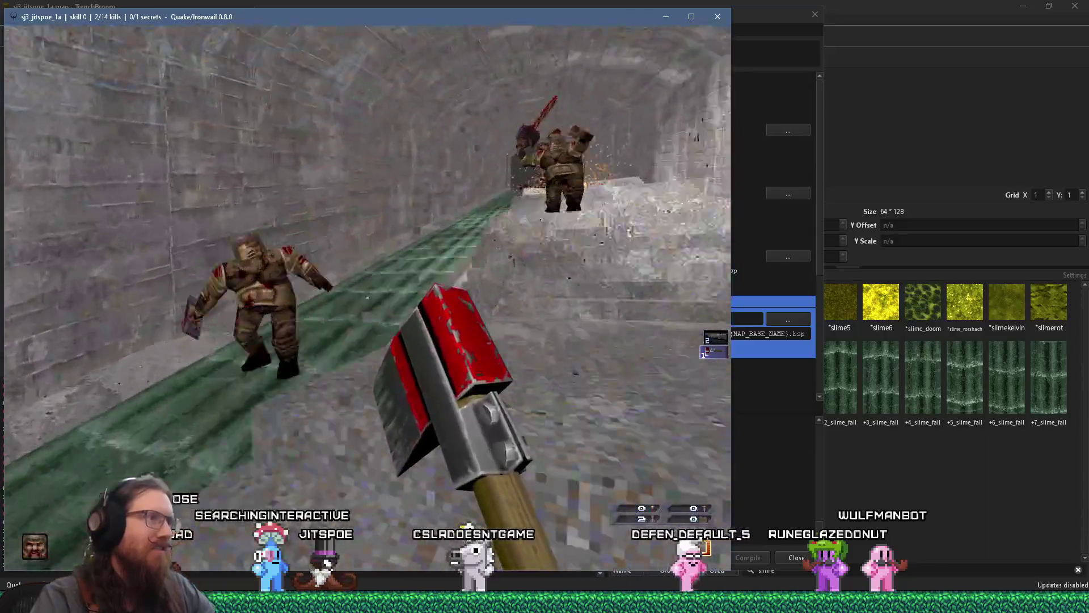
{"action": "key", "text": "w"}
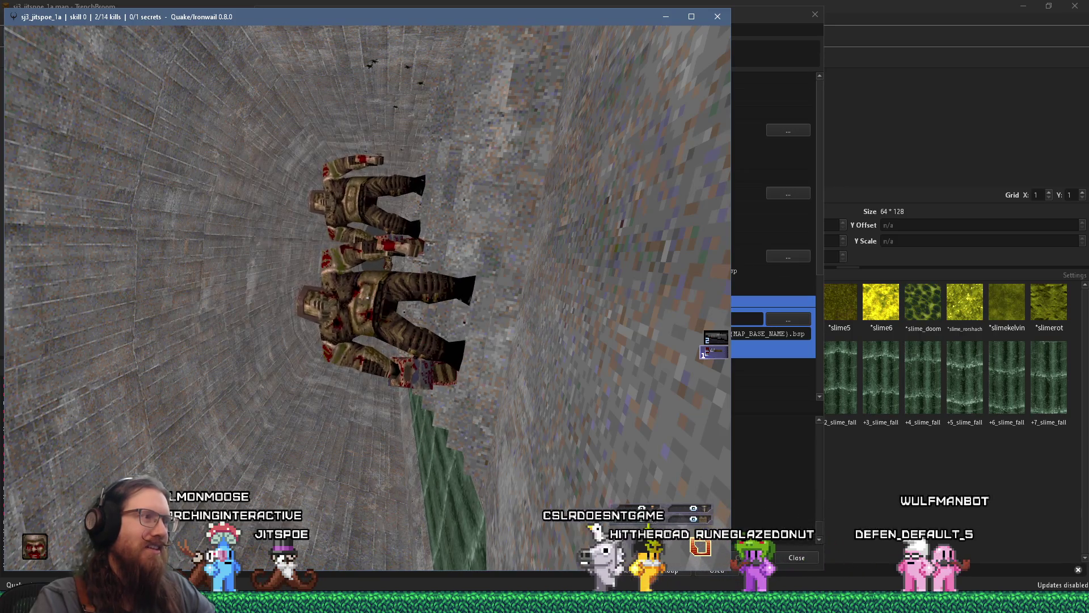
{"action": "key", "text": "grave"}
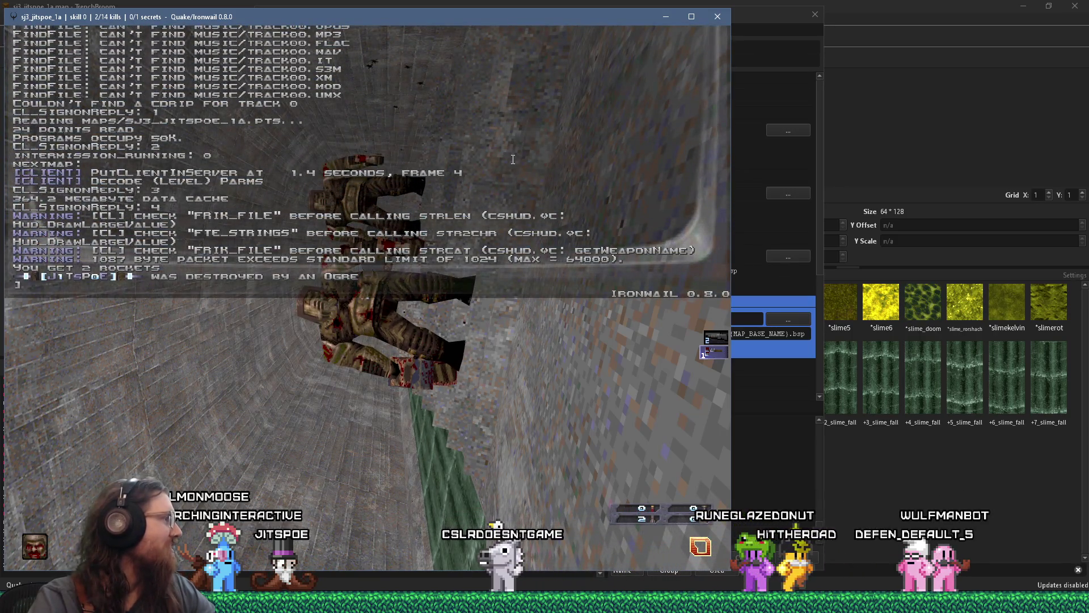
{"action": "left_click", "coordinate": [711, 17]}
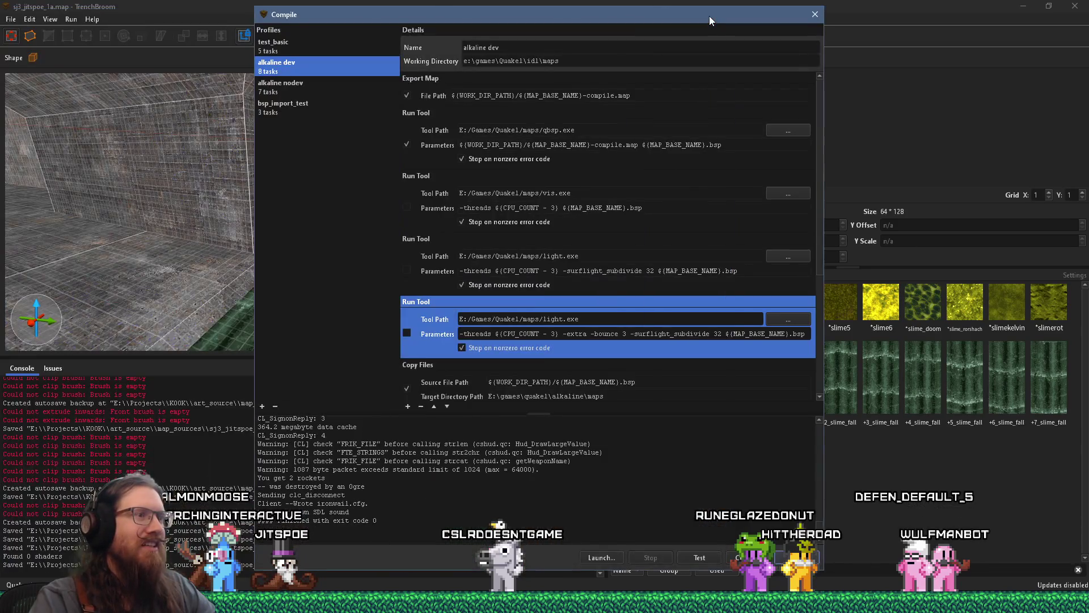
Move the Compile dialog aside and close it.
{"action": "mouse_move", "coordinate": [703, 18]}
{"action": "left_mouse_down"}
{"action": "mouse_move", "coordinate": [441, 25]}
{"action": "mouse_move", "coordinate": [506, 22]}
{"action": "left_mouse_up"}
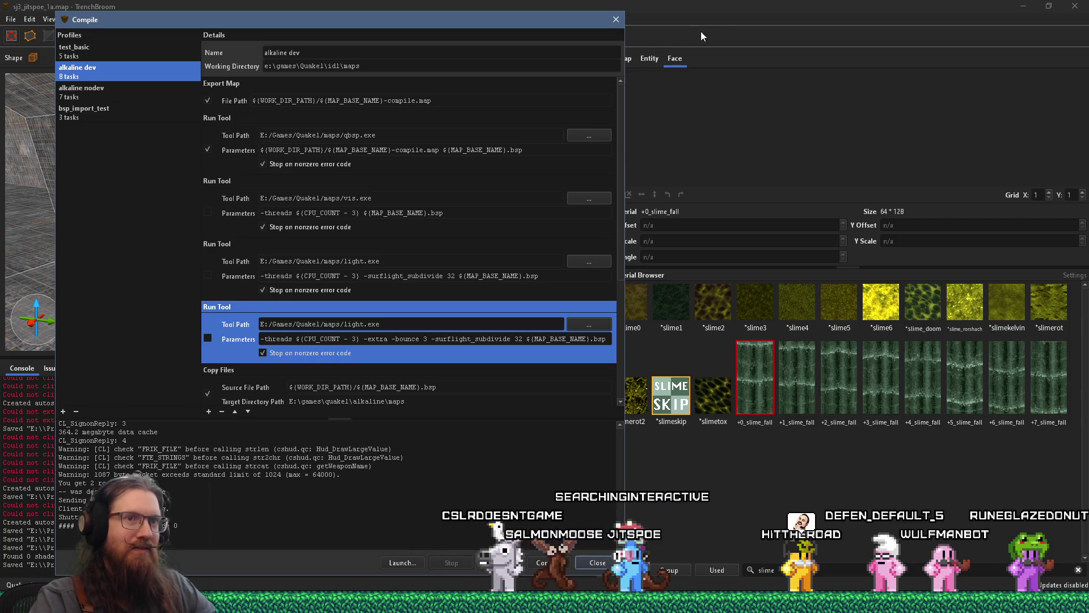
{"action": "left_click", "coordinate": [741, 4]}
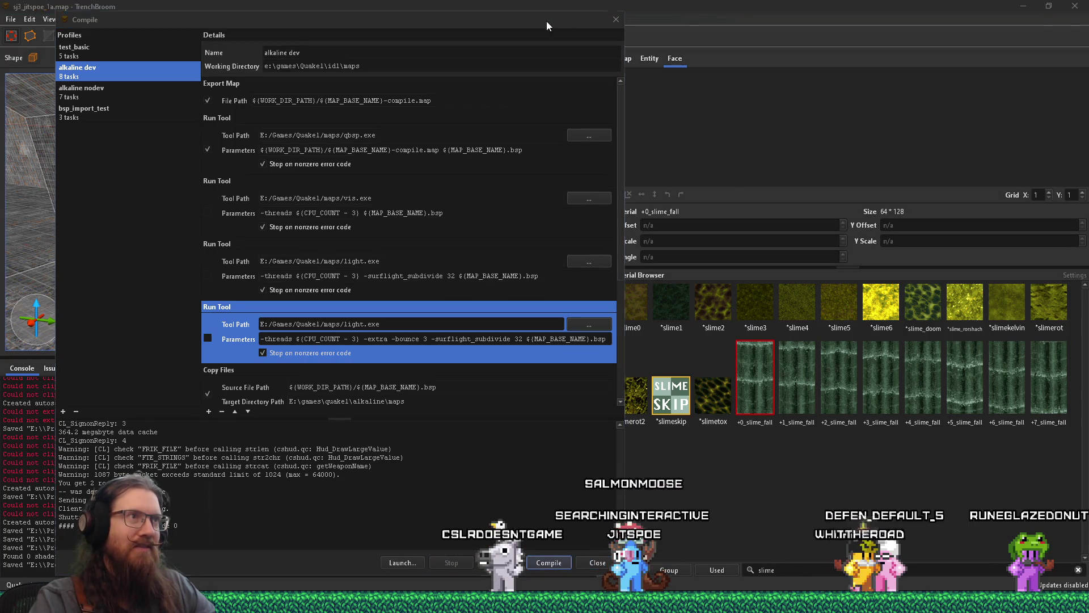
{"action": "left_click", "coordinate": [547, 21]}
{"action": "left_click", "coordinate": [615, 21]}
View the slime_fall strip diagonally near the player start and pick *slimerot2.
{"action": "scroll", "coordinate": [452, 187], "scroll_direction": "down", "scroll_amount": 5}
{"action": "scroll", "coordinate": [370, 193], "scroll_direction": "down", "scroll_amount": 8}
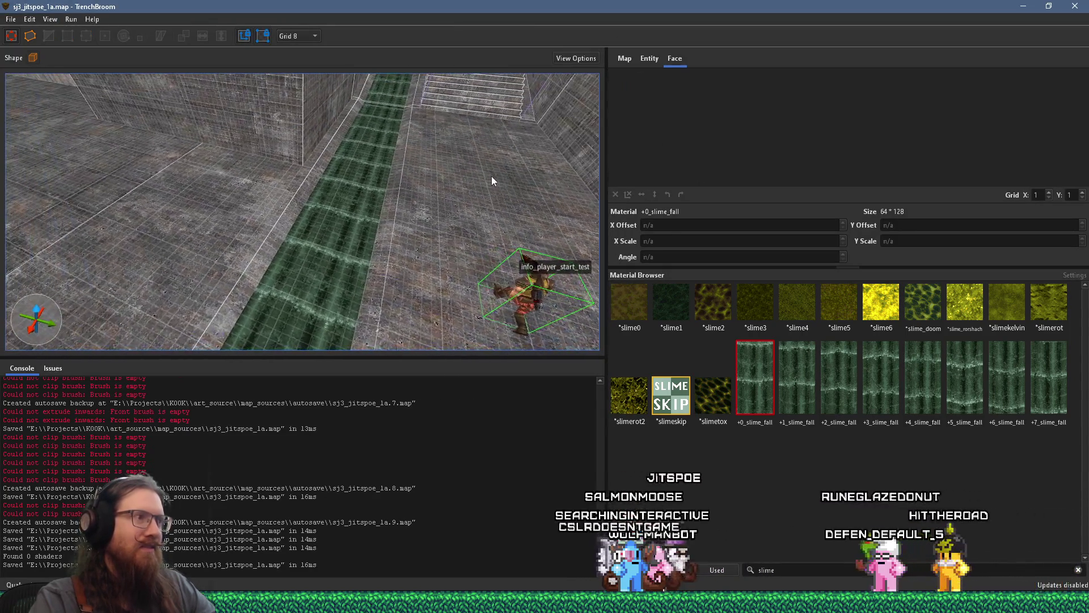
{"action": "left_click_drag", "start_coordinate": [448, 210], "coordinate": [472, 199]}
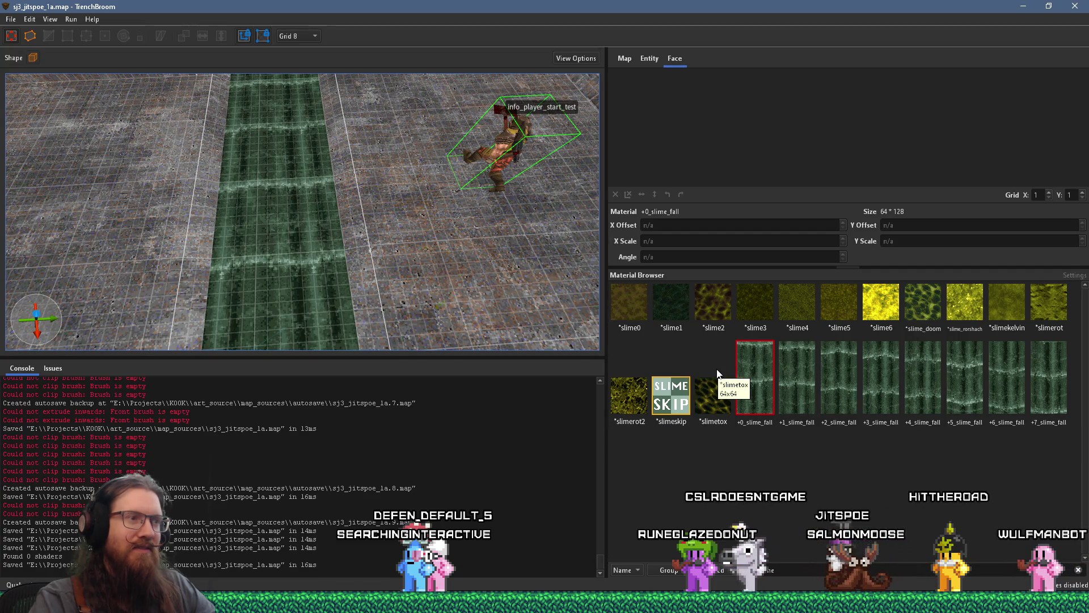
{"action": "left_click_drag", "start_coordinate": [492, 271], "coordinate": [414, 255]}
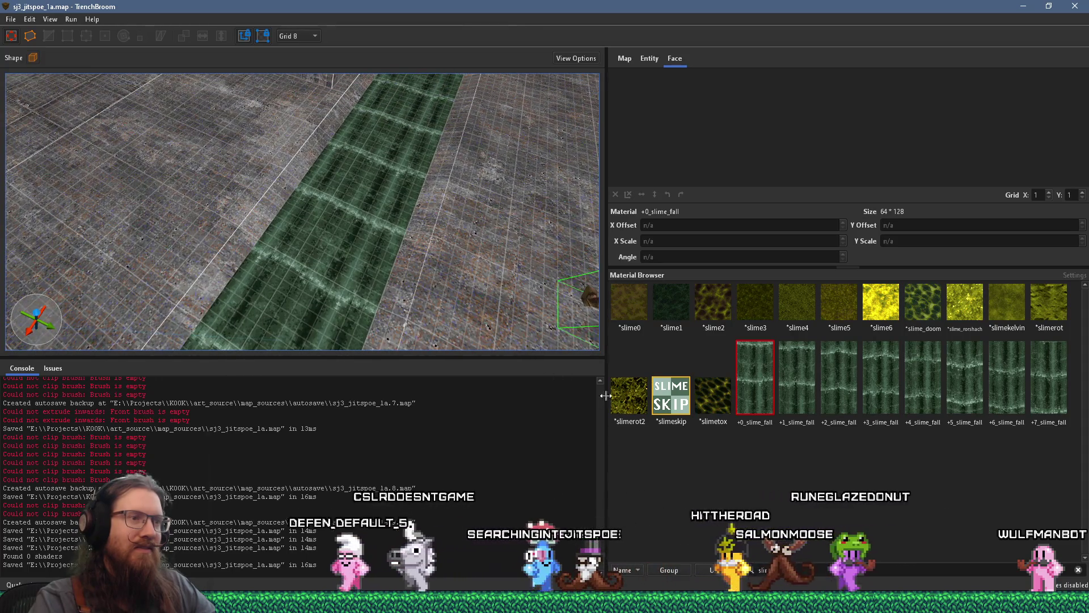
{"action": "left_click", "coordinate": [625, 397]}
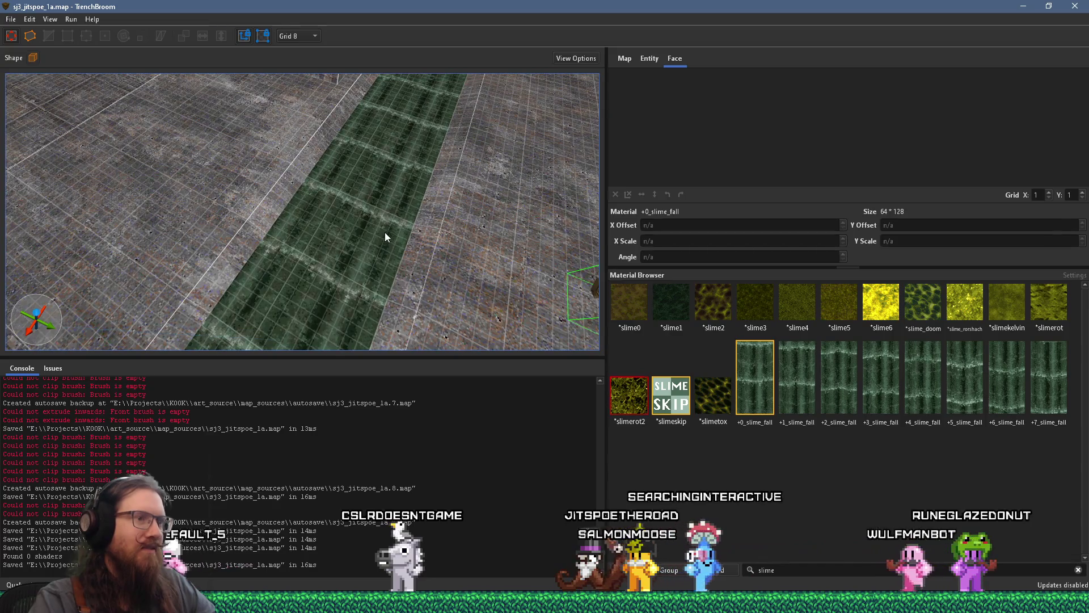
Replace the green slime_fall on the channel floor face with *slimerot2.
{"action": "left_click", "coordinate": [385, 233]}
{"action": "left_click", "coordinate": [638, 396]}
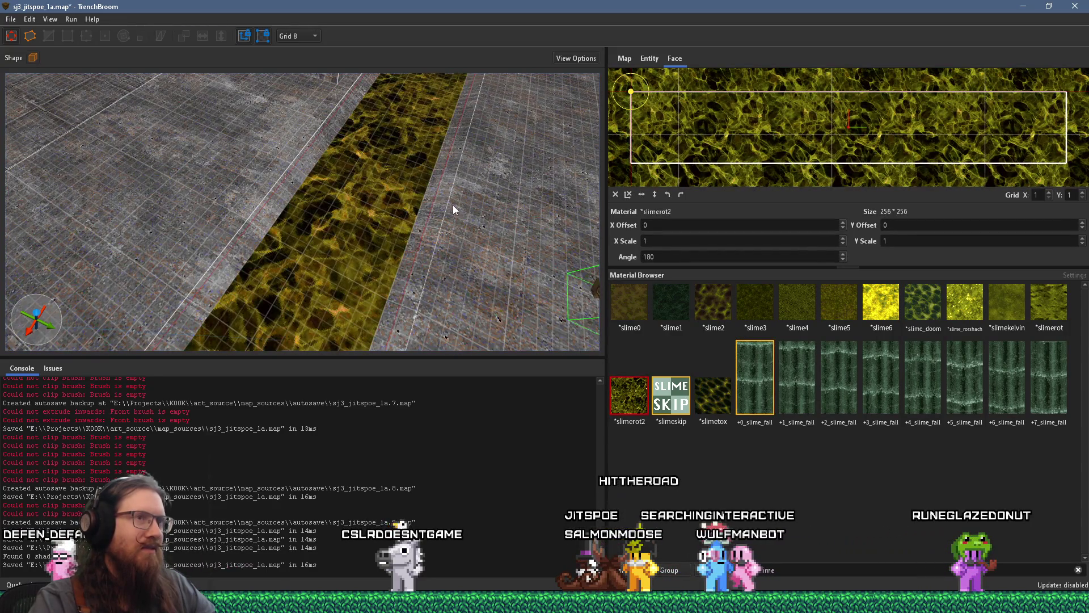
{"action": "scroll", "coordinate": [454, 211], "scroll_direction": "up", "scroll_amount": 5}
{"action": "mouse_move", "coordinate": [450, 189]}
{"action": "left_mouse_down"}
{"action": "mouse_move", "coordinate": [479, 254]}
{"action": "mouse_move", "coordinate": [430, 127]}
{"action": "mouse_move", "coordinate": [373, 305]}
{"action": "mouse_move", "coordinate": [383, 178]}
{"action": "mouse_move", "coordinate": [383, 256]}
{"action": "mouse_move", "coordinate": [363, 235]}
{"action": "mouse_move", "coordinate": [312, 291]}
{"action": "mouse_move", "coordinate": [319, 284]}
{"action": "left_mouse_up"}
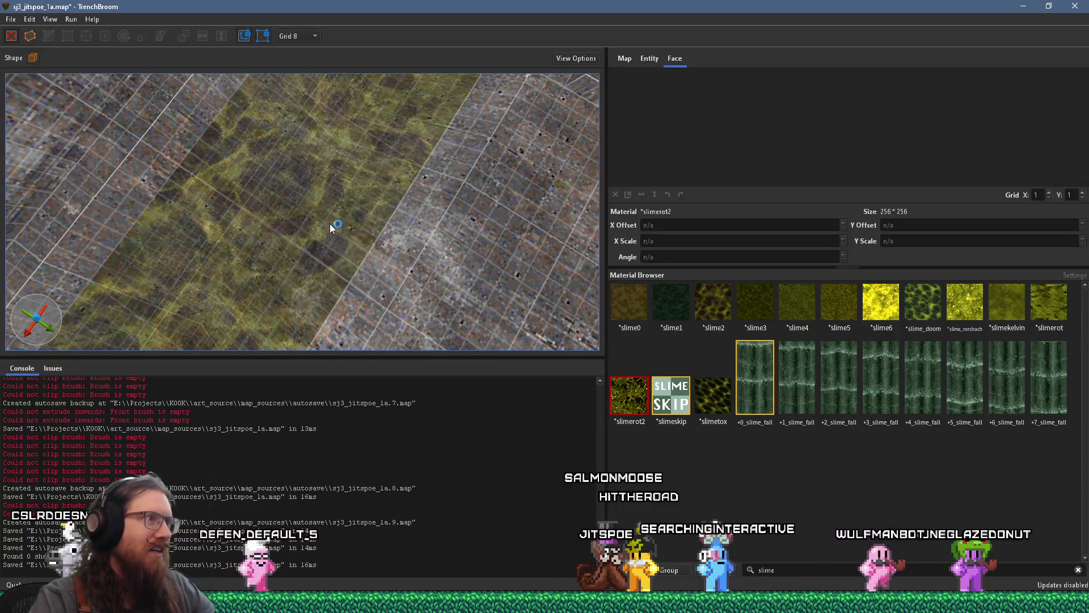
Inspect the floor face's 256×256 slimerot2 mapping at 180° in the UV editor, then deselect it.
{"action": "left_click", "coordinate": [325, 216]}
{"action": "left_click_drag", "start_coordinate": [326, 216], "coordinate": [322, 230]}
{"action": "scroll", "coordinate": [645, 165], "scroll_direction": "up", "scroll_amount": 3}
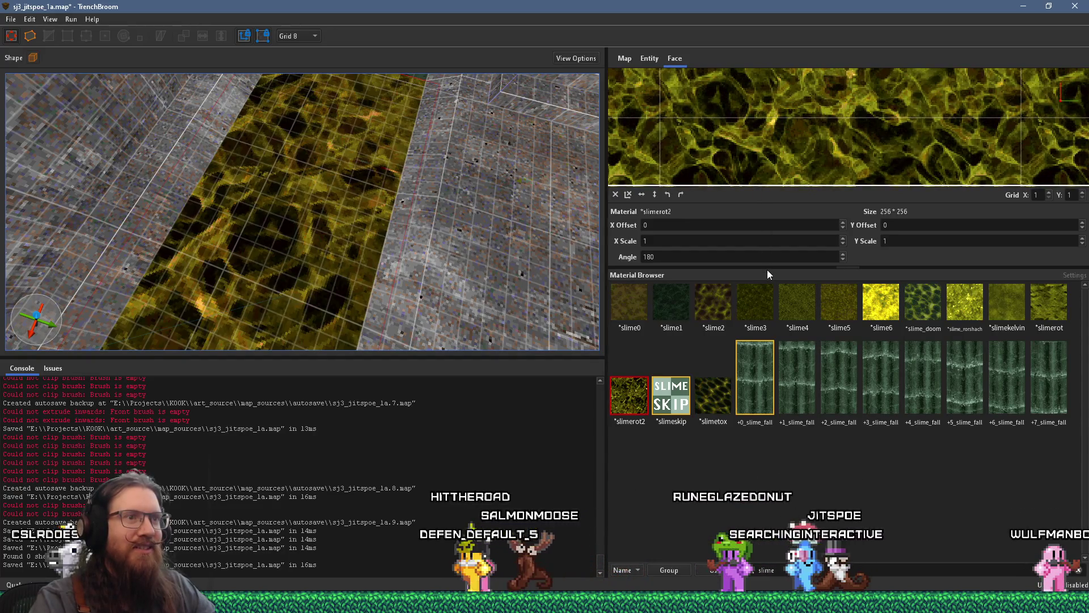
{"action": "left_click_drag", "start_coordinate": [772, 266], "coordinate": [772, 460]}
{"action": "scroll", "coordinate": [737, 258], "scroll_direction": "down", "scroll_amount": 4}
{"action": "mouse_move", "coordinate": [745, 268]}
{"action": "left_mouse_down"}
{"action": "mouse_move", "coordinate": [746, 160]}
{"action": "mouse_move", "coordinate": [778, 224]}
{"action": "mouse_move", "coordinate": [781, 267]}
{"action": "left_mouse_up"}
{"action": "scroll", "coordinate": [767, 207], "scroll_direction": "up", "scroll_amount": 5}
{"action": "scroll", "coordinate": [767, 206], "scroll_direction": "down", "scroll_amount": 5}
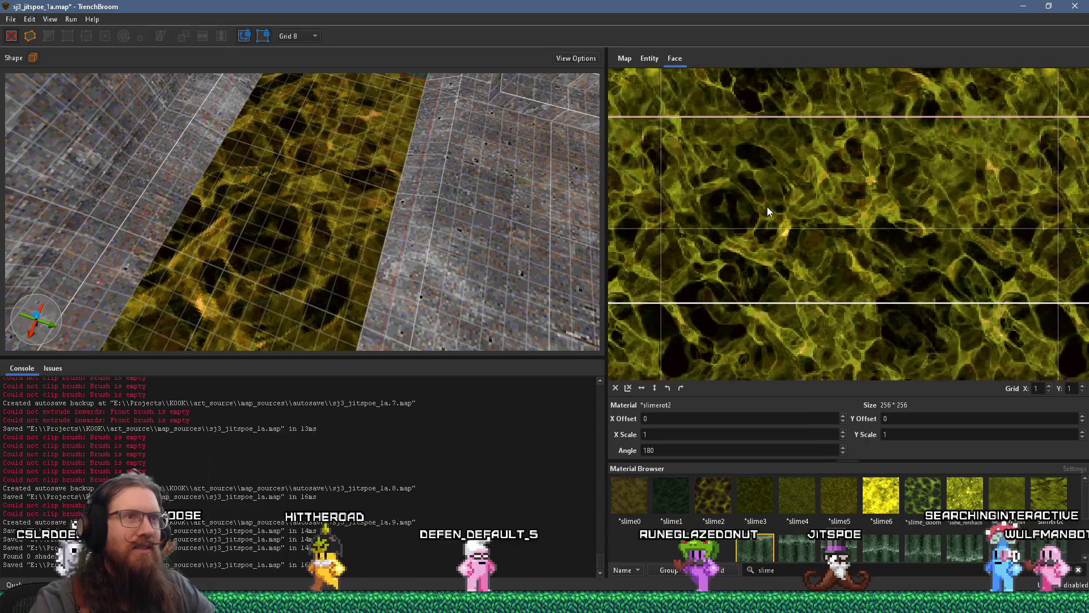
{"action": "mouse_move", "coordinate": [590, 227]}
{"action": "left_mouse_down"}
{"action": "mouse_move", "coordinate": [512, 190]}
{"action": "mouse_move", "coordinate": [424, 217]}
{"action": "mouse_move", "coordinate": [350, 199]}
{"action": "mouse_move", "coordinate": [499, 199]}
{"action": "mouse_move", "coordinate": [417, 228]}
{"action": "mouse_move", "coordinate": [448, 202]}
{"action": "mouse_move", "coordinate": [298, 123]}
{"action": "left_mouse_up"}
{"action": "key", "text": "Escape"}
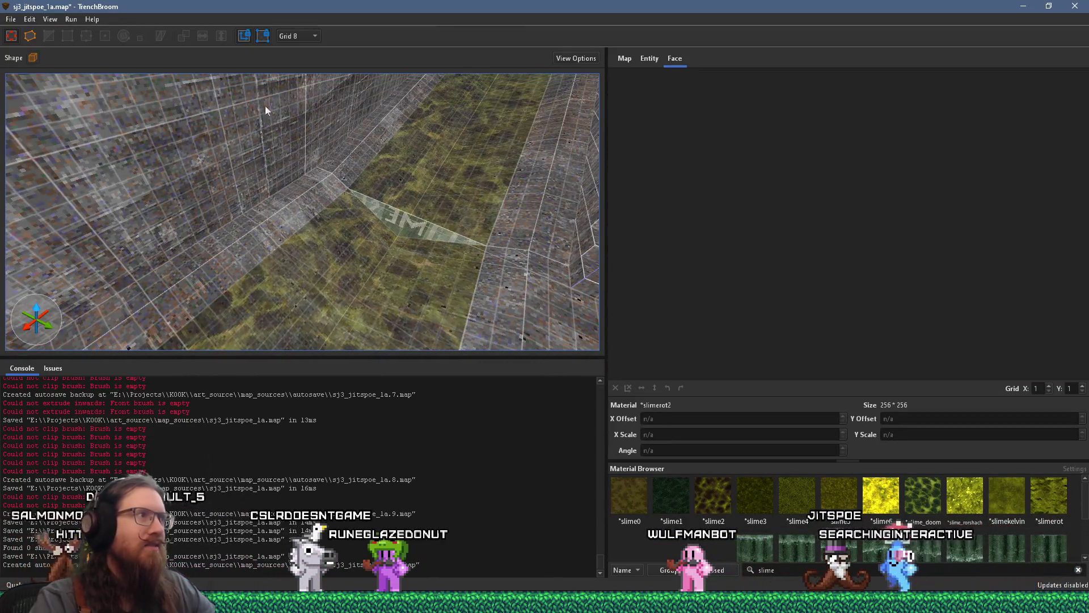
Compile and launch the map with the alkaline dev profile.
{"action": "left_click", "coordinate": [69, 20]}
{"action": "left_click", "coordinate": [75, 30]}
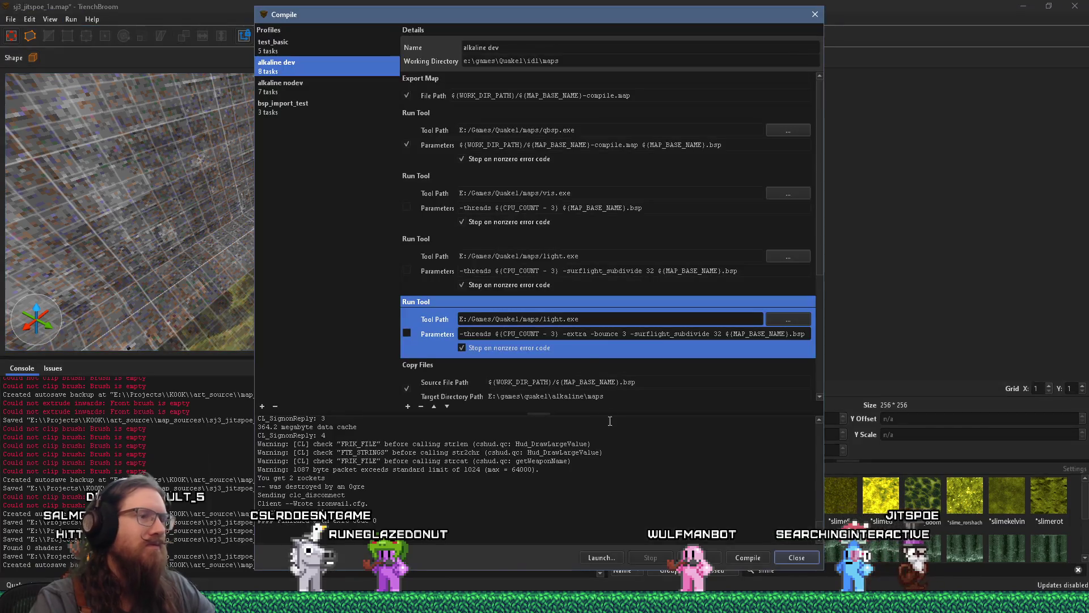
{"action": "left_click", "coordinate": [743, 558]}
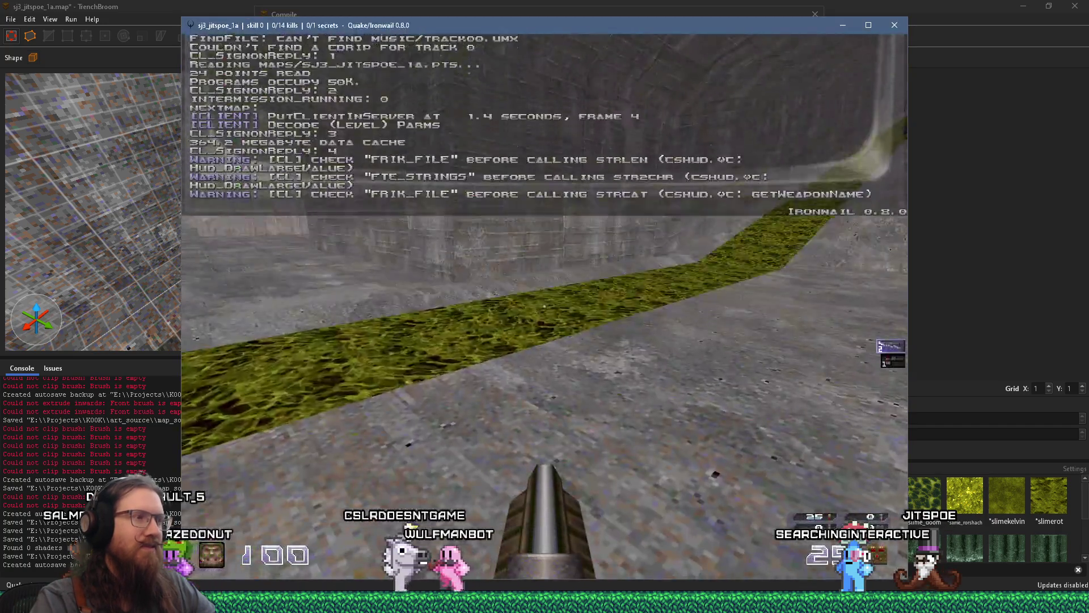
Play-test the slimerot2 channel in Ironwail, fighting enemies in the tunnel until quitting via the console.
{"action": "key", "text": "w"}
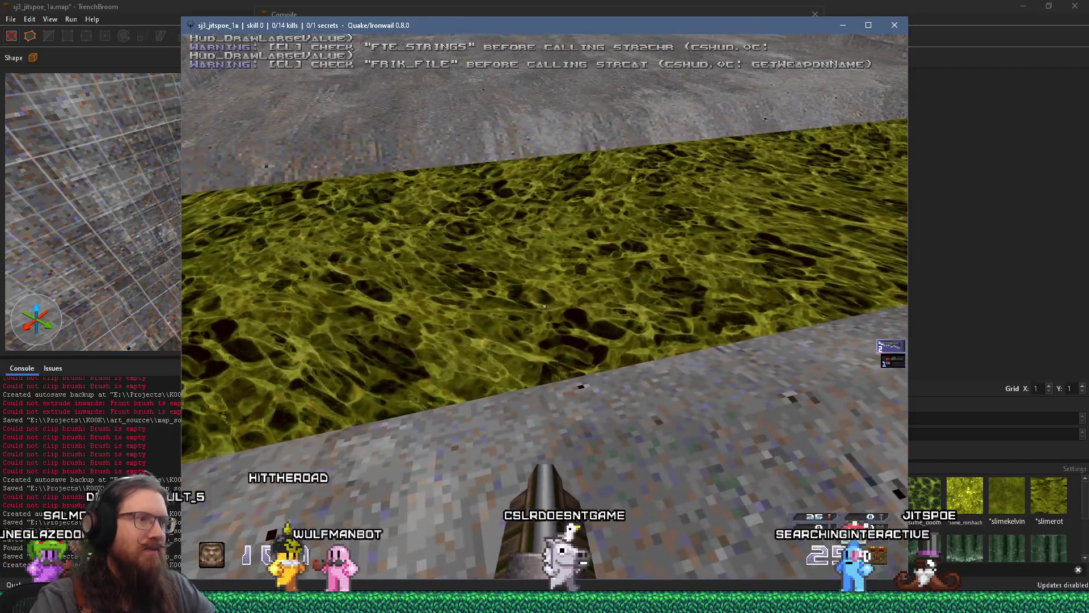
{"action": "key", "text": "w"}
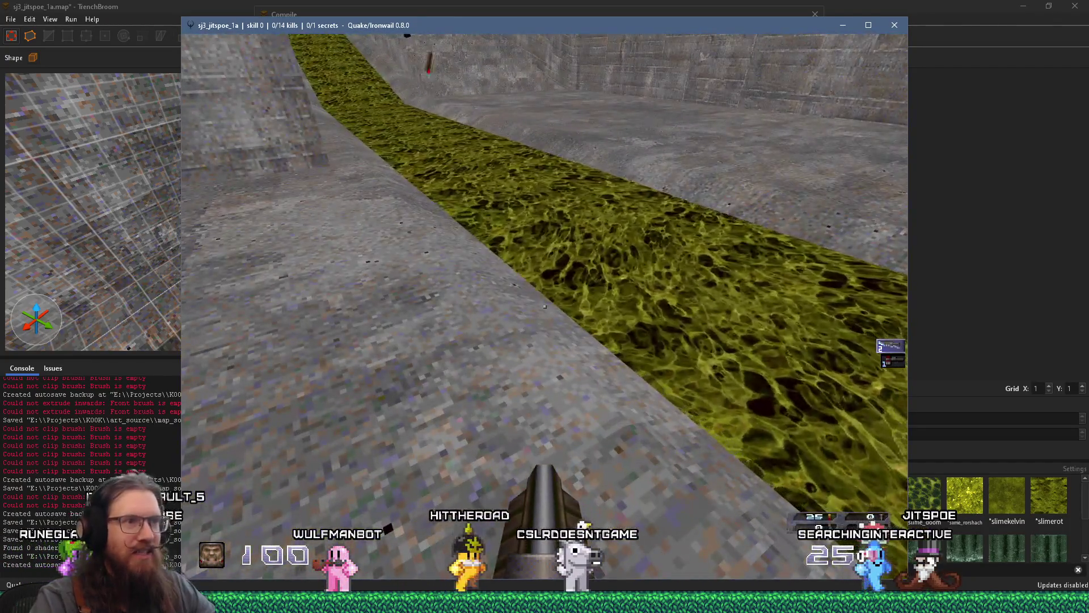
{"action": "key", "text": "s"}
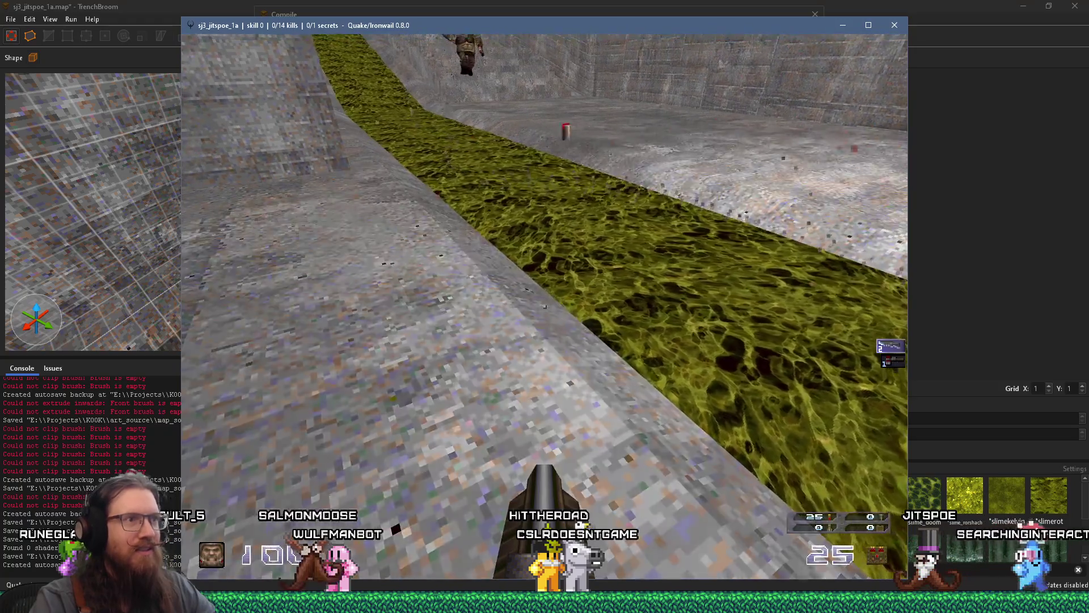
{"action": "key", "text": "w"}
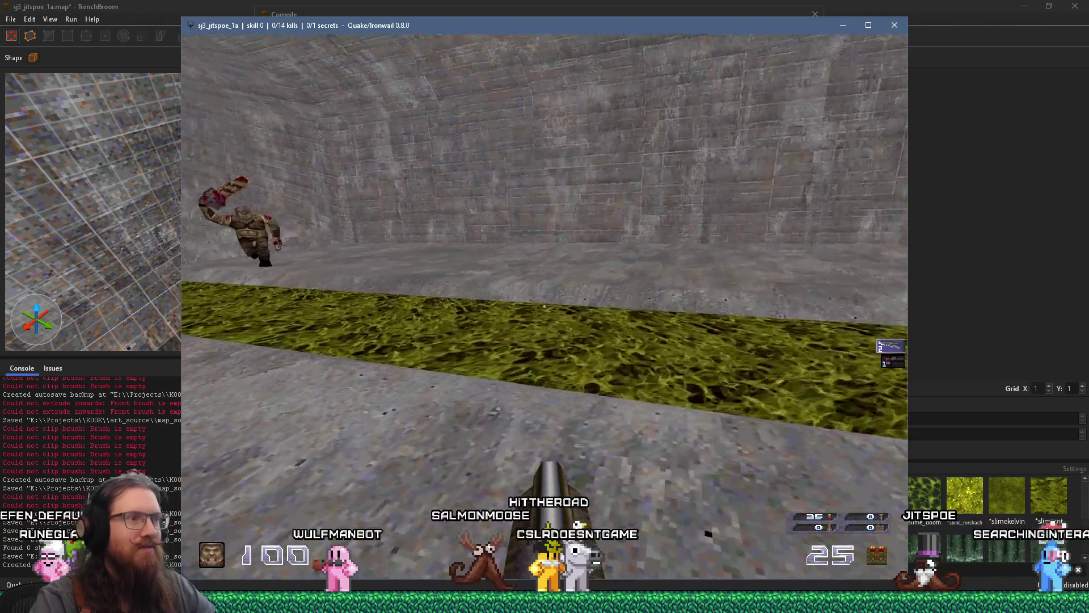
{"action": "key", "text": "w"}
{"action": "key", "text": "ctrl"}
{"action": "key", "text": "ctrl"}
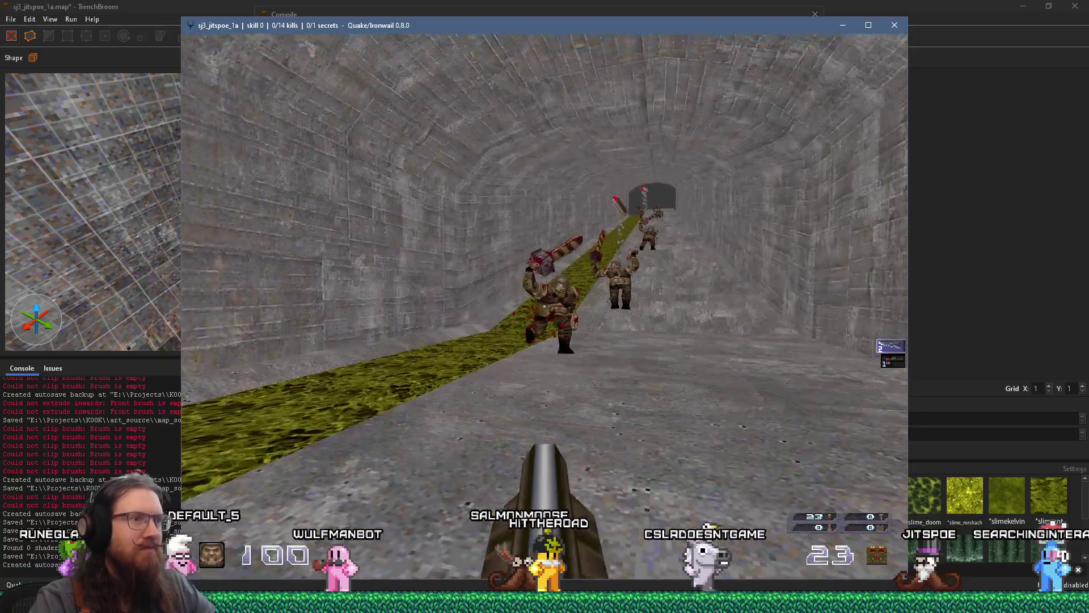
{"action": "key", "text": "s"}
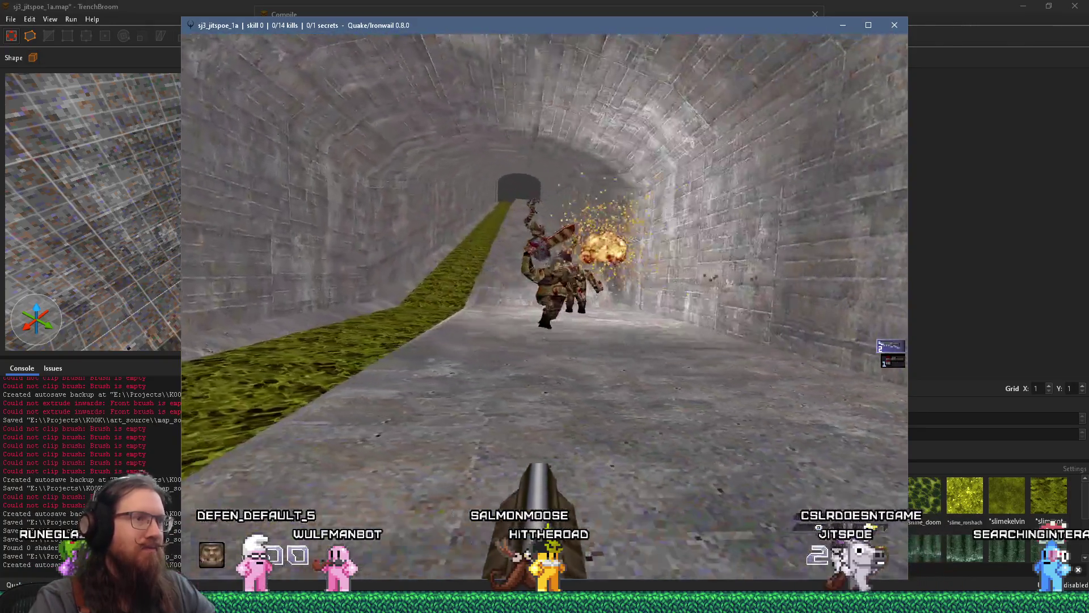
{"action": "key", "text": "Left"}
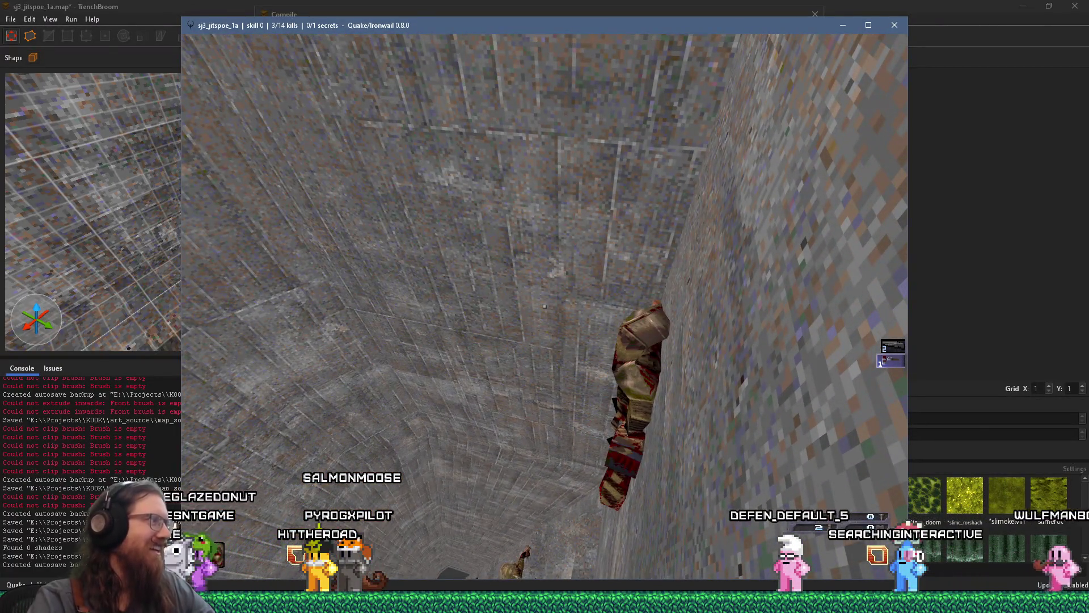
{"action": "key", "text": "grave"}
Quit the game and close the Compile dialog, returning to the slime channel in the editor.
{"action": "left_click", "coordinate": [893, 26]}
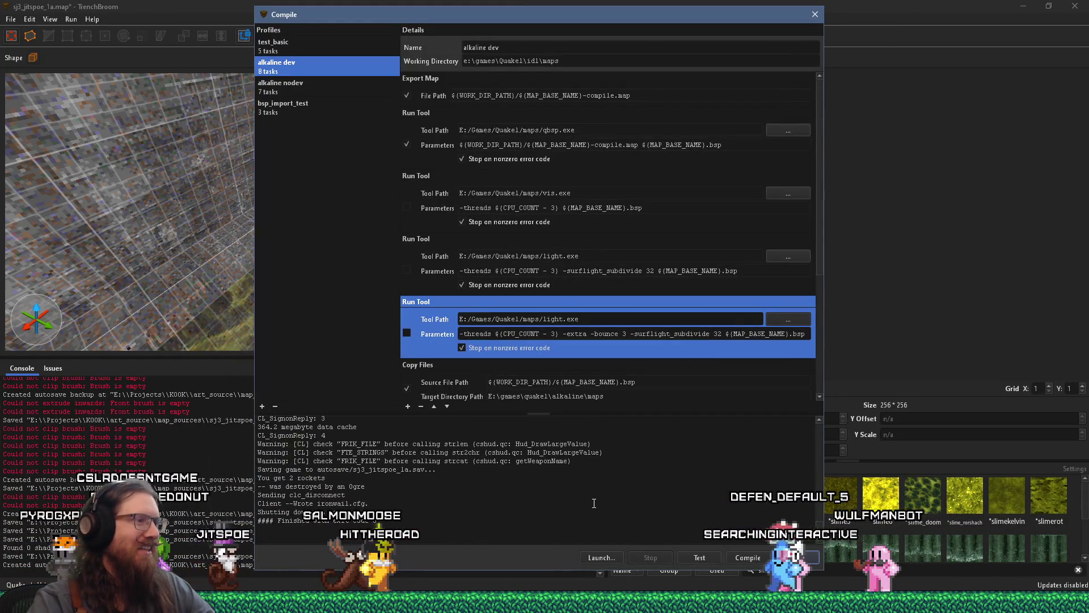
{"action": "left_click", "coordinate": [815, 14]}
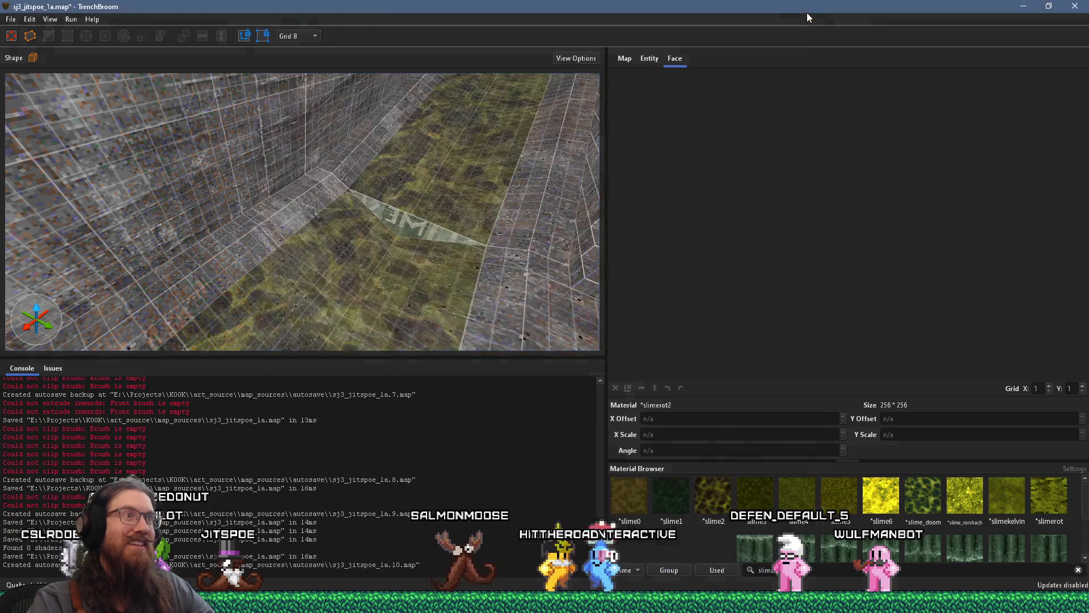
{"action": "scroll", "coordinate": [411, 208], "scroll_direction": "up", "scroll_amount": 3}
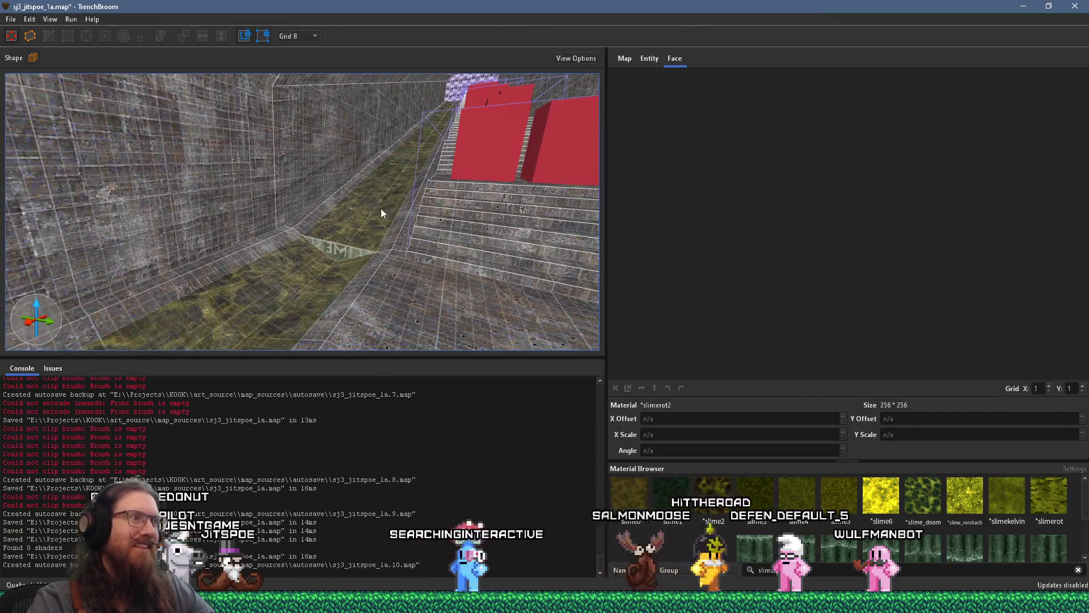
{"action": "scroll", "coordinate": [380, 212], "scroll_direction": "up", "scroll_amount": 3}
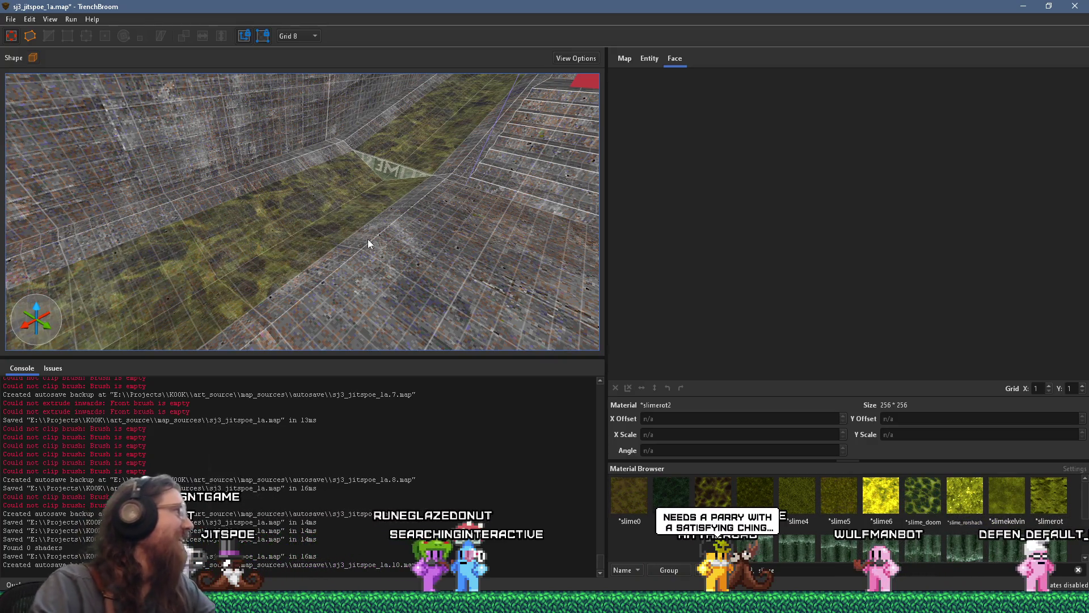
{"action": "mouse_move", "coordinate": [362, 237]}
{"action": "left_mouse_down"}
{"action": "mouse_move", "coordinate": [250, 207]}
{"action": "mouse_move", "coordinate": [189, 211]}
{"action": "mouse_move", "coordinate": [259, 224]}
{"action": "mouse_move", "coordinate": [376, 210]}
{"action": "mouse_move", "coordinate": [481, 134]}
{"action": "mouse_move", "coordinate": [432, 174]}
{"action": "mouse_move", "coordinate": [431, 256]}
{"action": "mouse_move", "coordinate": [422, 258]}
{"action": "left_mouse_up"}
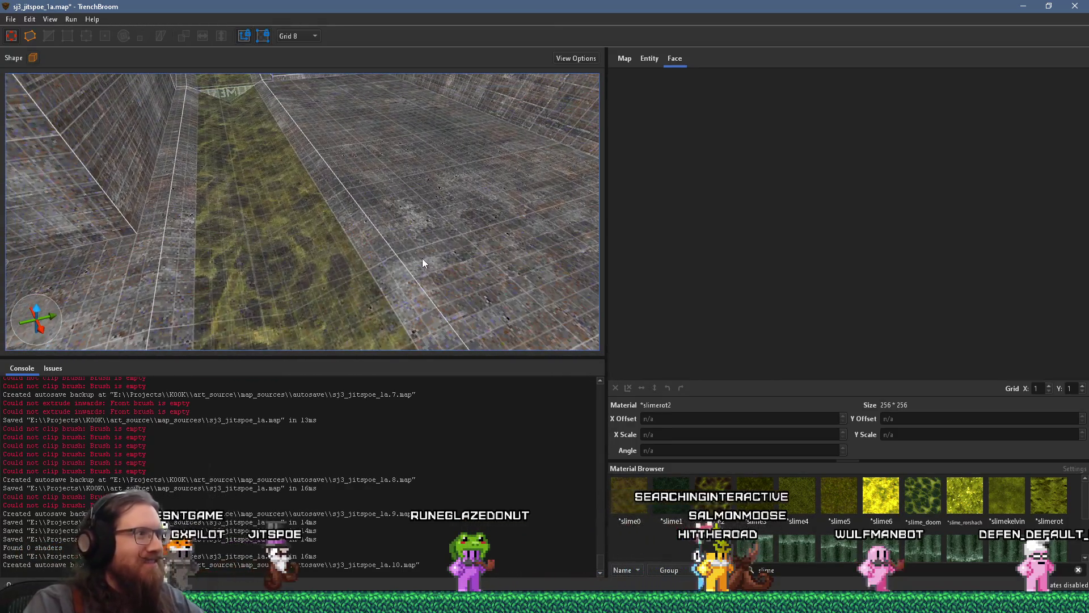
Retexture the channel floor face with the 64×64 *slime2 material, then deselect it.
{"action": "left_click", "coordinate": [290, 251], "text": "shift"}
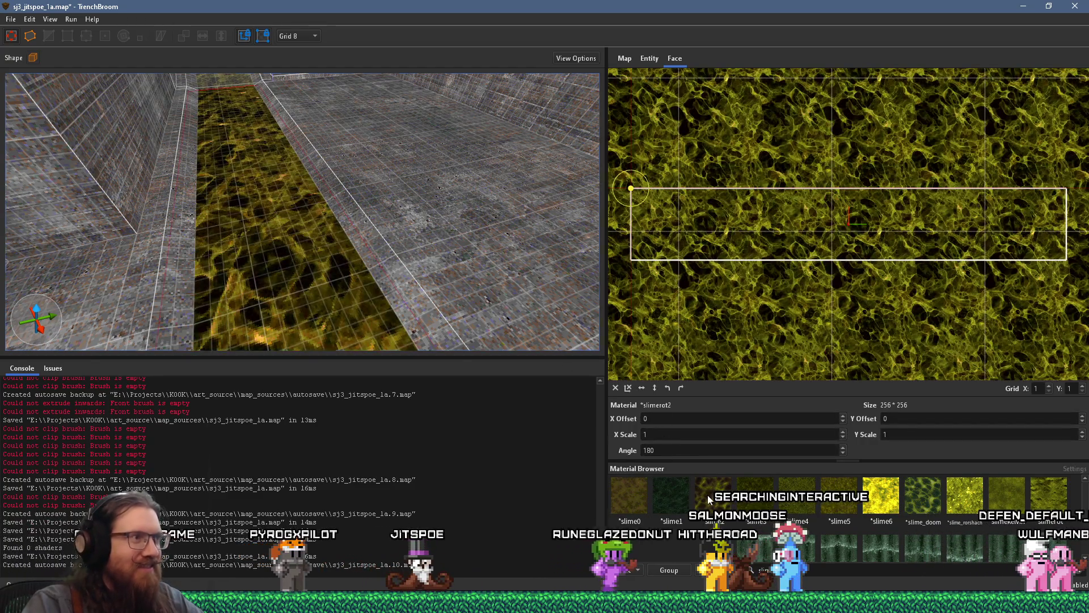
{"action": "mouse_move", "coordinate": [369, 236]}
{"action": "left_mouse_down"}
{"action": "mouse_move", "coordinate": [338, 236]}
{"action": "mouse_move", "coordinate": [333, 212]}
{"action": "mouse_move", "coordinate": [294, 345]}
{"action": "left_mouse_up"}
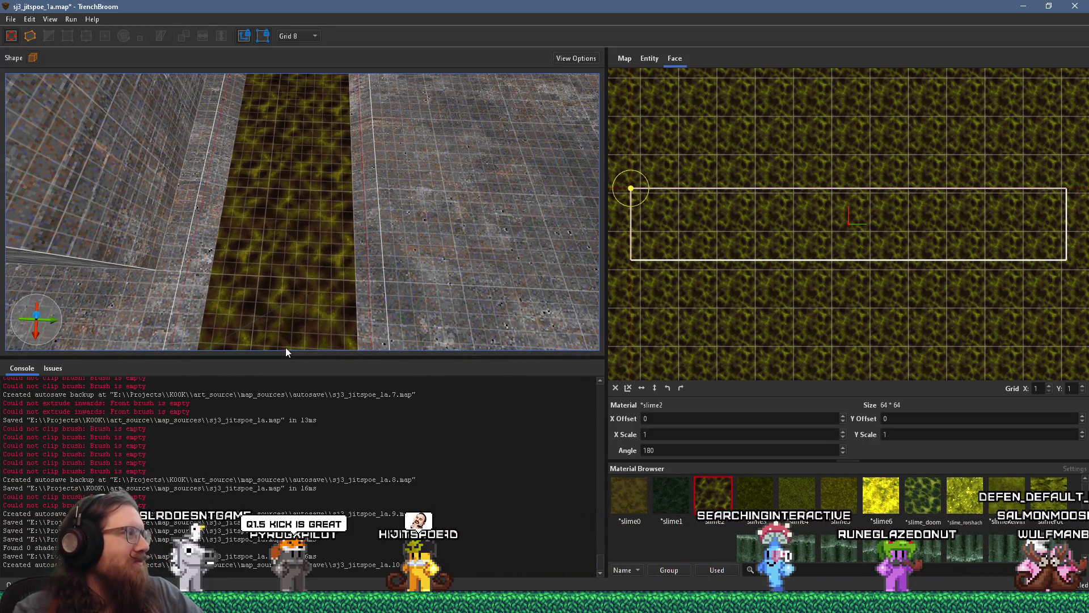
{"action": "left_click_drag", "start_coordinate": [306, 230], "coordinate": [309, 178]}
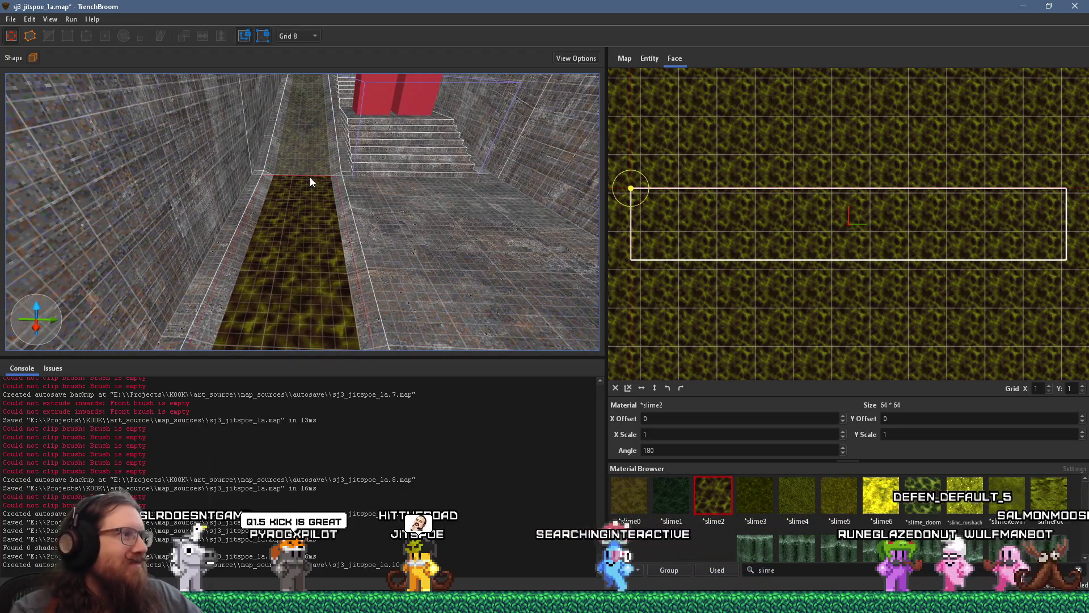
{"action": "key", "text": "Escape"}
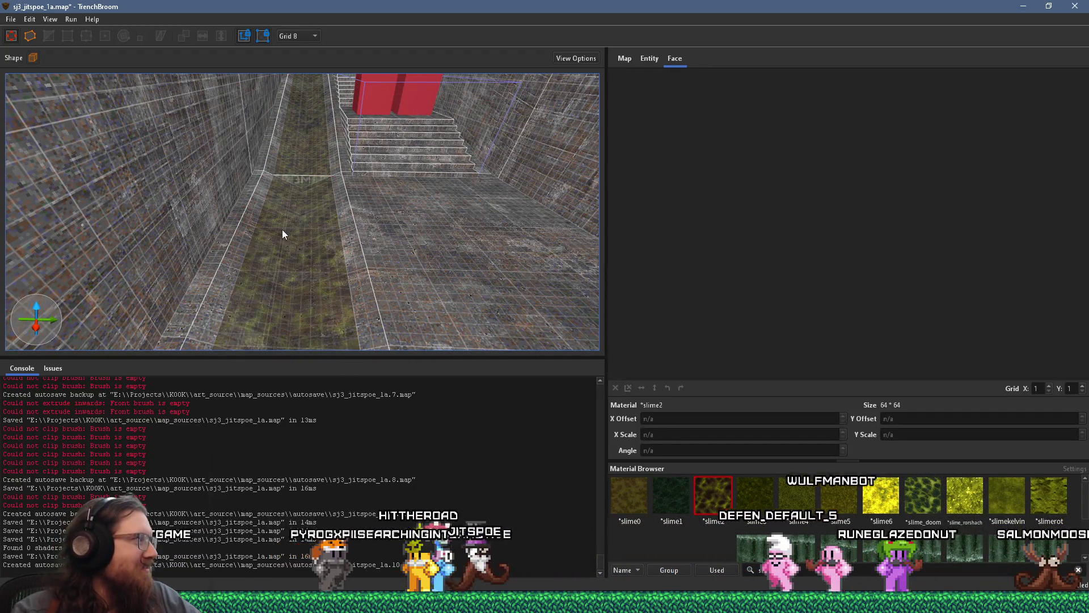
{"action": "scroll", "coordinate": [703, 507], "scroll_direction": "down", "scroll_amount": 2}
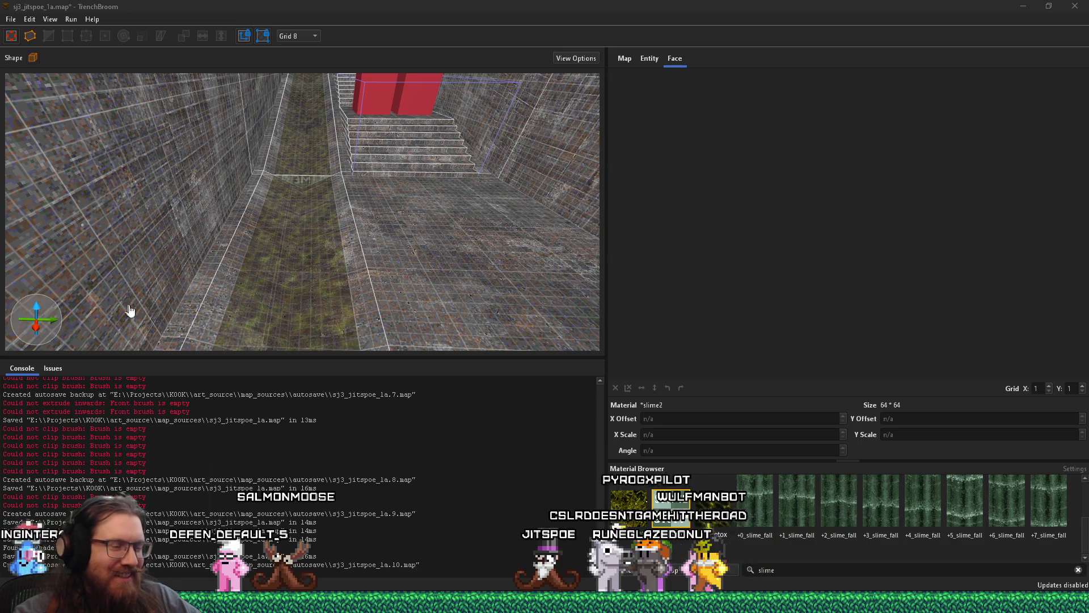
Open Filter Forge 13 from a Start menu search and dismiss its expired-trial notice.
{"action": "key", "text": "super"}
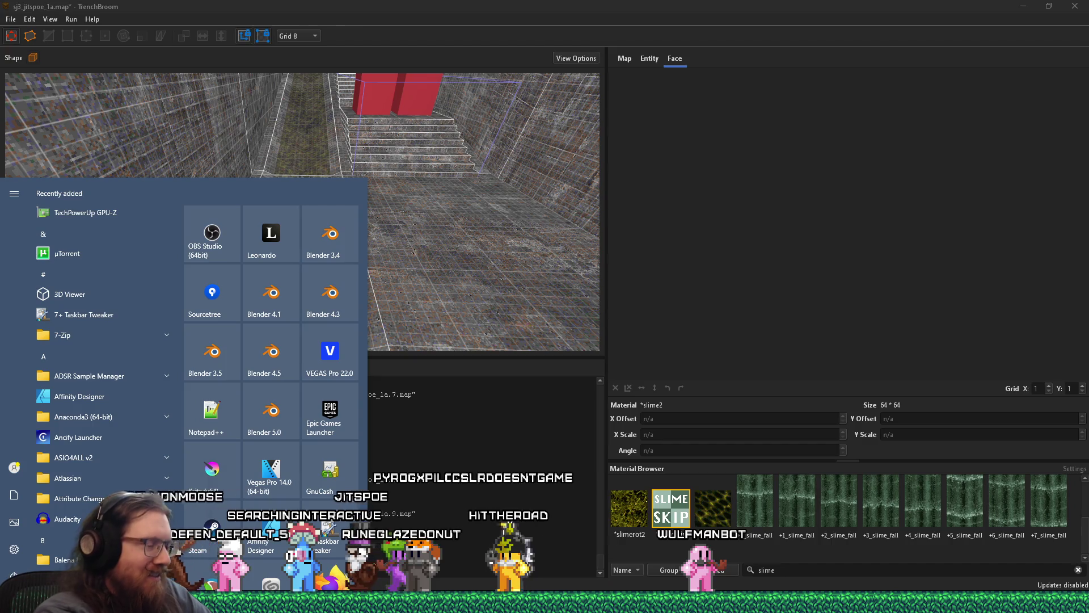
{"action": "type", "text": "filter forge 2"}
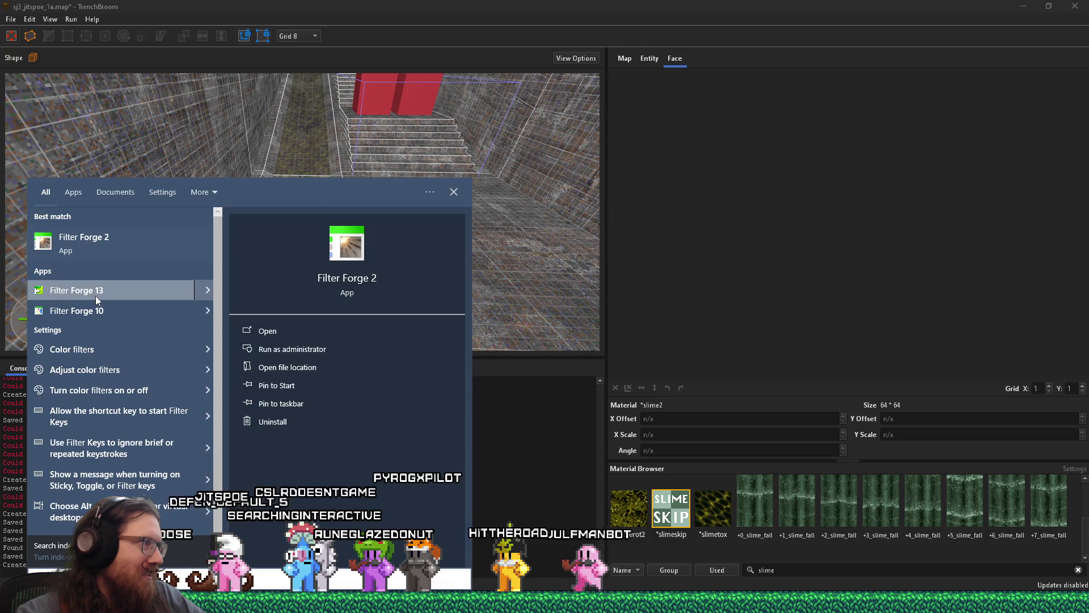
{"action": "left_click", "coordinate": [96, 295]}
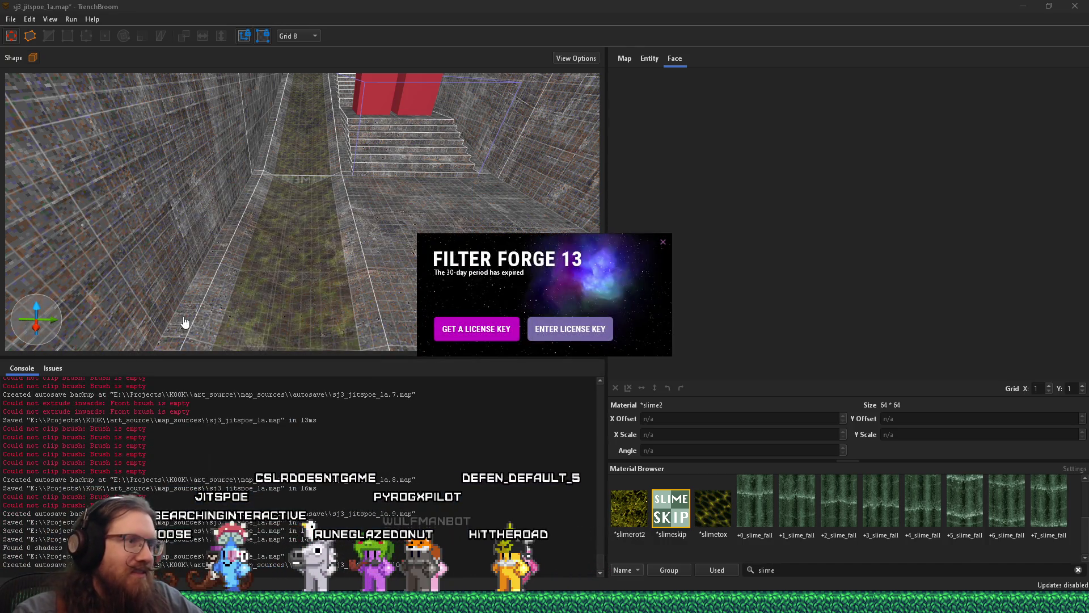
{"action": "left_click", "coordinate": [663, 243]}
Launch Filter Forge 10 from a Start menu search for 'filter'.
{"action": "key", "text": "super"}
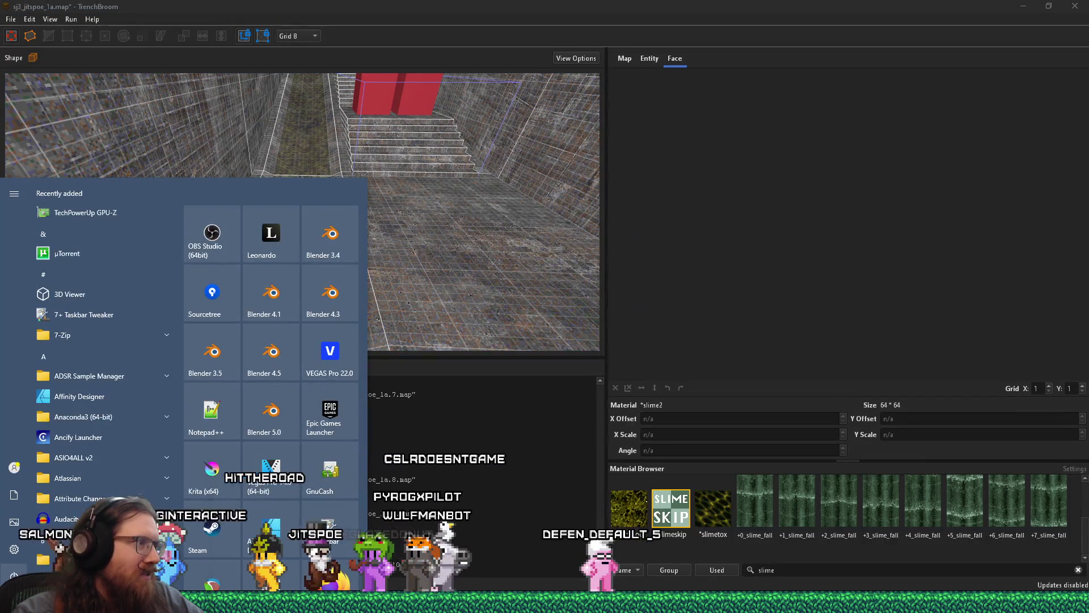
{"action": "type", "text": "filter"}
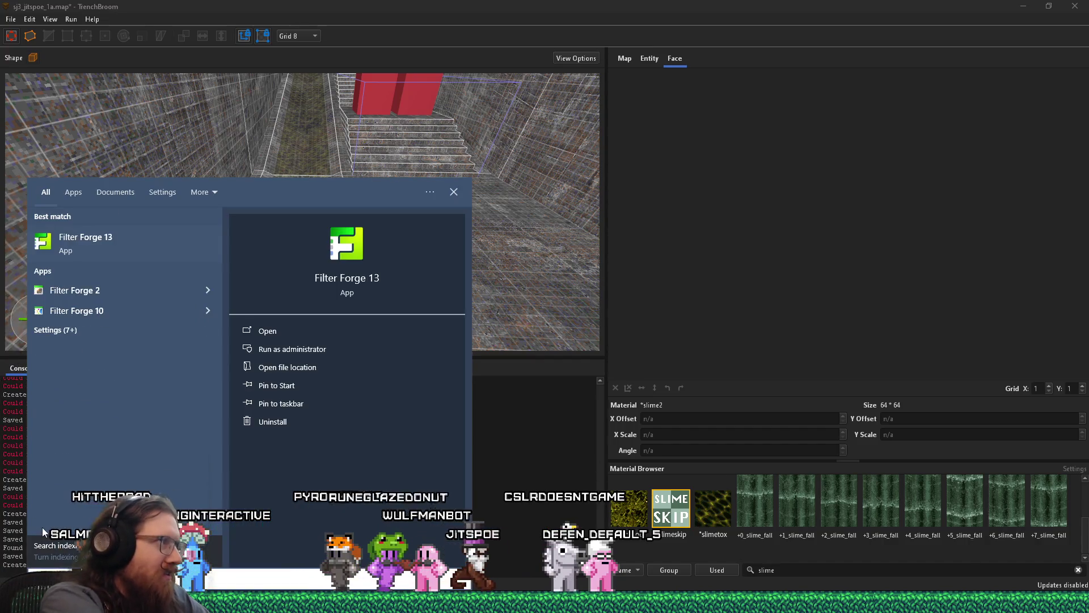
{"action": "key", "text": "Return"}
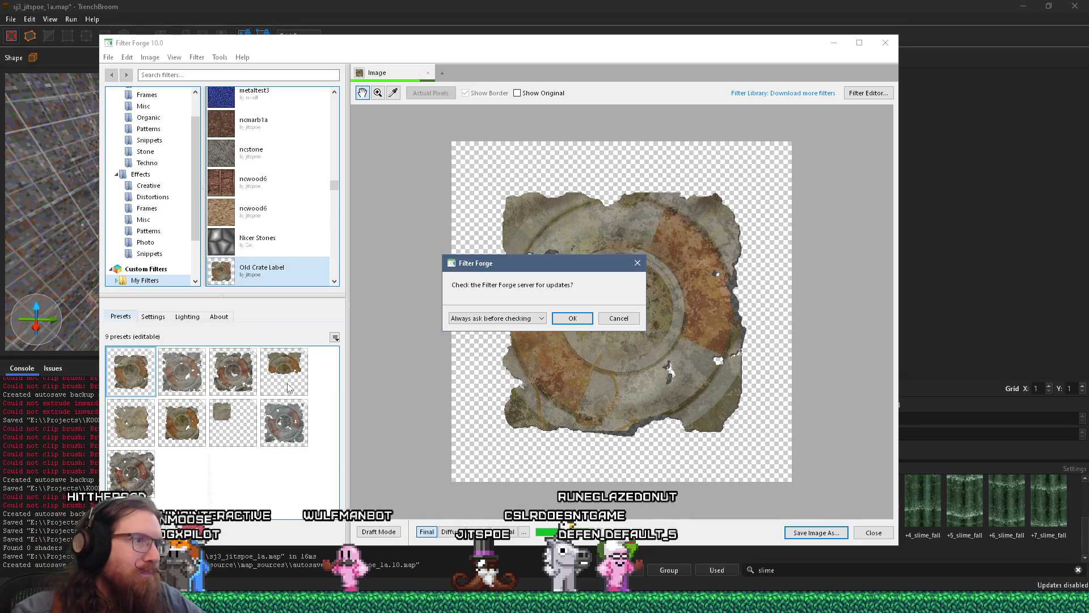
Search the filter library for 'slime' and apply 'slime like q2' to the preview.
{"action": "key", "text": "Escape"}
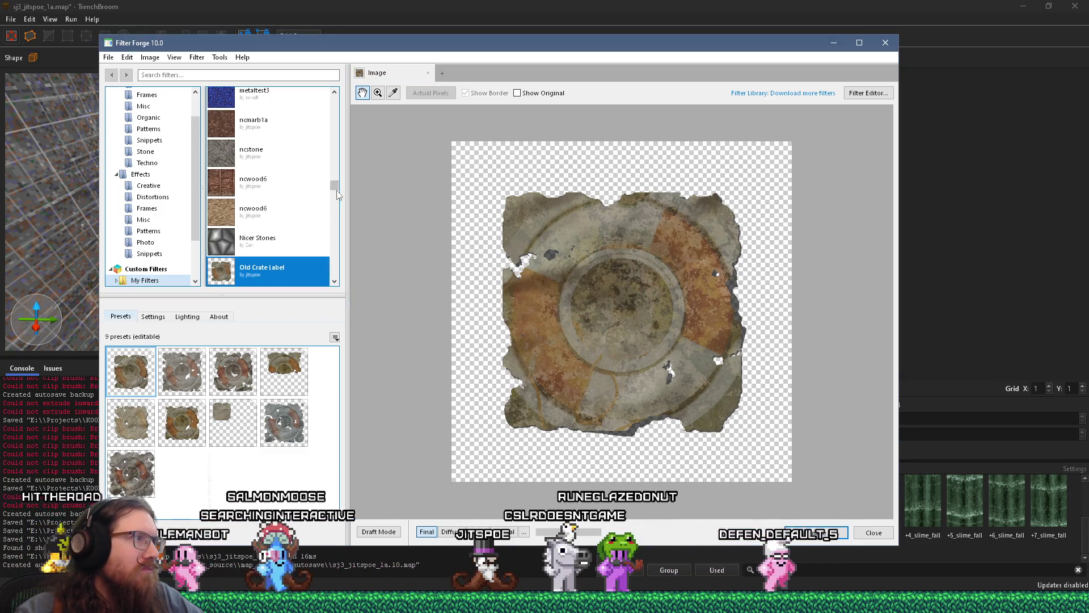
{"action": "scroll", "coordinate": [336, 197], "scroll_direction": "down", "scroll_amount": 4}
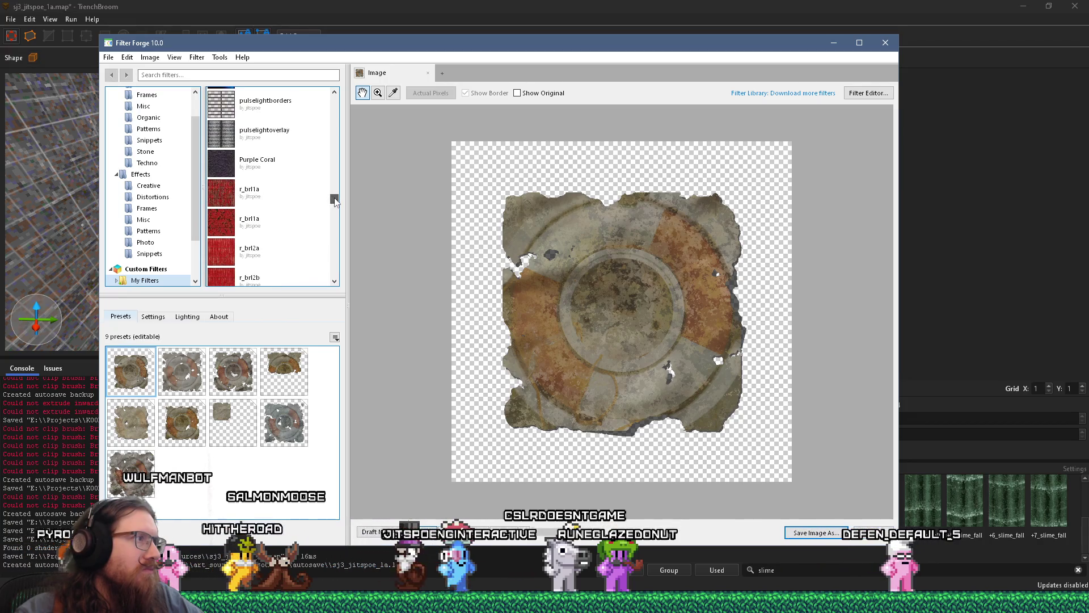
{"action": "scroll", "coordinate": [294, 101], "scroll_direction": "up", "scroll_amount": 1}
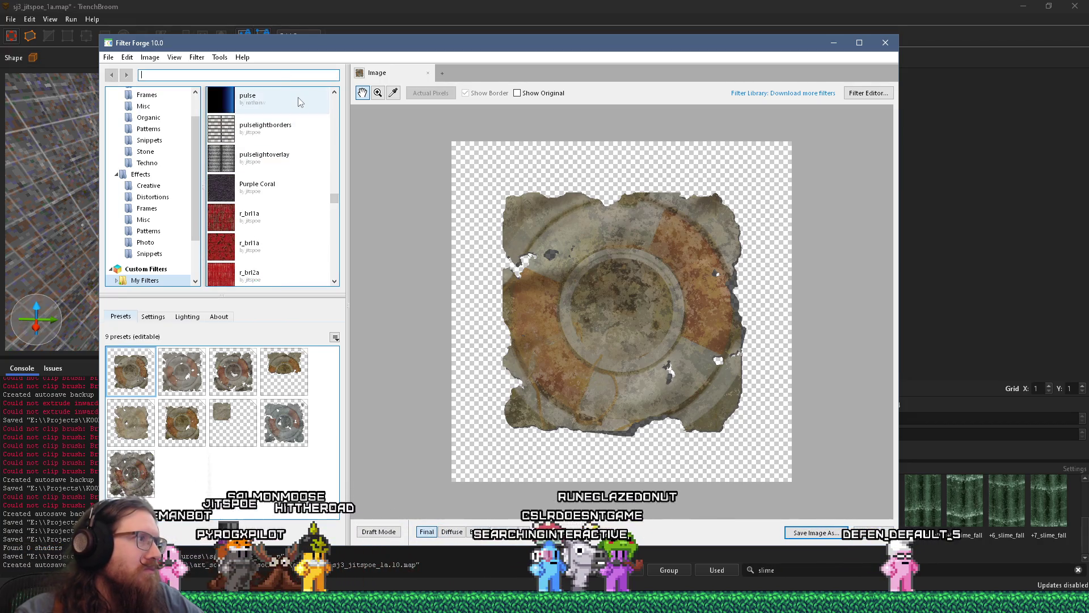
{"action": "key", "text": "Return"}
{"action": "type", "text": "slime"}
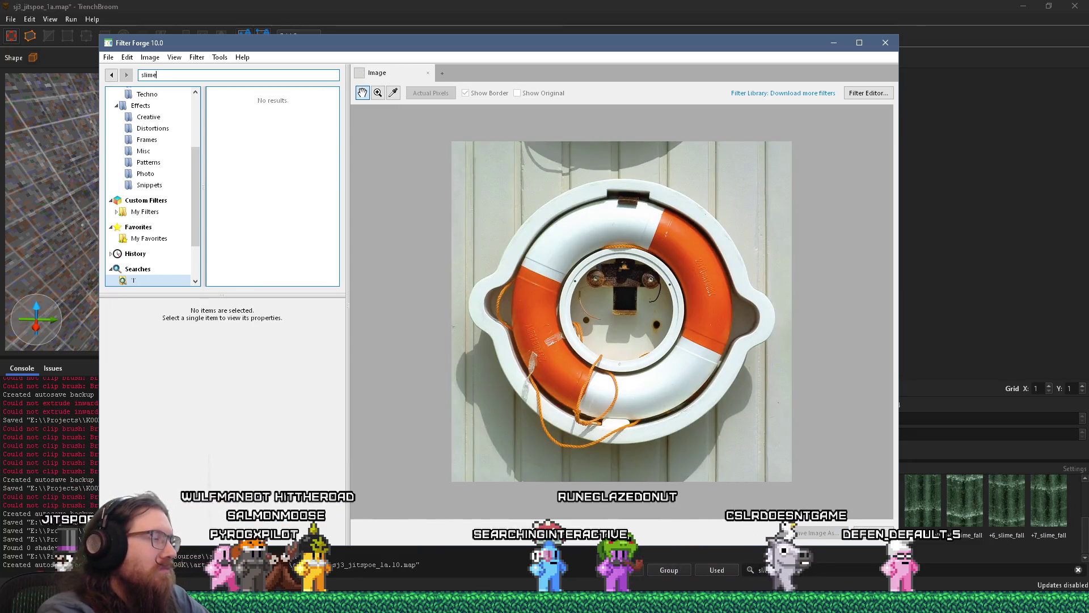
{"action": "left_click", "coordinate": [298, 97]}
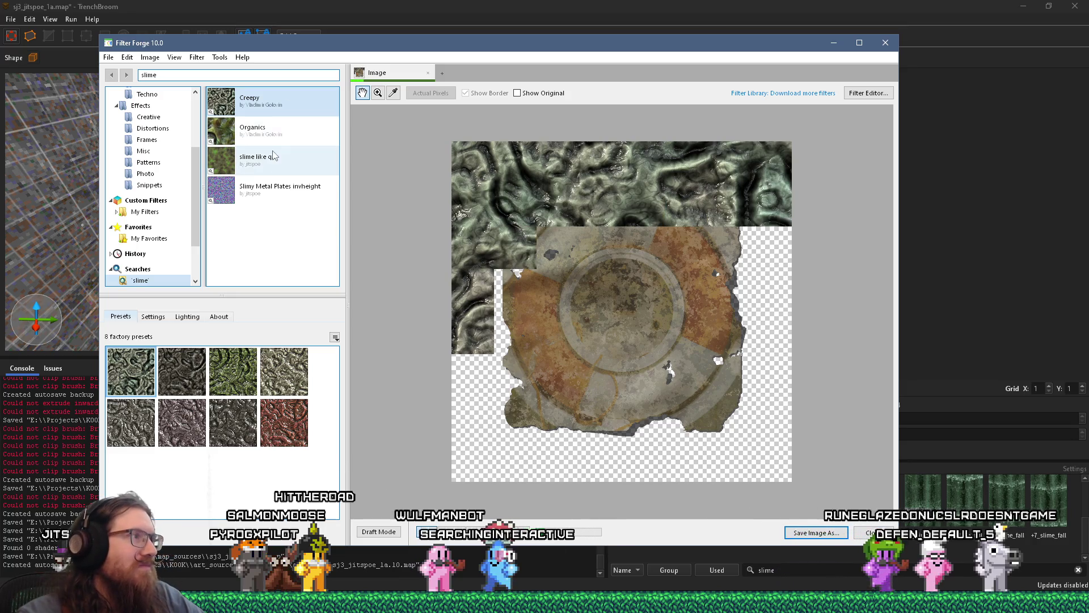
{"action": "left_click", "coordinate": [219, 160]}
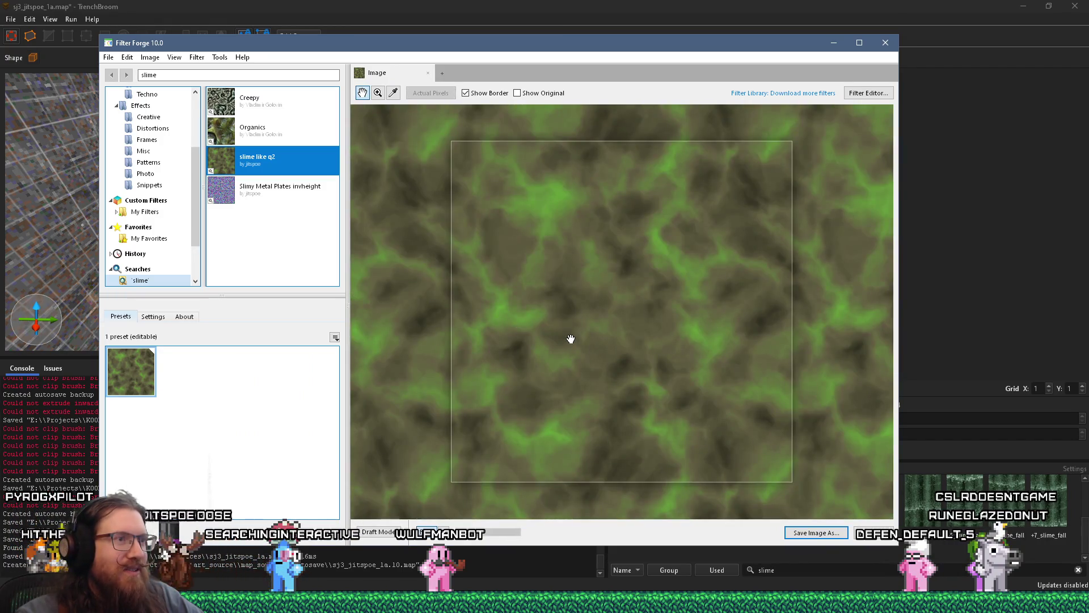
Reposition the Filter Forge window and open 'slime like q2' for editing from its context menu.
{"action": "mouse_move", "coordinate": [617, 53]}
{"action": "left_mouse_down"}
{"action": "mouse_move", "coordinate": [266, 47]}
{"action": "mouse_move", "coordinate": [368, 56]}
{"action": "left_mouse_up"}
{"action": "scroll", "coordinate": [860, 491], "scroll_direction": "up", "scroll_amount": 2}
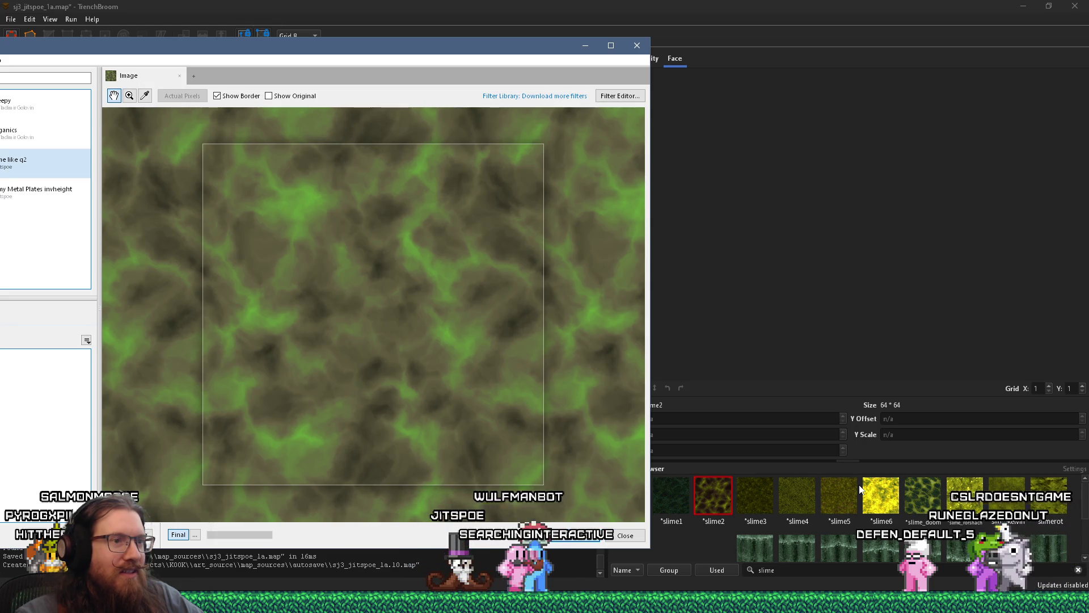
{"action": "left_click_drag", "start_coordinate": [508, 57], "coordinate": [708, 72]}
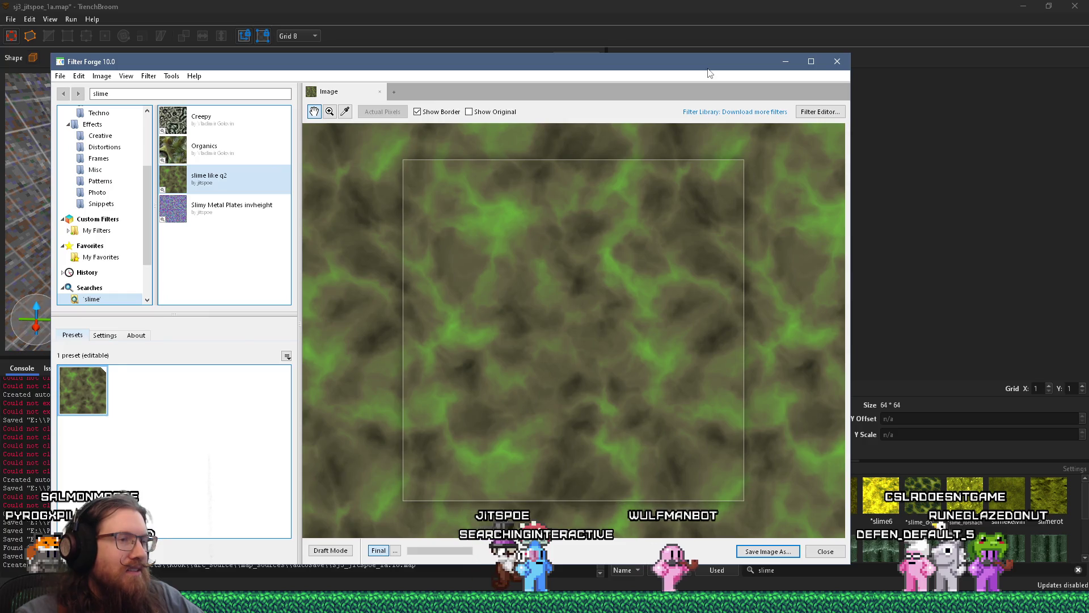
{"action": "right_click", "coordinate": [225, 177]}
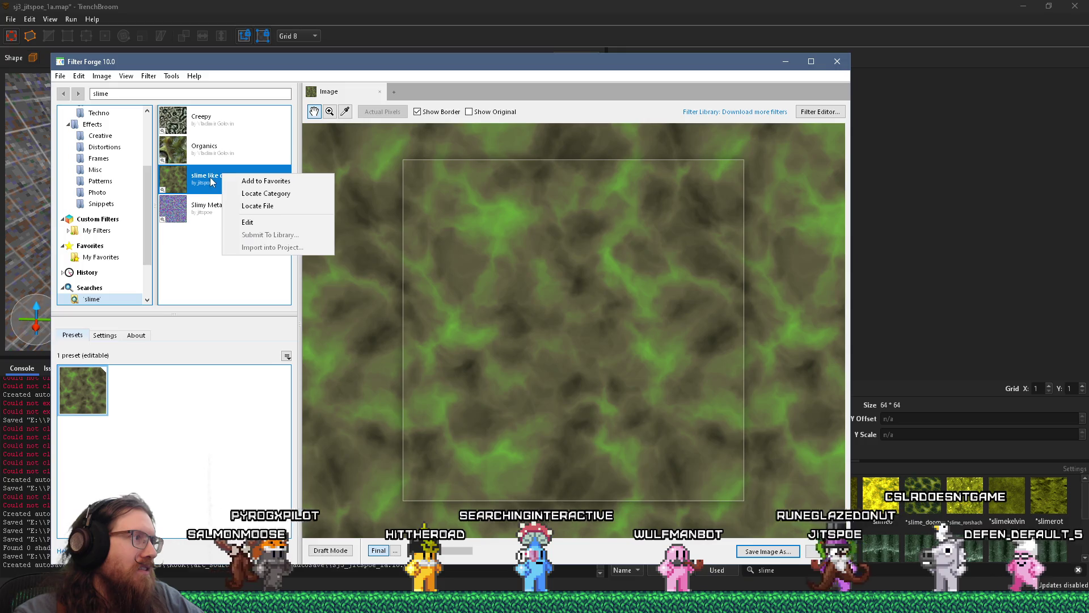
{"action": "left_click", "coordinate": [248, 226]}
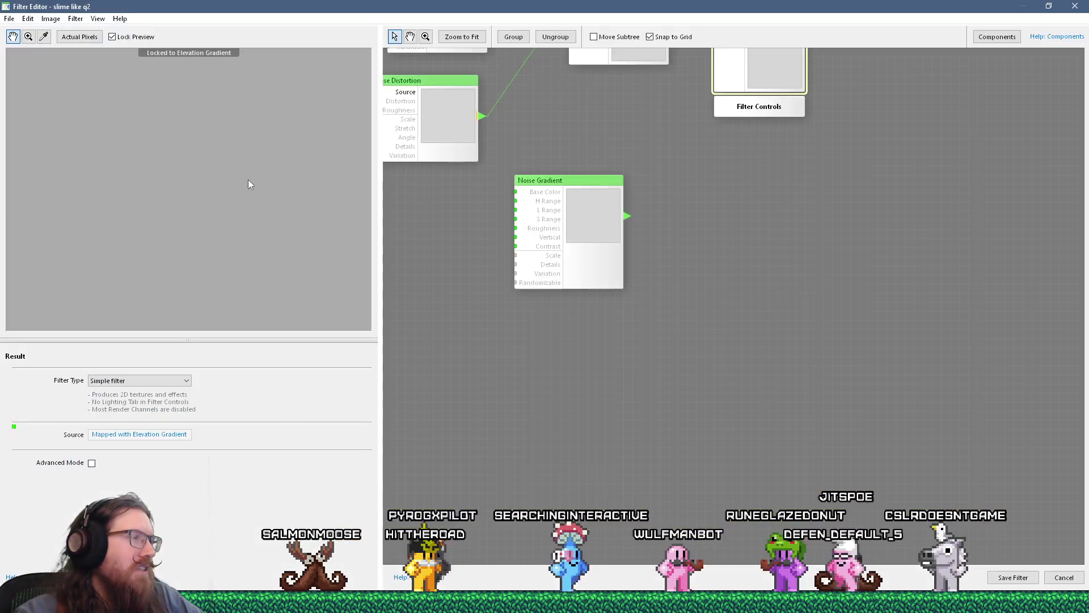
Save the filter as 'quake slime flow' and select its 3-Color Gradient node.
{"action": "left_click_drag", "start_coordinate": [553, 334], "coordinate": [593, 372]}
{"action": "left_click", "coordinate": [9, 18]}
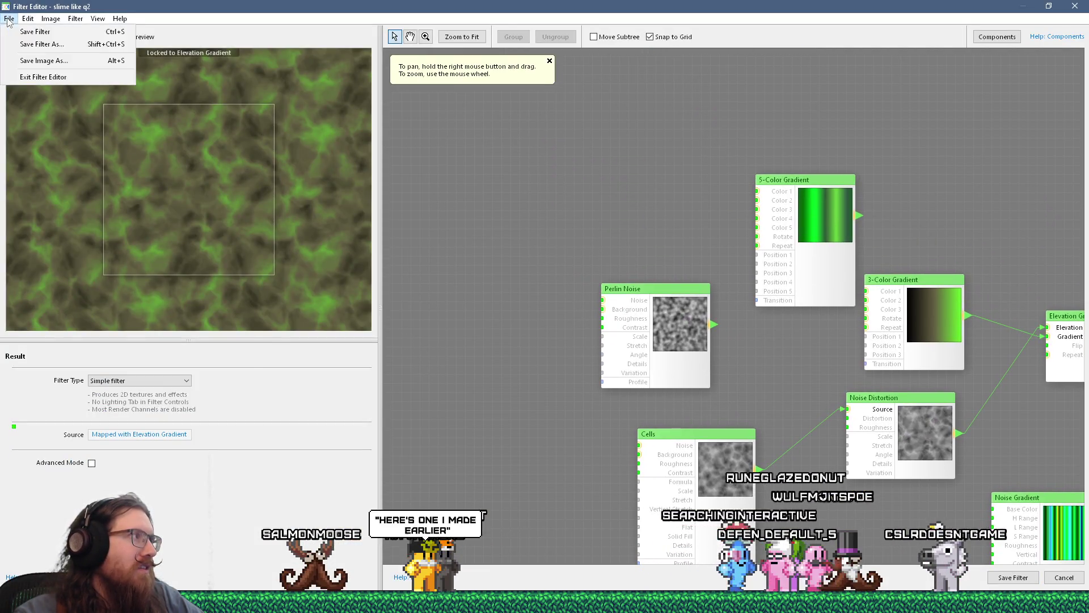
{"action": "left_click", "coordinate": [39, 44]}
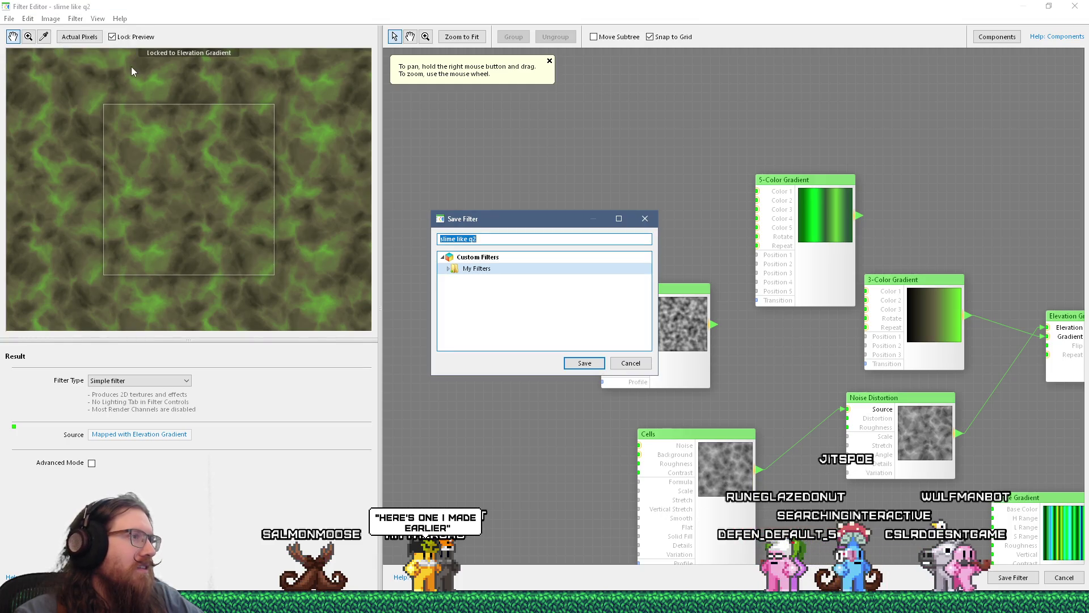
{"action": "type", "text": "quake slime"}
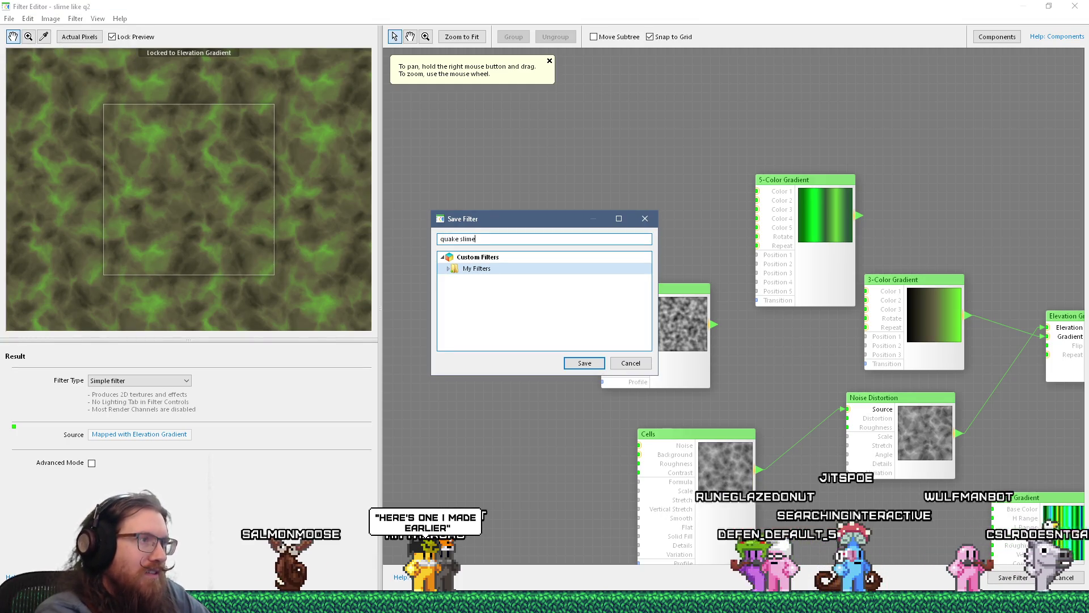
{"action": "type", "text": " flow"}
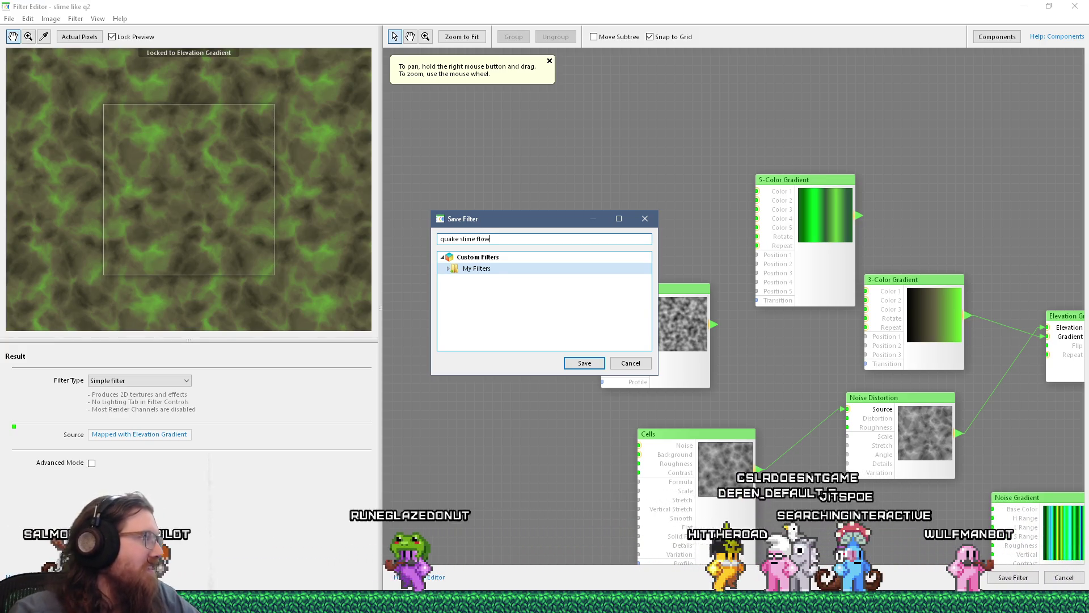
{"action": "left_click", "coordinate": [582, 362]}
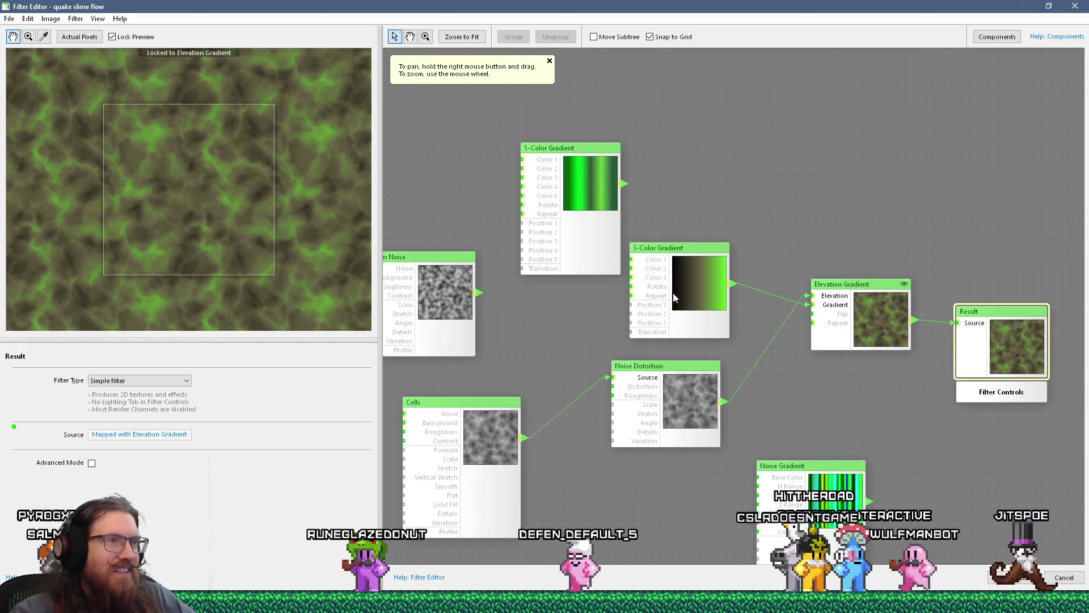
{"action": "left_click", "coordinate": [688, 264]}
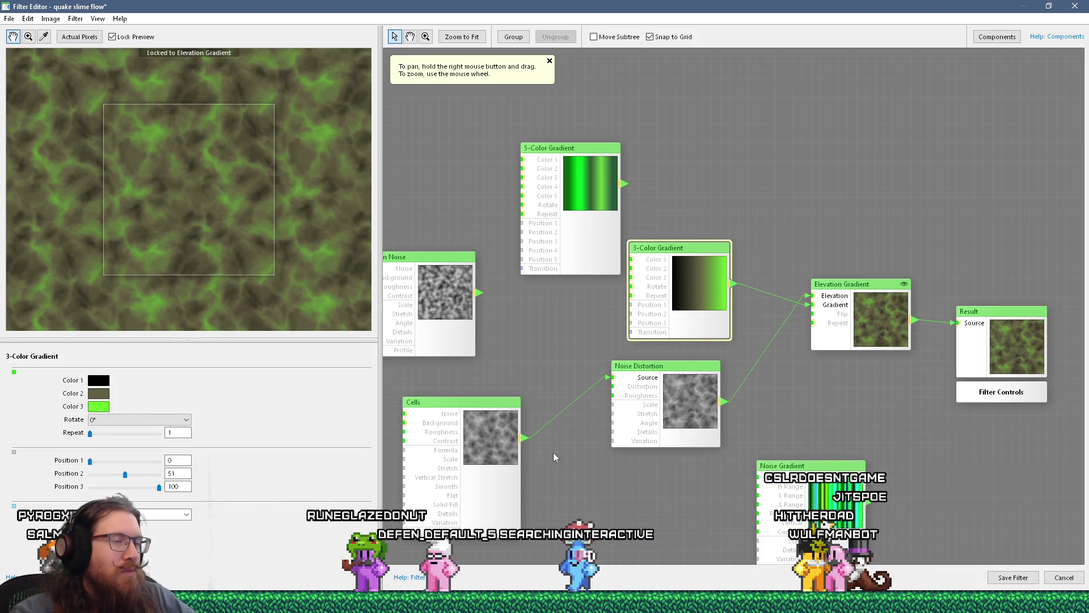
Set the 3-Color Gradient's Position 2 to 54 and Position 1 to 7.00, previewing at actual pixels.
{"action": "left_click_drag", "start_coordinate": [574, 458], "coordinate": [629, 462]}
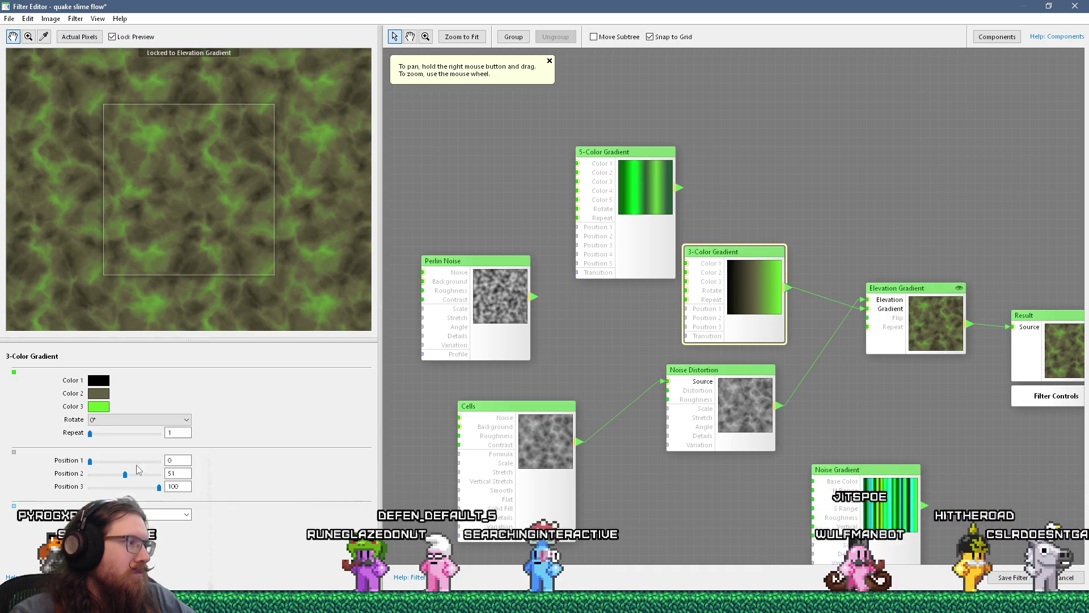
{"action": "left_click_drag", "start_coordinate": [125, 473], "coordinate": [127, 474]}
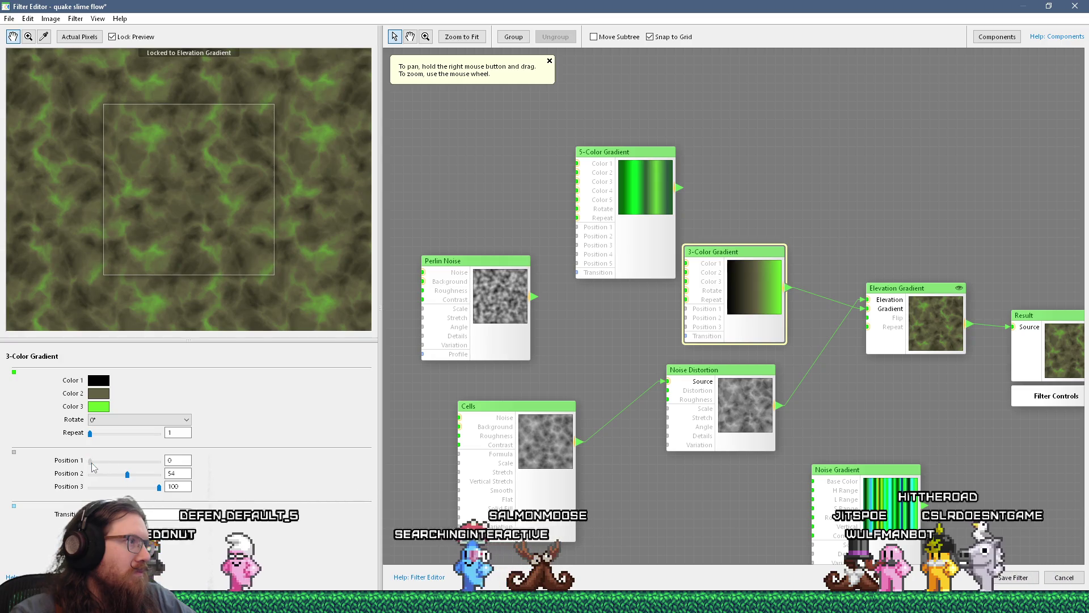
{"action": "left_click_drag", "start_coordinate": [91, 461], "coordinate": [95, 462]}
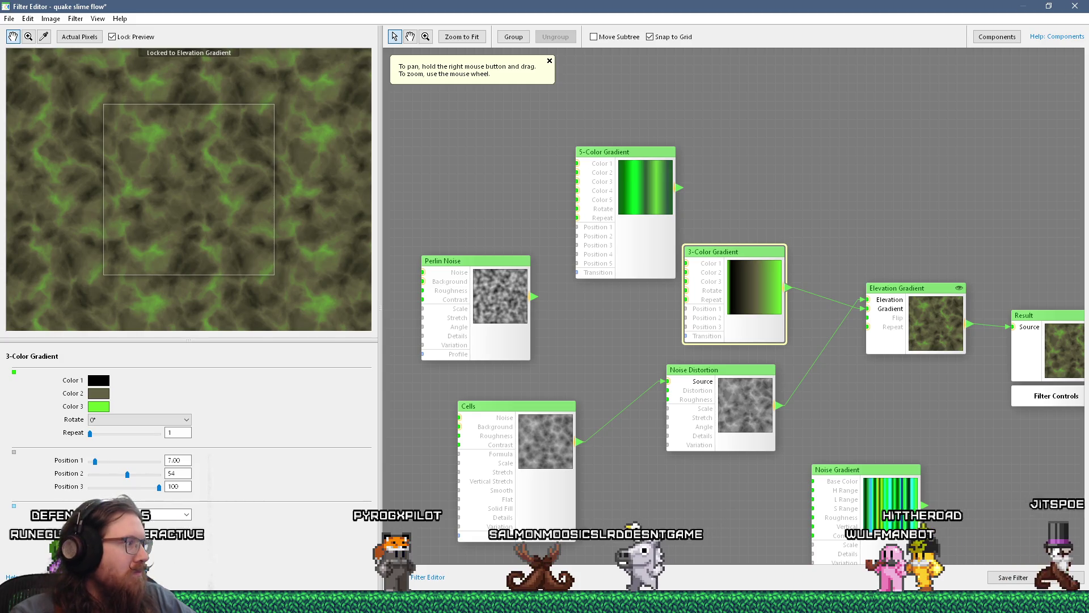
{"action": "left_click_drag", "start_coordinate": [100, 465], "coordinate": [96, 467]}
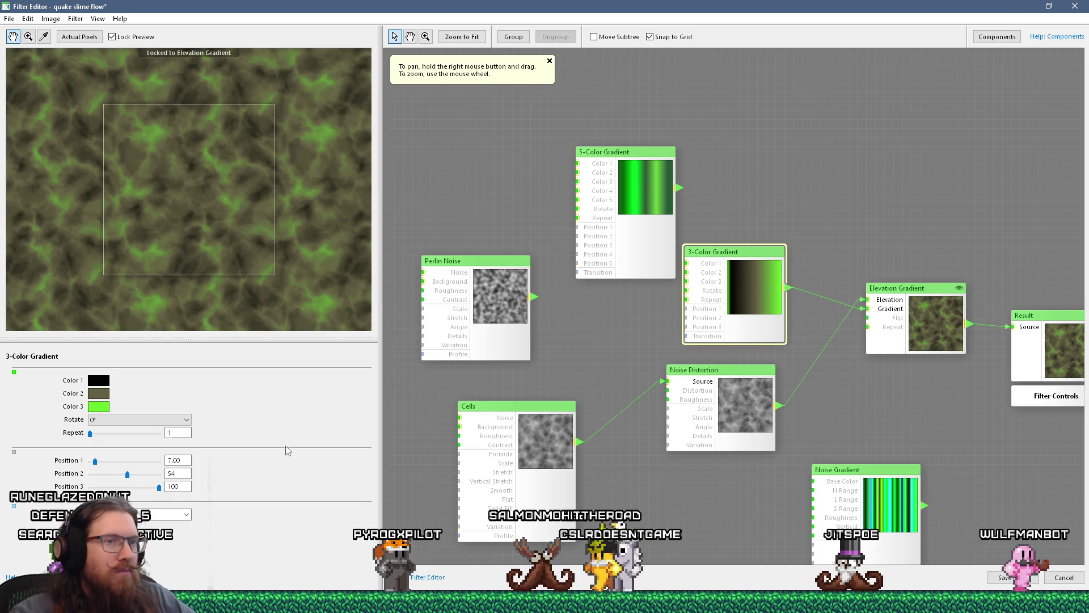
{"action": "left_click", "coordinate": [127, 226]}
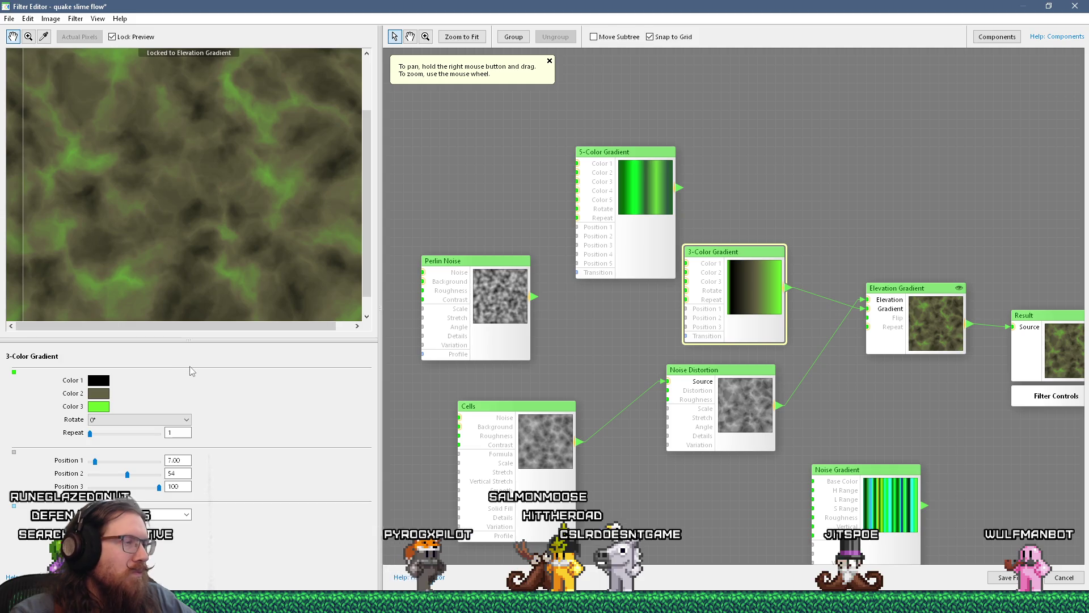
{"action": "left_click", "coordinate": [170, 514]}
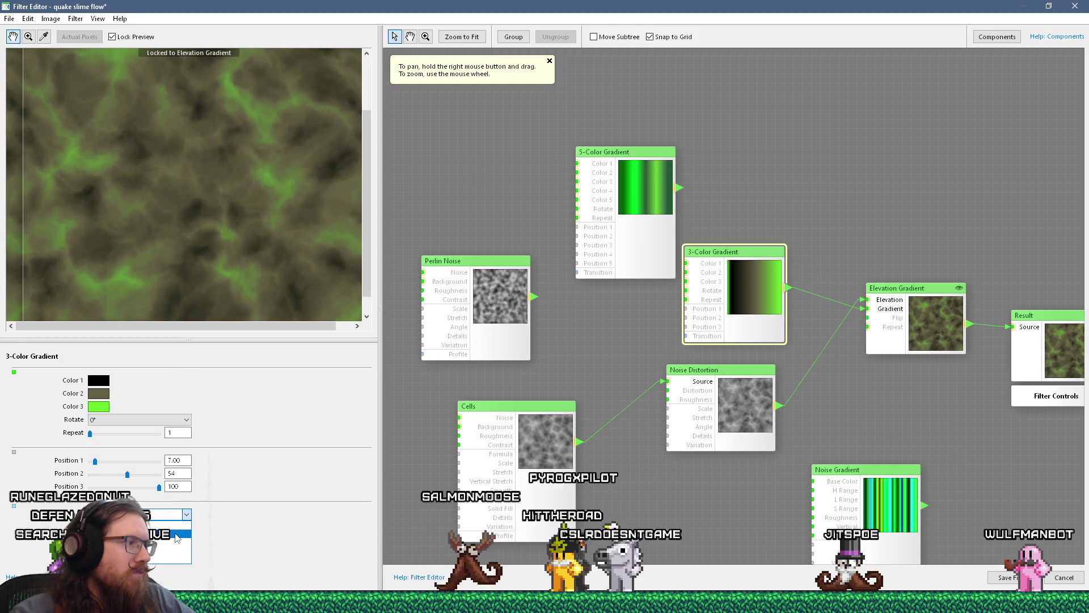
Try a banded transition on the 3-Color Gradient, then switch it back to smooth.
{"action": "left_click", "coordinate": [177, 538]}
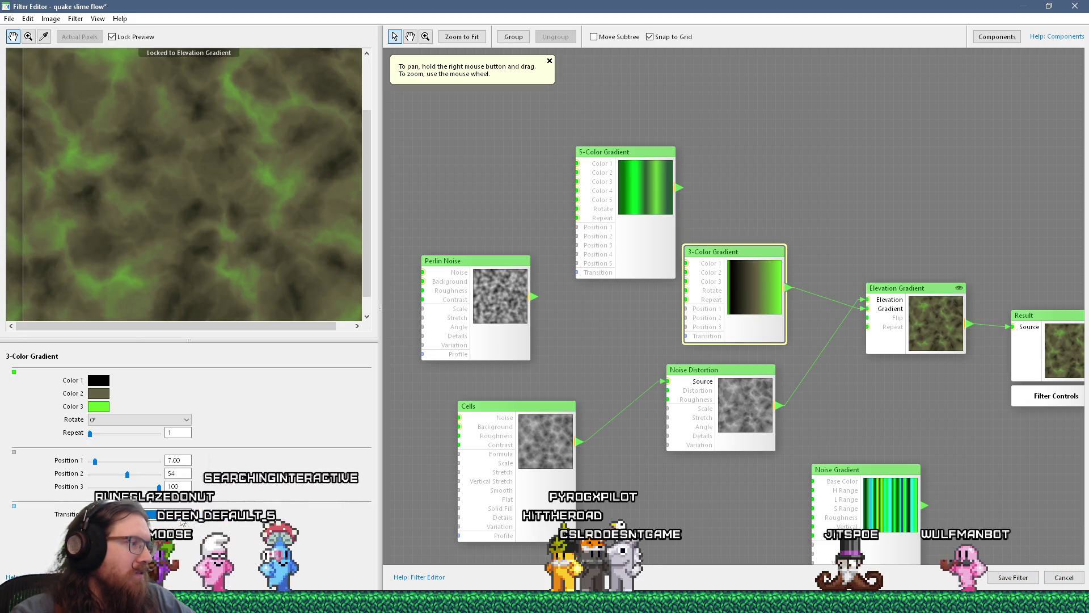
{"action": "left_click", "coordinate": [171, 559]}
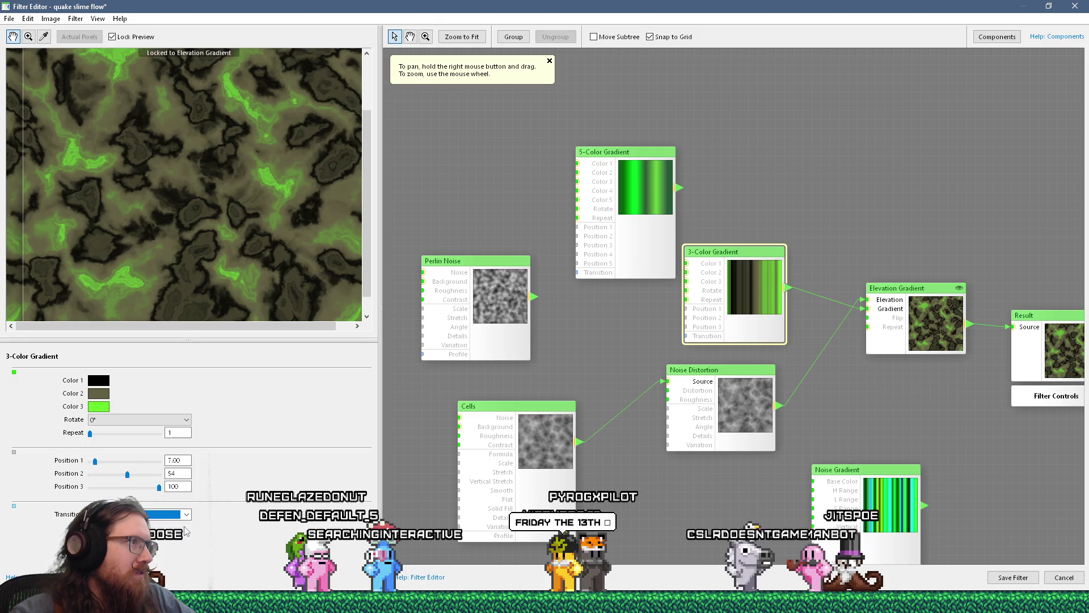
{"action": "scroll", "coordinate": [216, 278], "scroll_direction": "down", "scroll_amount": 3}
{"action": "scroll", "coordinate": [171, 223], "scroll_direction": "up", "scroll_amount": 3}
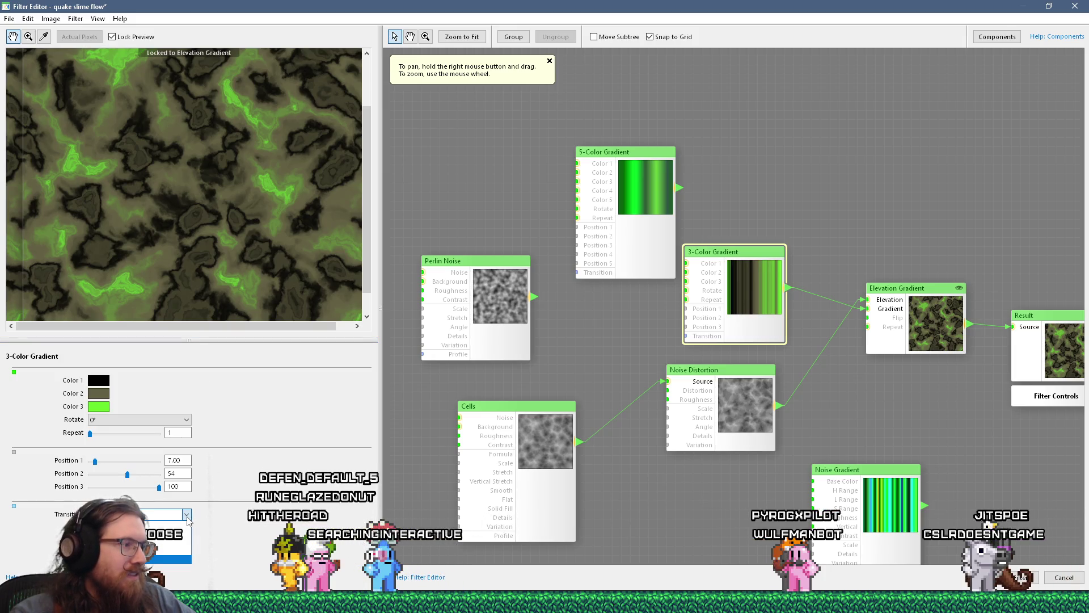
{"action": "left_click", "coordinate": [188, 530]}
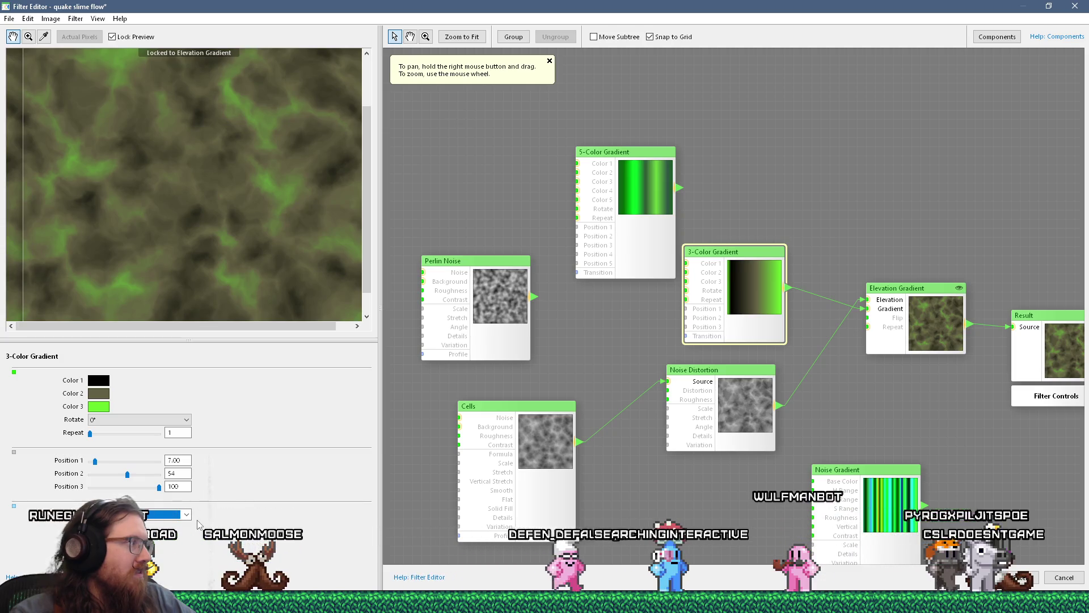
Move the Noise Gradient node further right in the node graph.
{"action": "mouse_move", "coordinate": [702, 431]}
{"action": "left_mouse_down"}
{"action": "mouse_move", "coordinate": [761, 457]}
{"action": "mouse_move", "coordinate": [732, 457]}
{"action": "mouse_move", "coordinate": [733, 495]}
{"action": "left_mouse_up"}
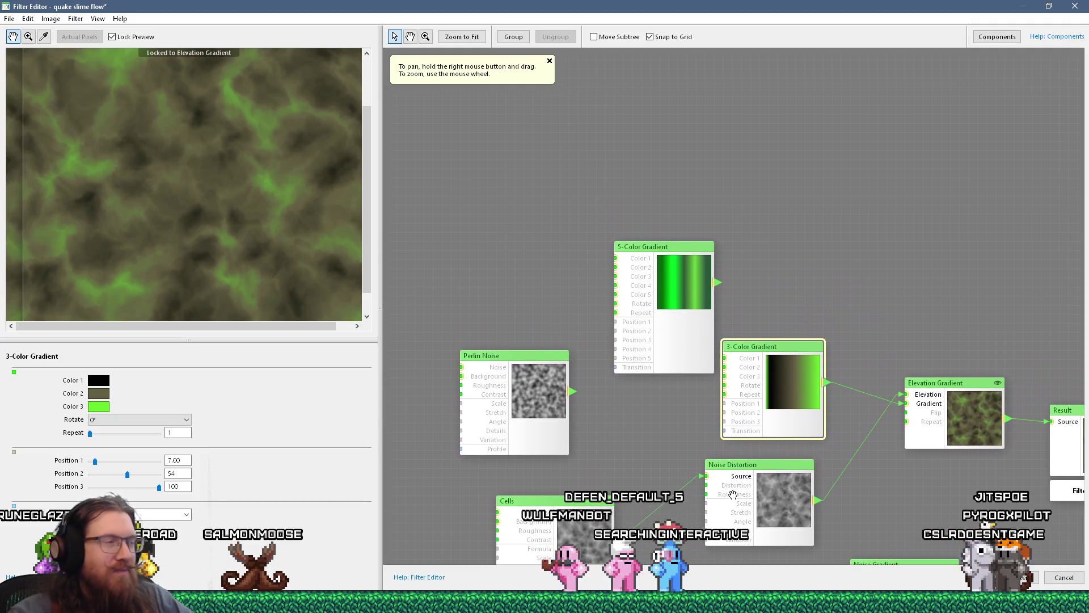
{"action": "scroll", "coordinate": [339, 226], "scroll_direction": "down", "scroll_amount": 2}
{"action": "scroll", "coordinate": [289, 238], "scroll_direction": "down", "scroll_amount": 2}
{"action": "scroll", "coordinate": [180, 199], "scroll_direction": "up", "scroll_amount": 1}
{"action": "mouse_move", "coordinate": [519, 278]}
{"action": "left_mouse_down"}
{"action": "mouse_move", "coordinate": [327, 154]}
{"action": "mouse_move", "coordinate": [229, 154]}
{"action": "left_mouse_up"}
{"action": "mouse_move", "coordinate": [674, 319]}
{"action": "left_mouse_down"}
{"action": "mouse_move", "coordinate": [699, 336]}
{"action": "mouse_move", "coordinate": [830, 342]}
{"action": "mouse_move", "coordinate": [857, 313]}
{"action": "mouse_move", "coordinate": [856, 275]}
{"action": "mouse_move", "coordinate": [797, 250]}
{"action": "left_mouse_up"}
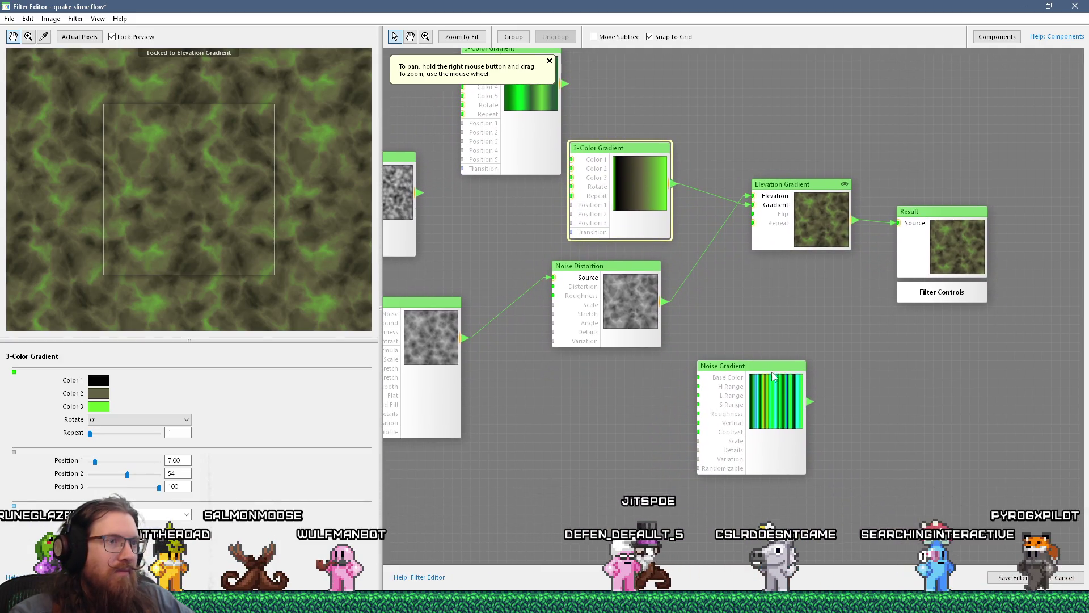
{"action": "mouse_move", "coordinate": [773, 376]}
{"action": "left_mouse_down"}
{"action": "mouse_move", "coordinate": [895, 393]}
{"action": "mouse_move", "coordinate": [810, 375]}
{"action": "left_mouse_up"}
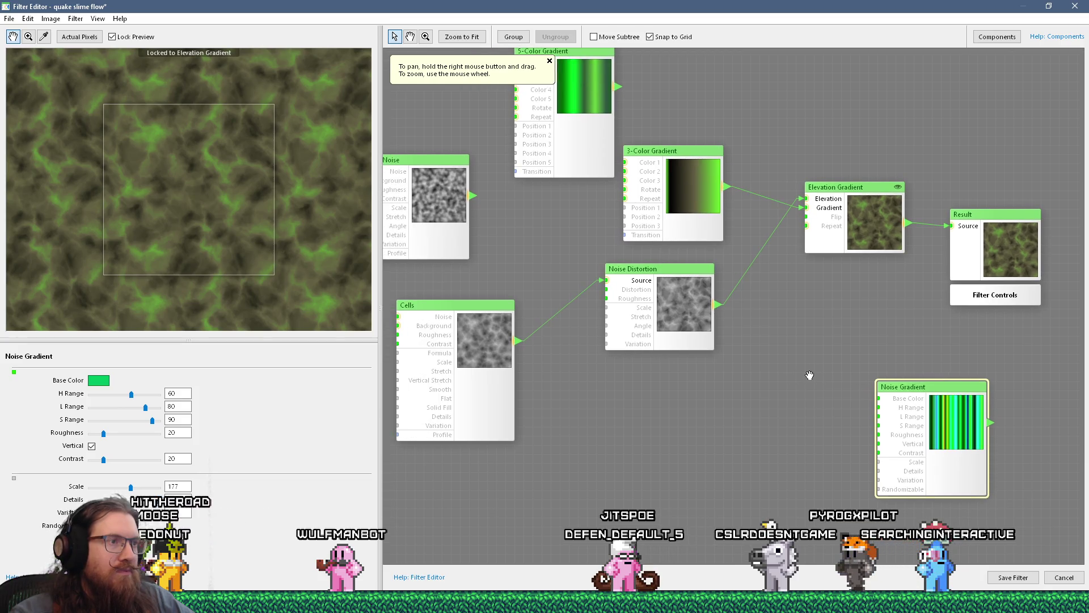